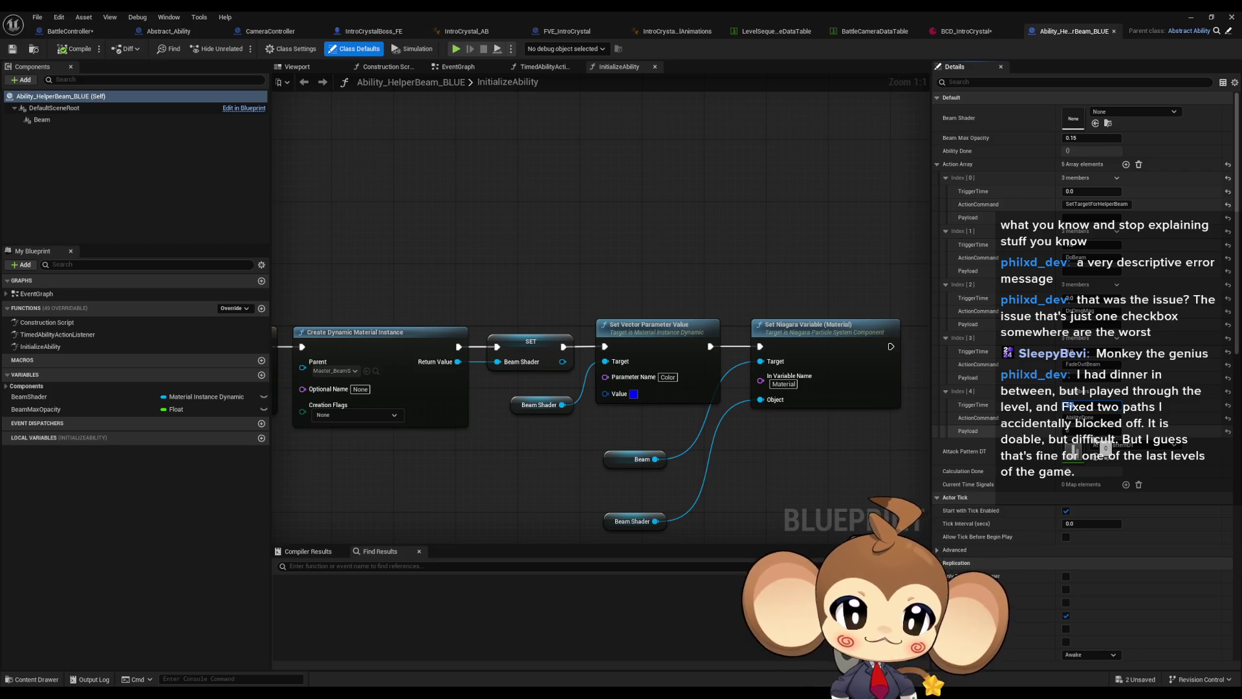
- Move the Beam Shader getter node beside the Beam node in the InitializeAbility graph
mouse_move(647, 440)
mouse_down()
mouse_move(542, 396)
mouse_move(564, 395)
mouse_up()
drag(511, 479, 561, 407)
click(695, 439)
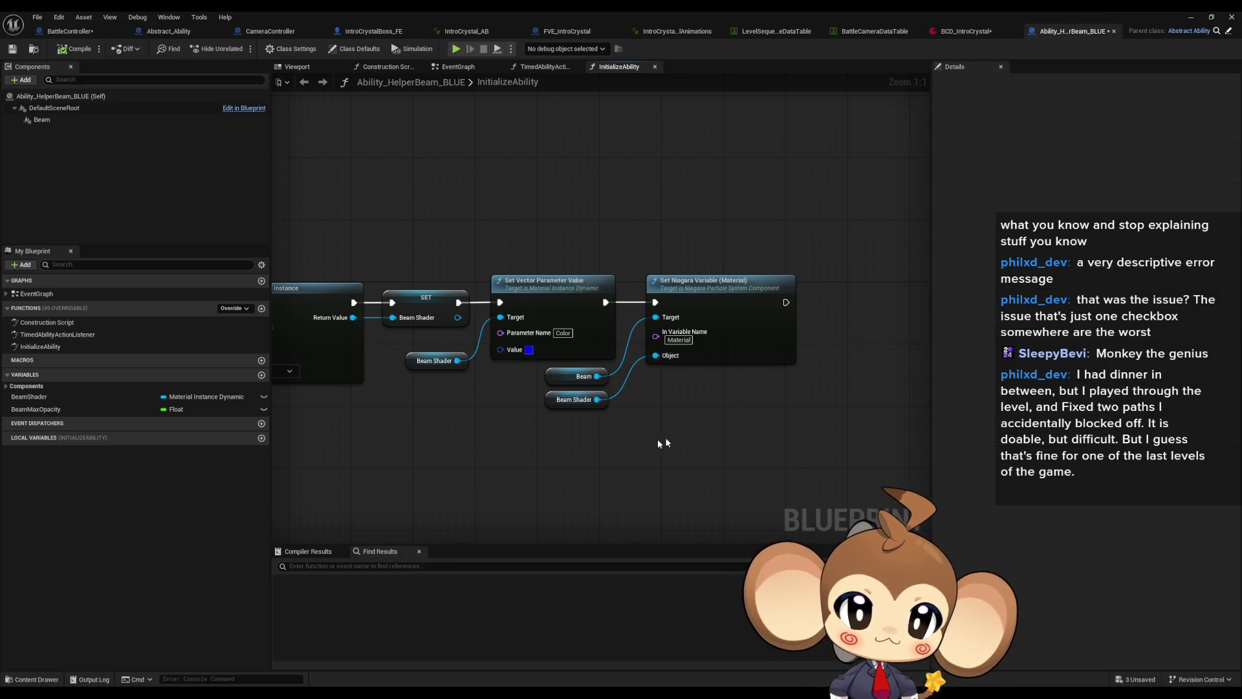
drag(541, 453, 634, 435)
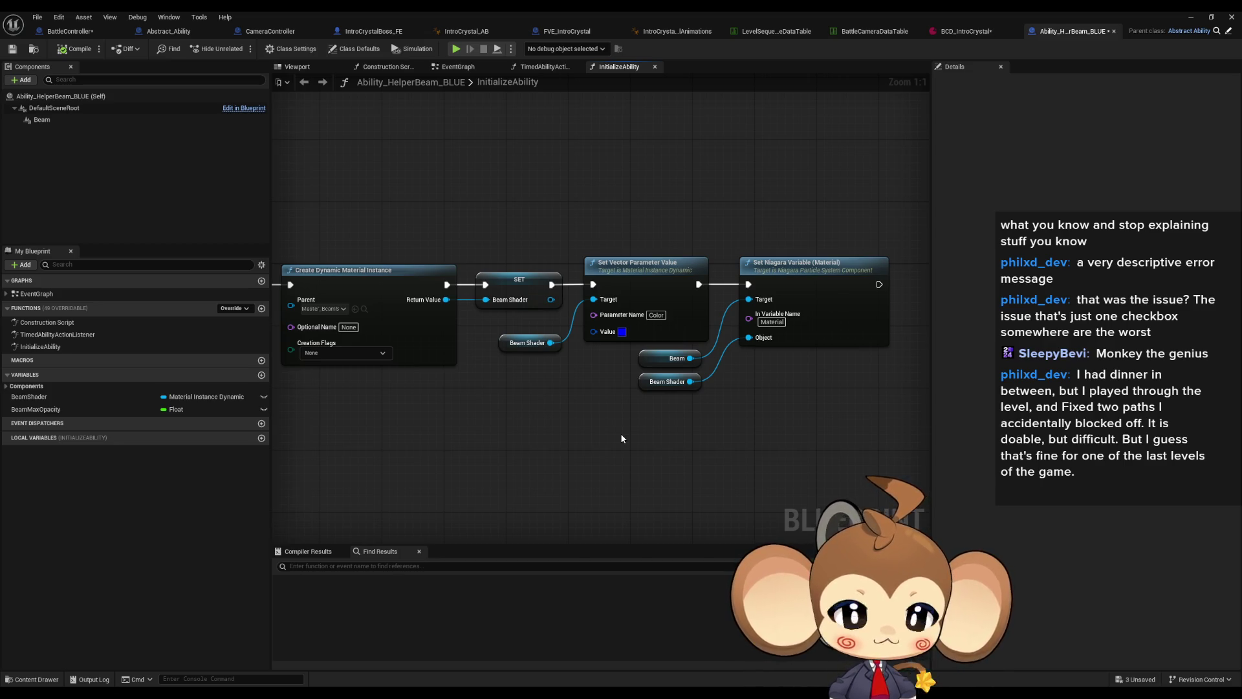
- Switch to BCD_IntroCrystal, then close the asset editor to return to the level
mouse_move(725, 398)
mouse_down()
mouse_move(671, 395)
mouse_move(697, 464)
mouse_up()
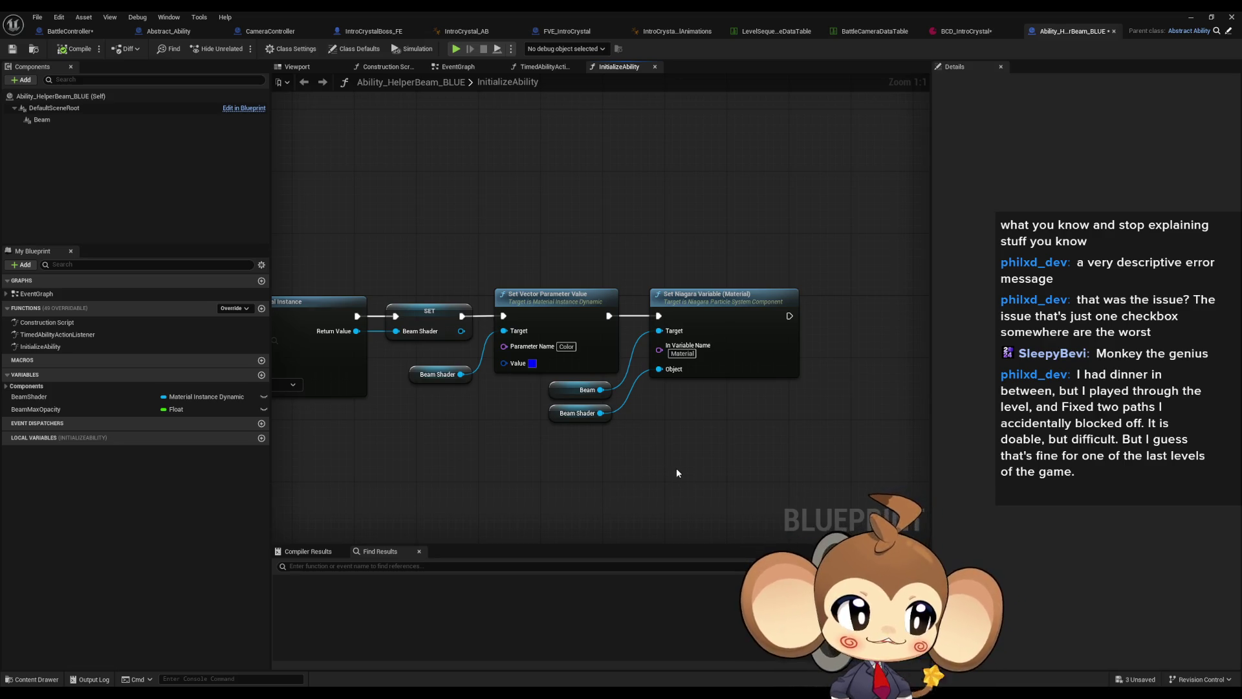
click(948, 29)
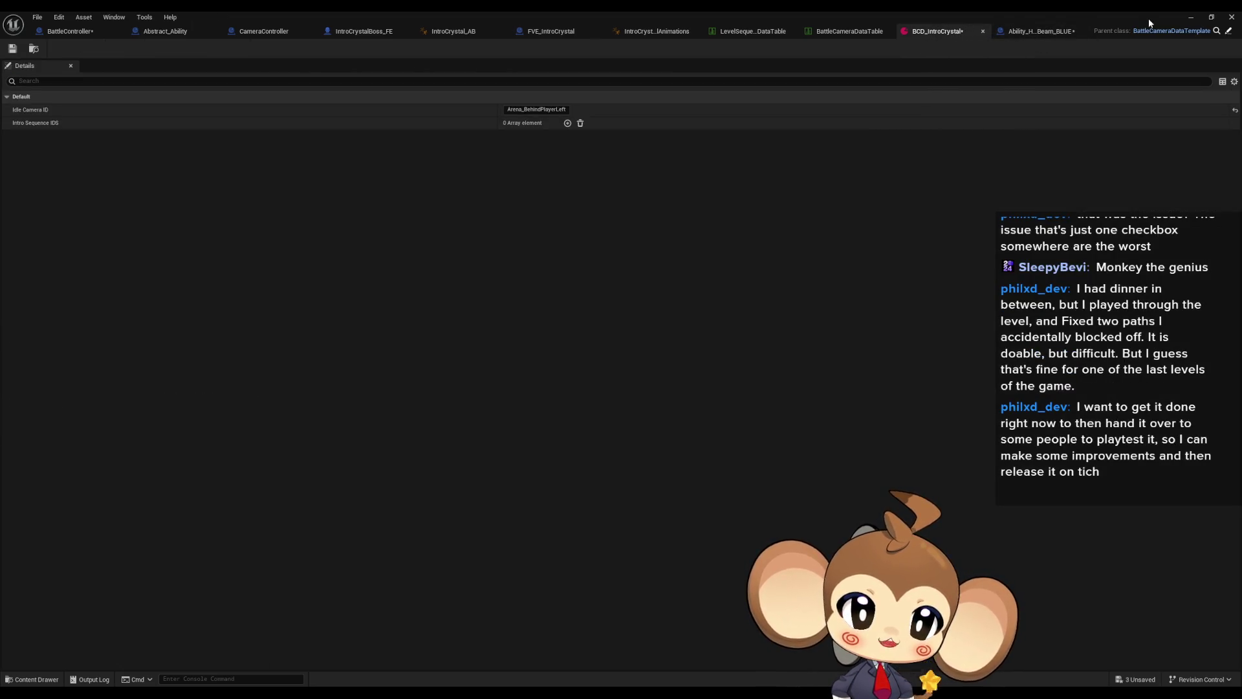
click(1191, 17)
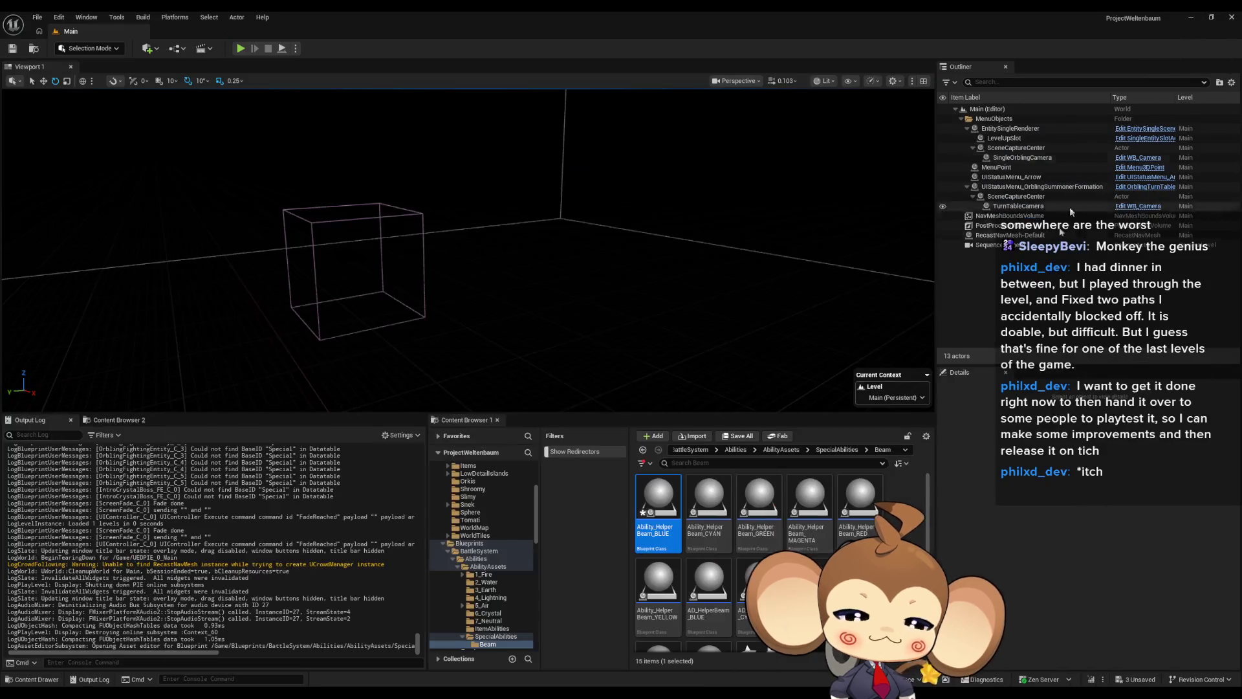
- Navigate the Content Browser to Sequences > Battle > Intro
click(693, 450)
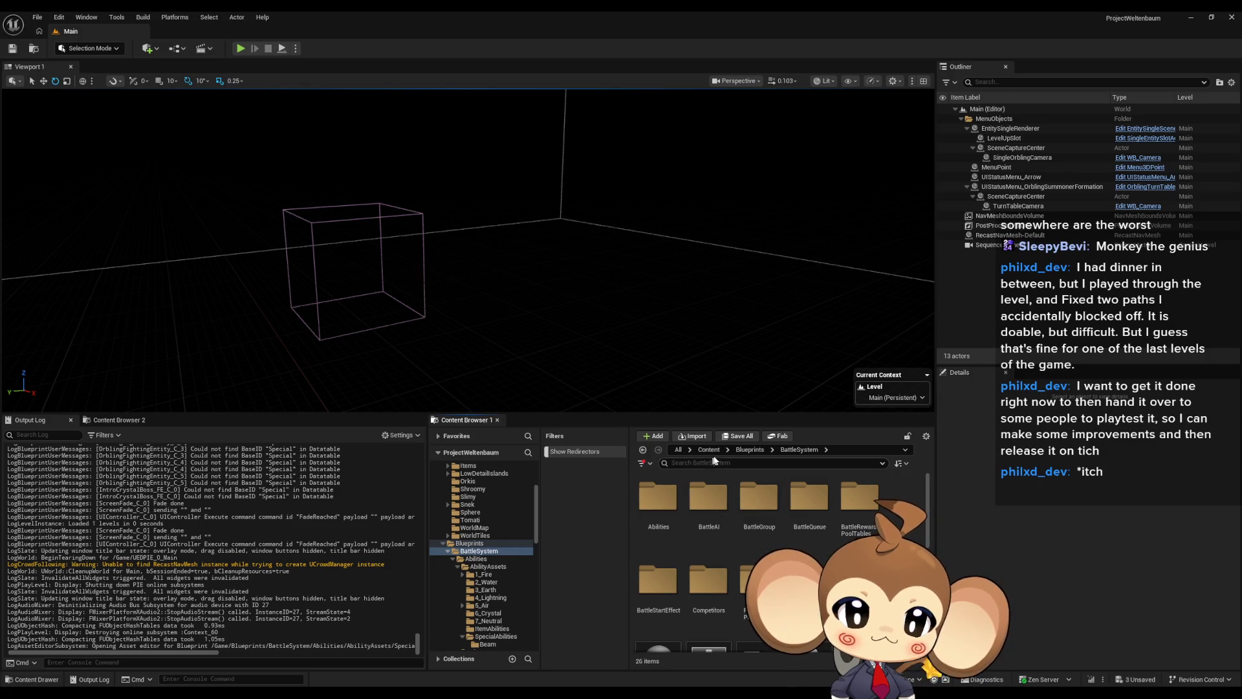
click(708, 450)
scroll(658, 550, down, 3)
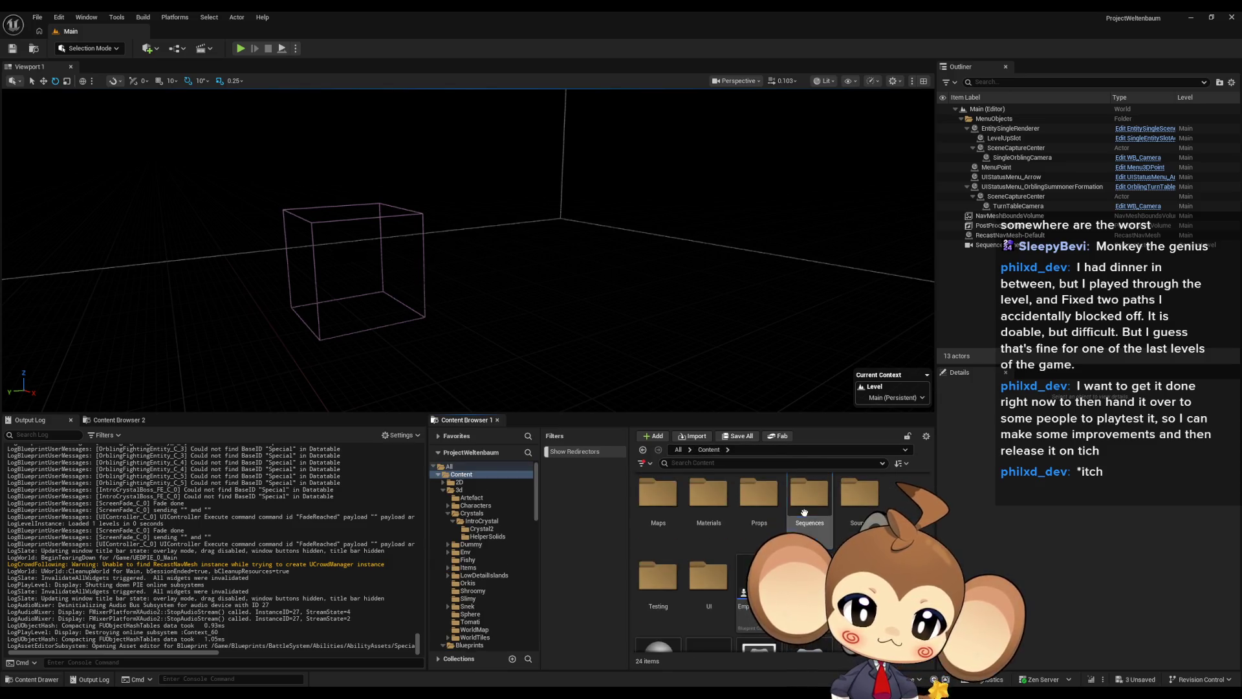
double_click(660, 508)
click(663, 506)
double_click(662, 506)
double_click(662, 506)
- Force-delete teaagdgsagasg, delete the dgfhhgdf sequence, then go to the Blueprints folder
click(860, 541)
click(658, 586)
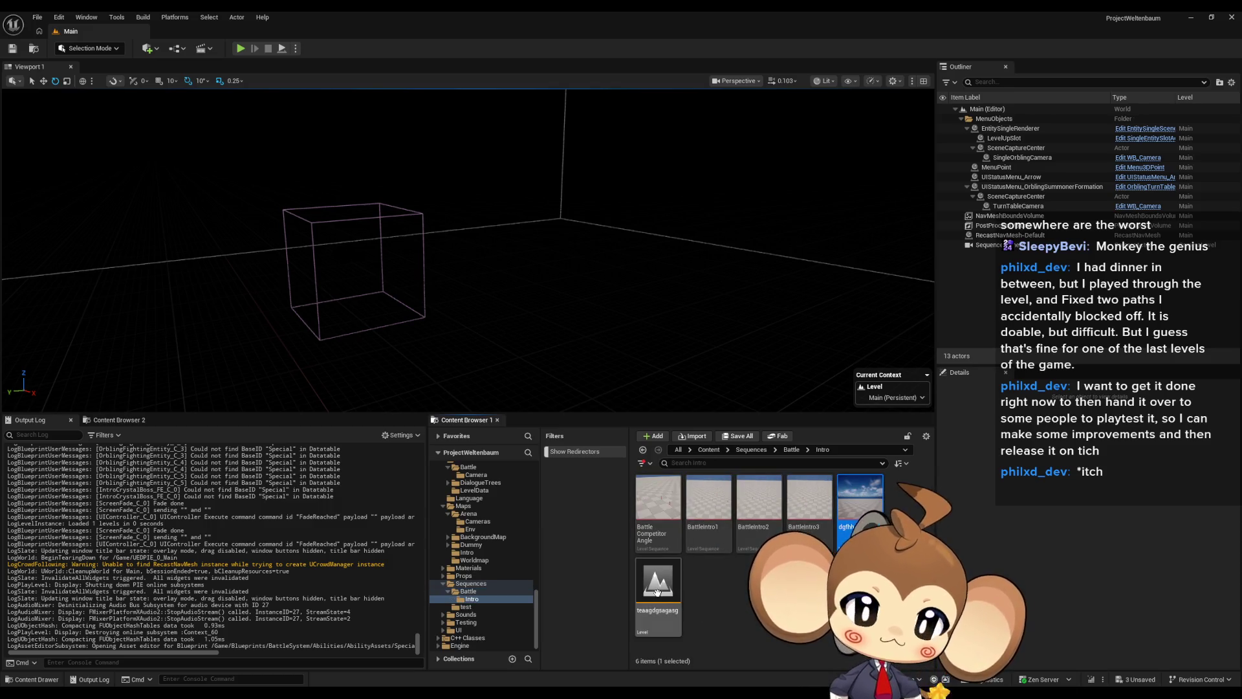
key(Delete)
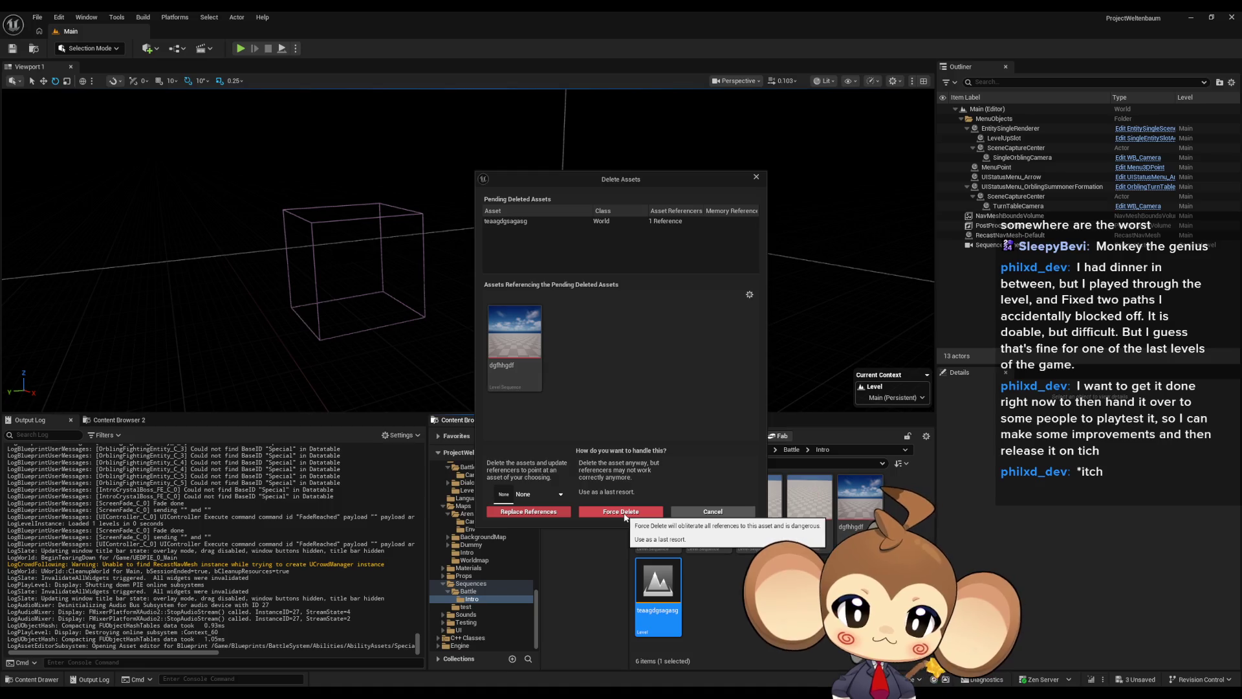
click(620, 511)
click(861, 505)
key(Delete)
click(583, 513)
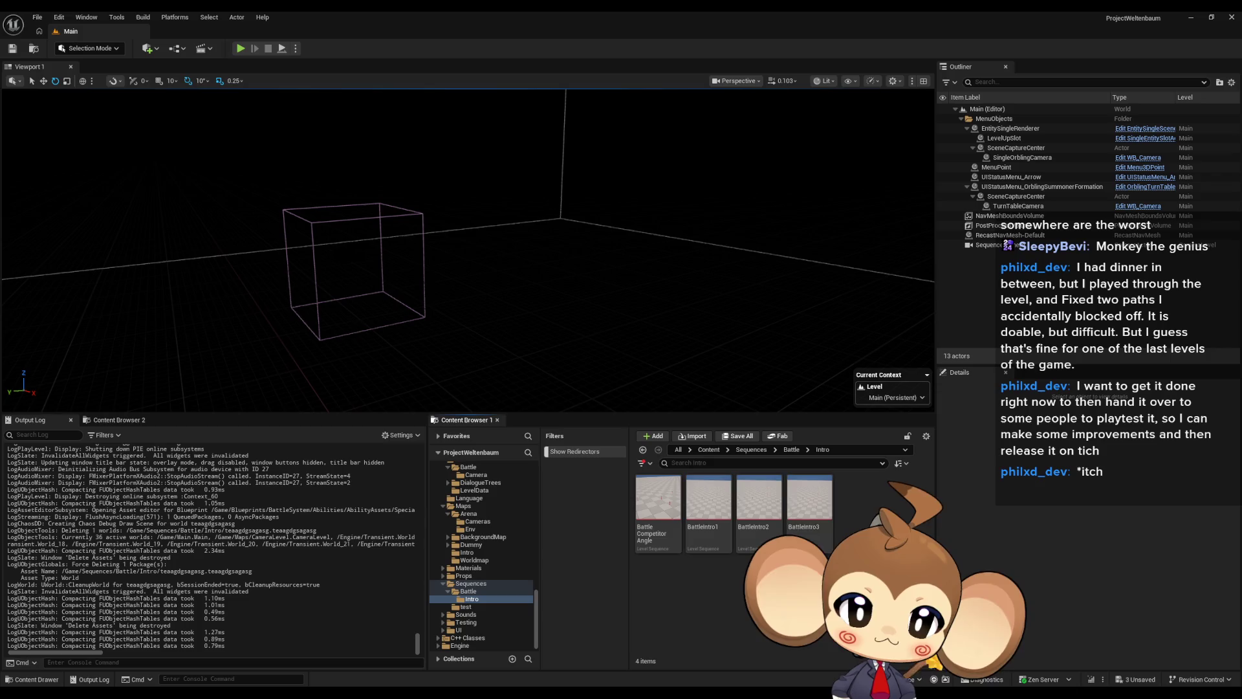
click(708, 450)
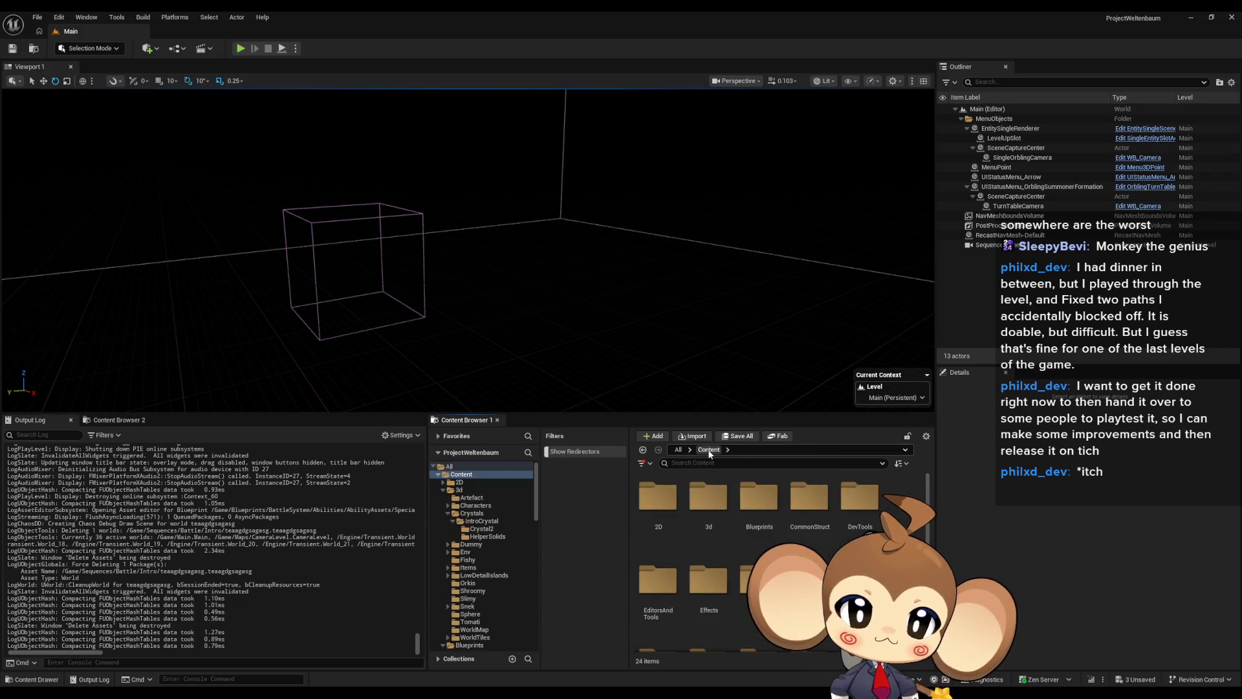
double_click(759, 498)
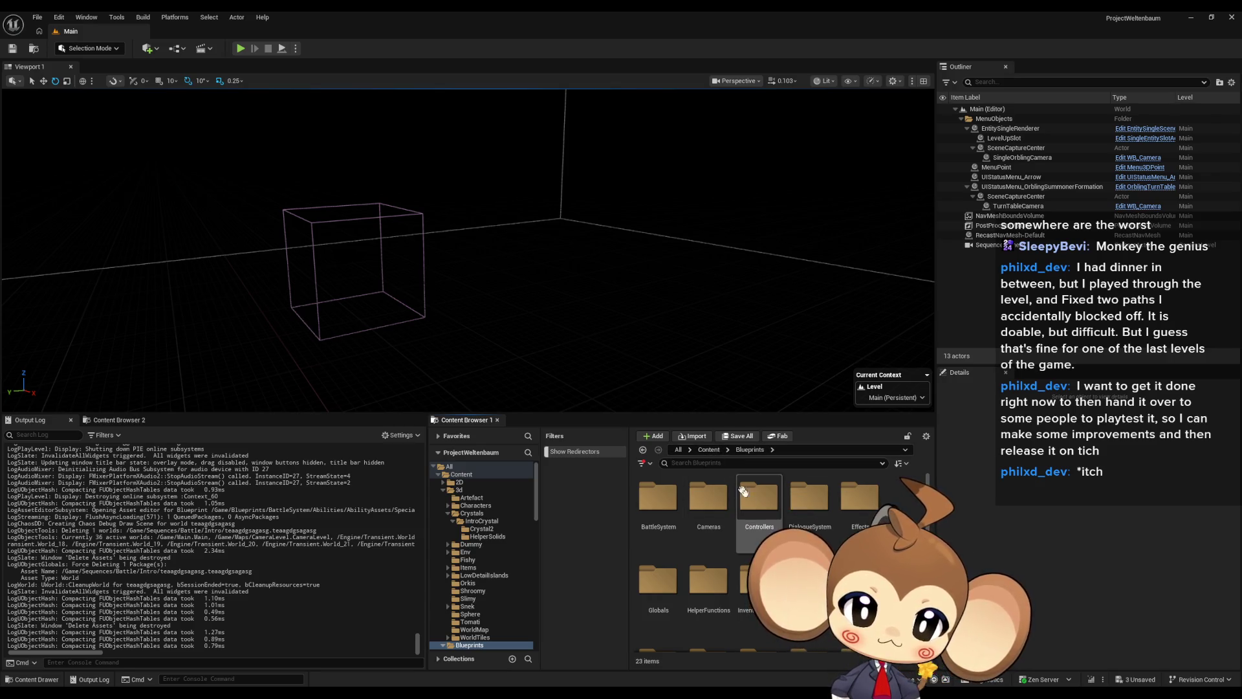
scroll(739, 485, down, 2)
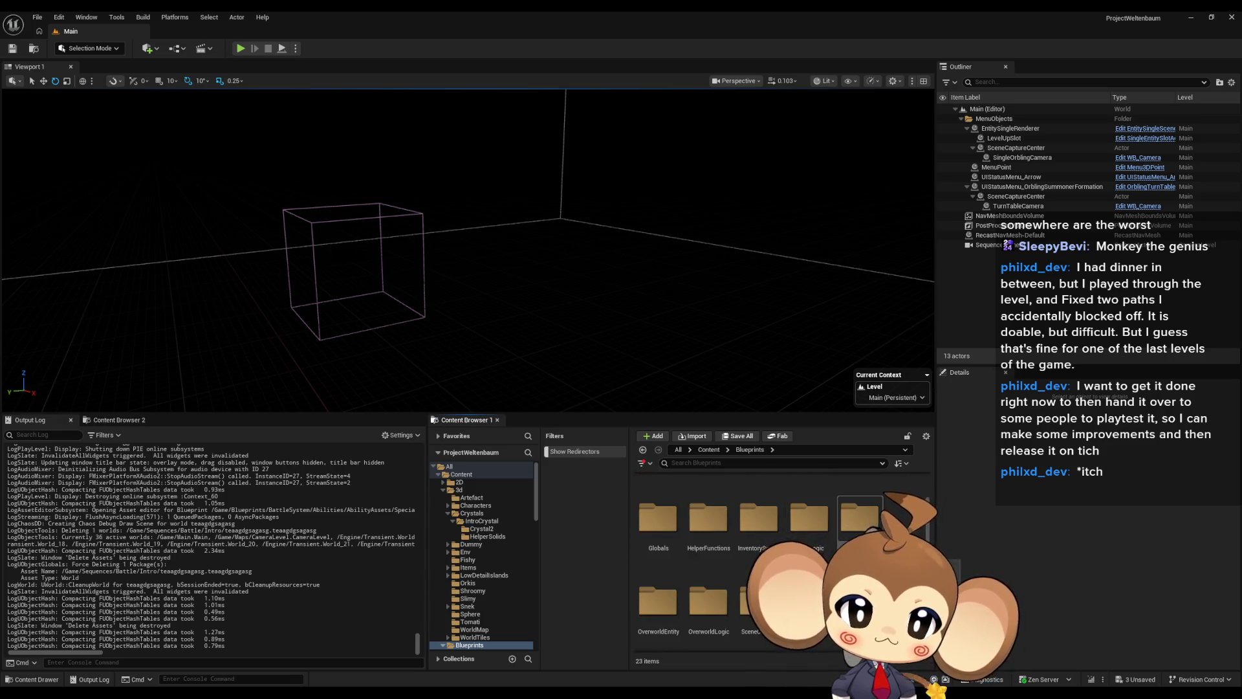
scroll(671, 523, up, 2)
double_click(671, 523)
double_click(809, 580)
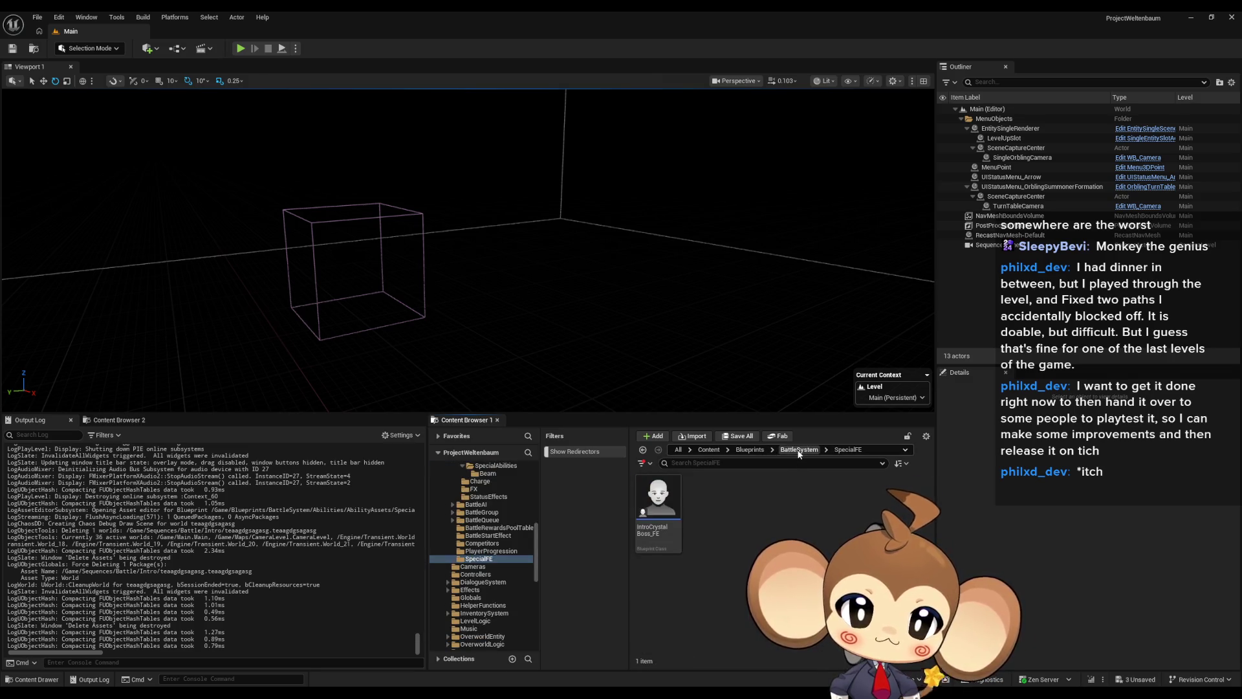
click(750, 451)
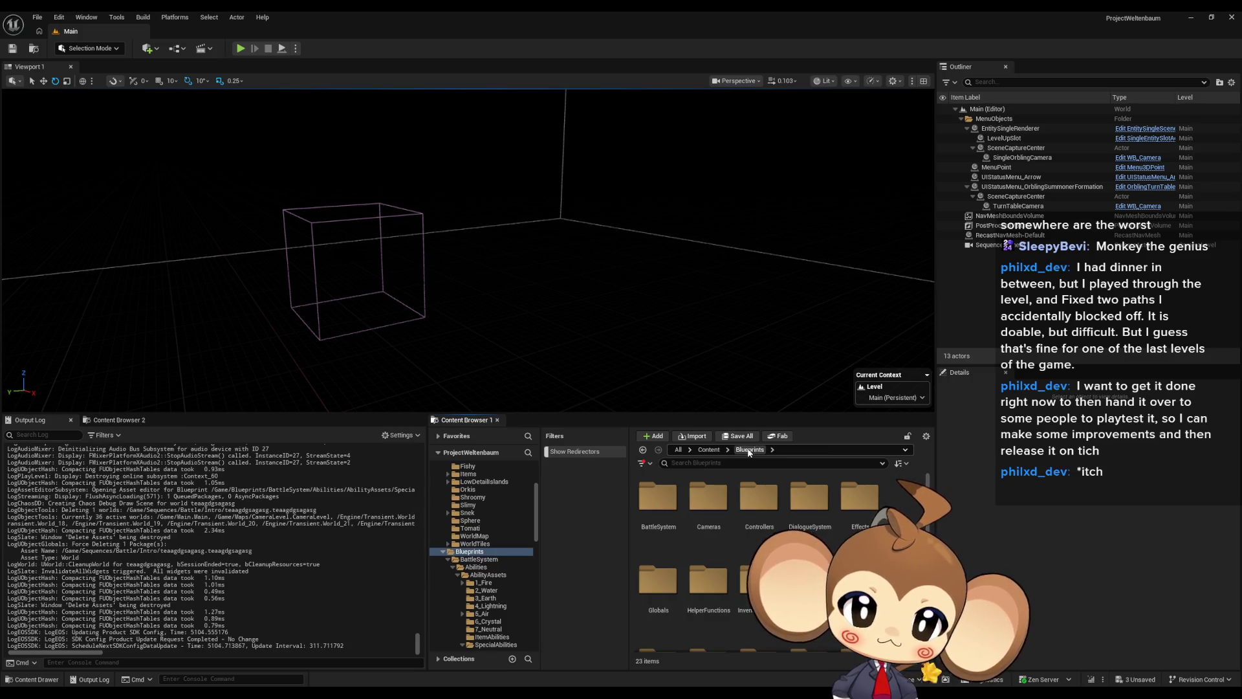
scroll(711, 550, down, 2)
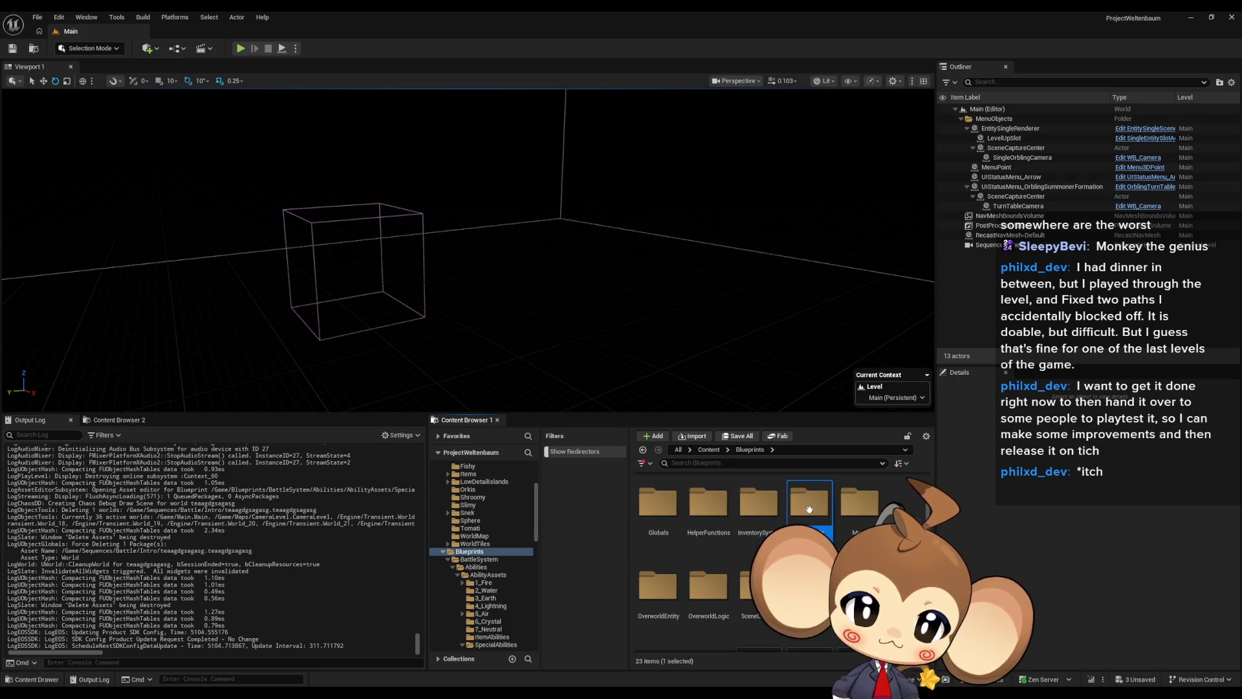
double_click(808, 509)
click(658, 585)
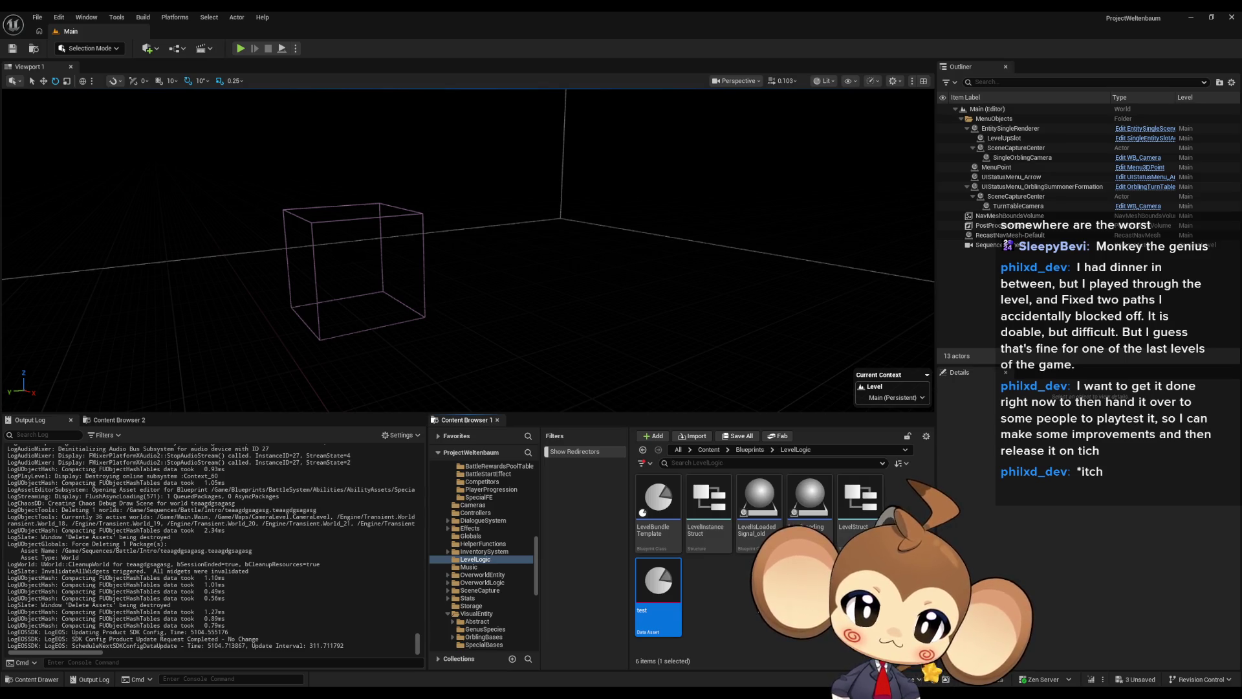
click(750, 449)
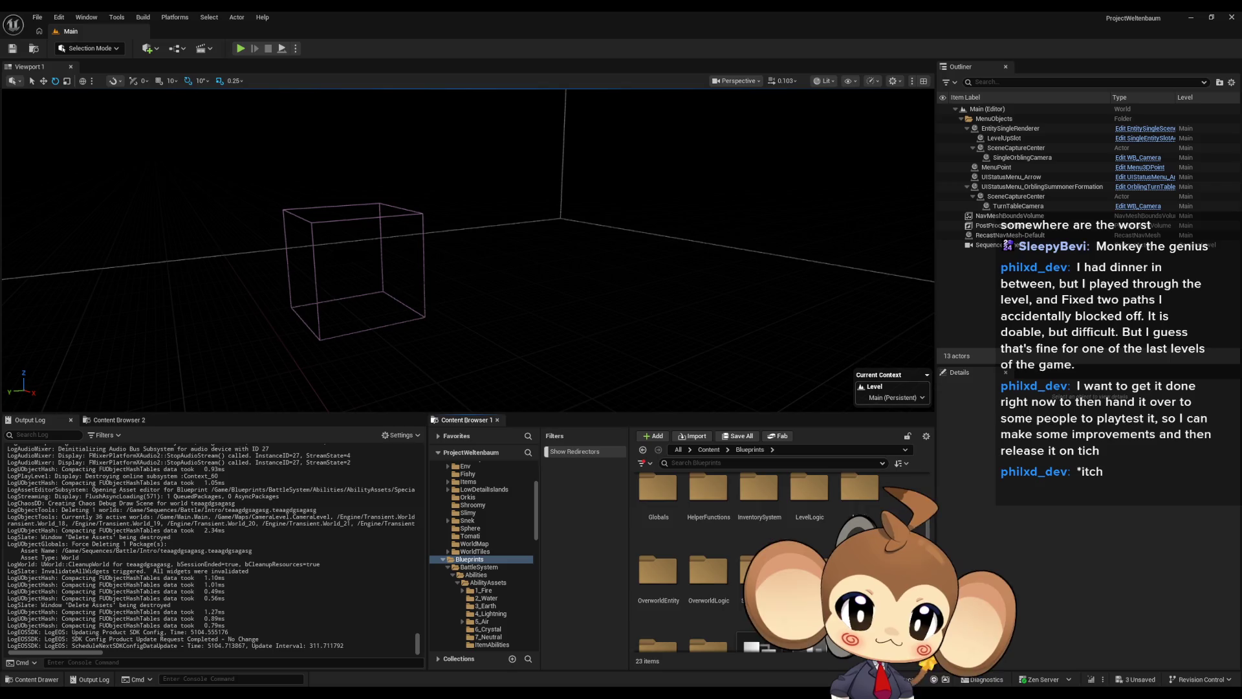
scroll(776, 557, down, 2)
click(709, 449)
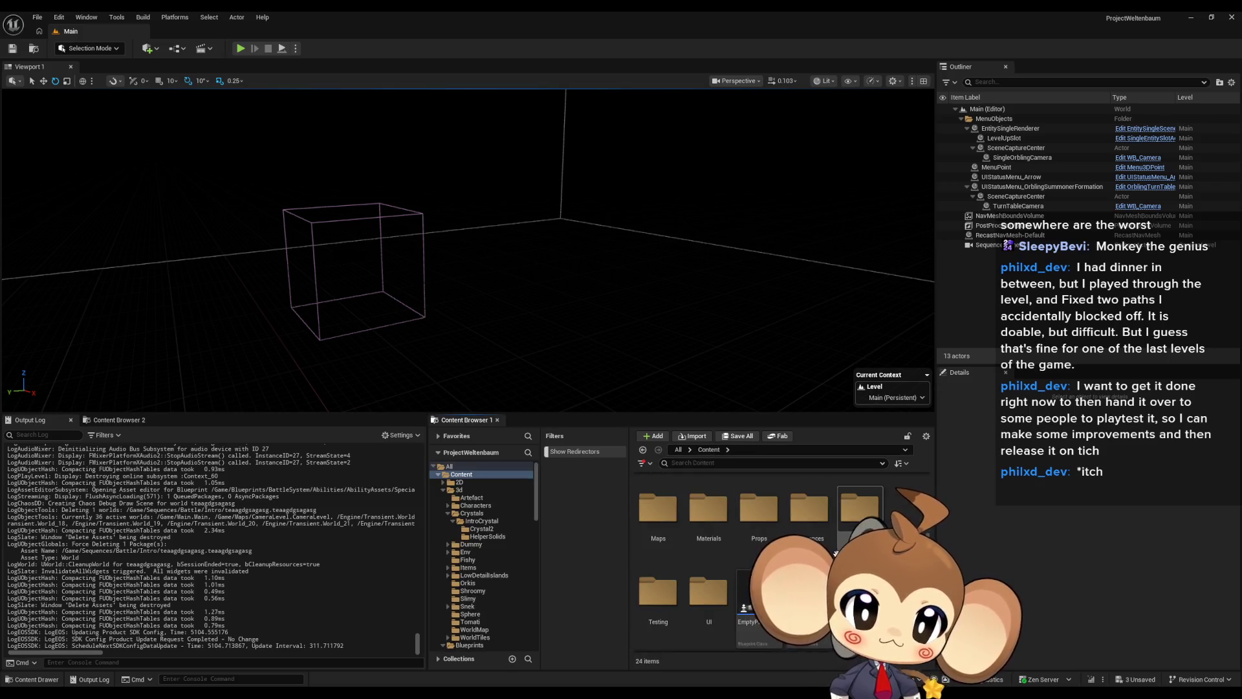
scroll(744, 543, up, 1)
click(809, 508)
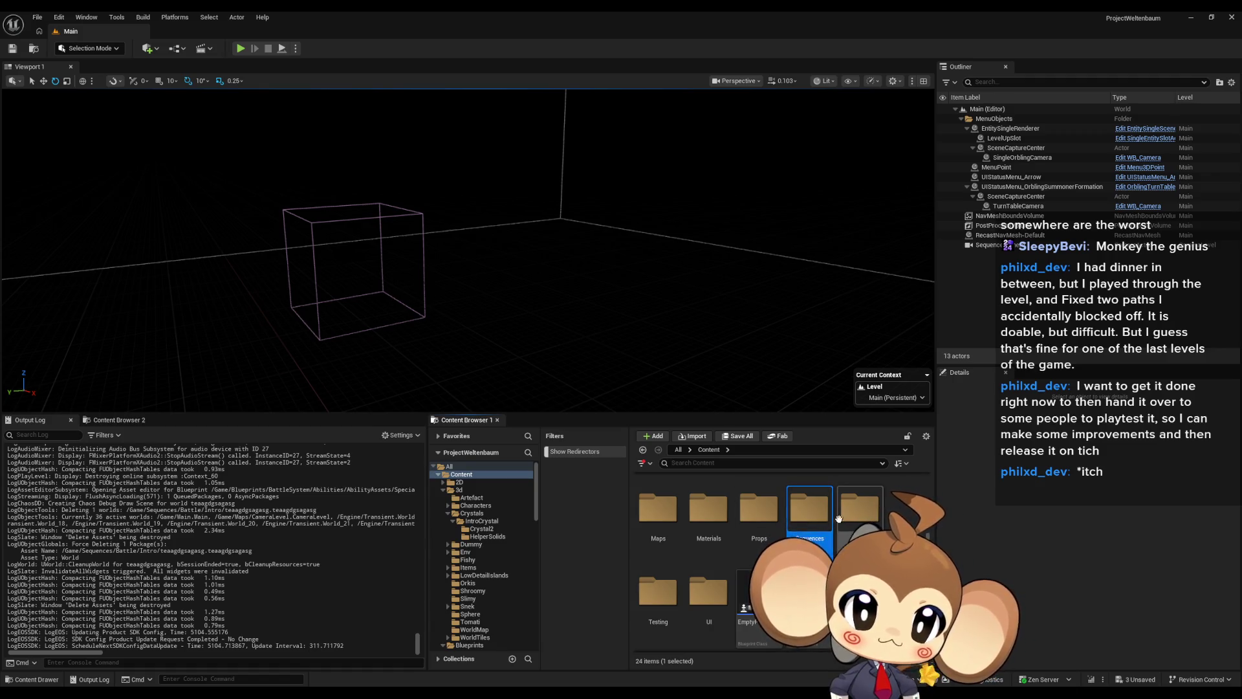
scroll(809, 511, up, 2)
double_click(809, 492)
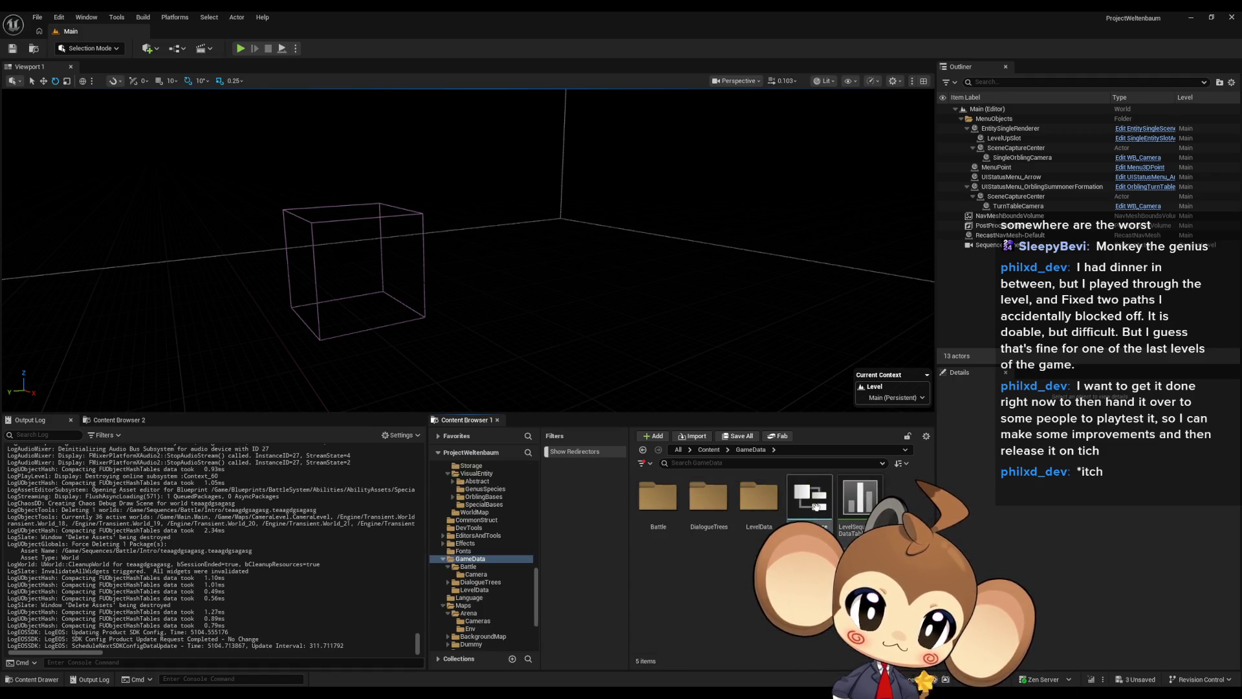
double_click(759, 497)
click(744, 449)
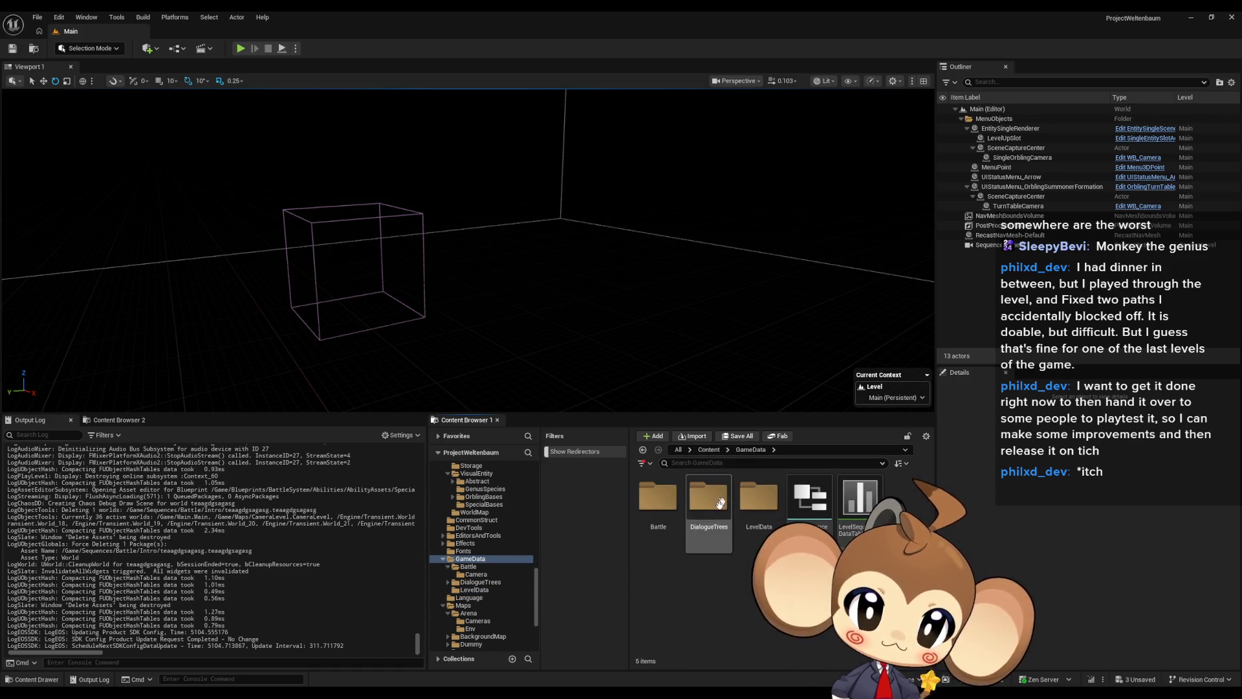
double_click(680, 541)
double_click(680, 541)
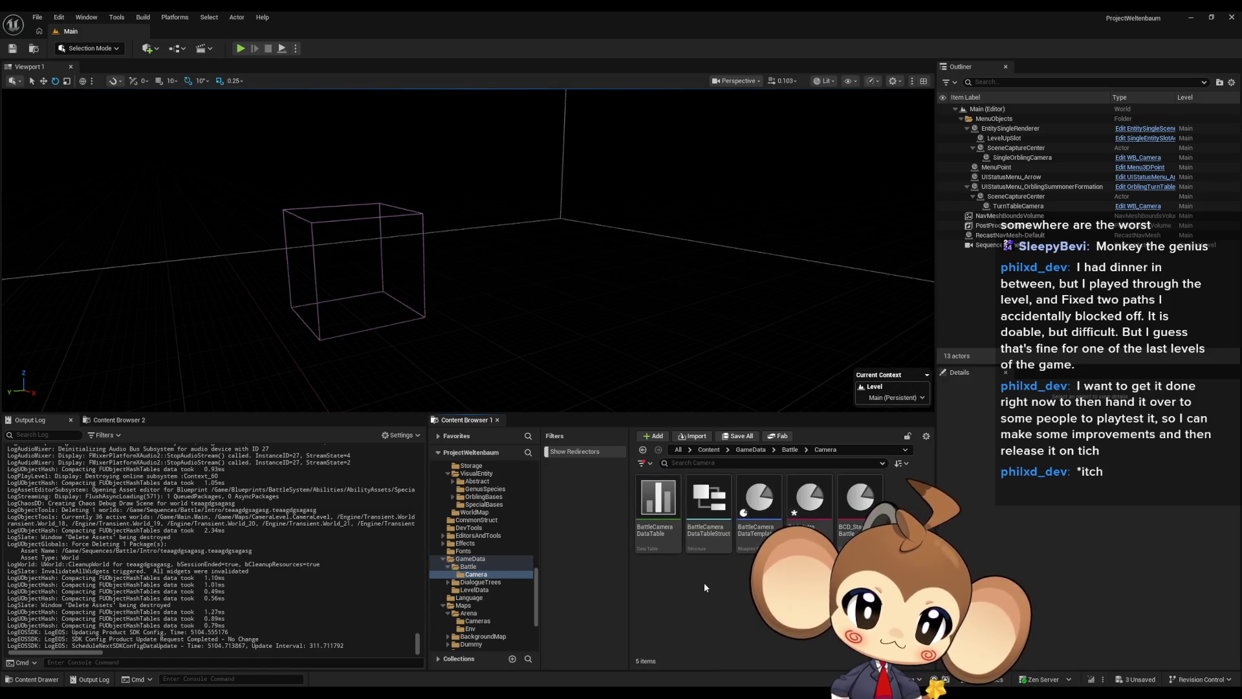
mouse_move(814, 510)
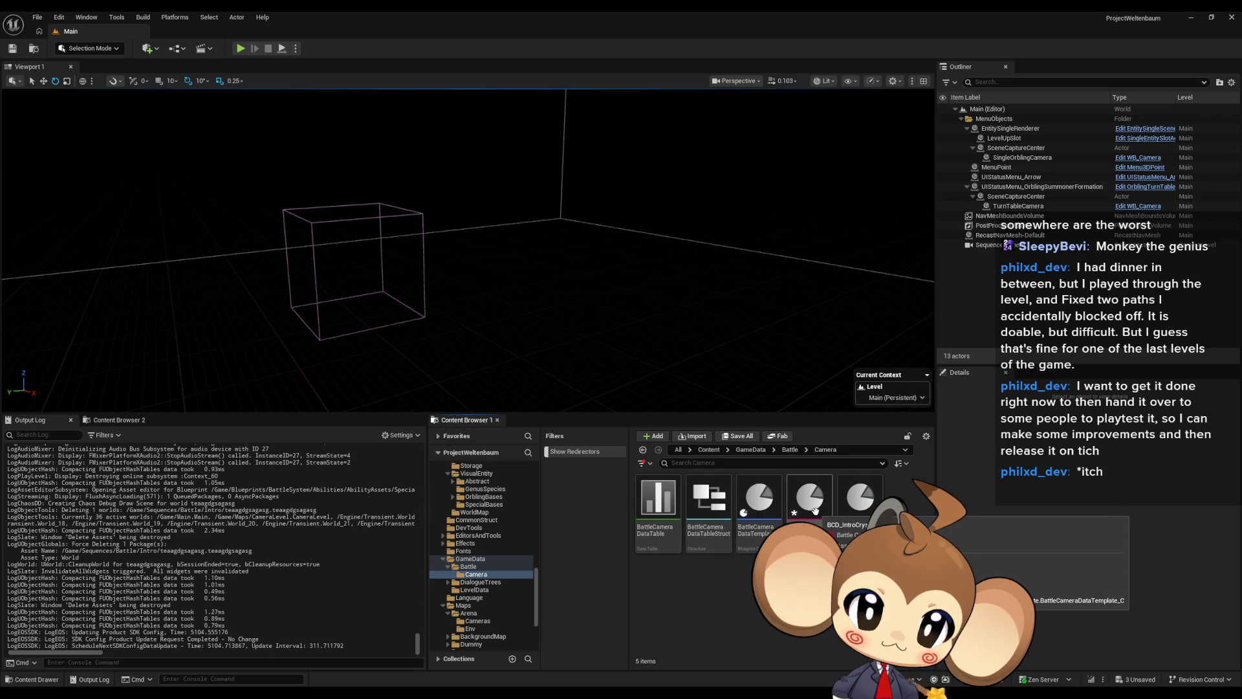
click(788, 450)
click(751, 452)
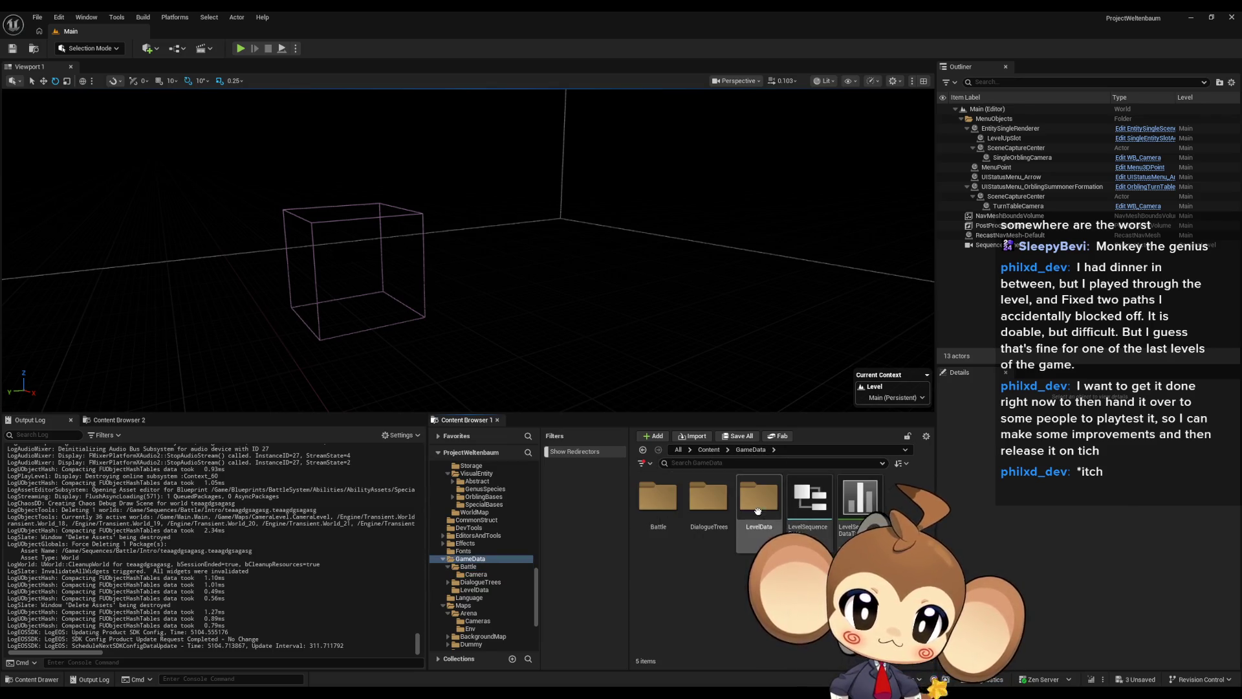
click(709, 450)
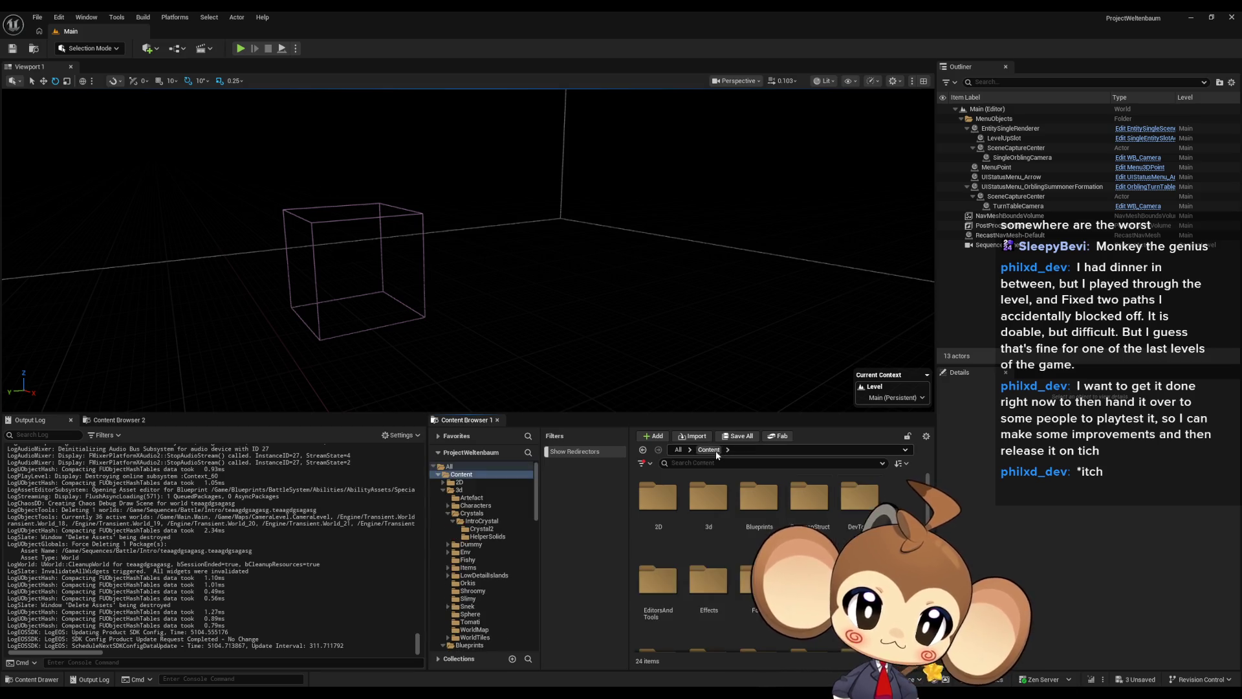
- Search 'asd', show the dasadsdasad character in Folder View, then go up to Testing
text(asd)
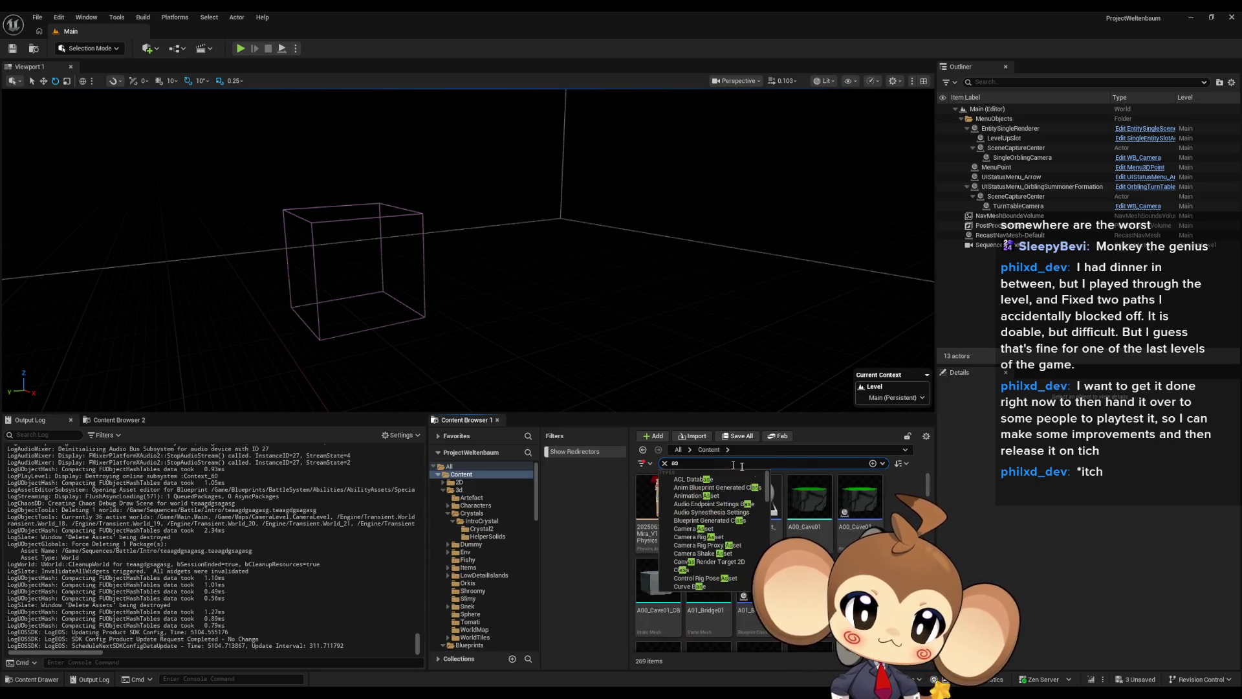
click(665, 511)
right_click(666, 513)
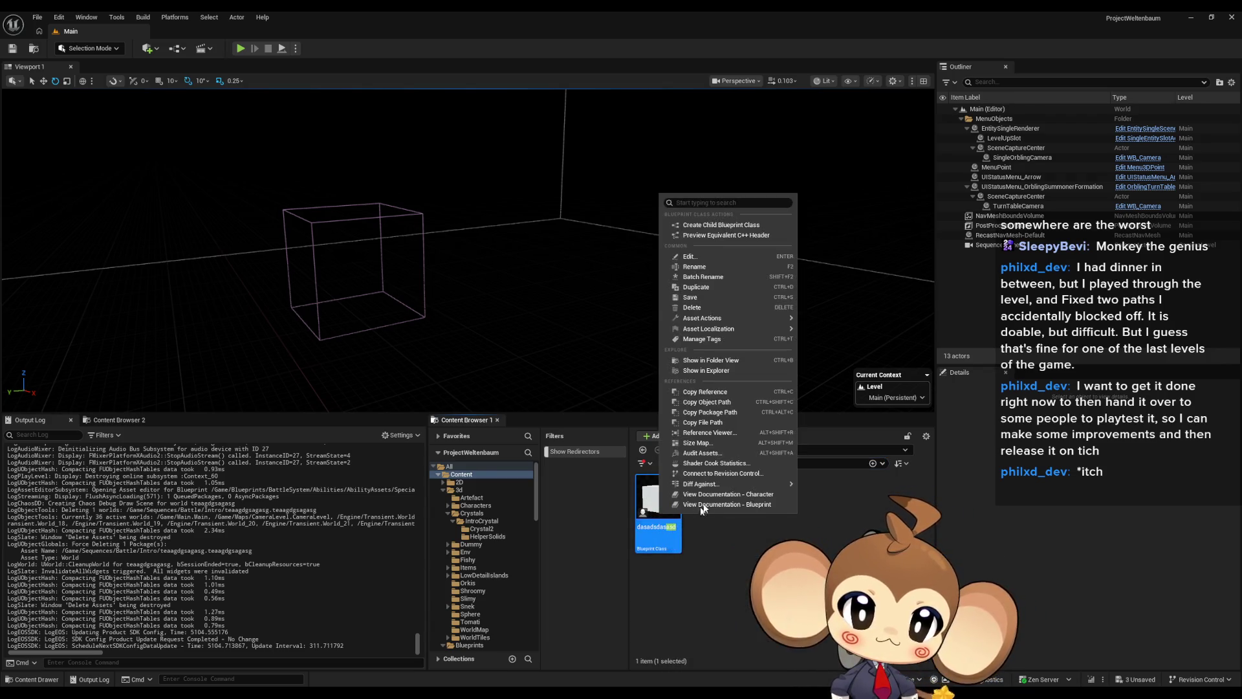
click(712, 362)
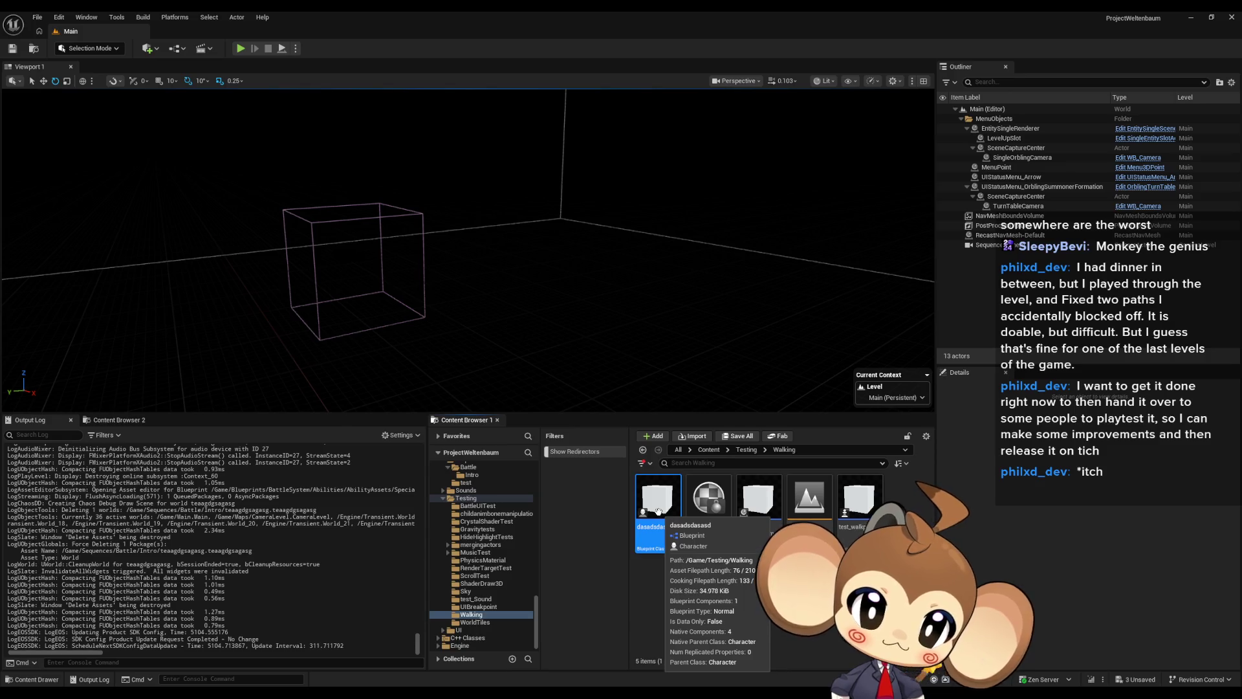
click(747, 450)
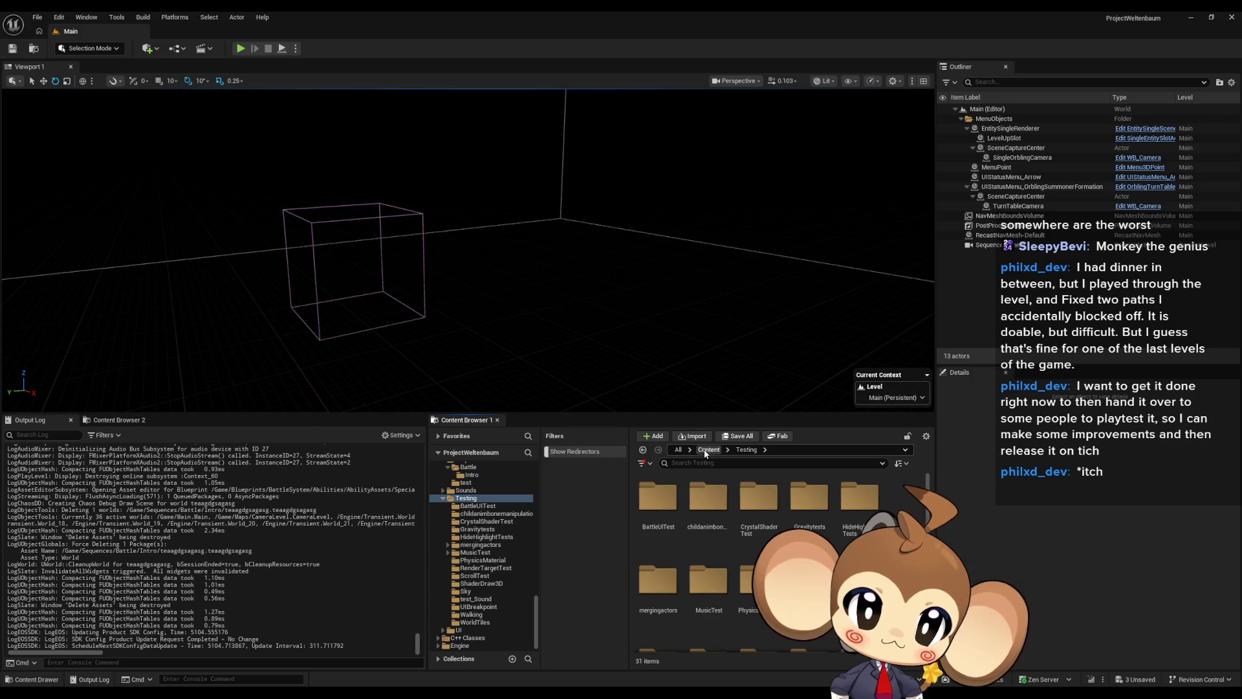
- Browse GameData, then the Sequences > Battle > Intro folder
click(709, 450)
double_click(759, 579)
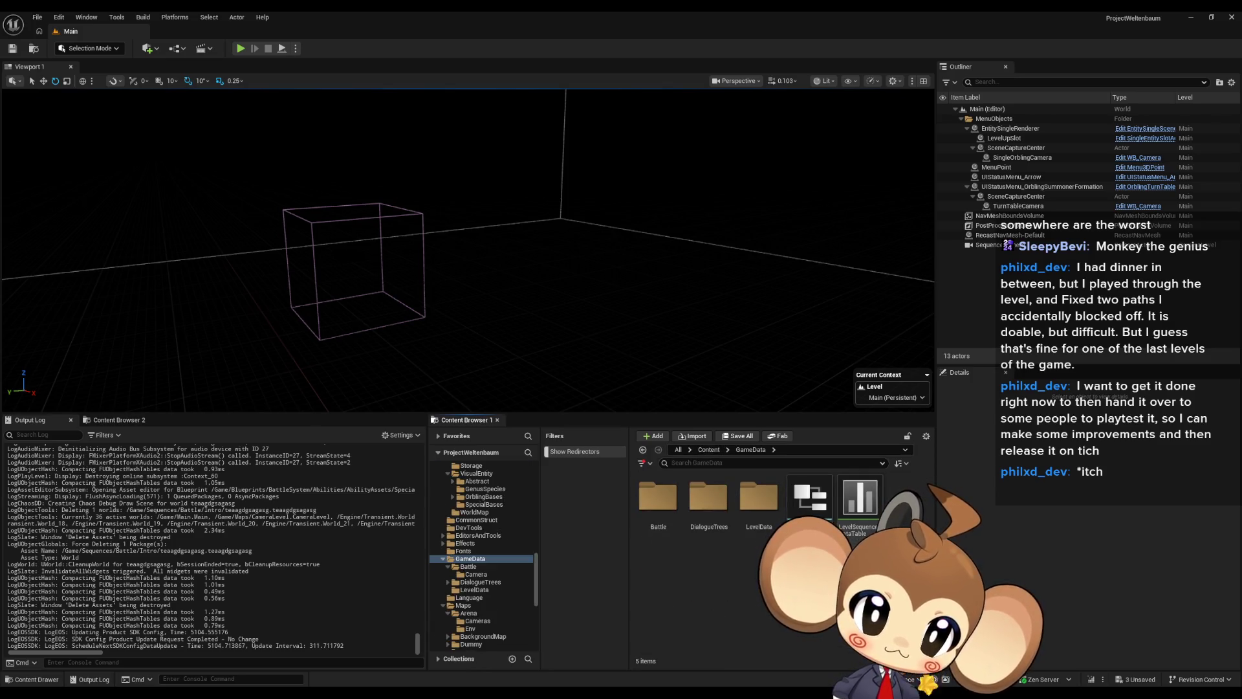
click(709, 450)
double_click(744, 569)
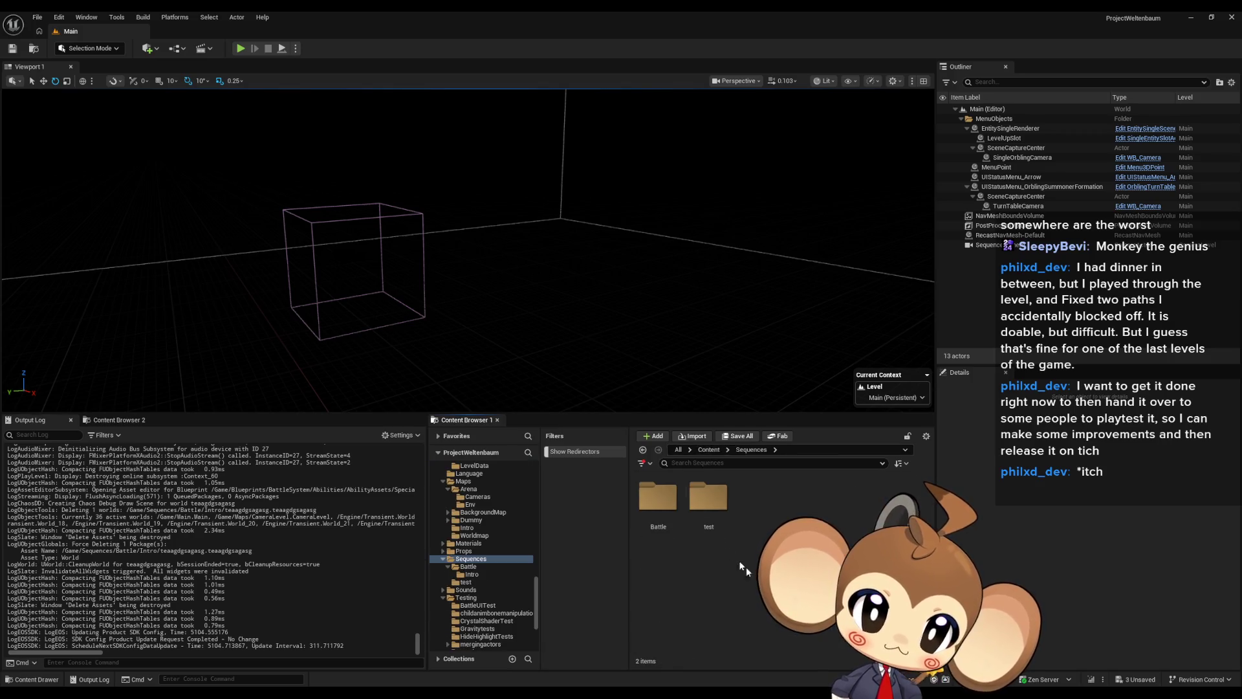
double_click(708, 498)
click(750, 450)
double_click(672, 505)
double_click(666, 501)
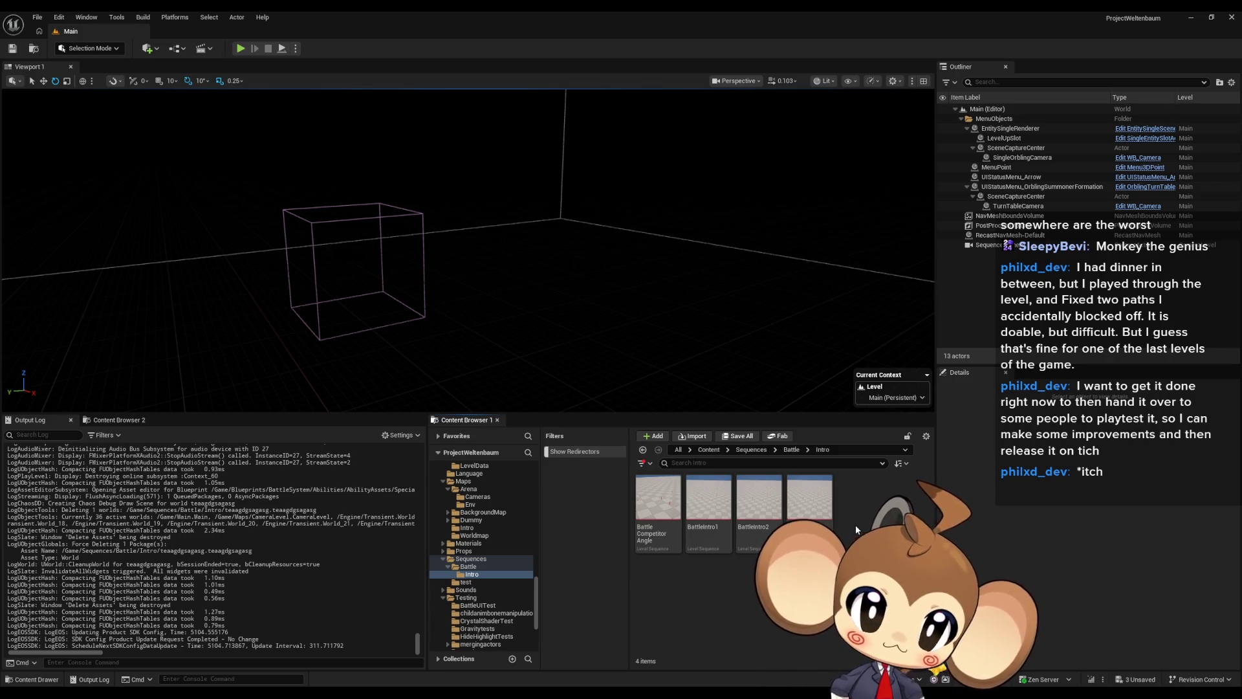
mouse_move(626, 253)
mouse_down()
mouse_move(615, 294)
mouse_move(657, 288)
mouse_move(632, 255)
mouse_up()
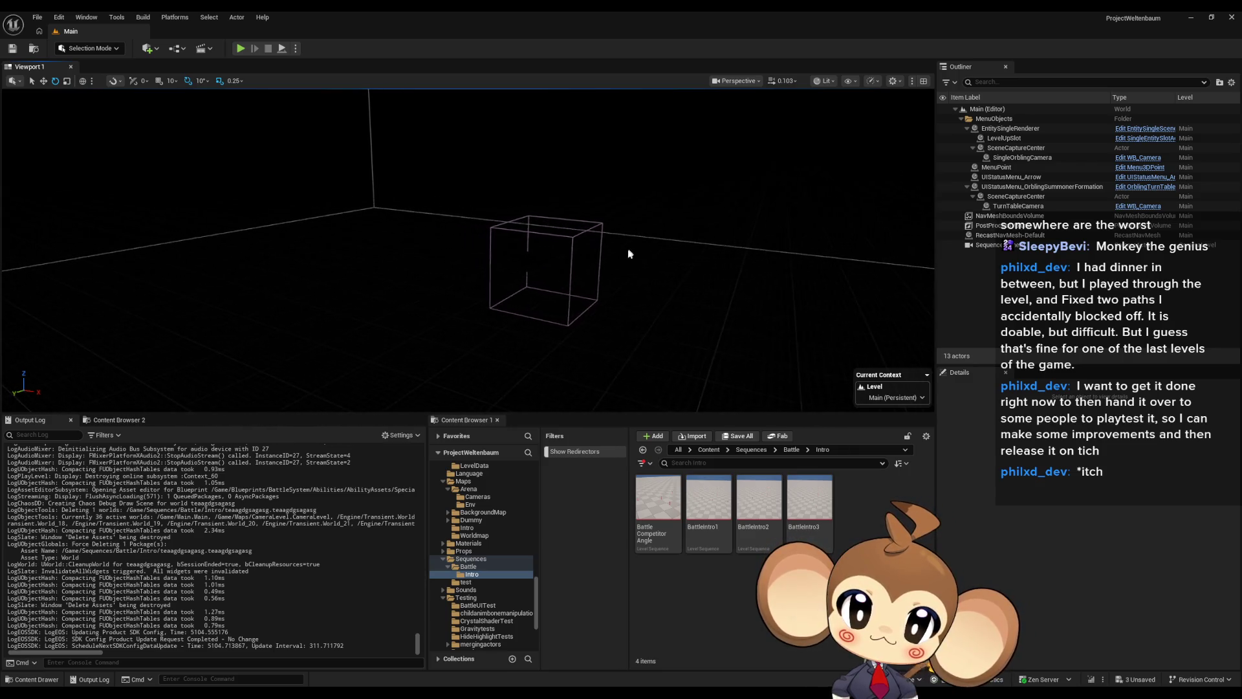
- Open Content > Maps > Arena and its Env subfolder
click(709, 449)
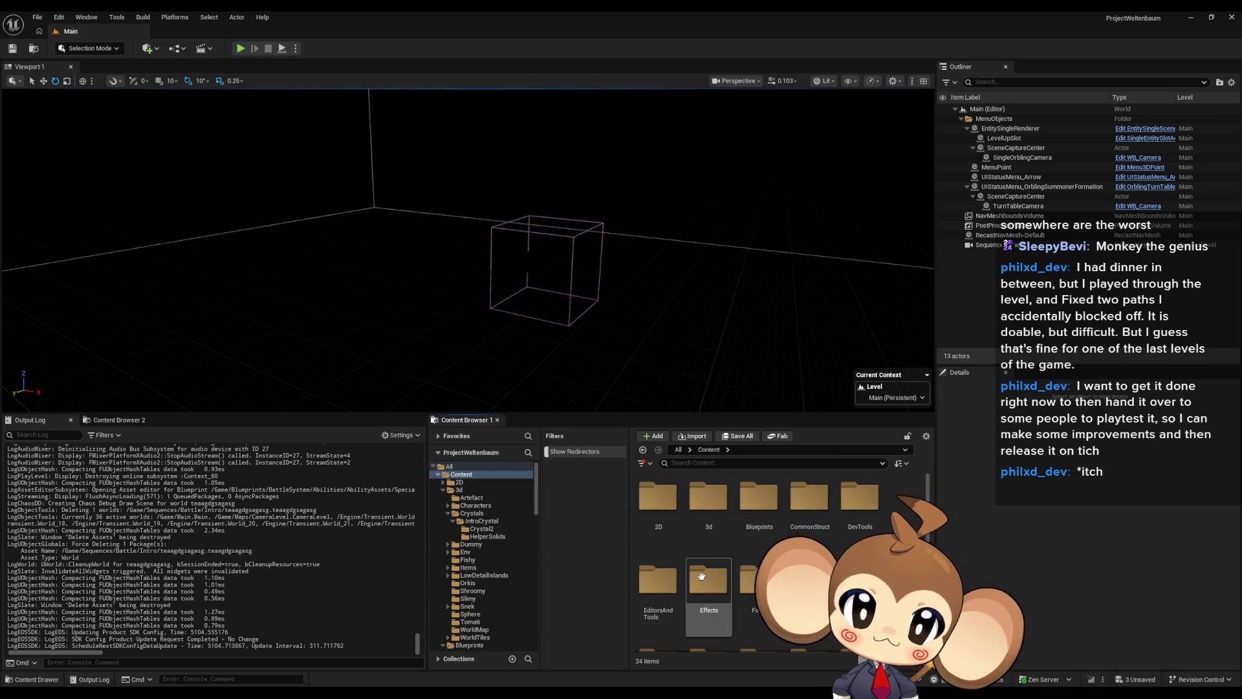
scroll(702, 602, down, 2)
double_click(658, 579)
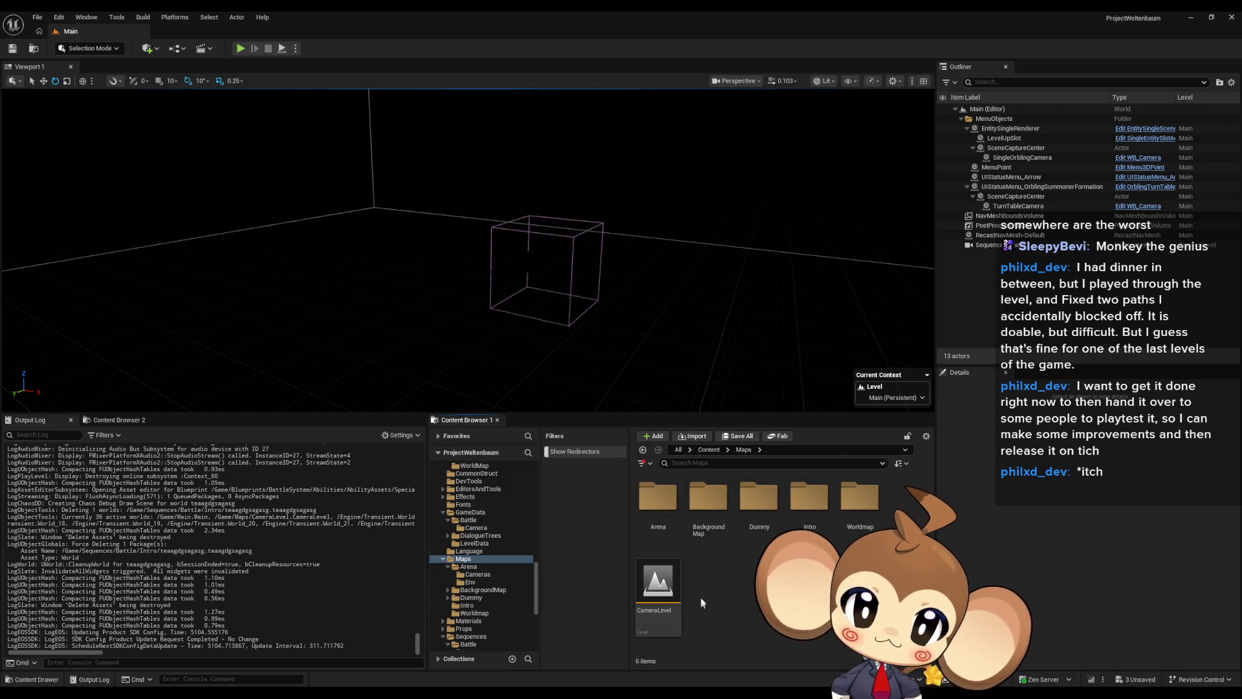
double_click(659, 497)
double_click(709, 498)
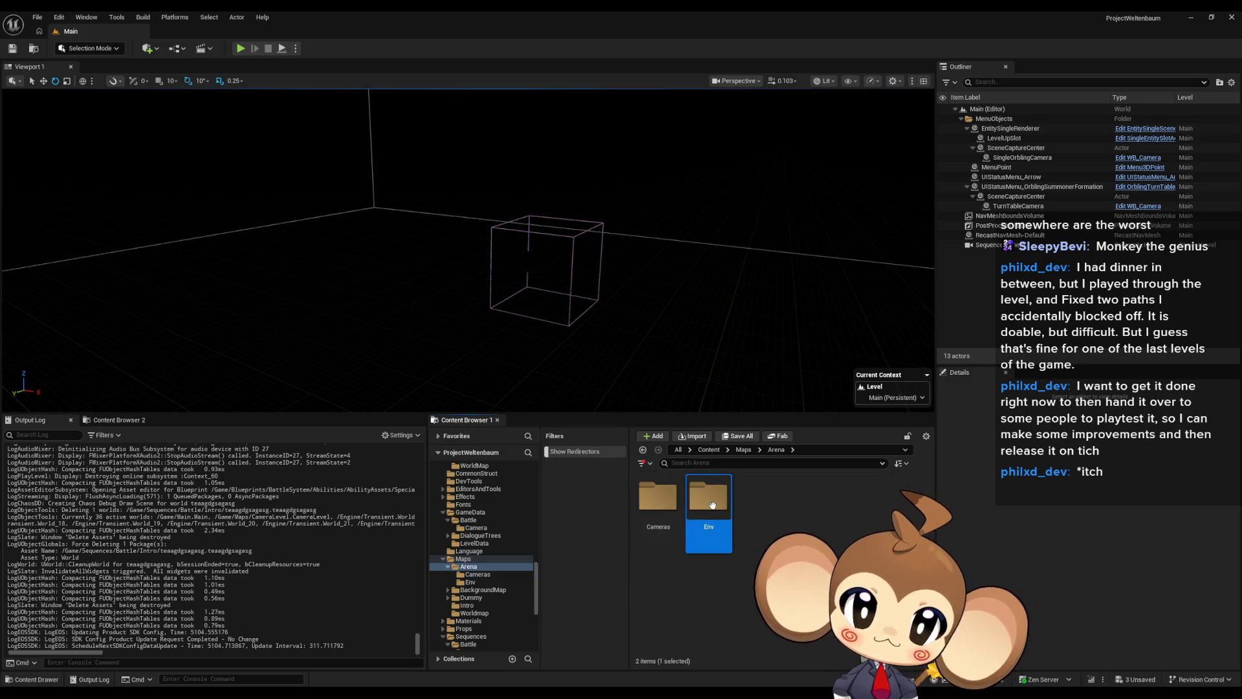
- Place BattleEnv_1 and Arena_CameraMap in the level, each reset to location 0,0,0
drag(660, 502, 661, 369)
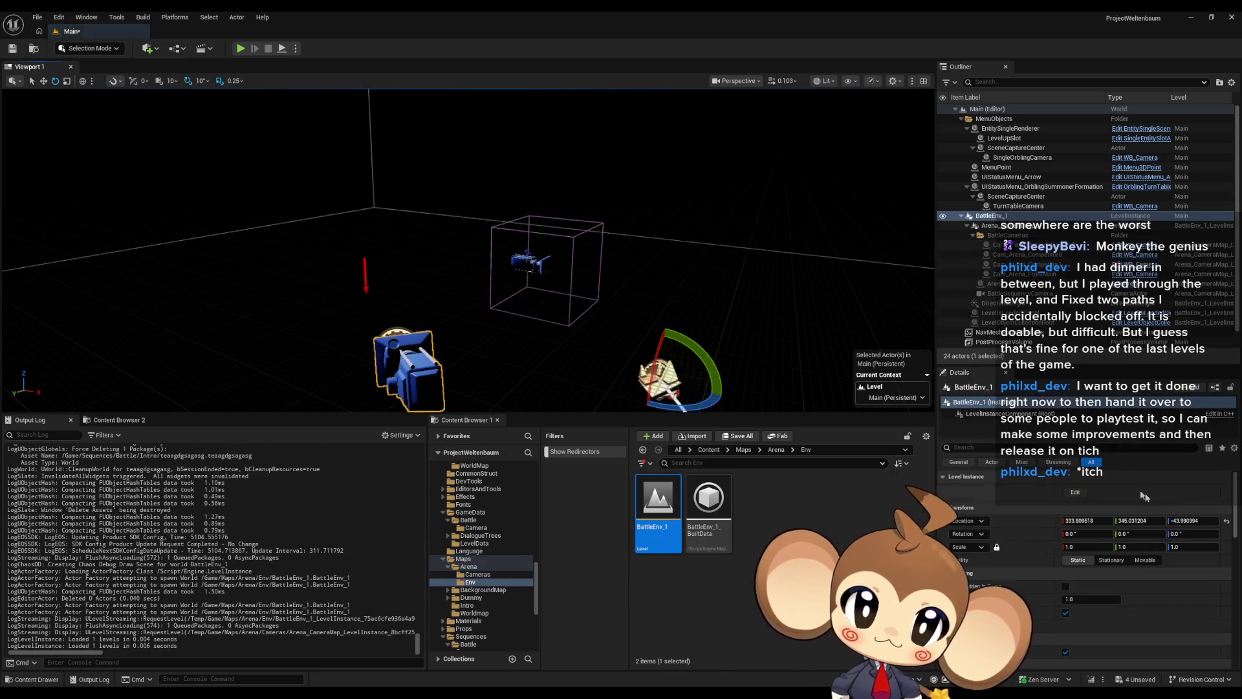
click(1227, 522)
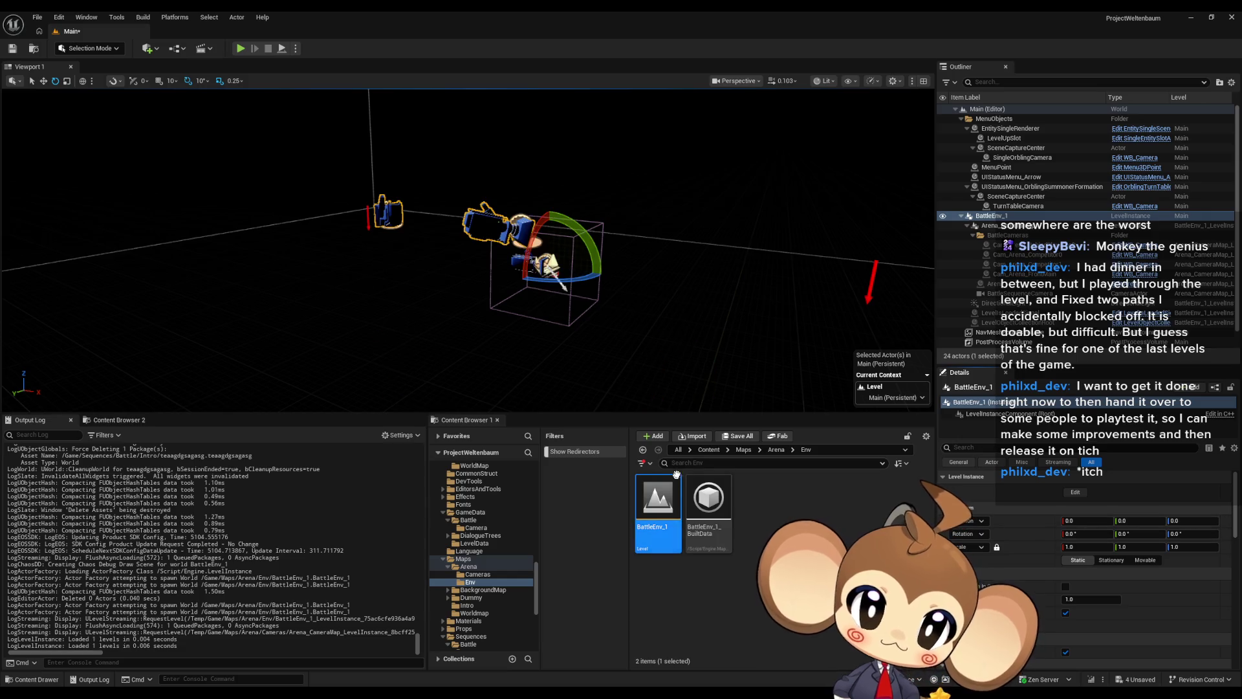
click(777, 450)
click(658, 502)
double_click(658, 502)
drag(658, 498, 647, 346)
click(1227, 521)
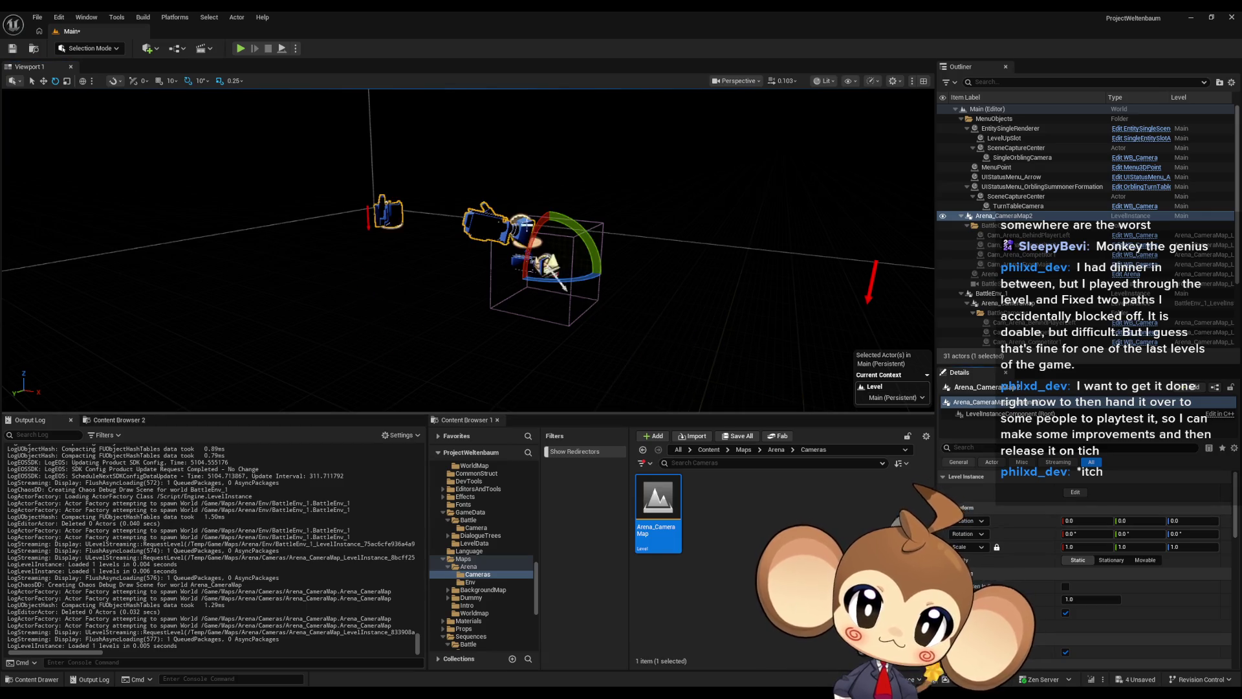
- Orbit to view the placed cameras and select TurnTableCamera, then Arena_CameraMap2
mouse_move(628, 294)
mouse_down()
mouse_move(595, 317)
mouse_move(362, 211)
mouse_up()
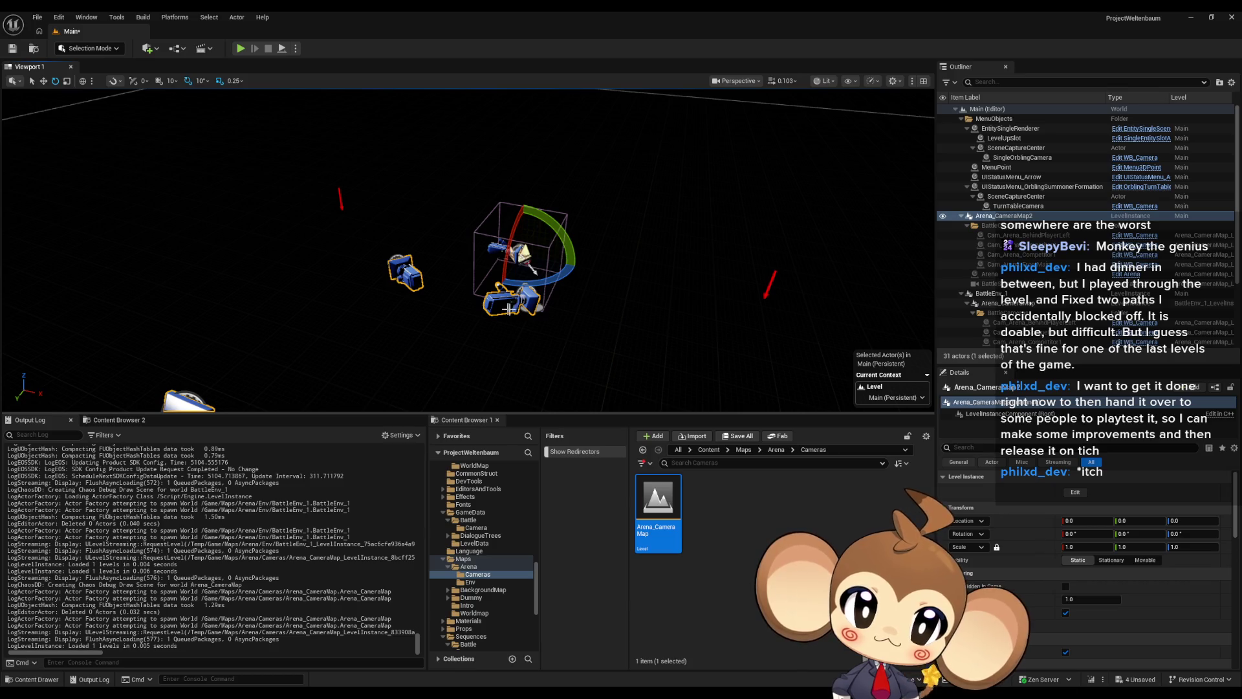
click(1018, 206)
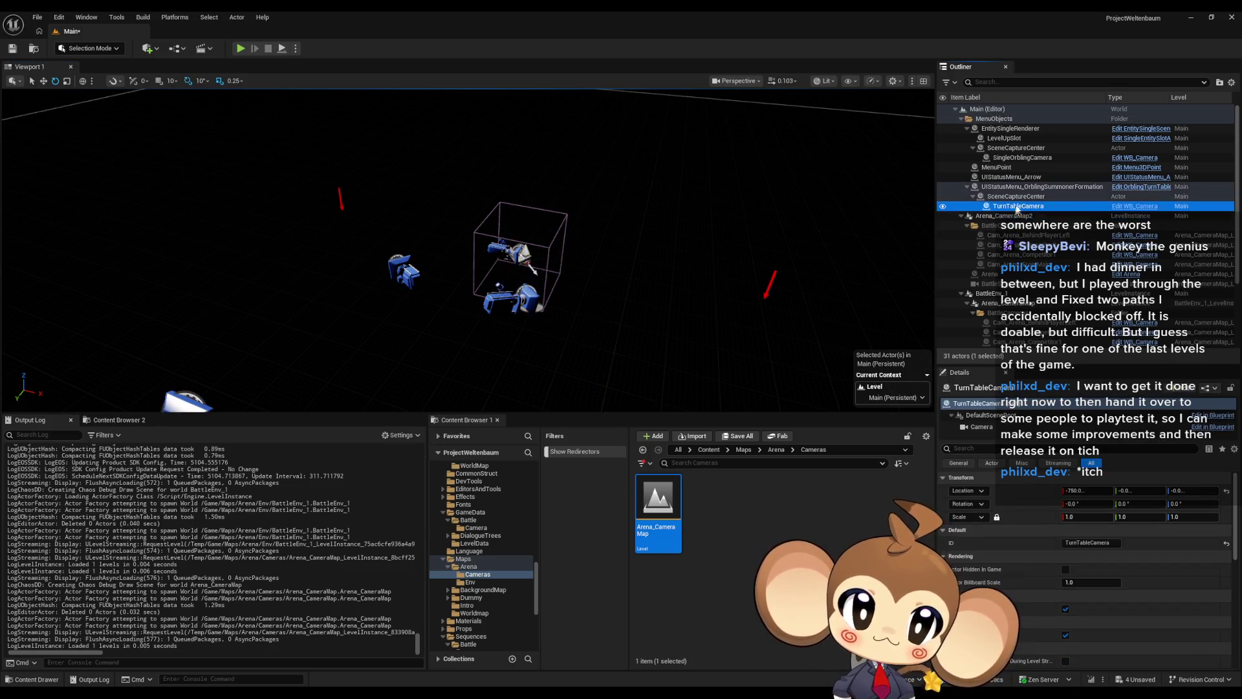
key(Down)
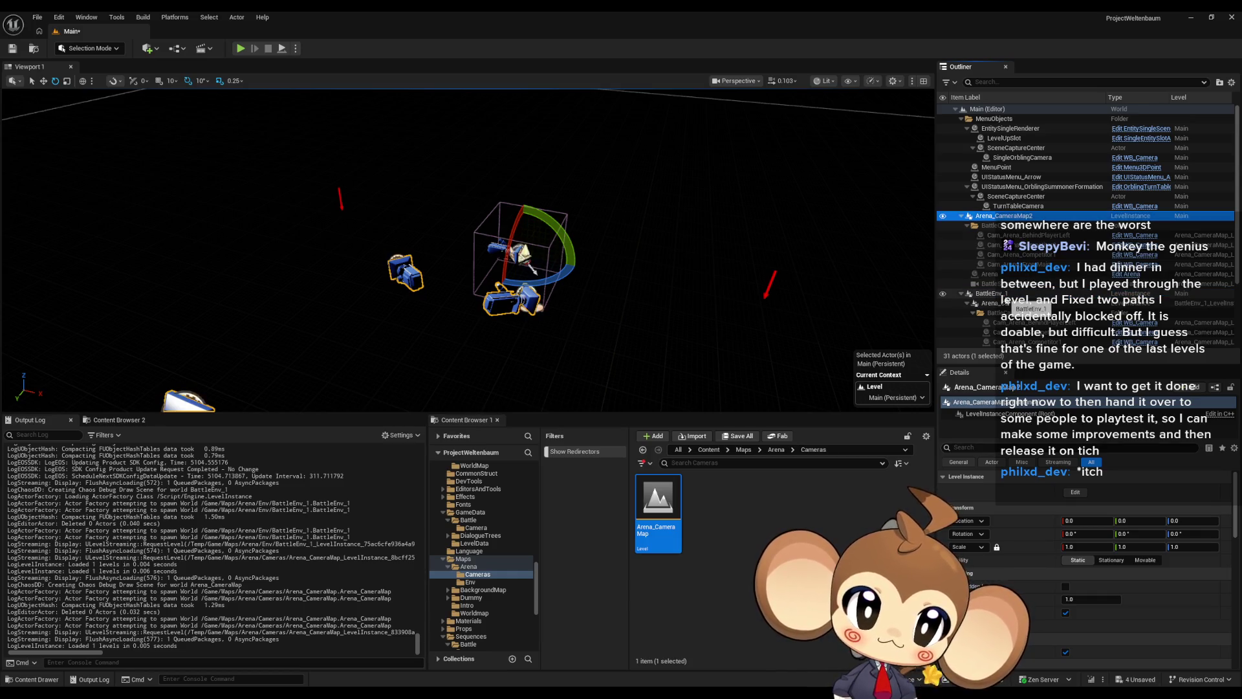
- Select BattleEnv_1, toggle repeatedly with undo/redo, and frame the selection in the viewport
click(1021, 296)
key(ctrl+z)
key(ctrl+y)
key(ctrl+z)
key(ctrl+y)
key(ctrl+z)
key(ctrl+y)
key(ctrl+z)
key(ctrl+y)
key(ctrl+z)
key(ctrl+y)
key(ctrl+z)
key(ctrl+y)
key(ctrl+z)
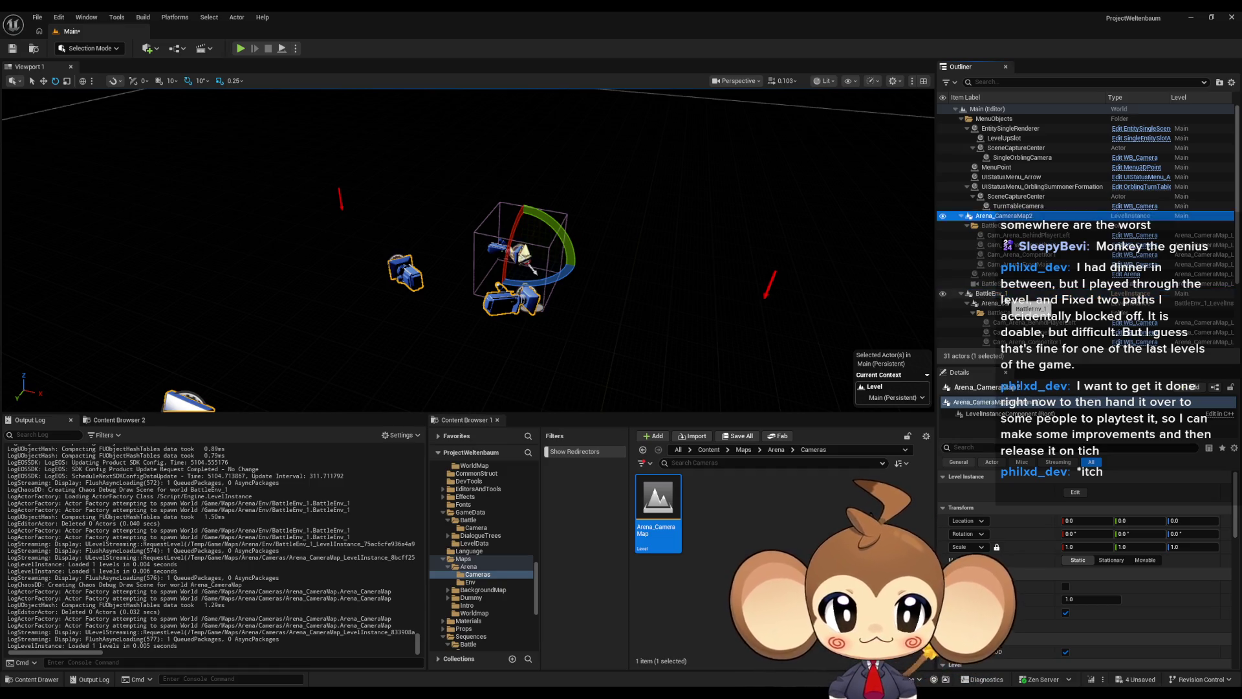
key(ctrl+y)
key(ctrl+z)
key(ctrl+y)
key(ctrl+z)
key(ctrl+y)
key(ctrl+z)
key(ctrl+y)
key(ctrl+z)
key(ctrl+y)
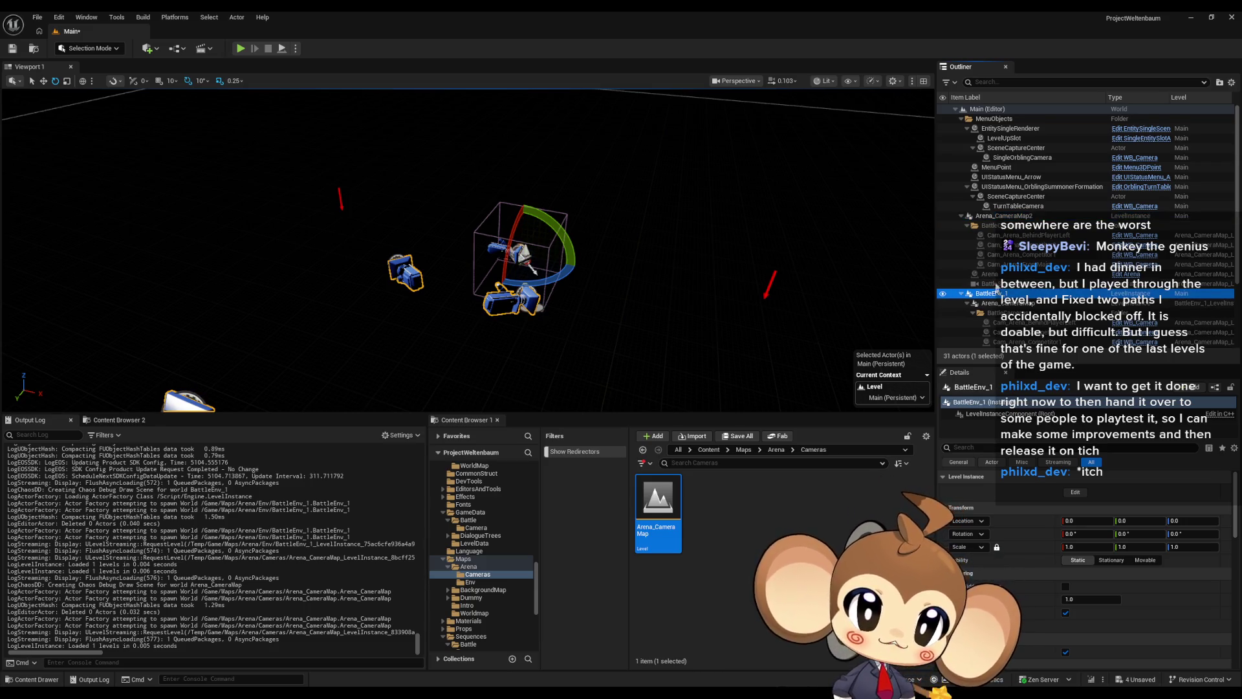
key(f)
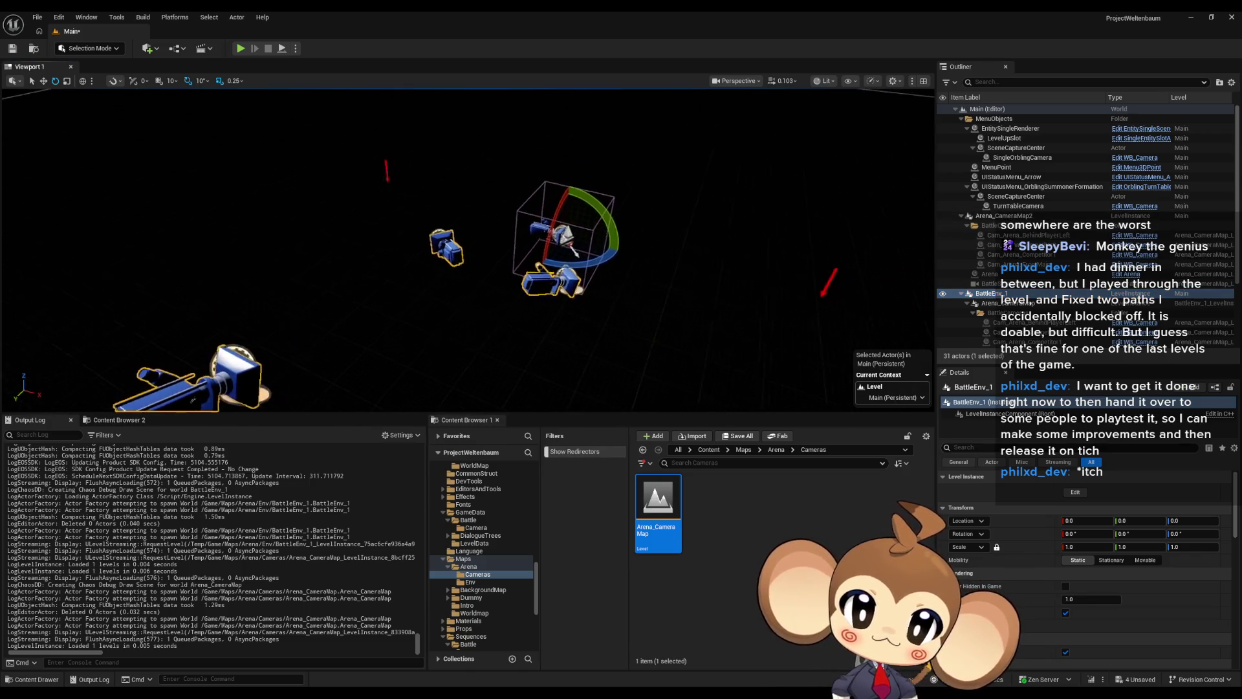
click(709, 450)
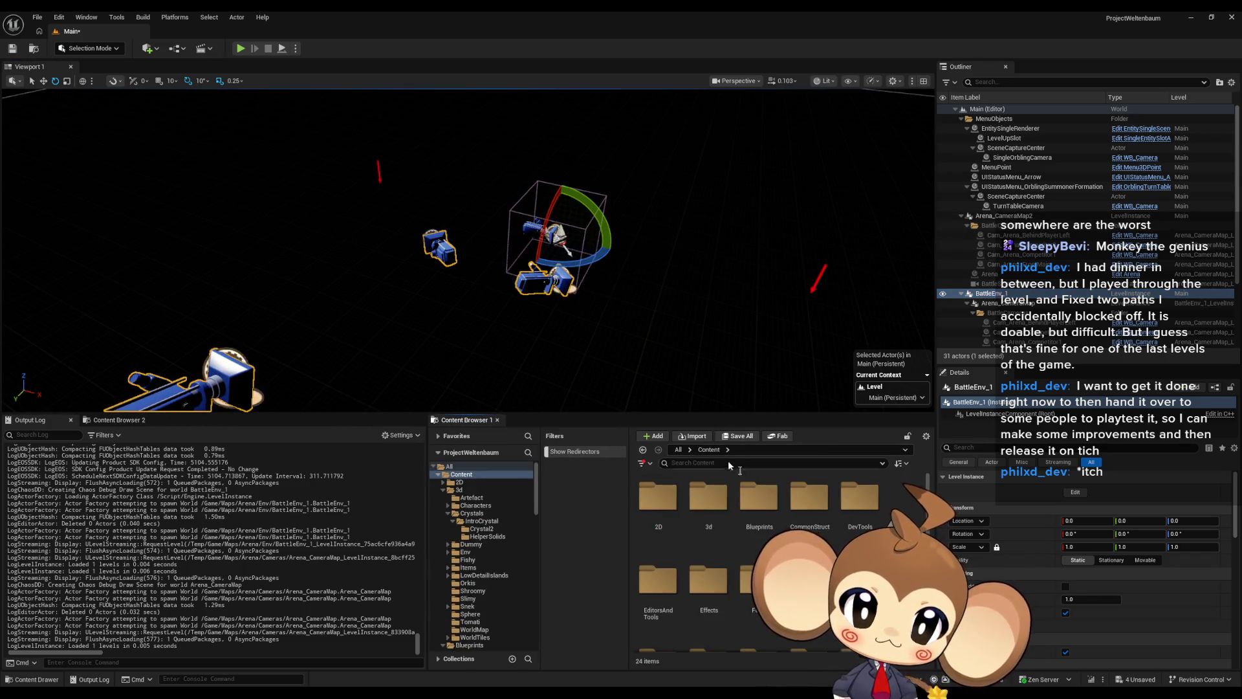
- Open the Sequences > Battle > Intro folder
scroll(757, 550, down, 2)
double_click(809, 585)
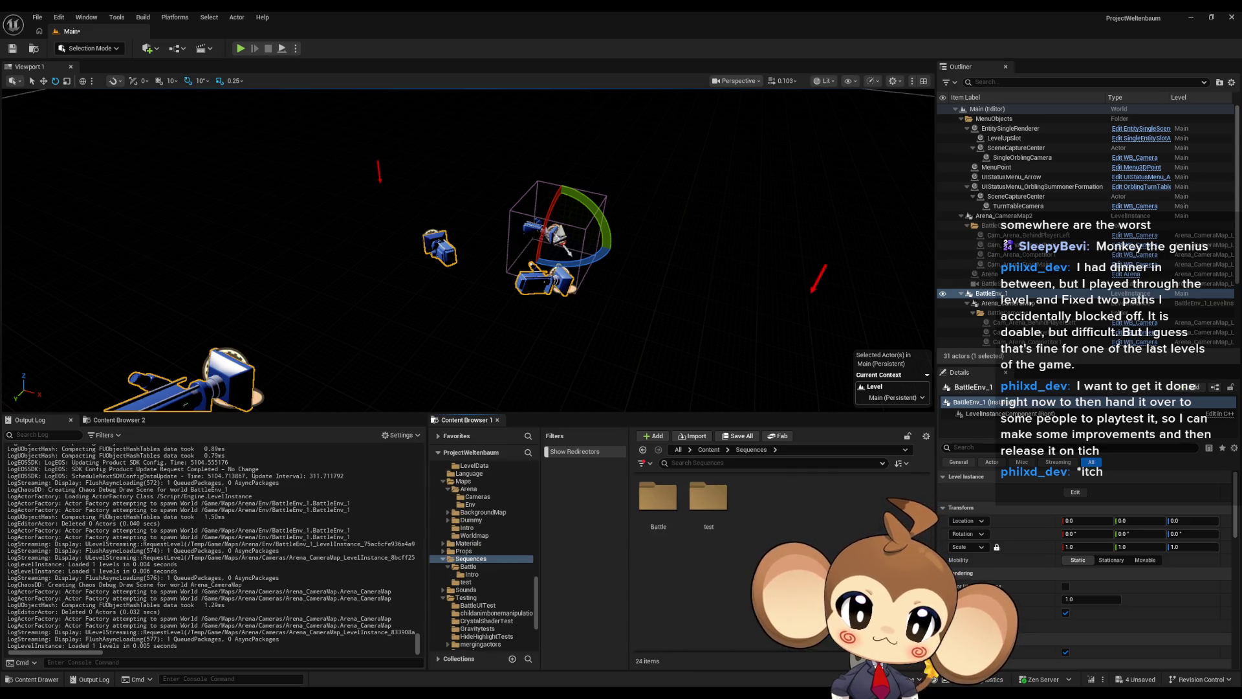
click(670, 504)
double_click(670, 505)
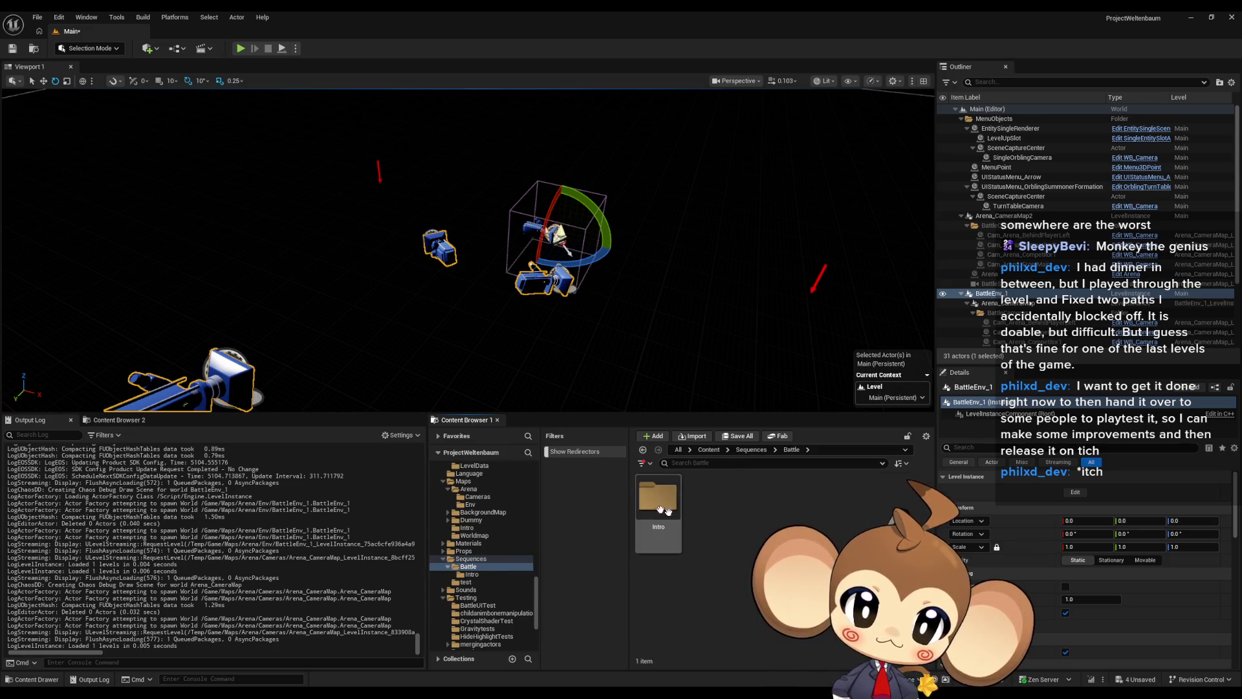
double_click(670, 505)
- Create a Level Sequence named AbilityLaserSequence and open it in Sequencer
right_click(828, 583)
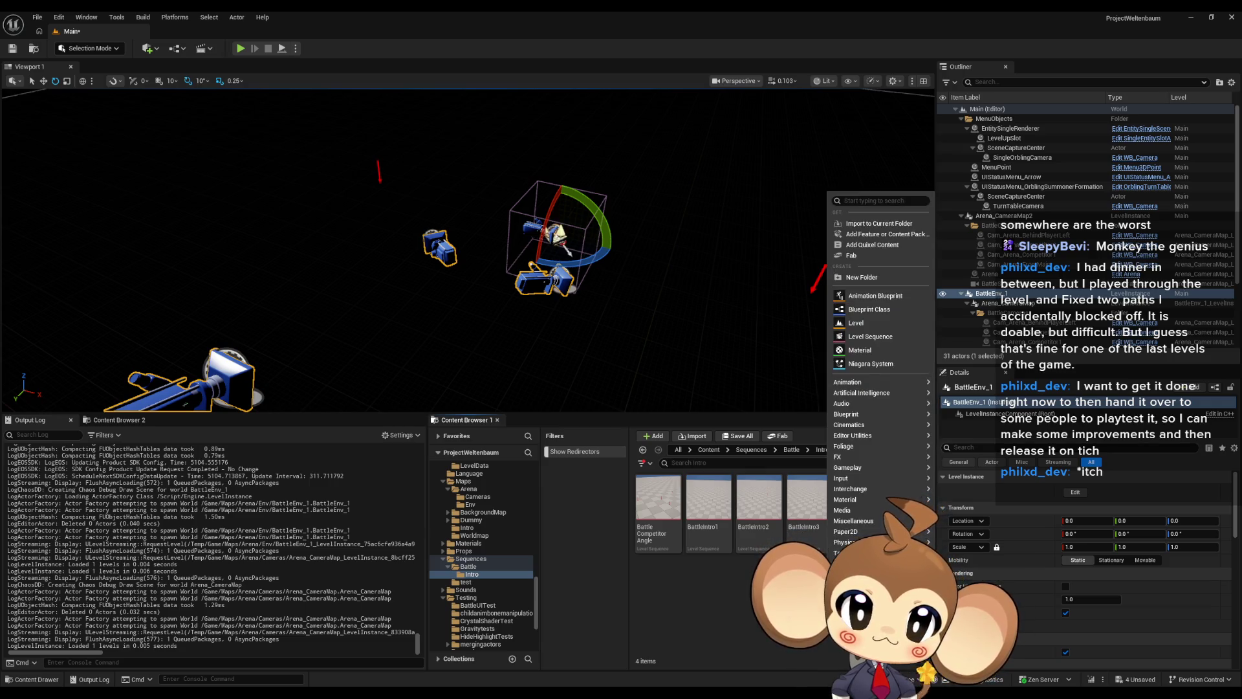
click(871, 337)
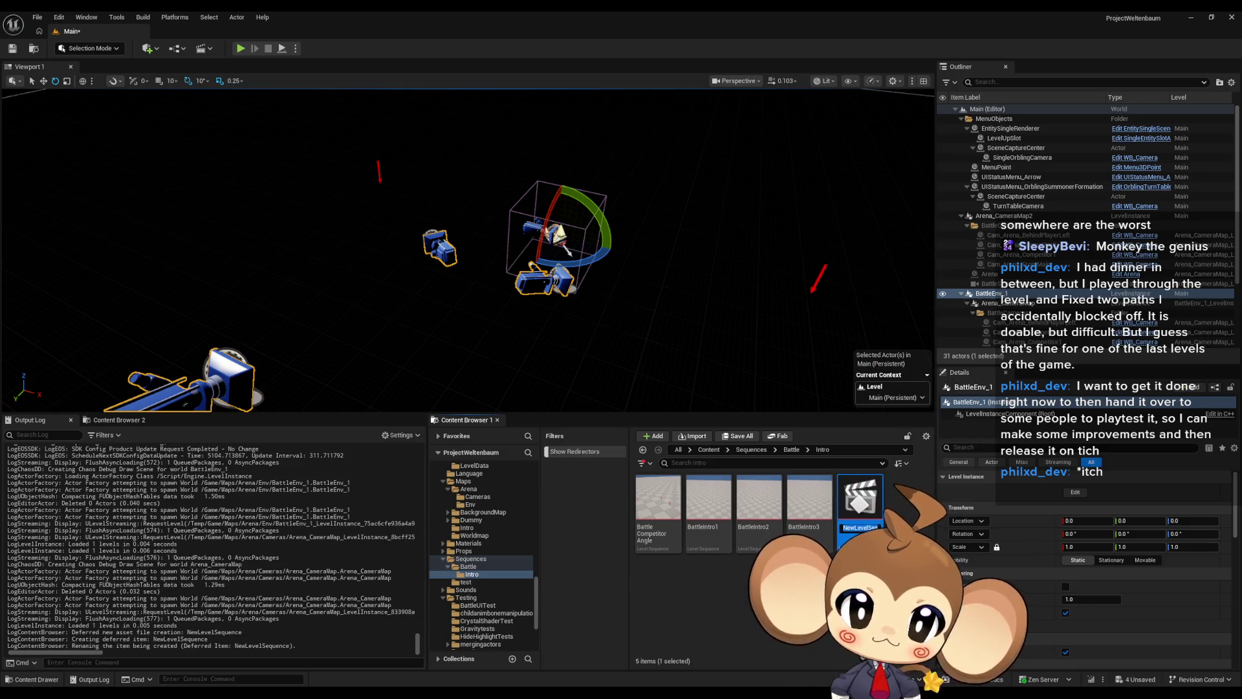
text(A)
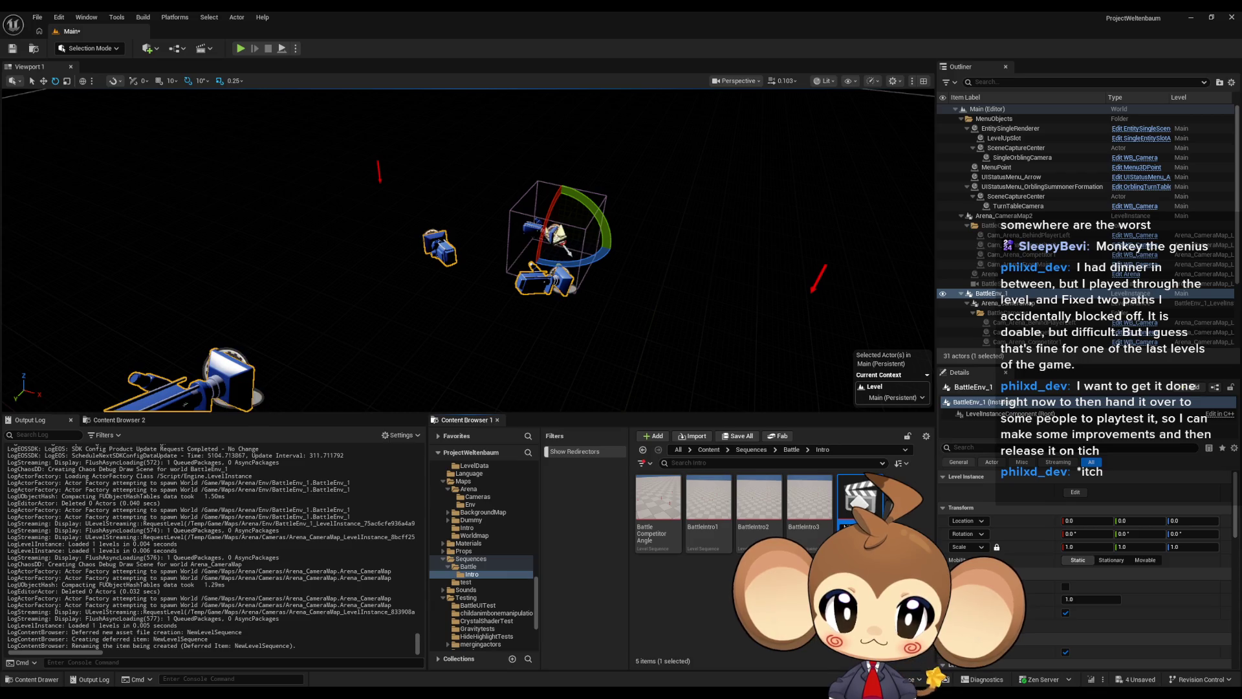
key(Return)
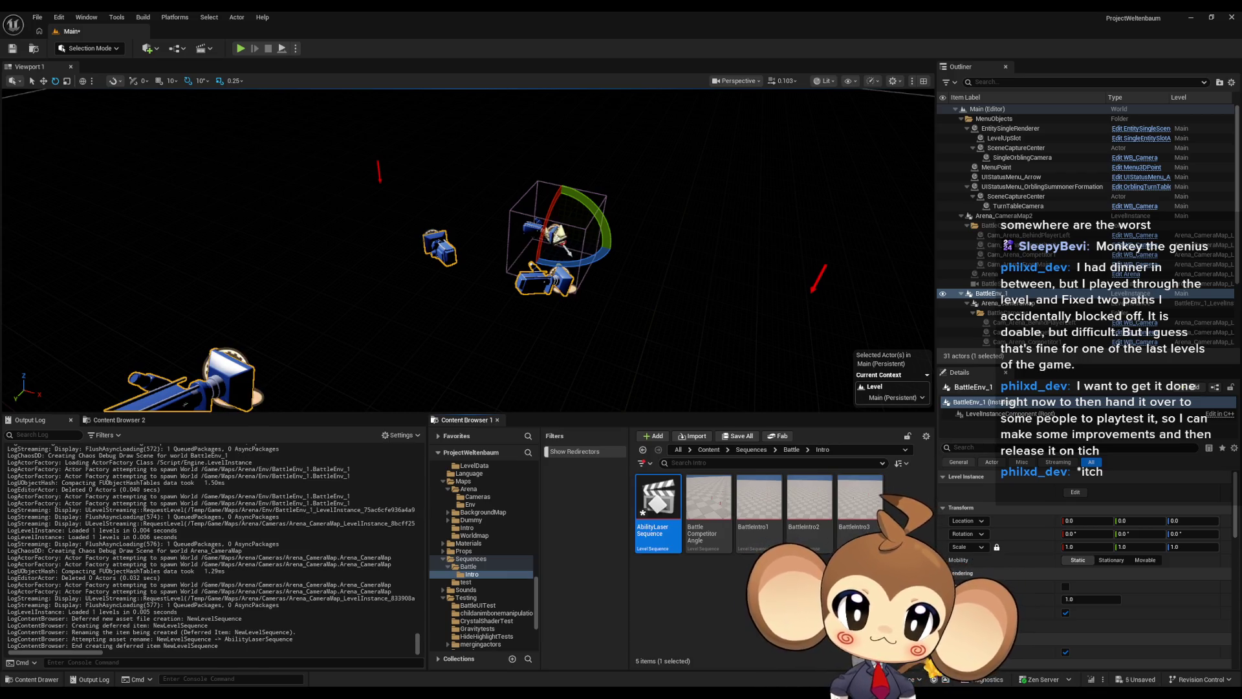
double_click(656, 504)
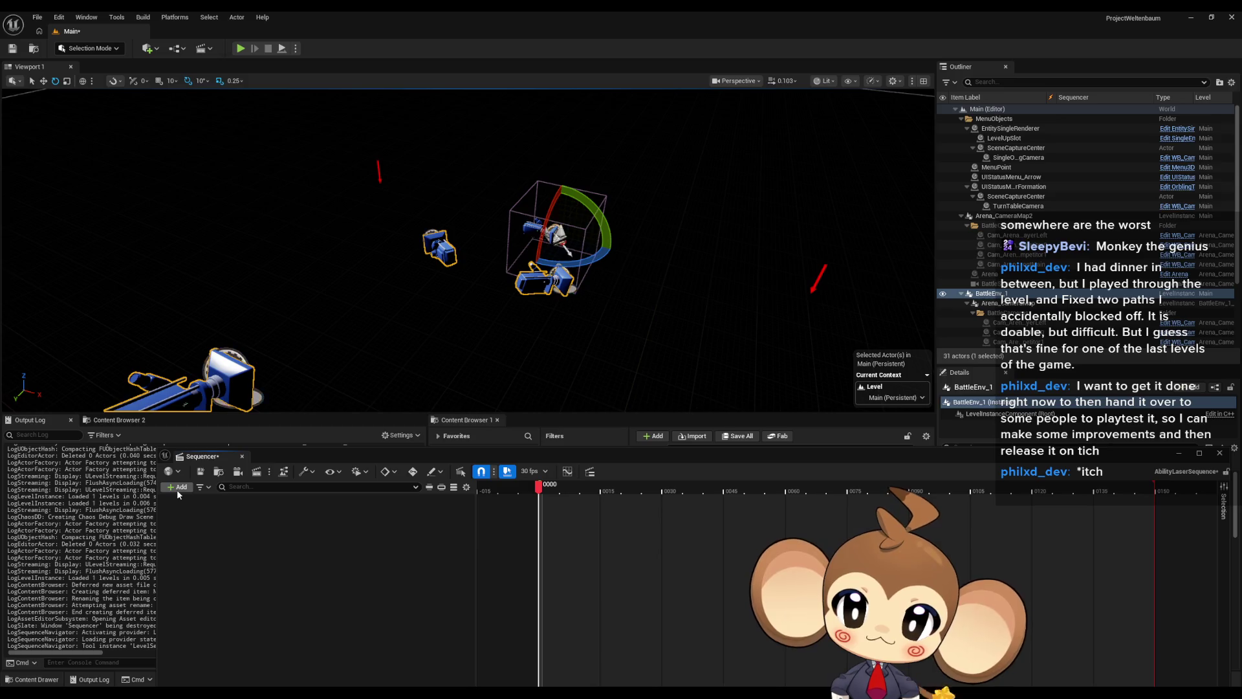
- Add SequenceCamera to the sequence through Actor To Sequencer
click(178, 489)
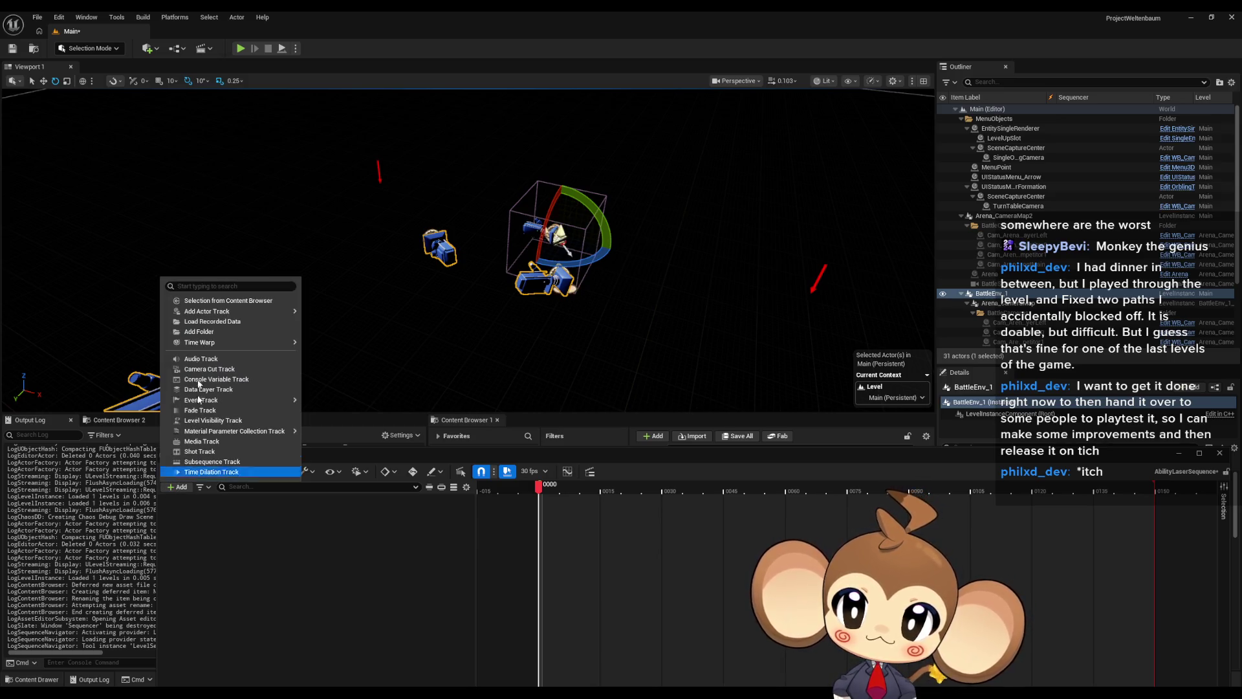
mouse_move(217, 314)
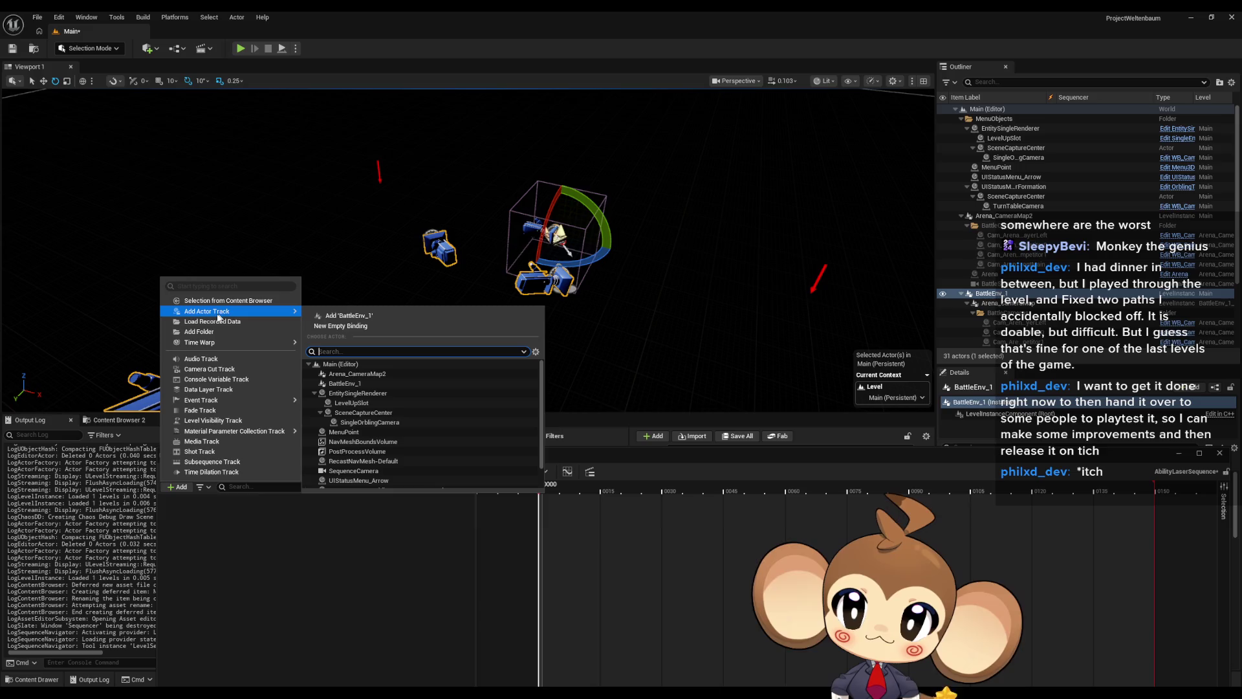
scroll(379, 421, down, 2)
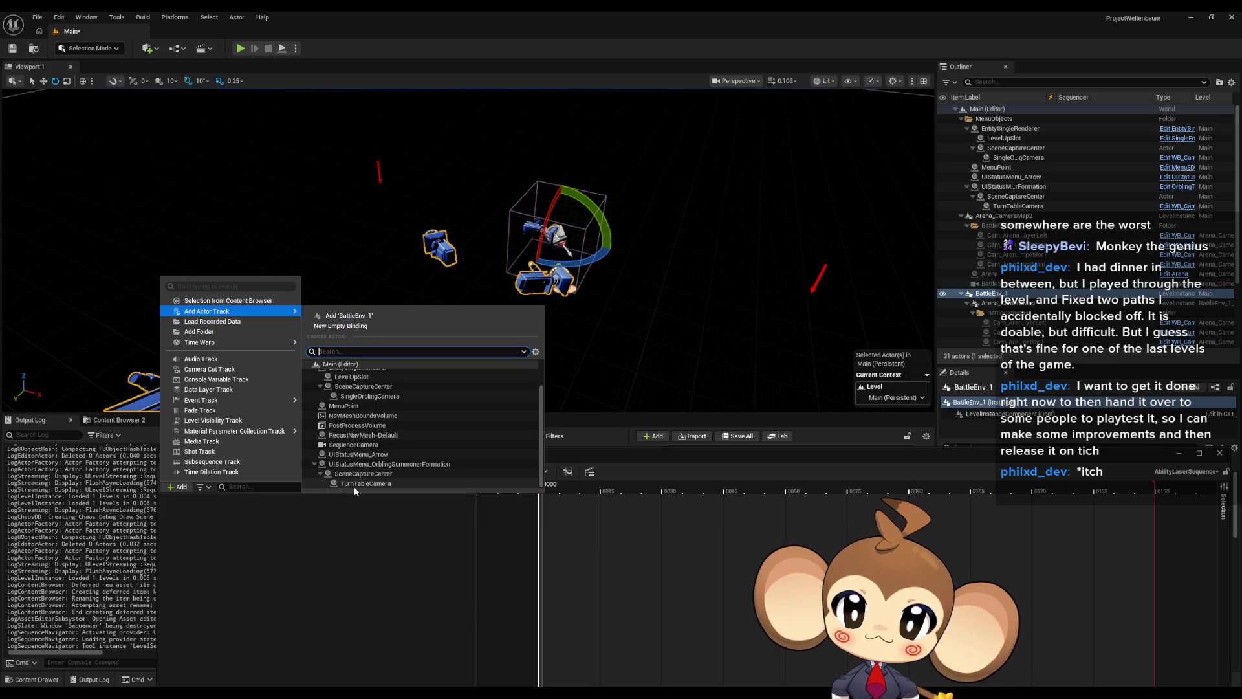
click(351, 445)
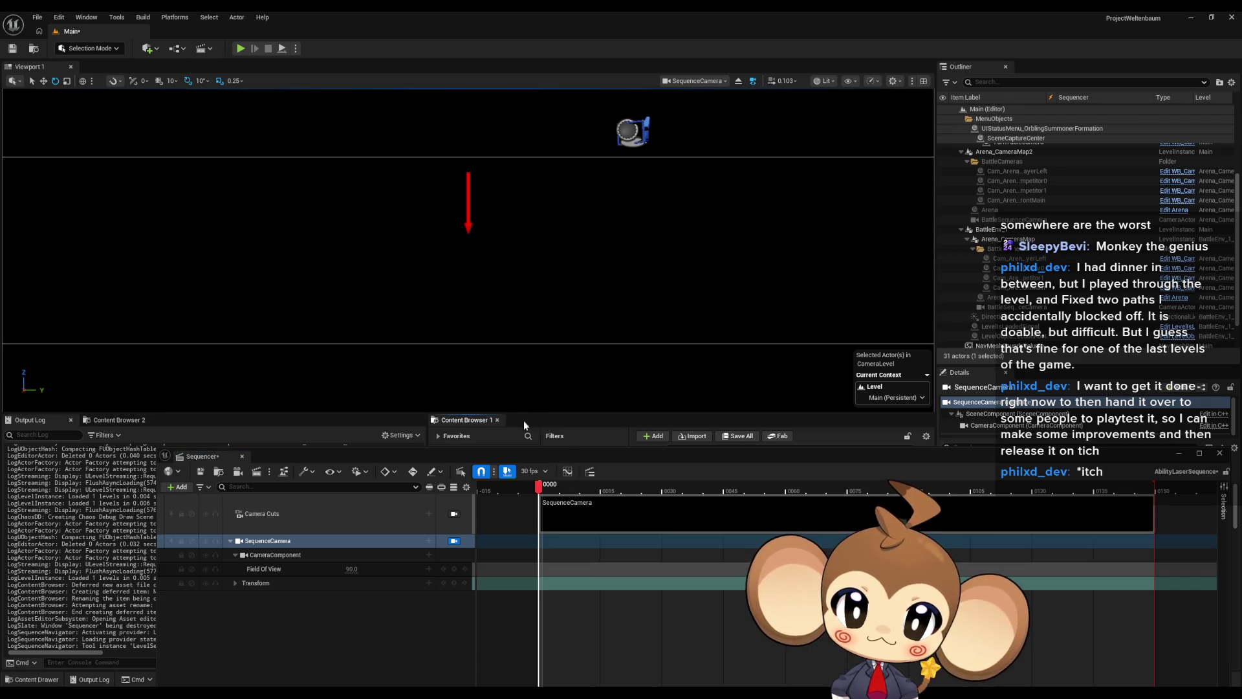
- Pilot SequenceCamera to frame the cube, key its transform at frame 0, then delete BattleEnv_1
drag(570, 457, 500, 451)
drag(469, 253, 741, 242)
drag(530, 264, 531, 264)
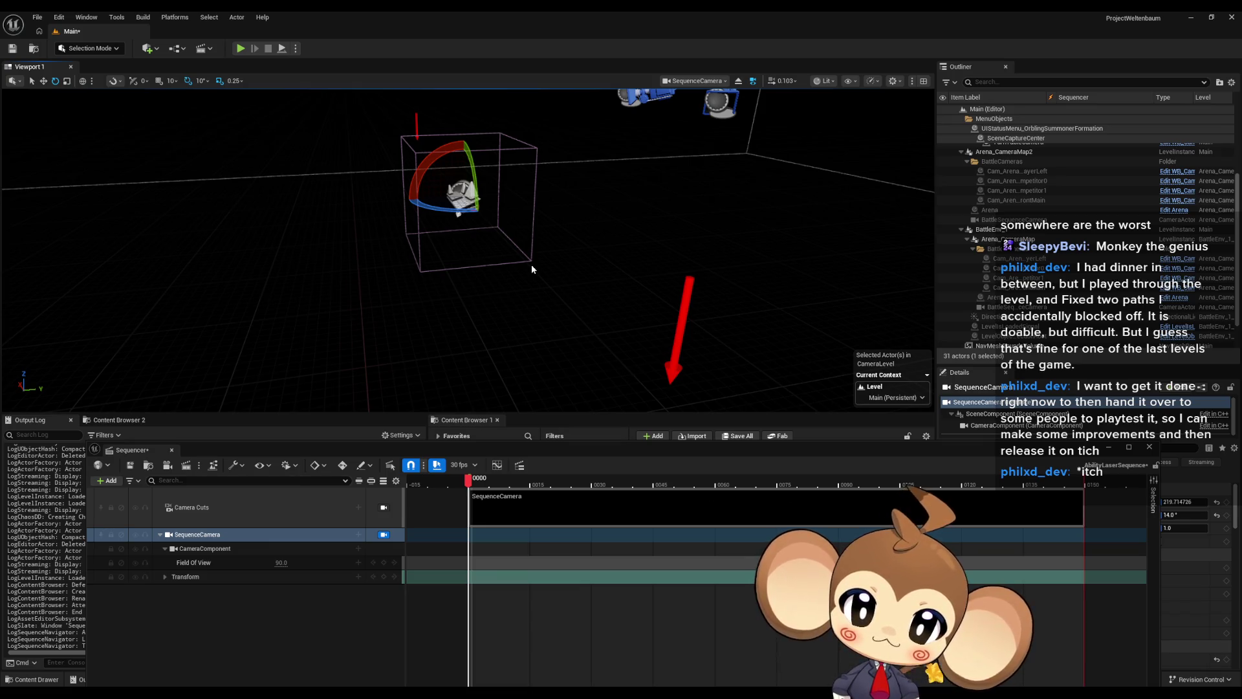
click(385, 578)
click(384, 577)
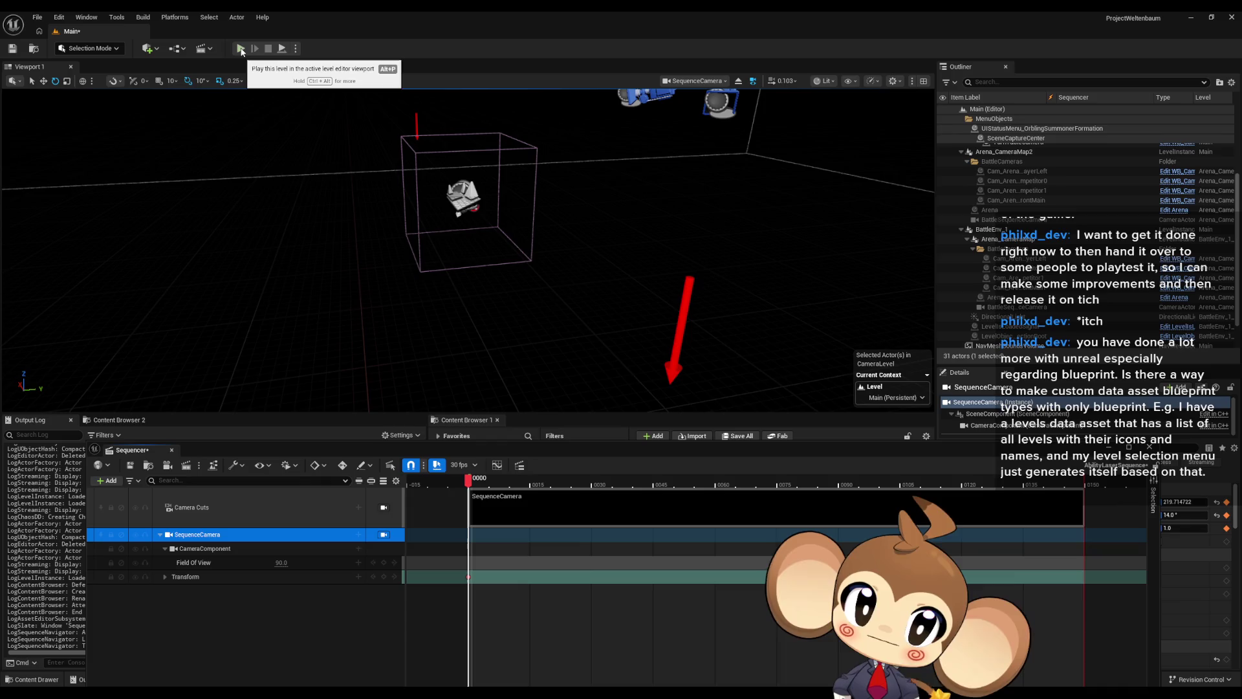
click(1005, 230)
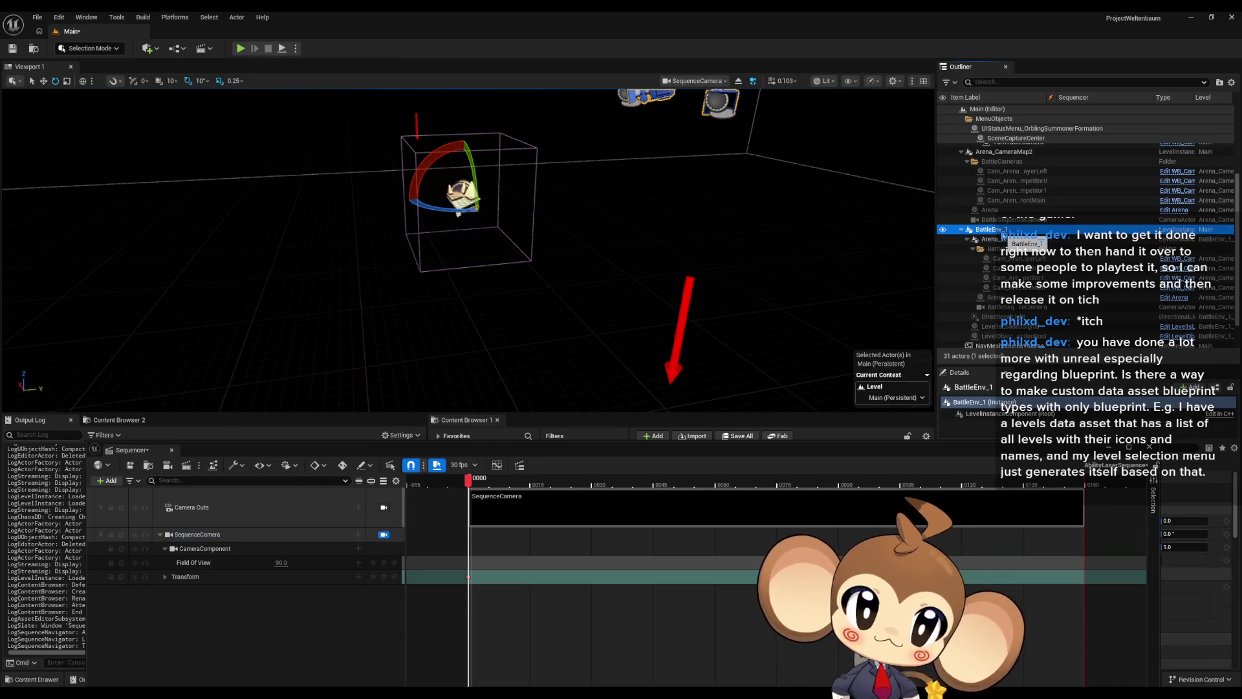
key(Delete)
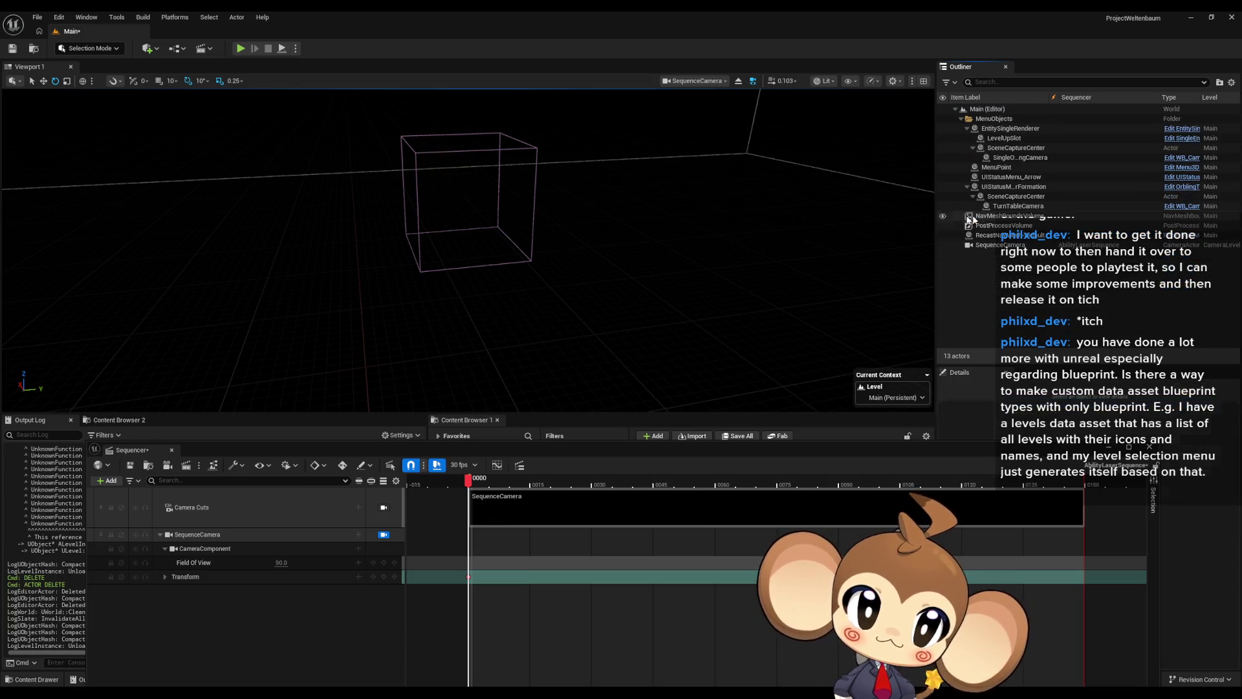
- Save the Main level
click(22, 52)
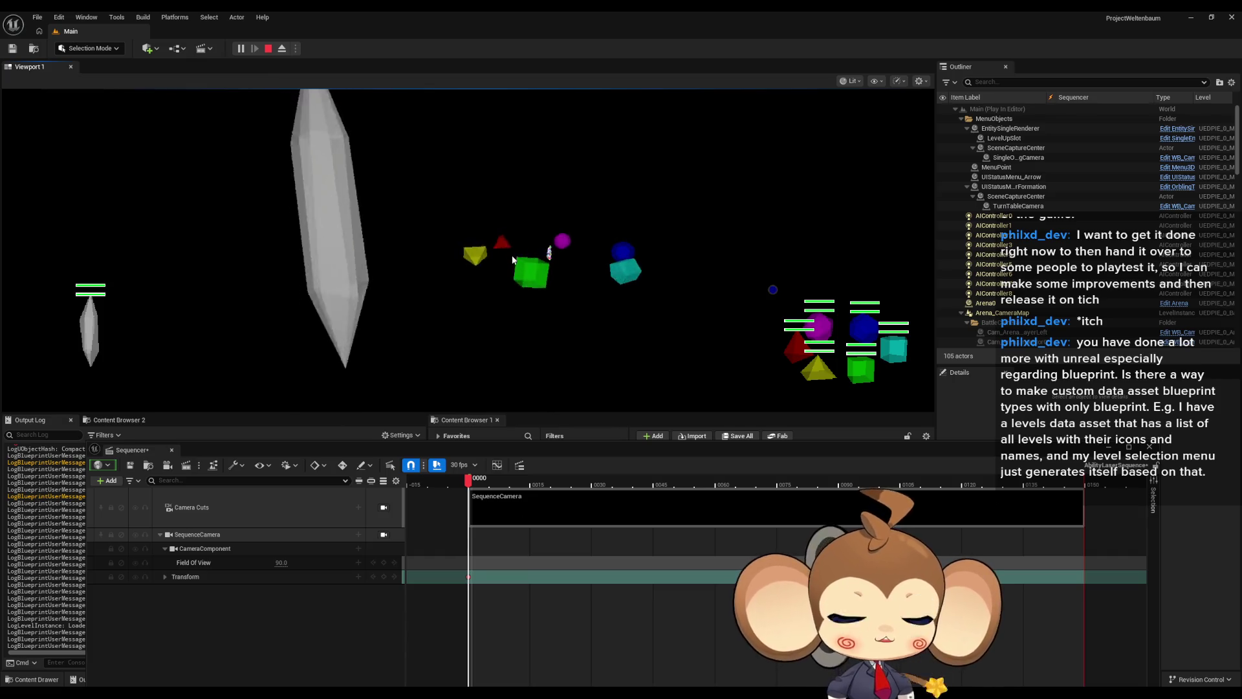
- Close Sequencer, browse GameData to DialogueTrees, select the template asset, and stop the game
click(811, 490)
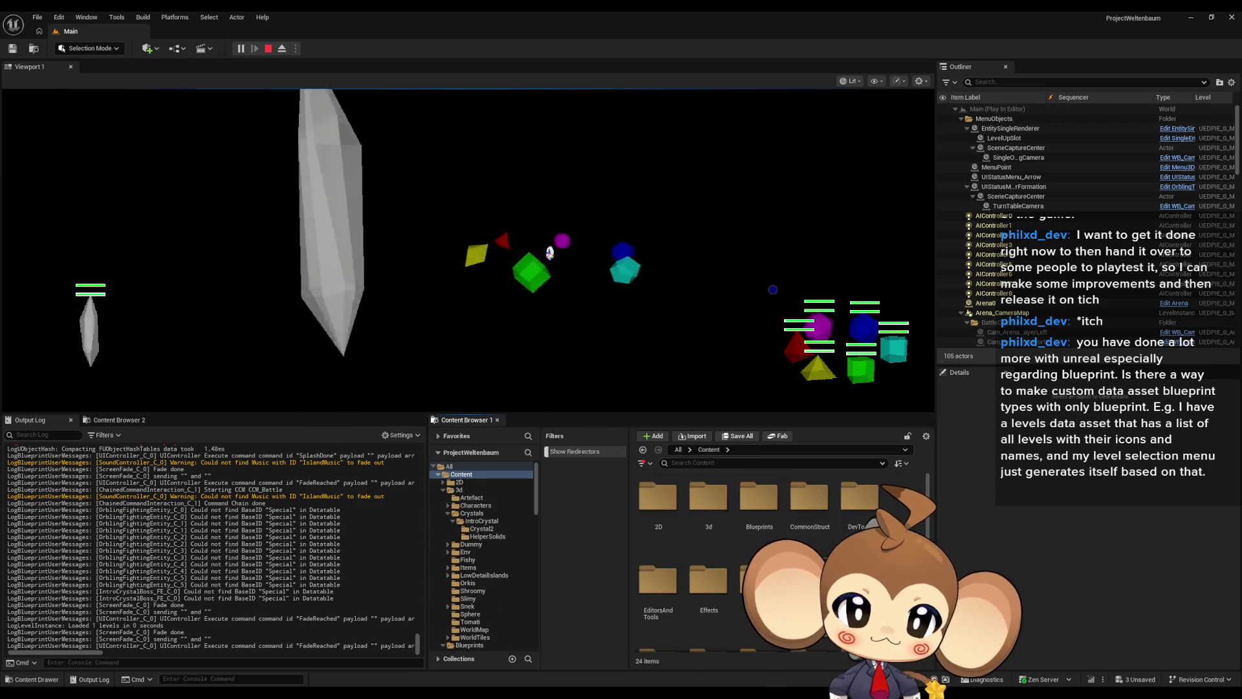
double_click(810, 579)
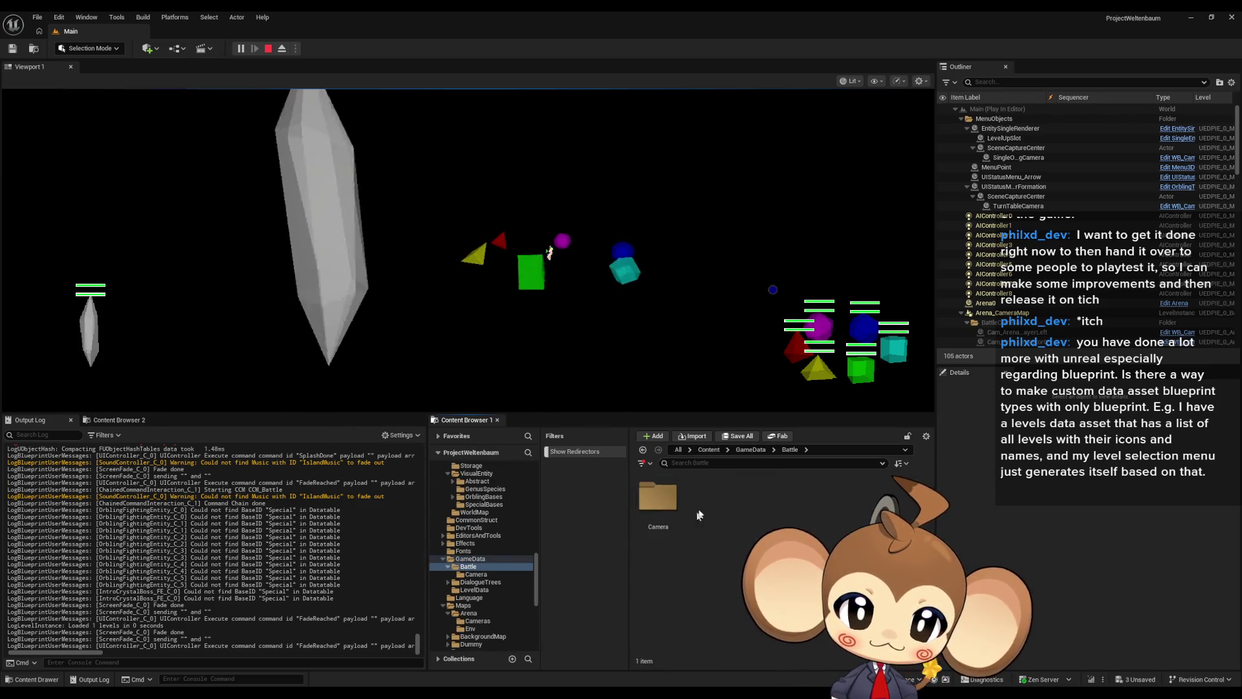
click(764, 516)
double_click(764, 517)
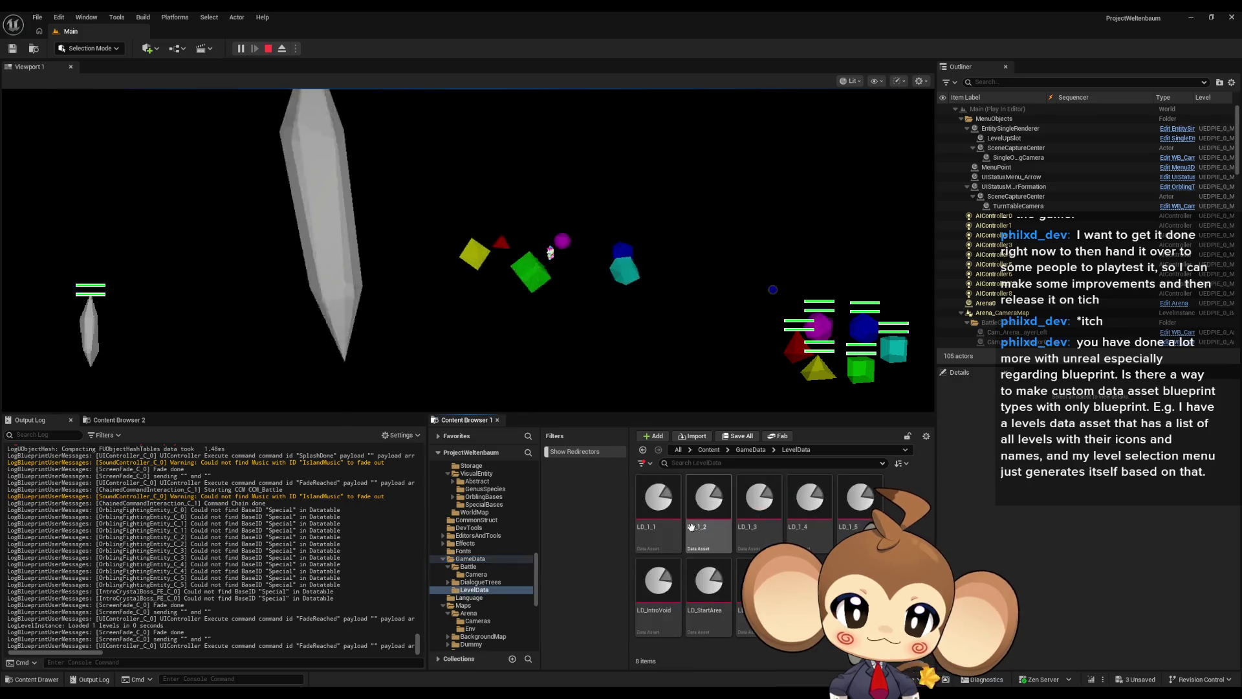
key(alt+Left)
double_click(709, 498)
click(819, 508)
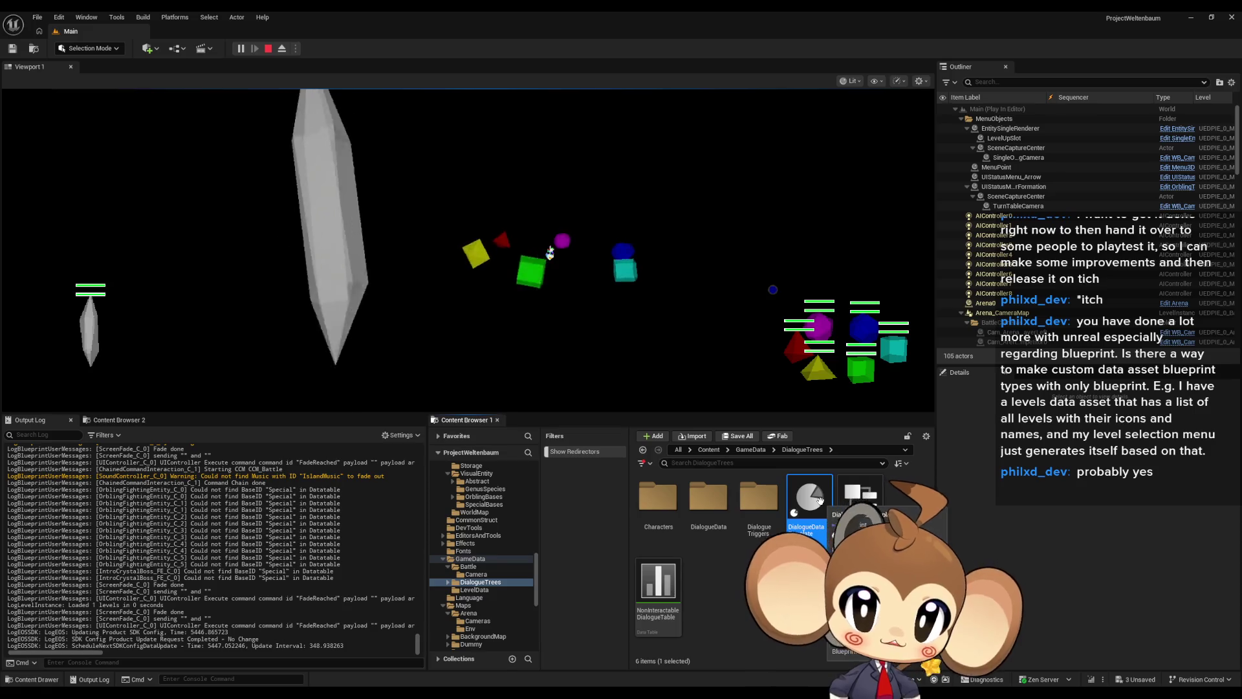
click(269, 49)
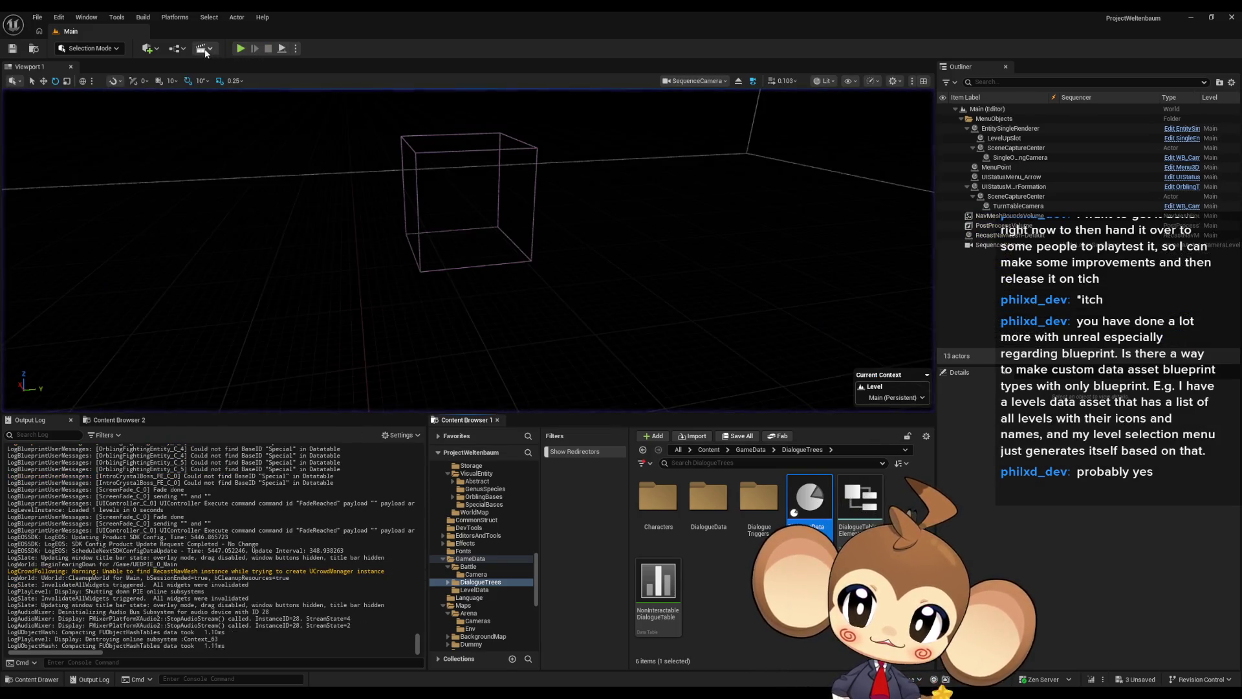
- Open the Level Blueprint, then close its tab
click(179, 50)
click(224, 117)
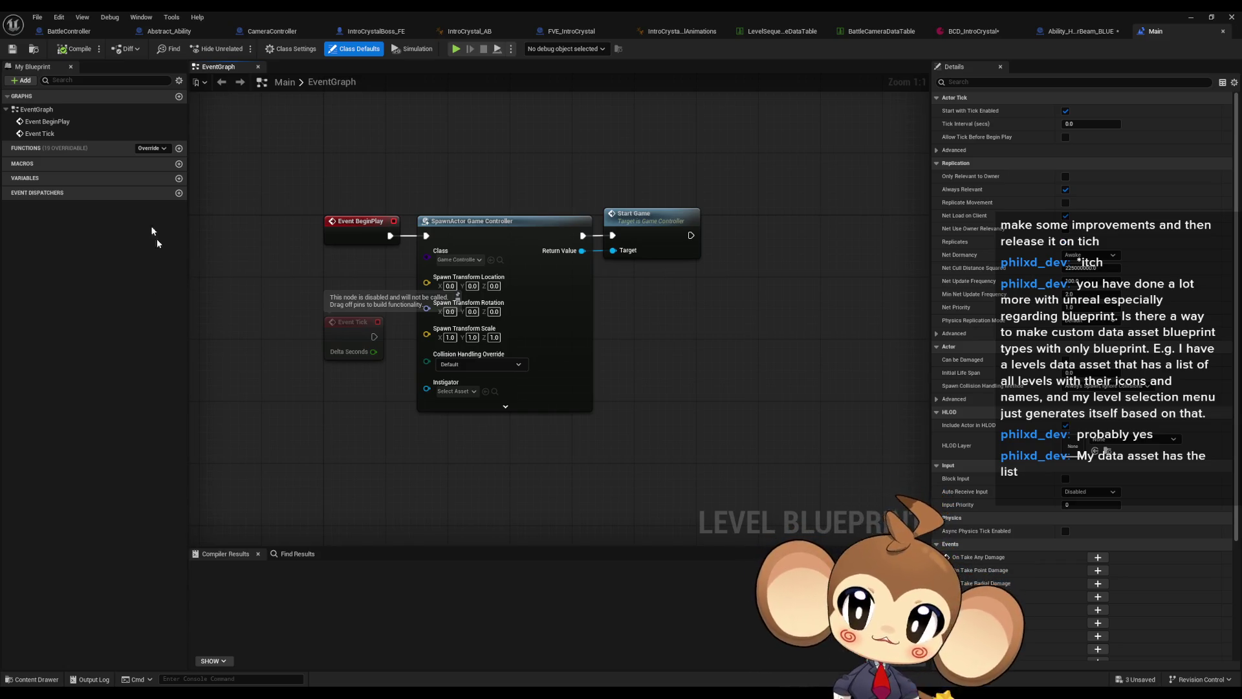
middle_click(1153, 34)
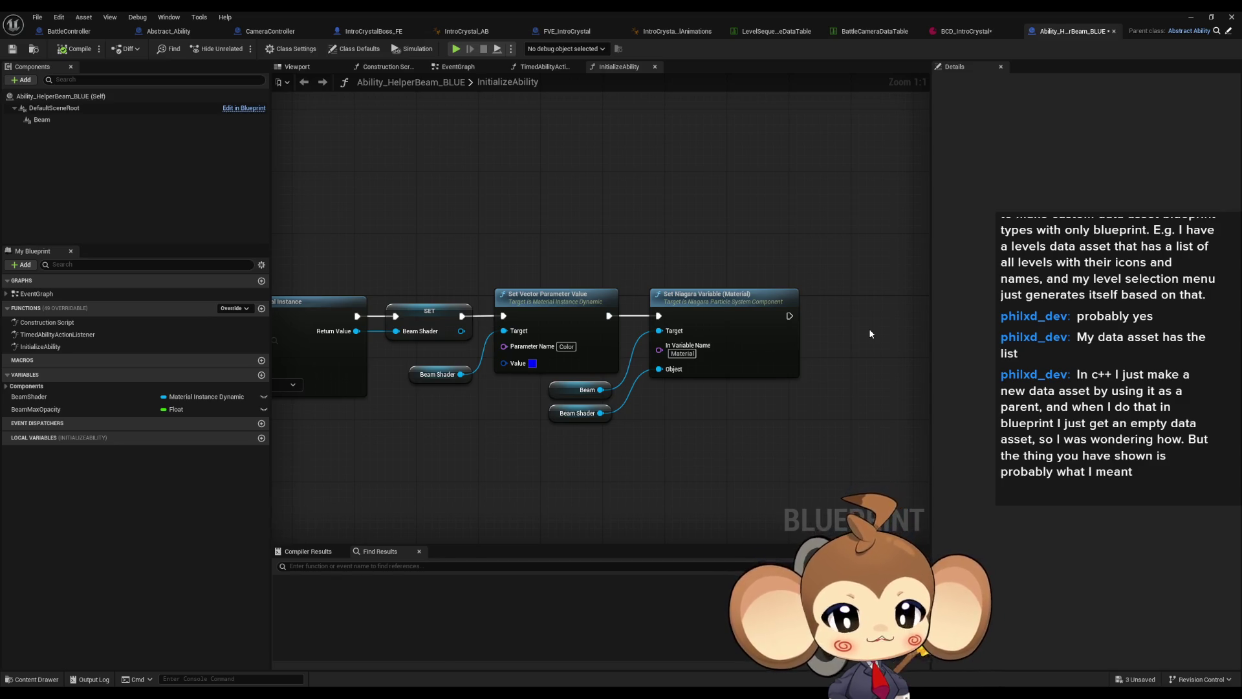
- Return to the level editor's Content root and bring up the asset creation menu
click(661, 437)
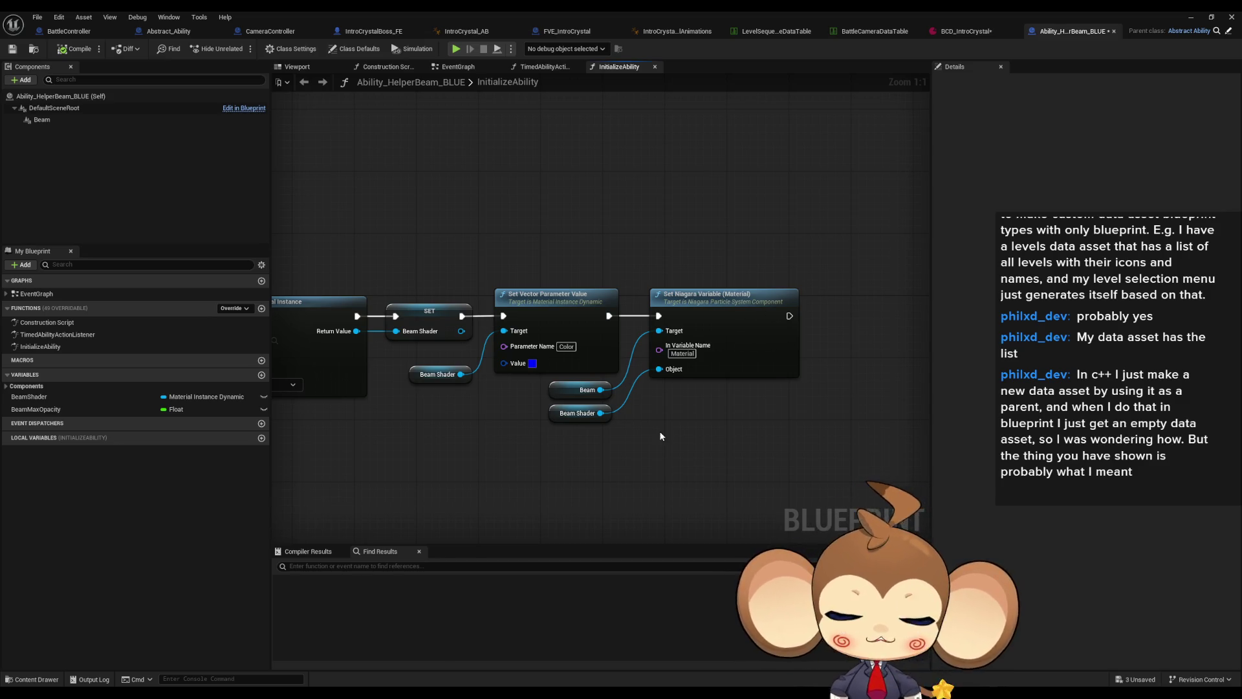
key(alt+Tab)
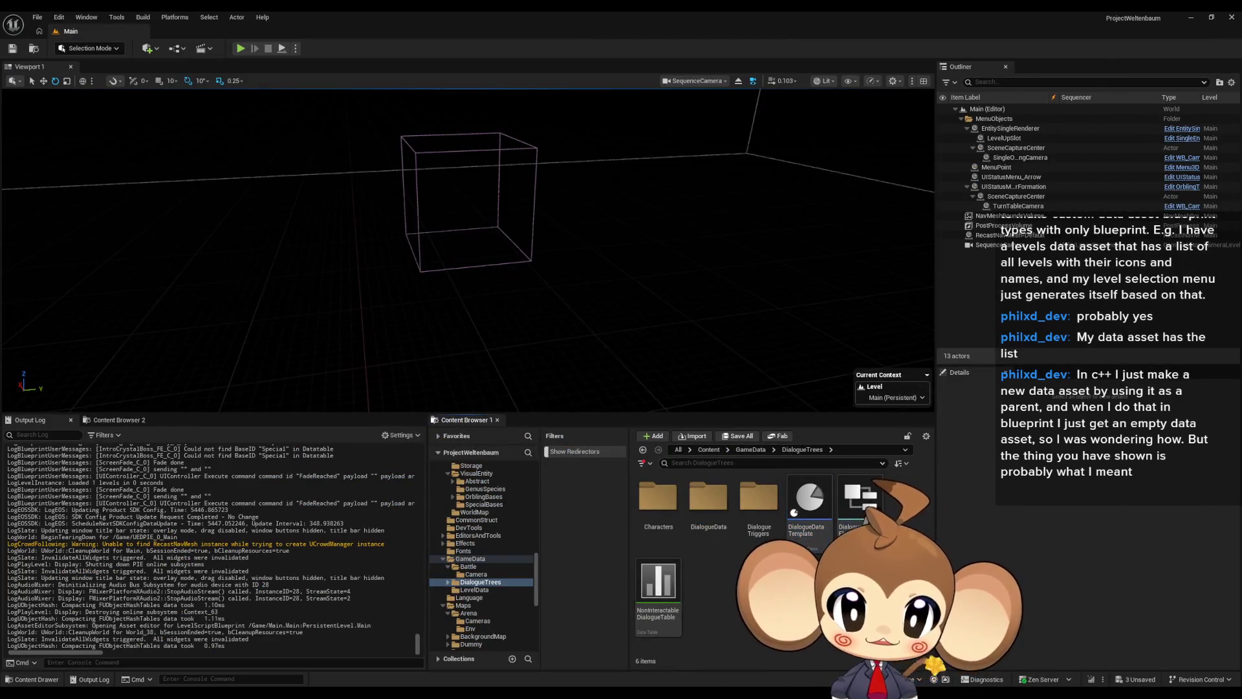
click(709, 449)
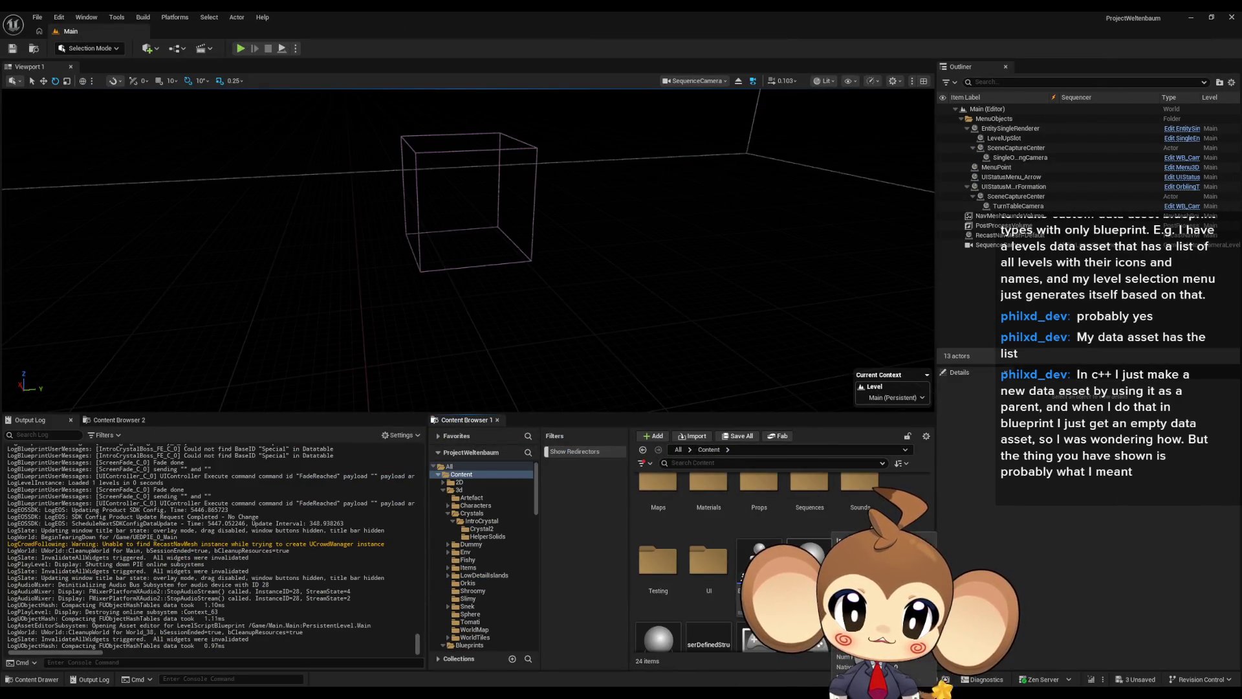
scroll(777, 556, down, 1)
right_click(854, 547)
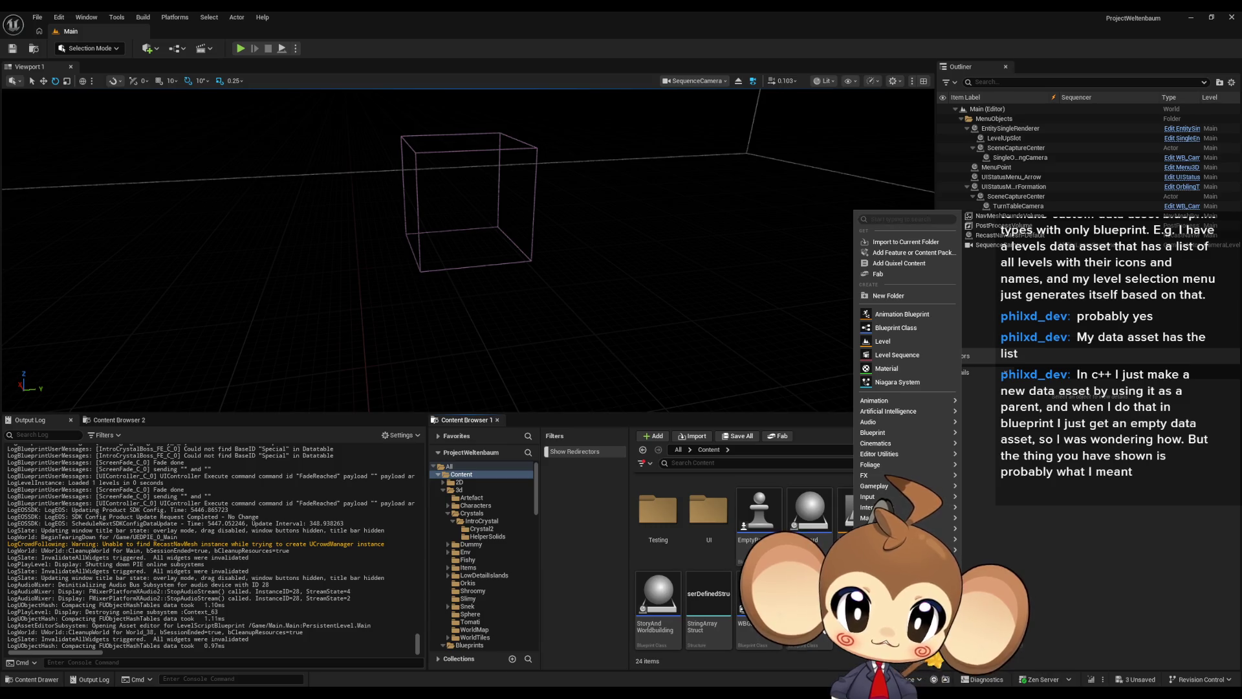
- Add a new folder named dataassettests under Content/Testing and open it
click(658, 511)
double_click(658, 511)
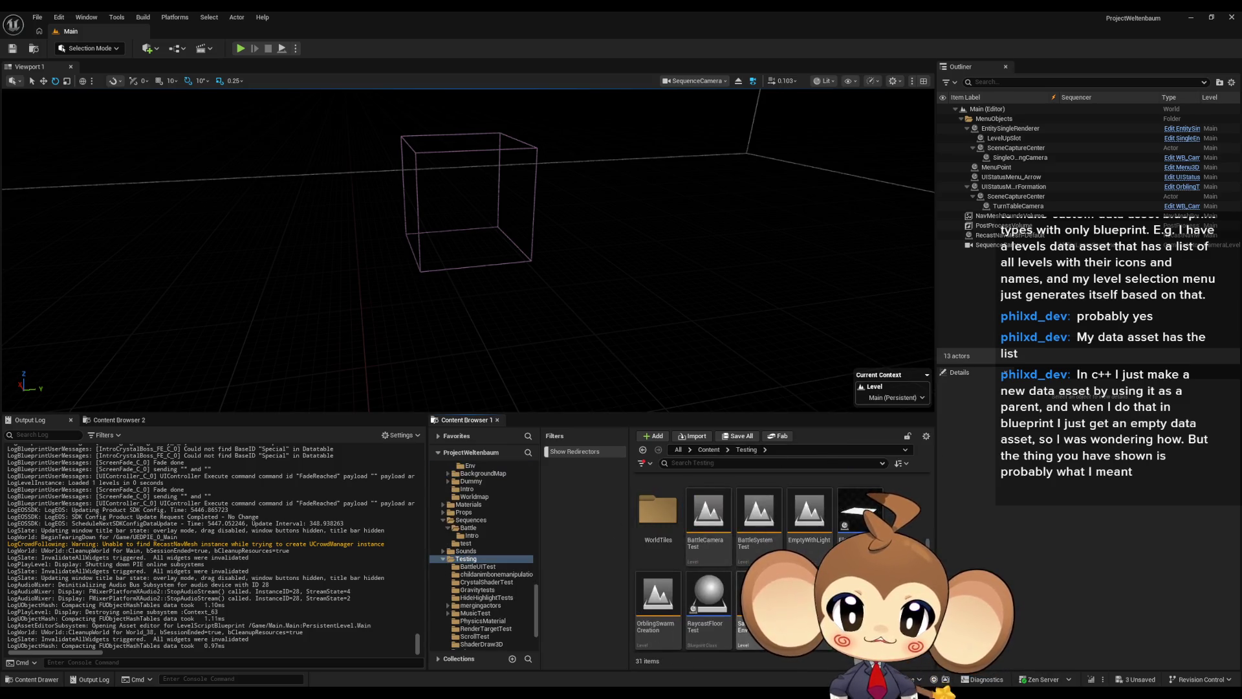
right_click(900, 560)
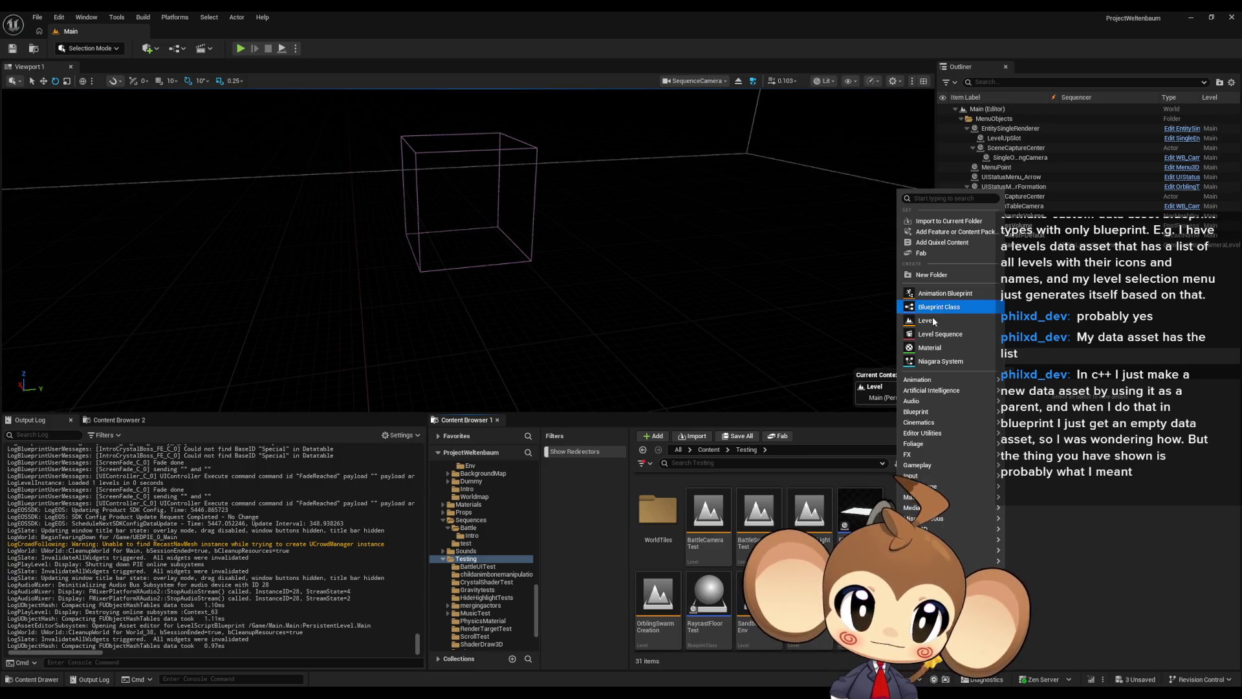
click(930, 274)
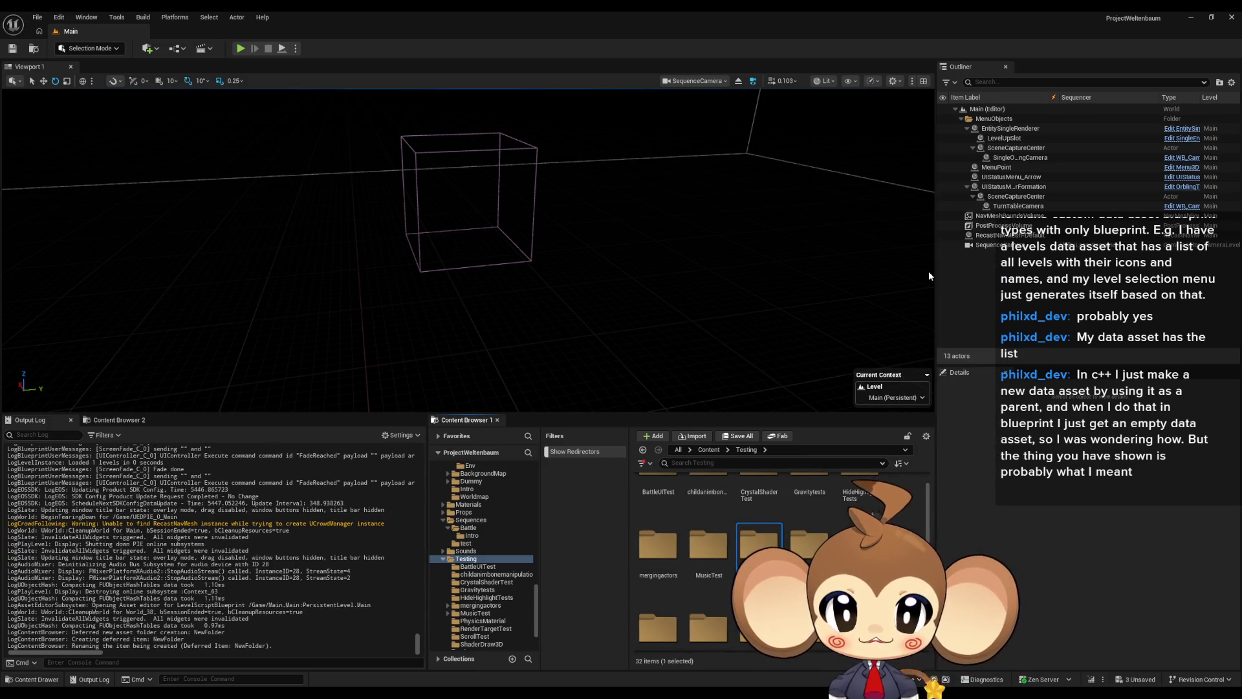
key(Return)
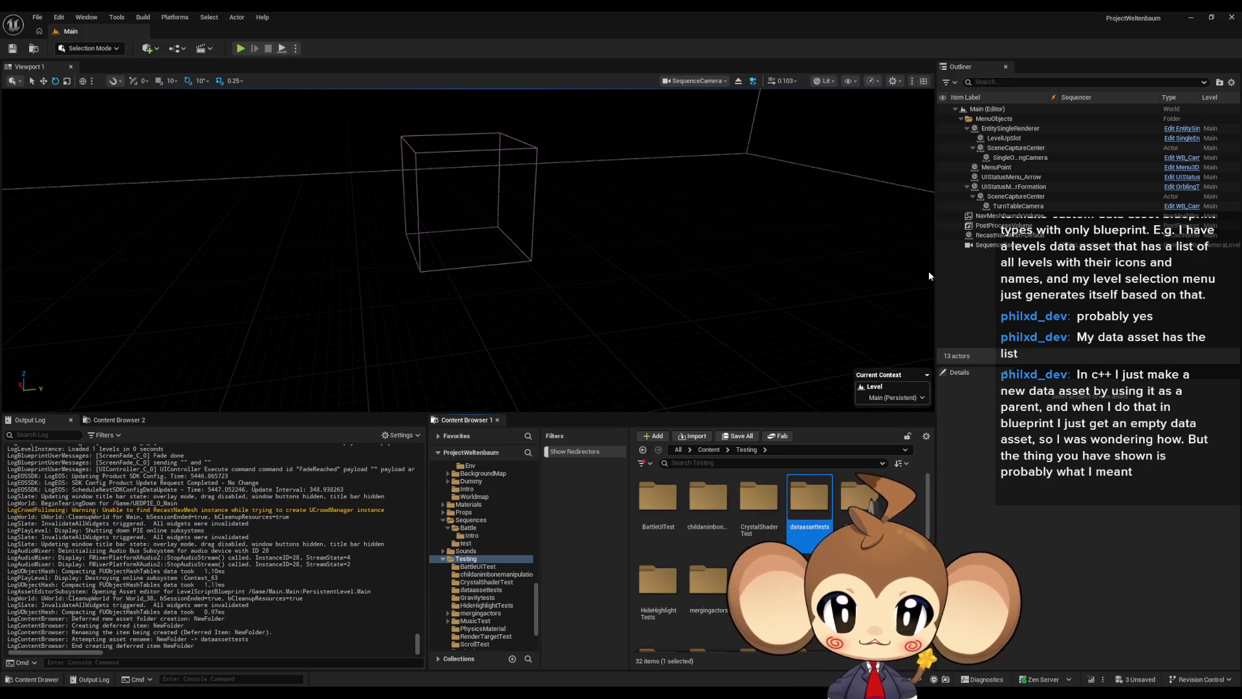
double_click(733, 538)
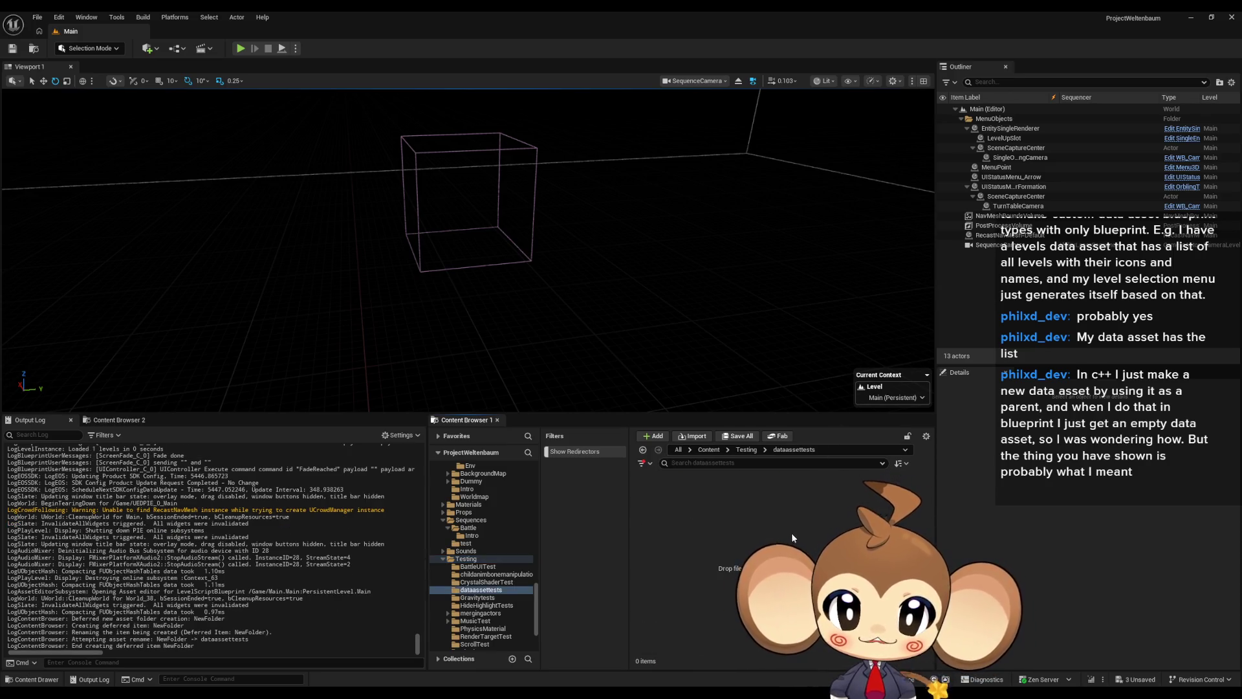
right_click(682, 514)
- Create a PrimaryDataAsset-based Blueprint class named parentdataasset and open it in the Blueprint editor
mouse_move(731, 432)
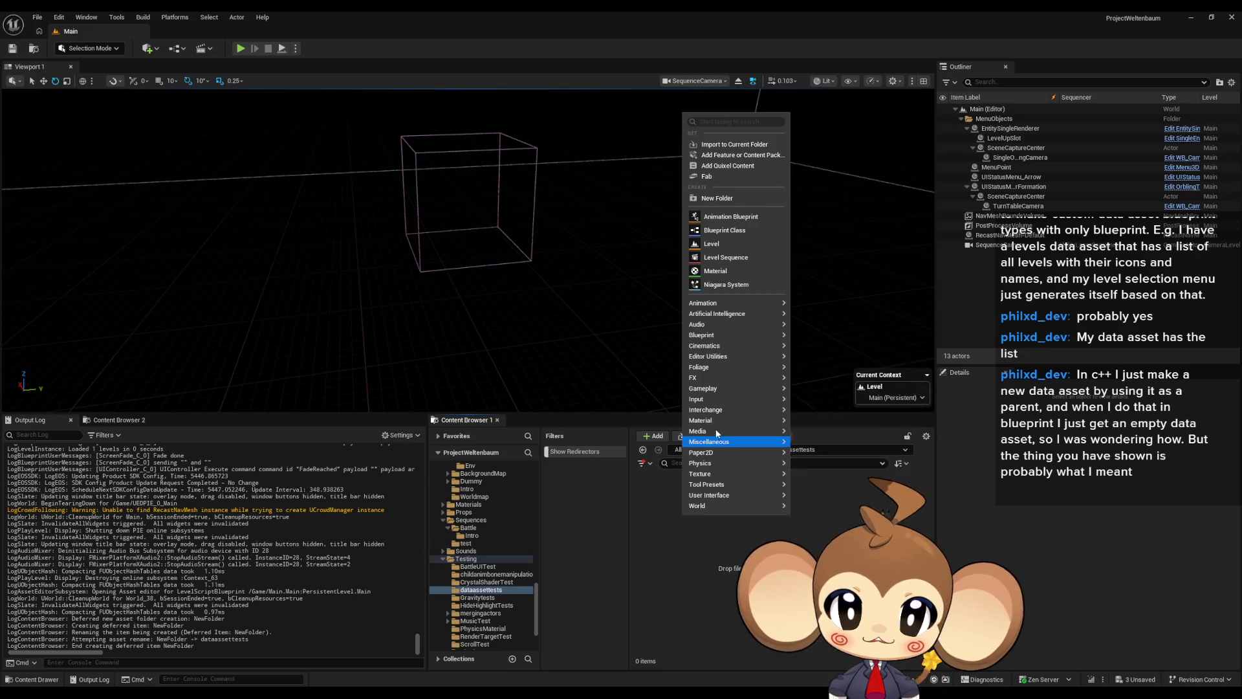
mouse_move(718, 334)
click(829, 336)
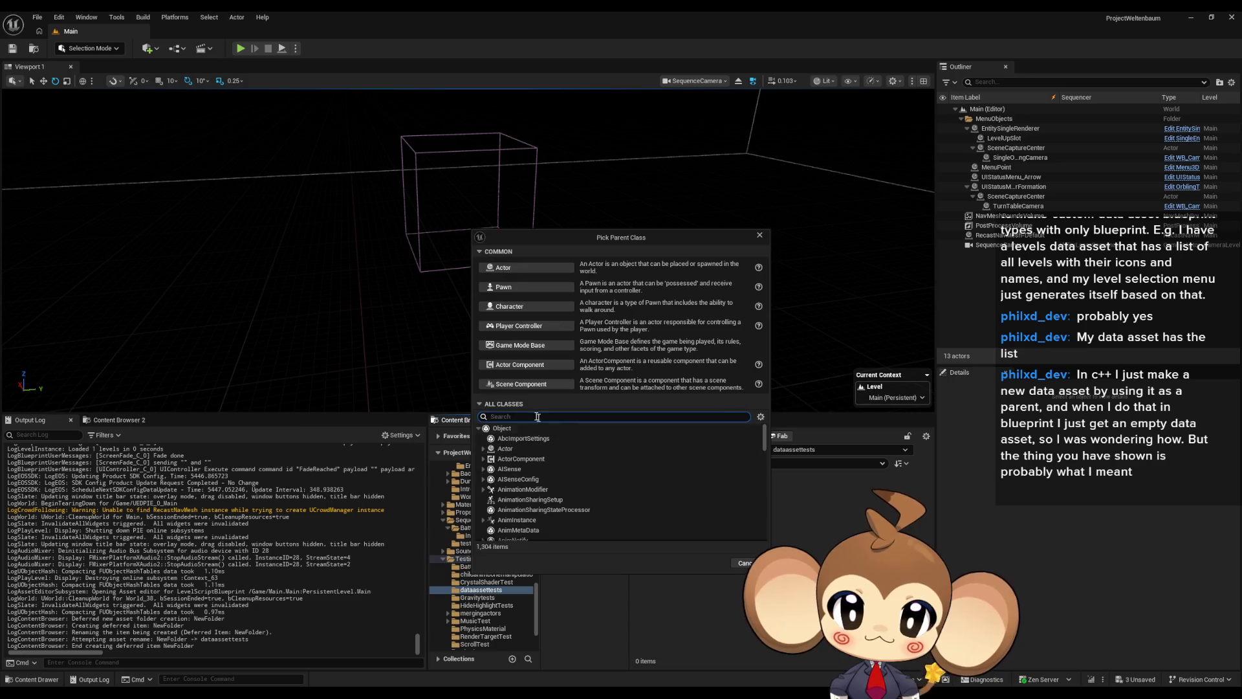
text(pri)
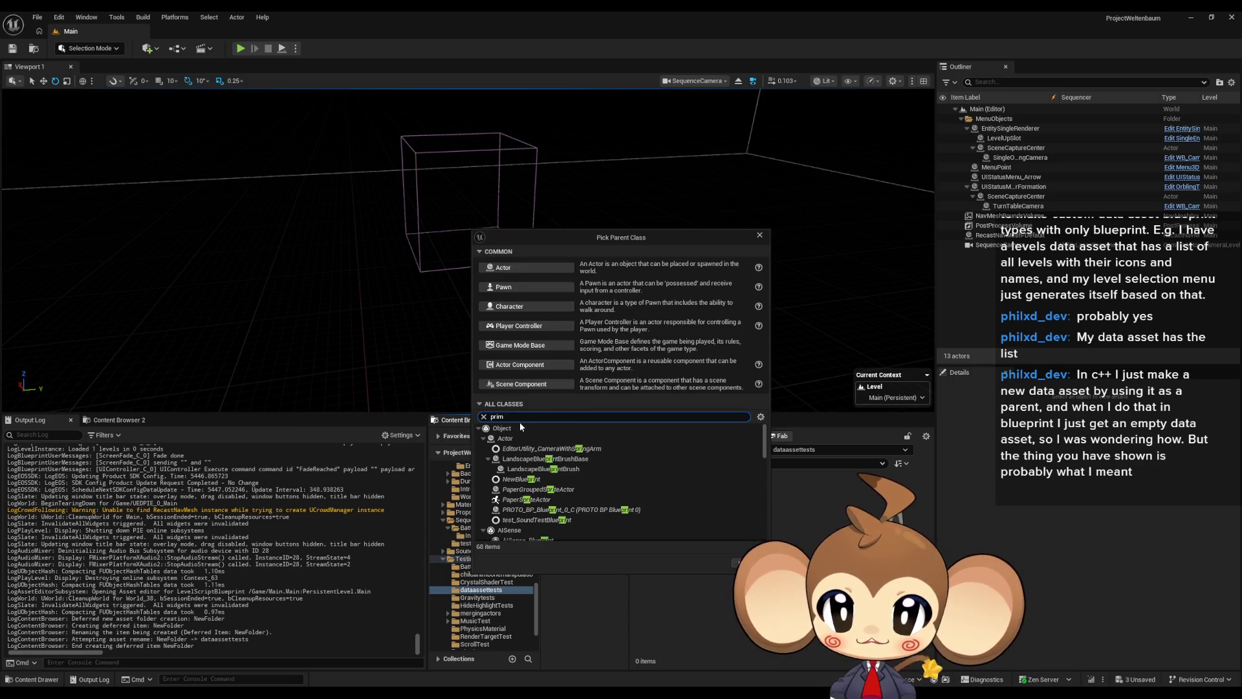
text(m)
click(550, 448)
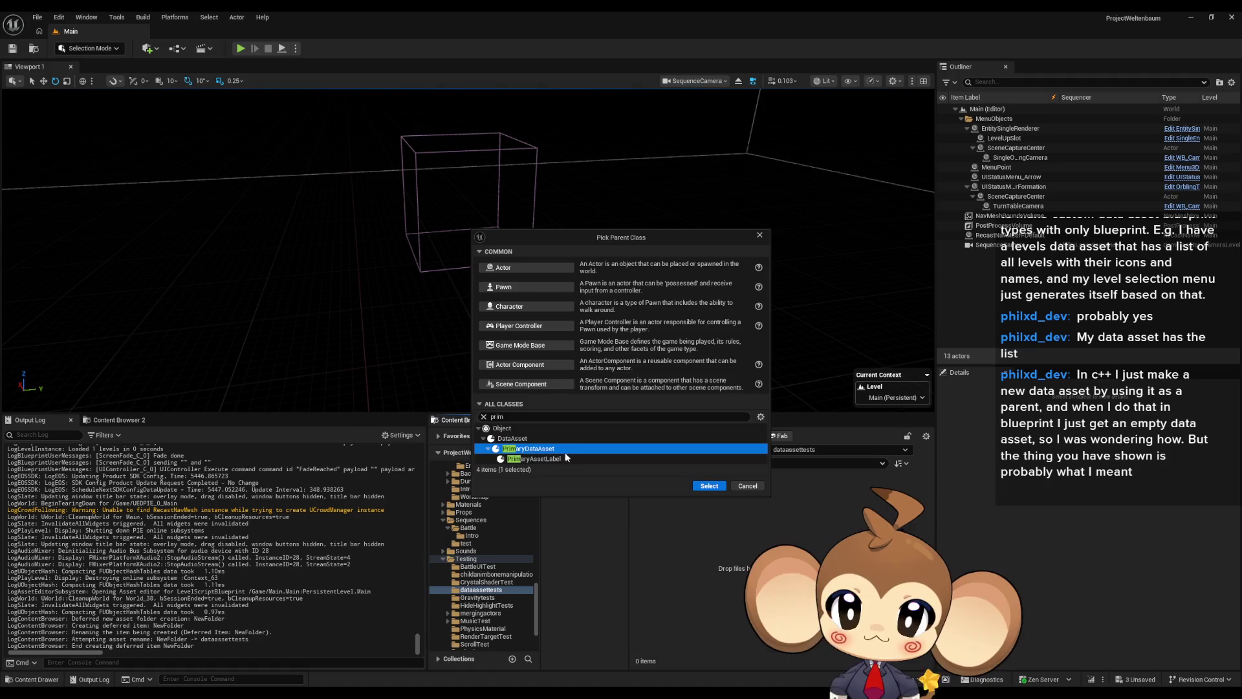
click(710, 485)
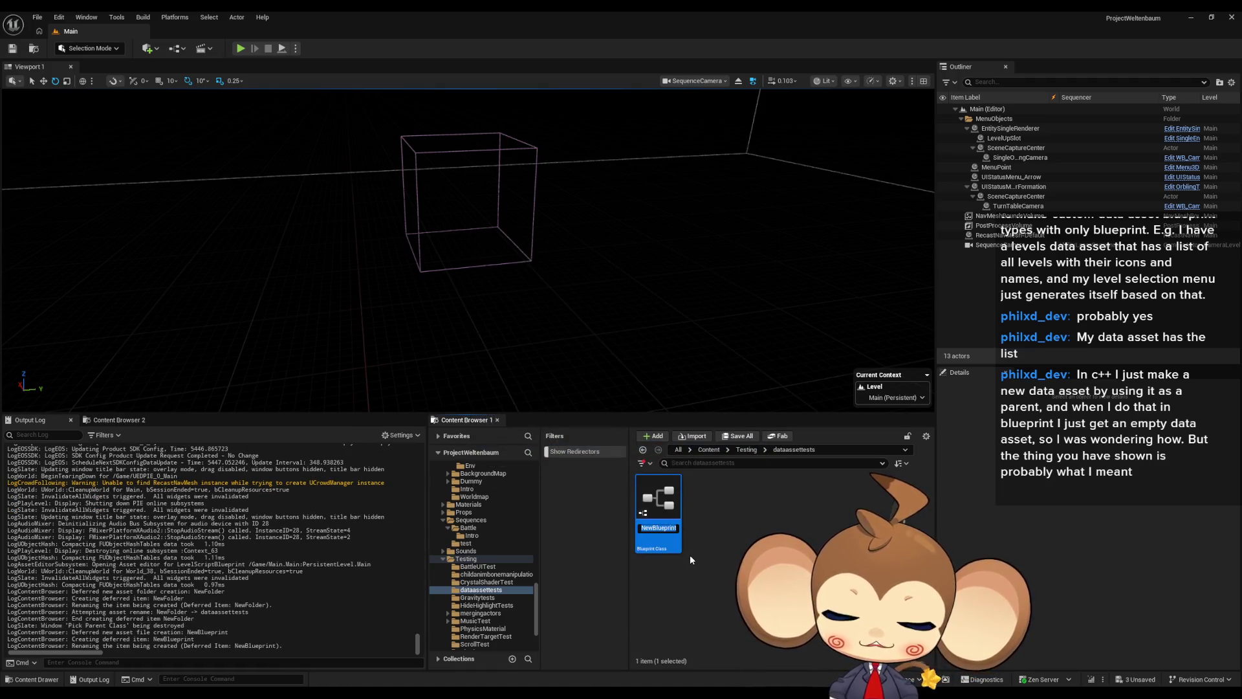
text(pa)
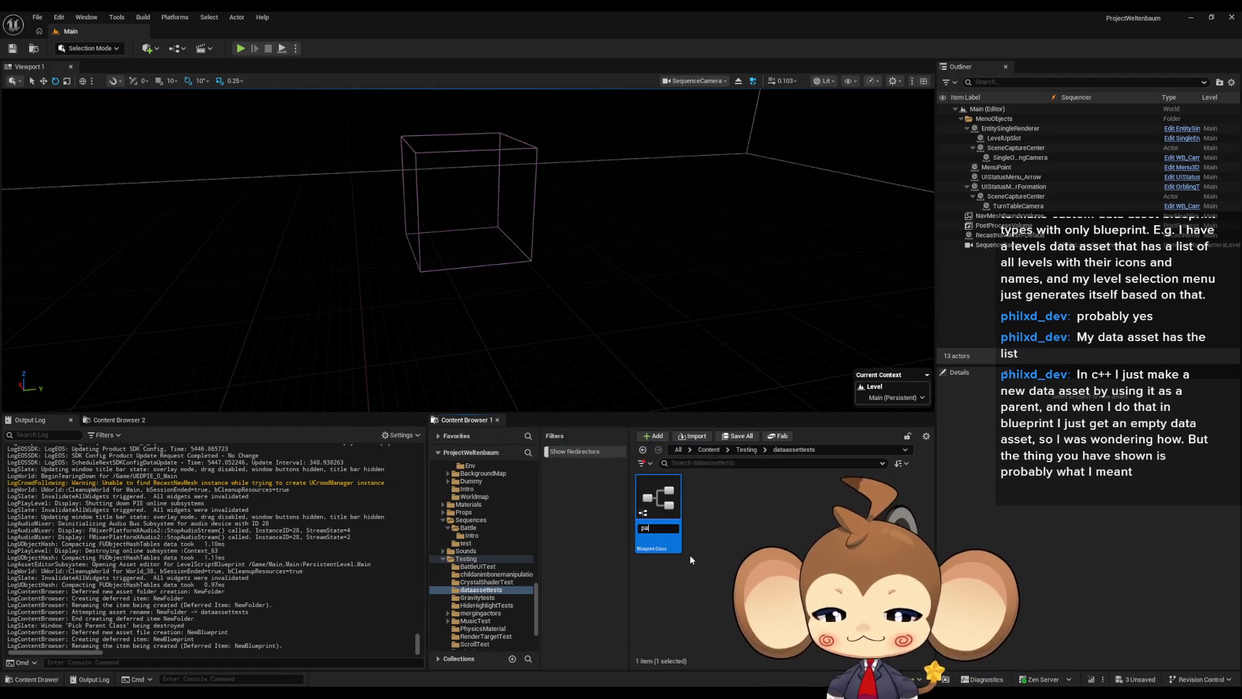
text(rentdataasset)
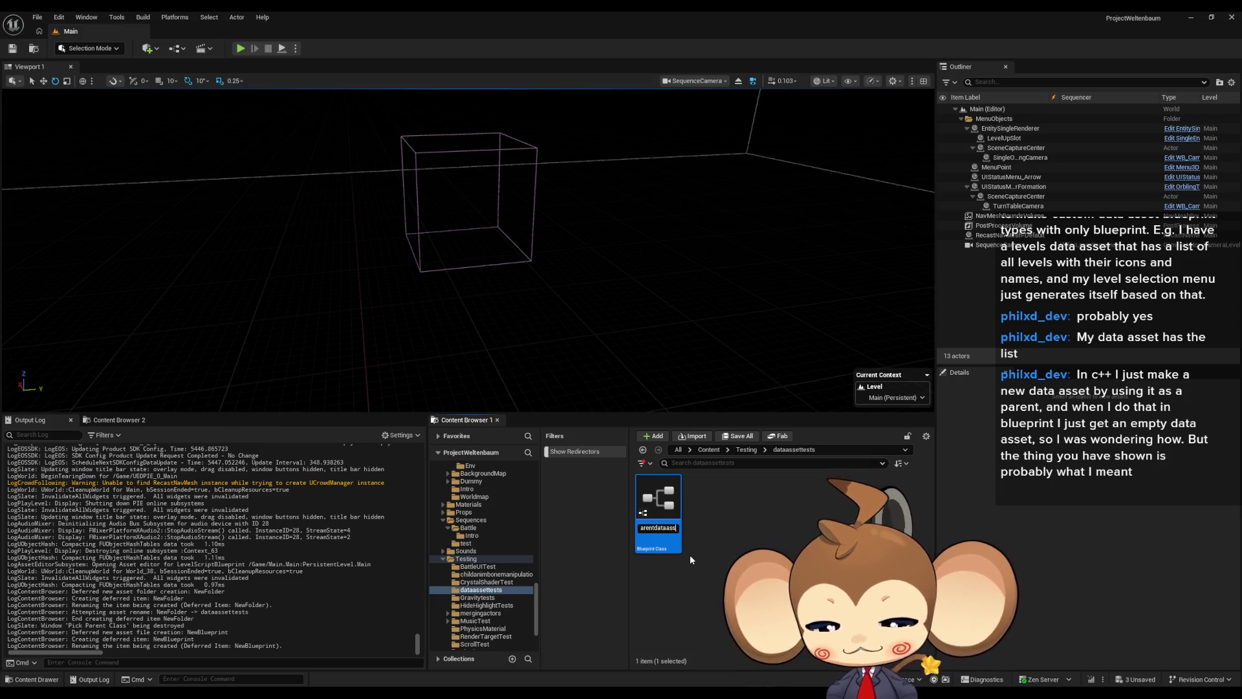
key(Return)
double_click(660, 508)
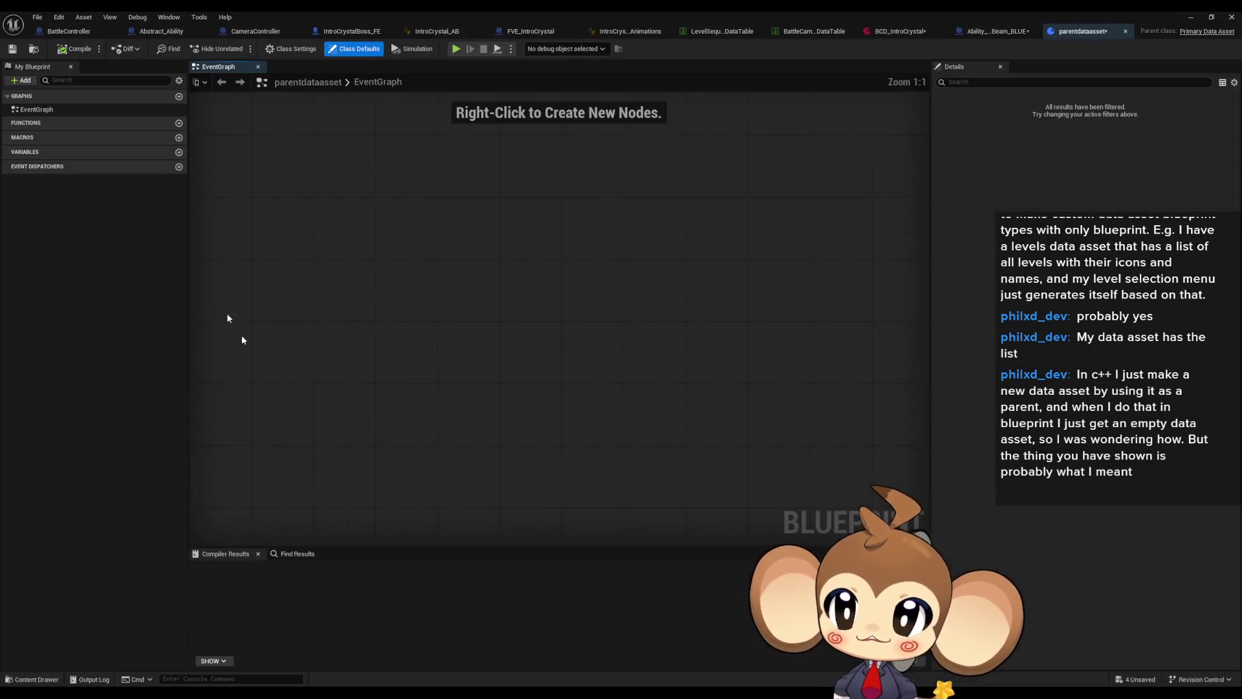
- Add a new variable NewVar typed as an Actor object reference
click(179, 152)
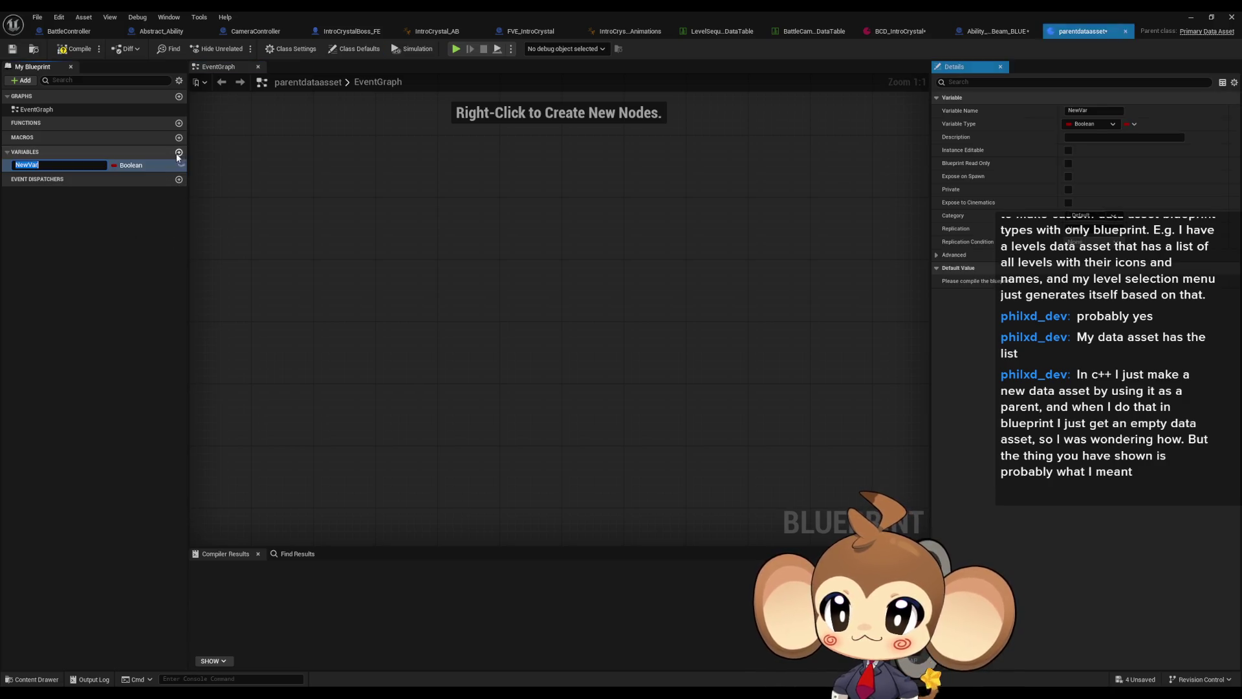
click(133, 167)
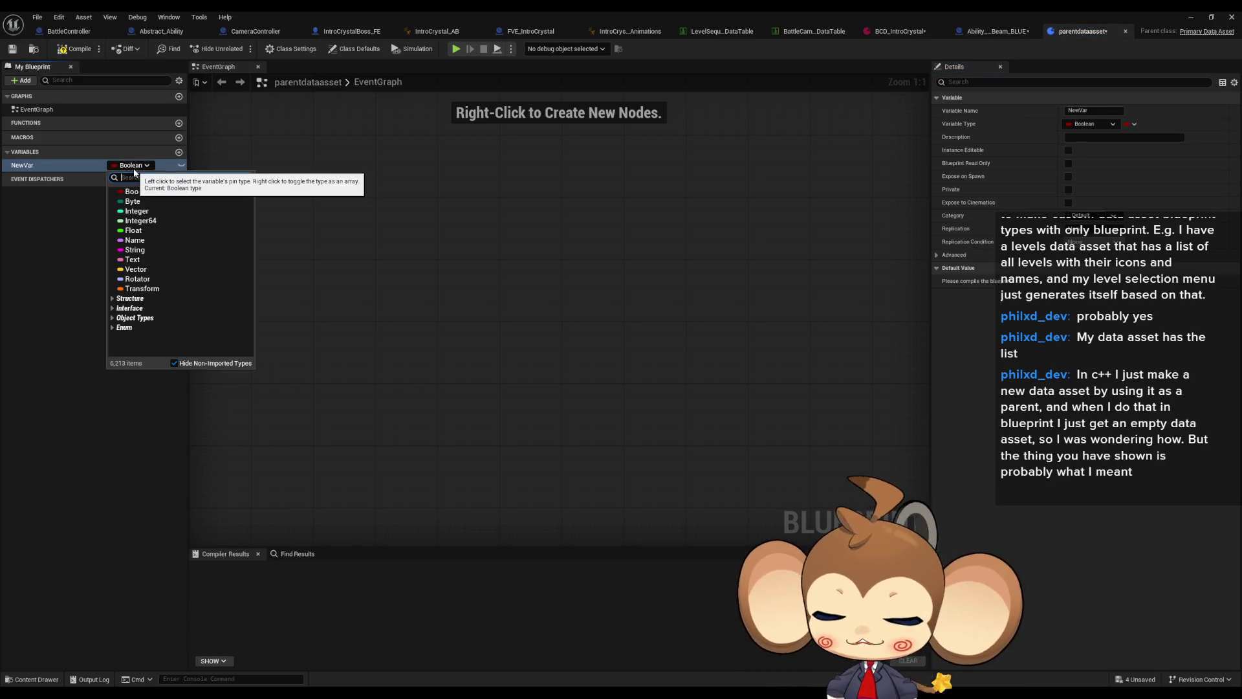
text(level)
scroll(194, 291, down, 10)
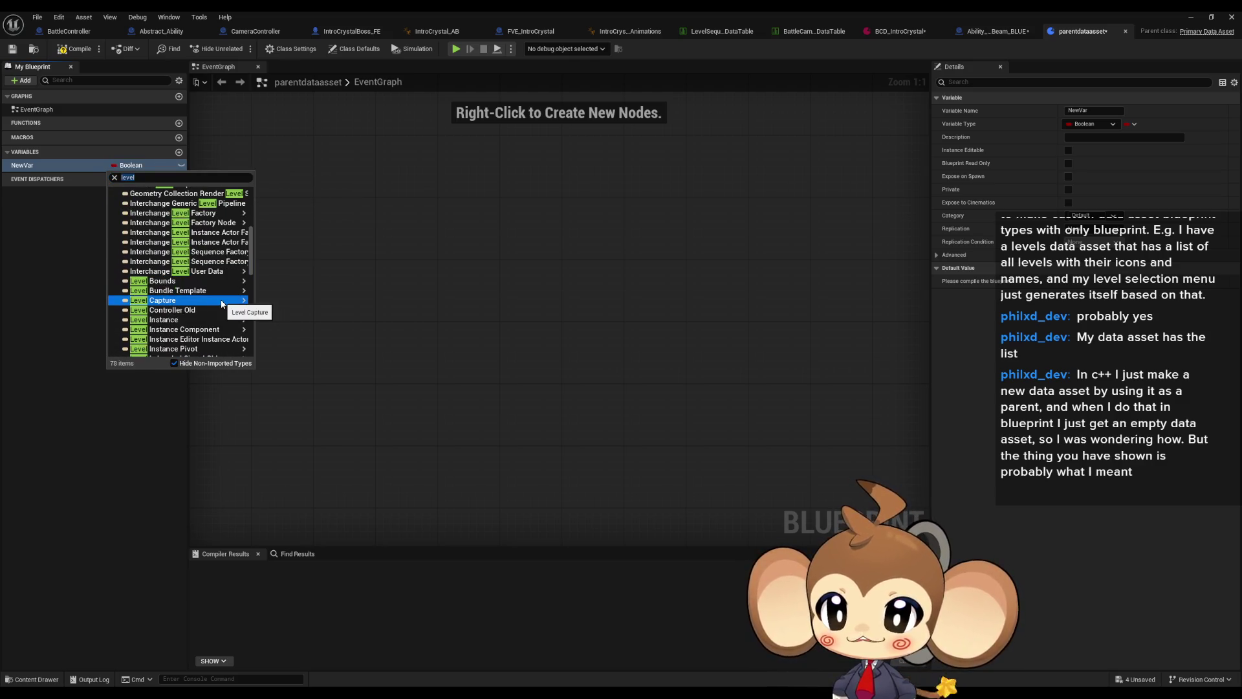
scroll(189, 300, down, 4)
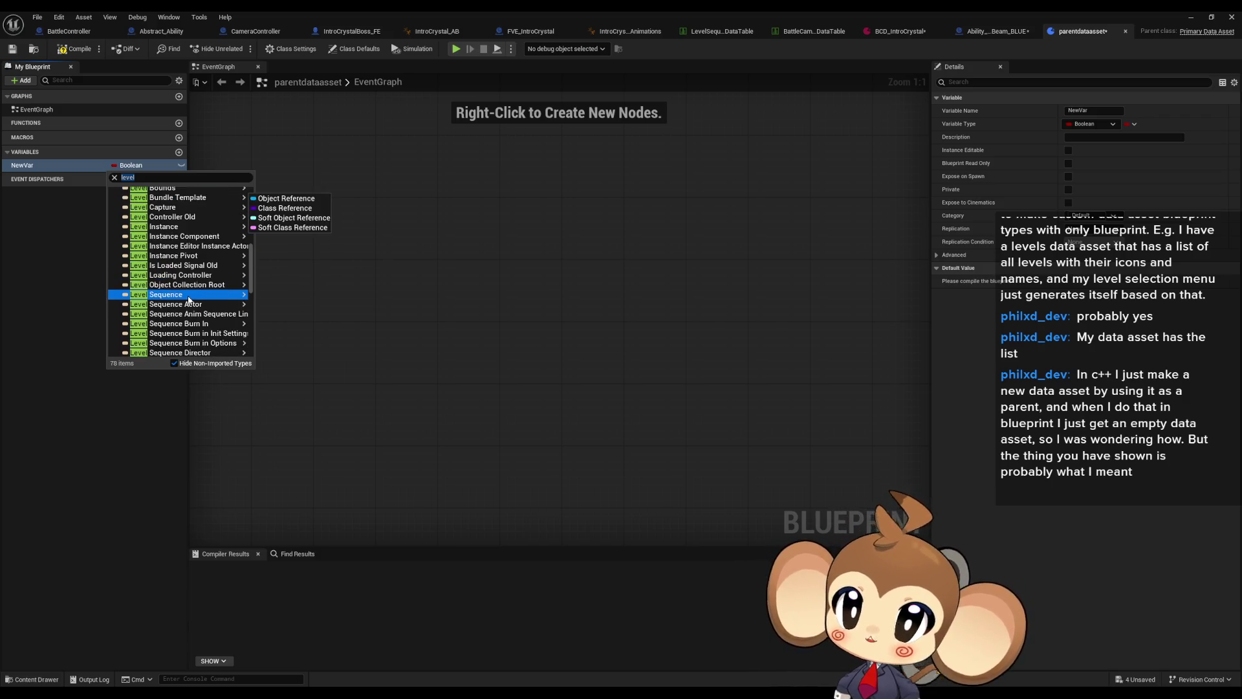
scroll(189, 300, up, 15)
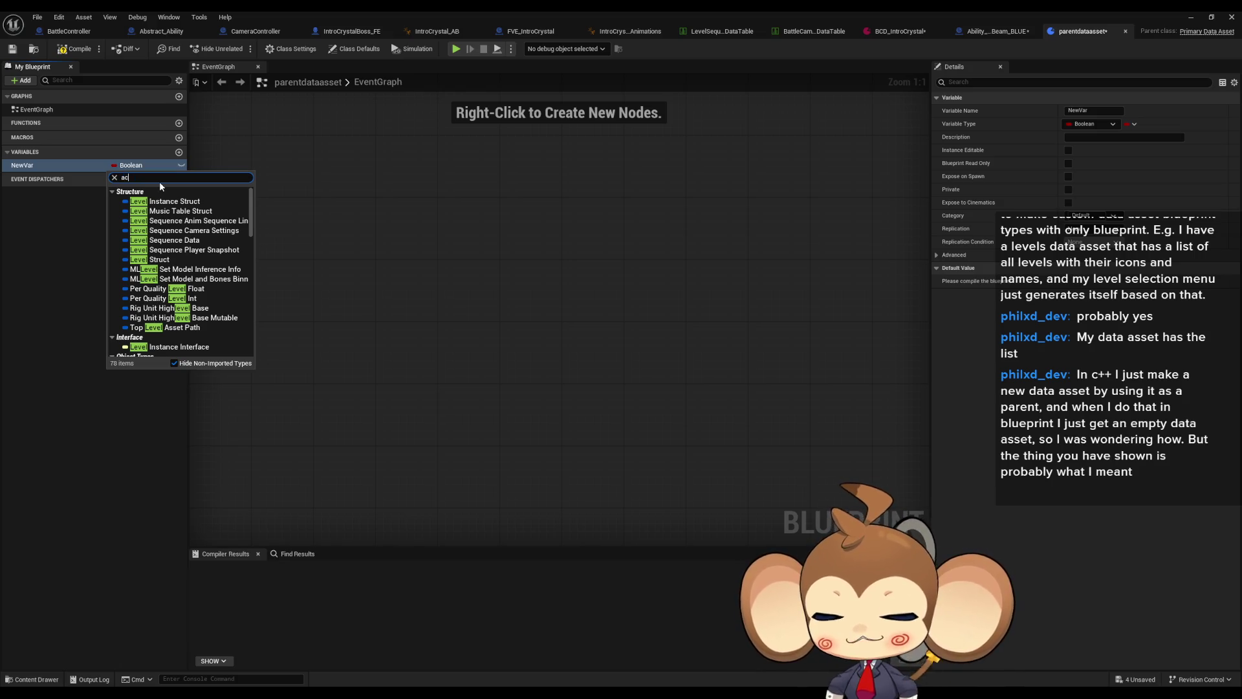
text(actor)
mouse_move(174, 232)
mouse_move(194, 277)
click(285, 278)
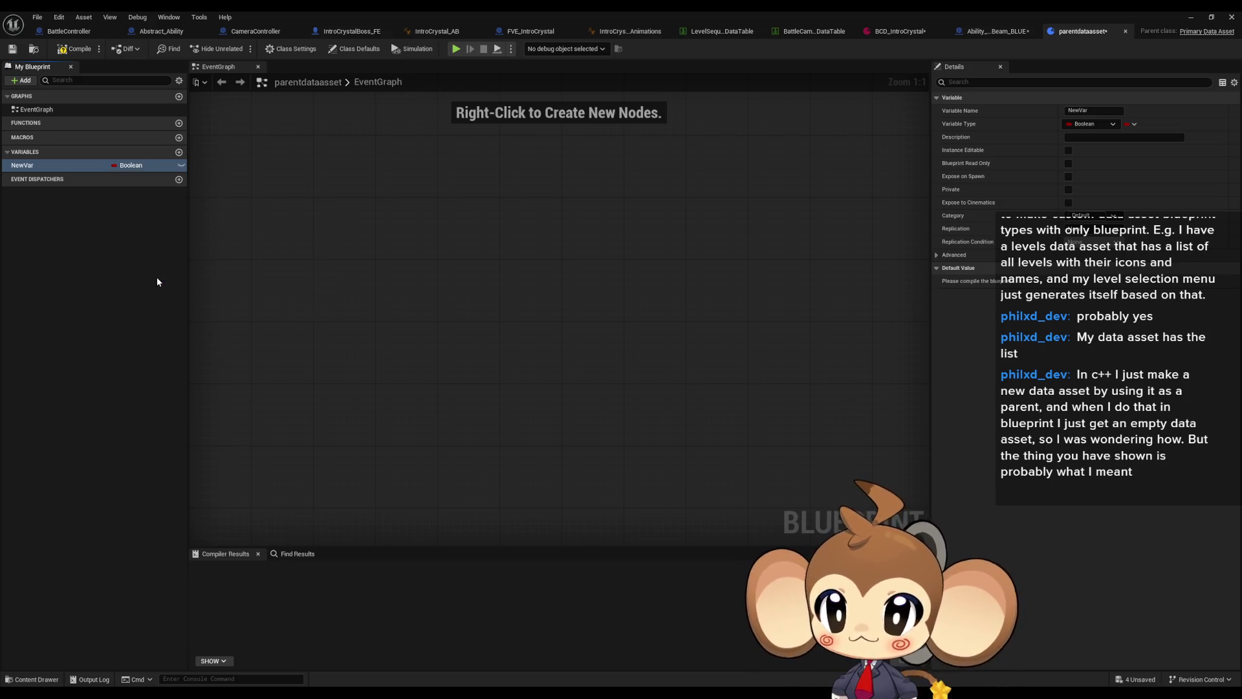
- Make NewVar an array, then compile, save and close parentdataasset
click(1128, 123)
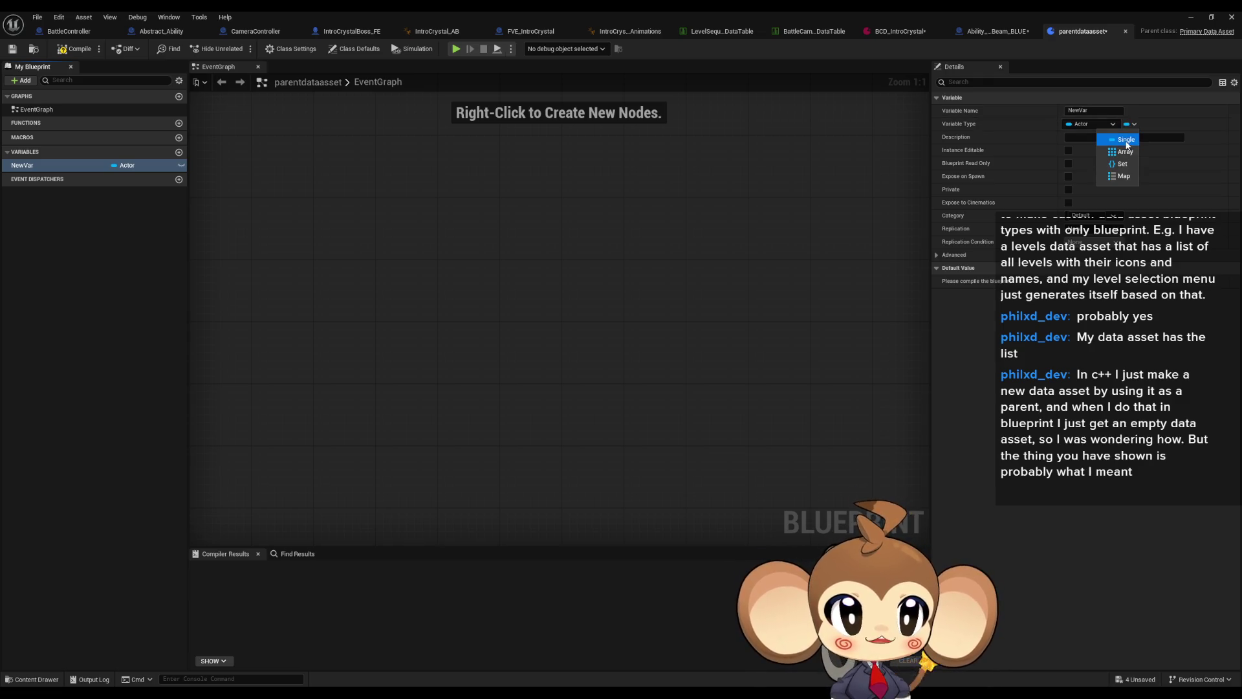
click(1124, 152)
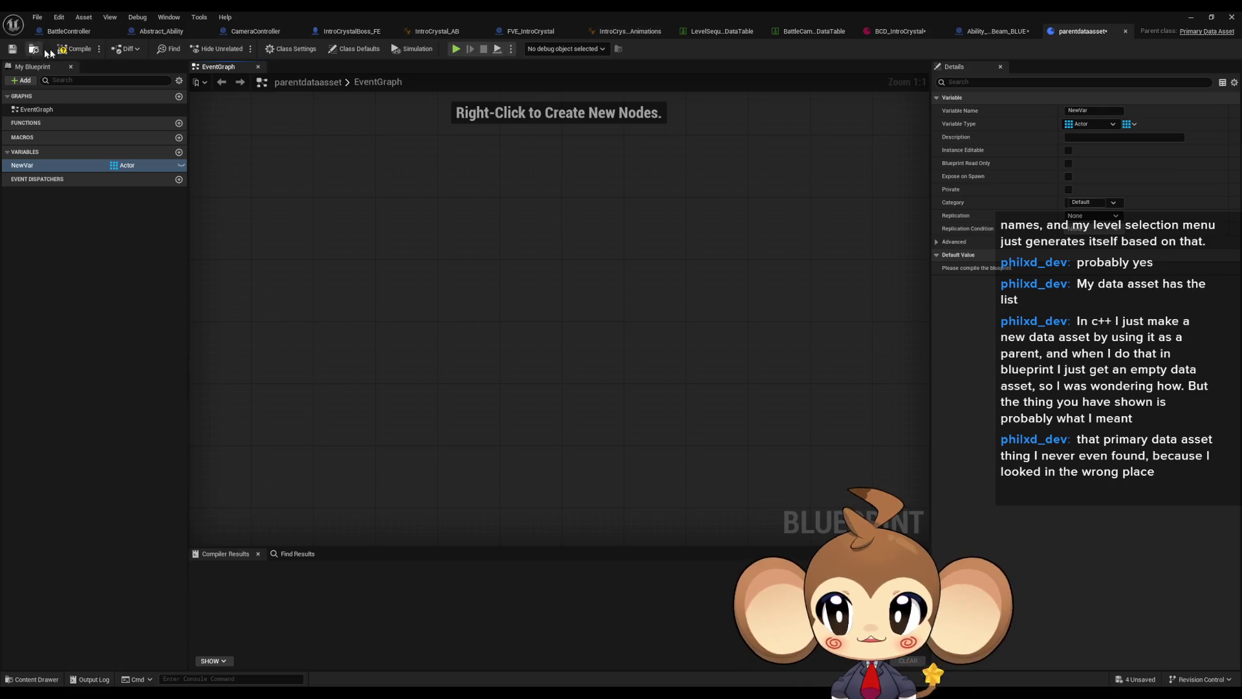
key(ctrl+s)
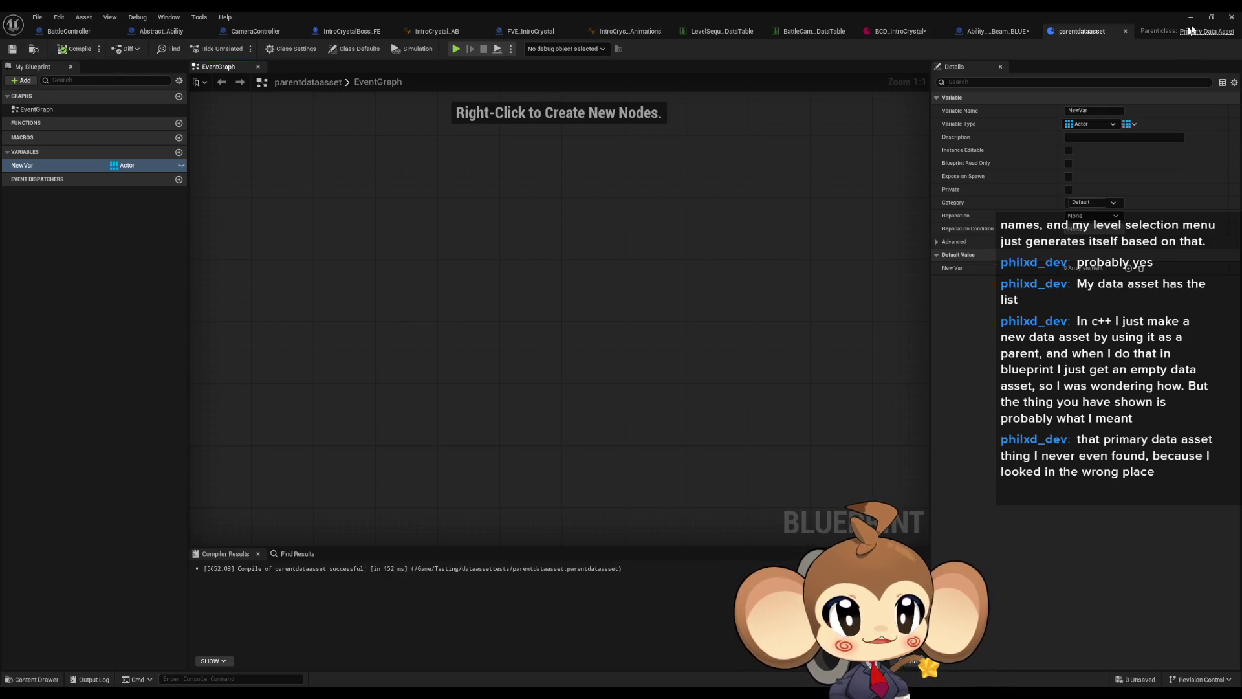
click(1232, 17)
- Create a Blueprint class named childdataasset with parentdataasset as its parent, and open it
right_click(728, 511)
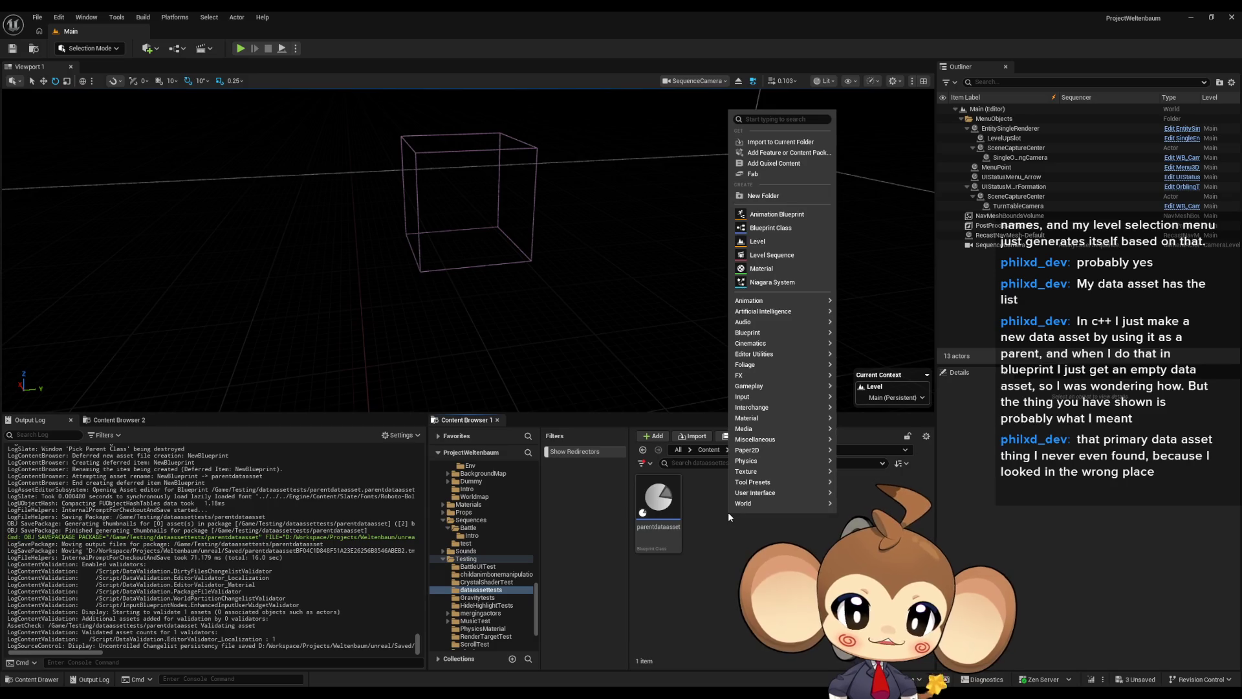
mouse_move(760, 338)
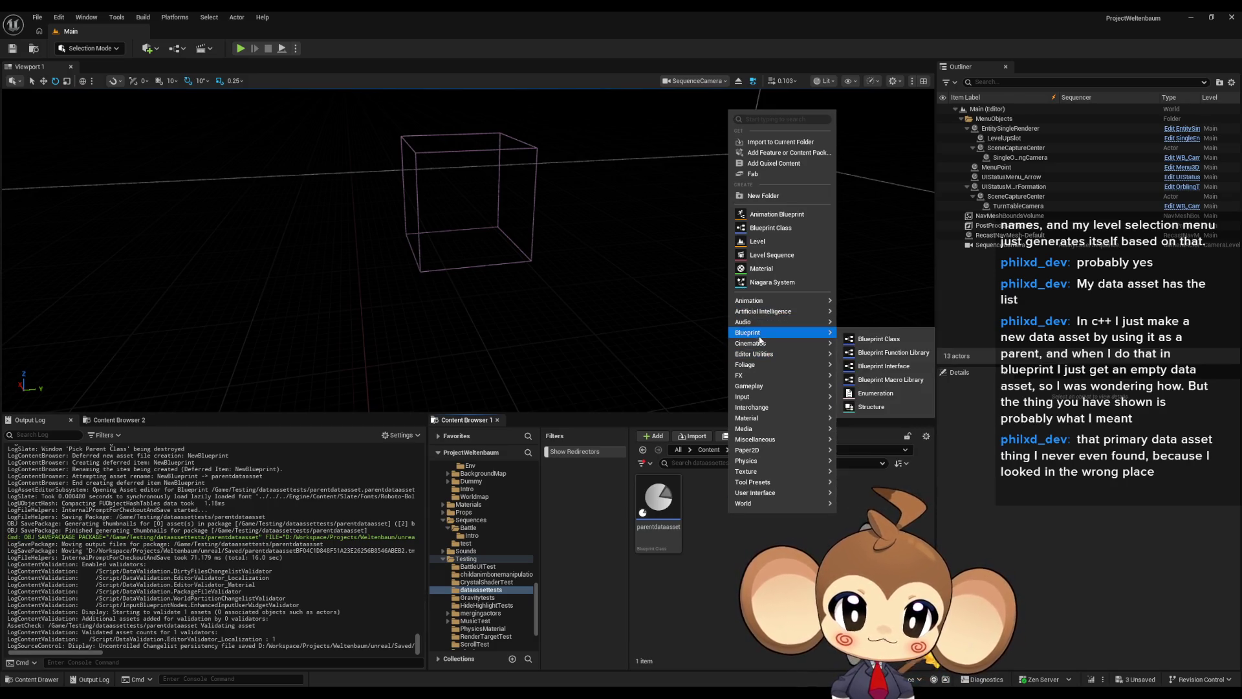
click(879, 338)
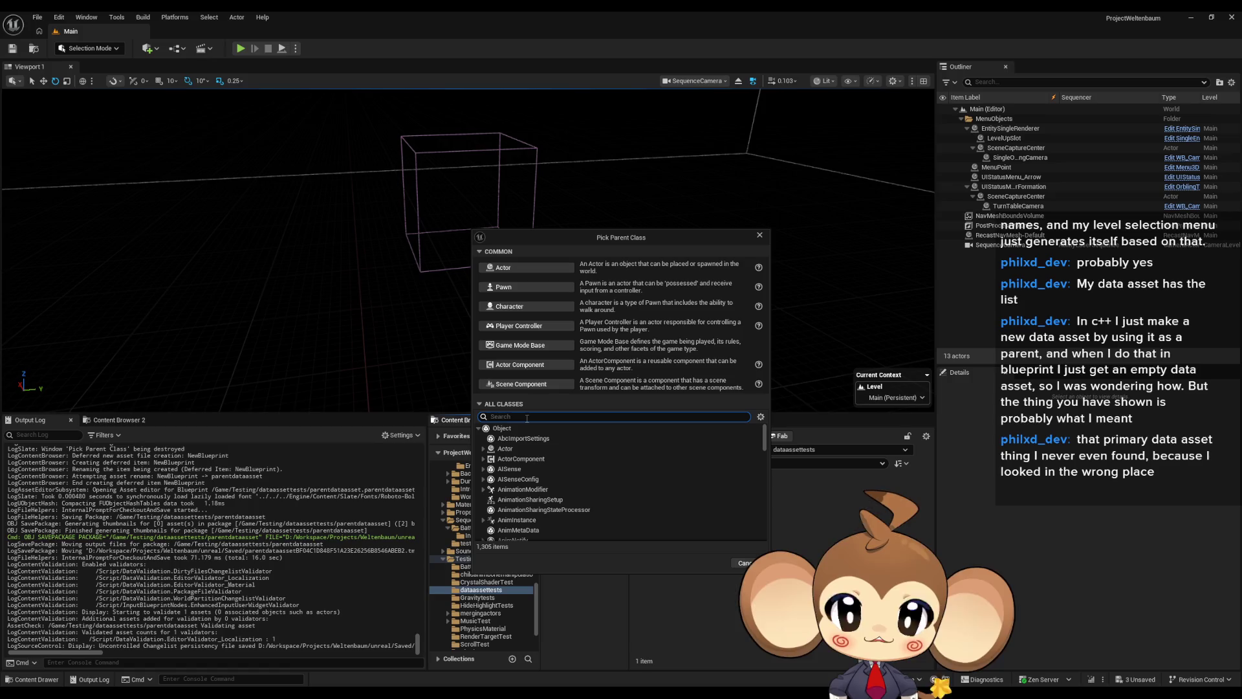
text(Pparentd)
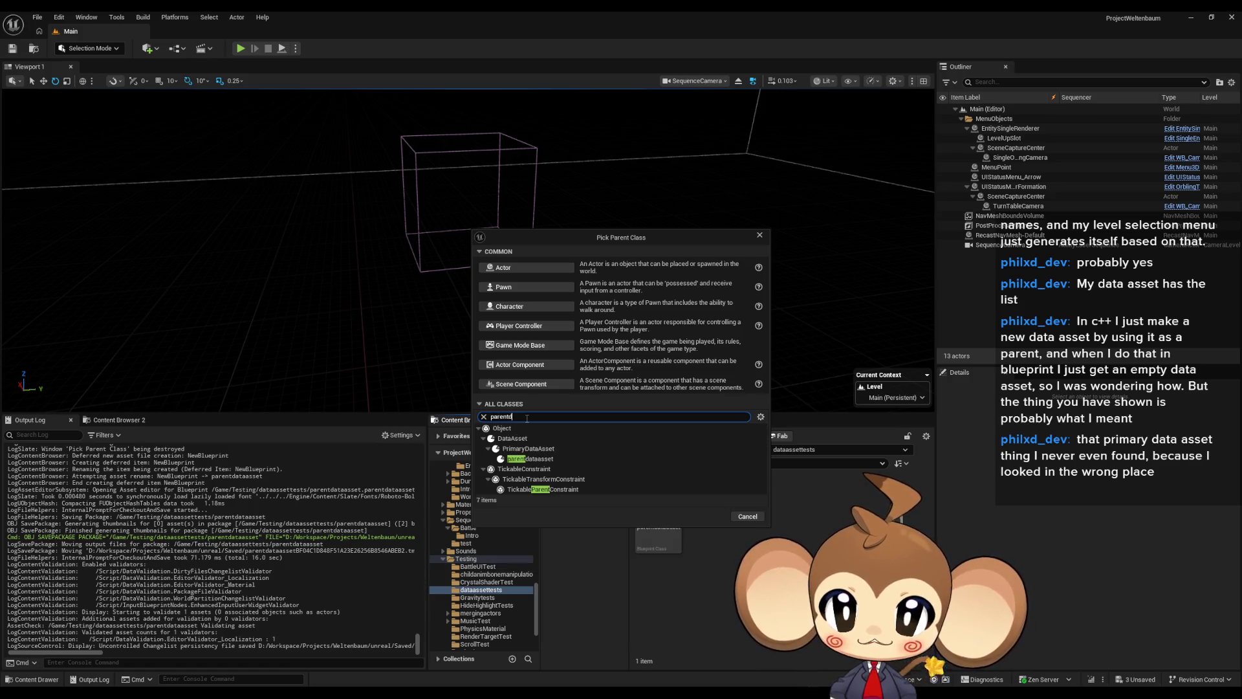
text(a)
click(545, 460)
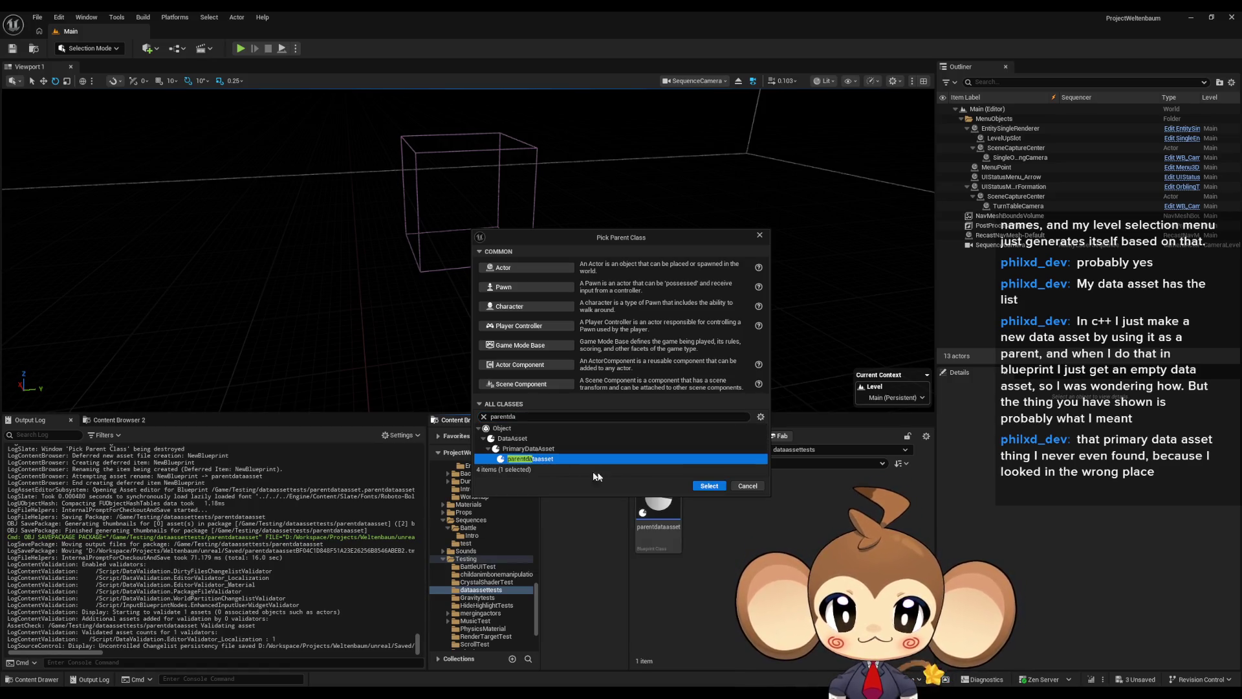
click(709, 487)
text(chi)
text(lddataasse)
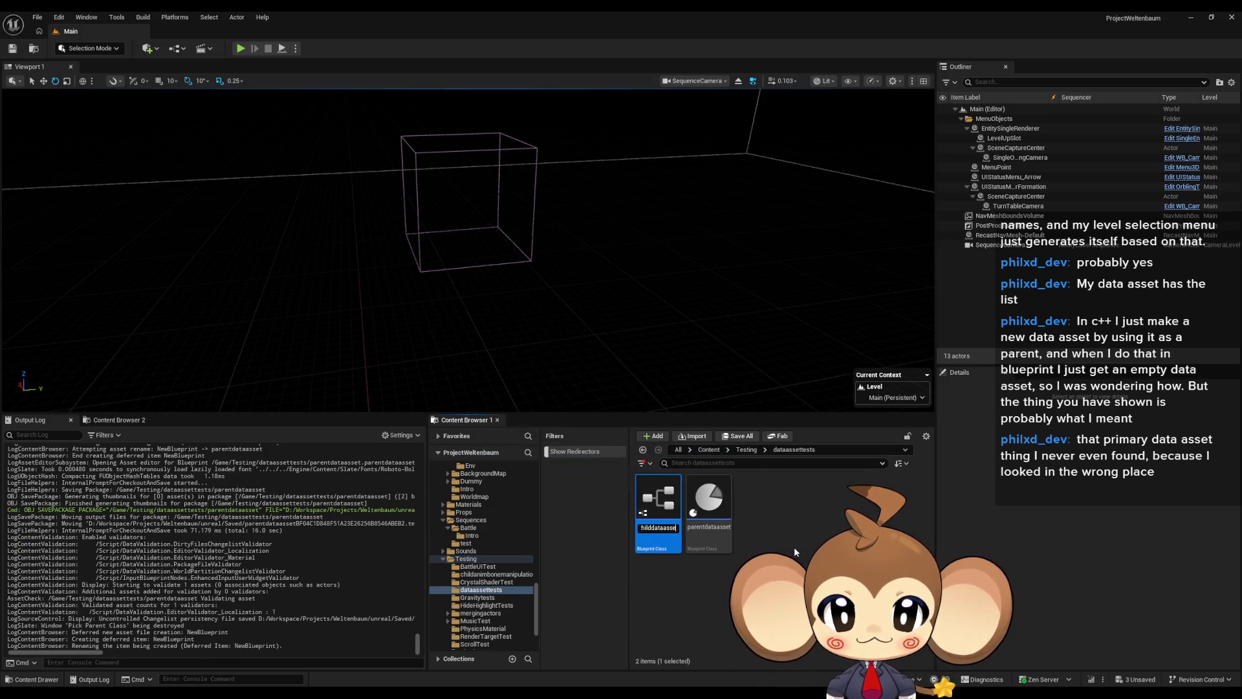
text(t)
key(Return)
double_click(659, 506)
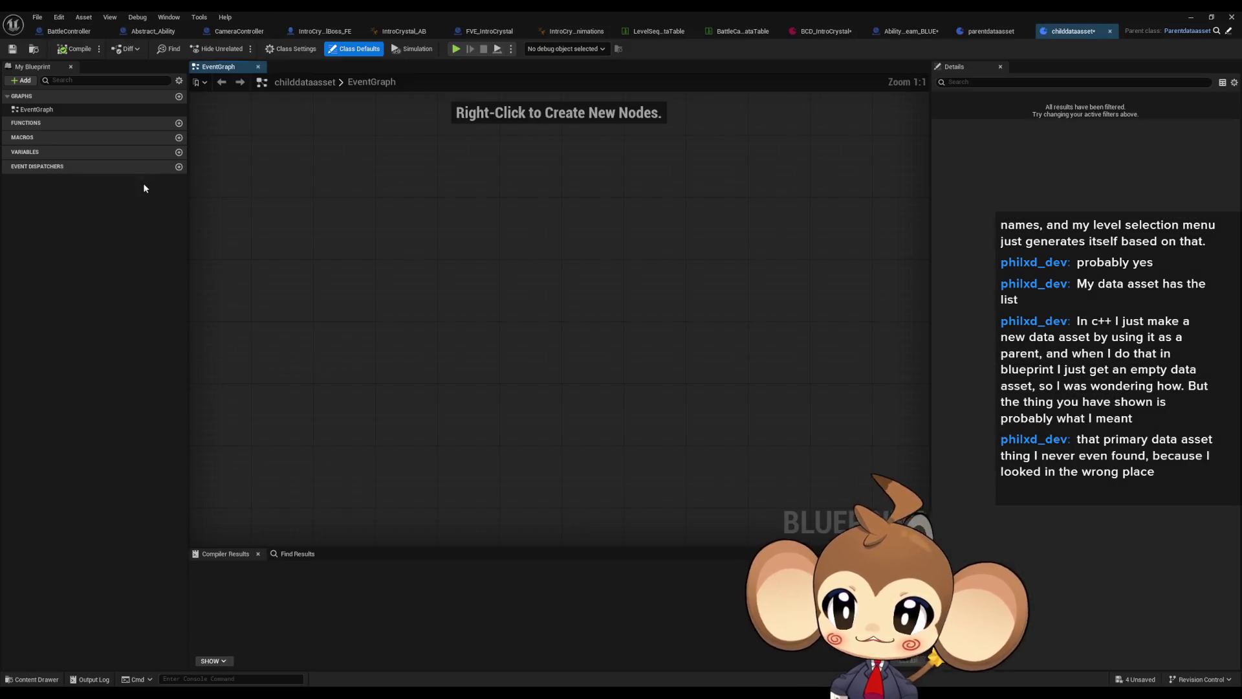
- Add a Boolean variable named true to childdataasset, compile, and close the editor
click(179, 152)
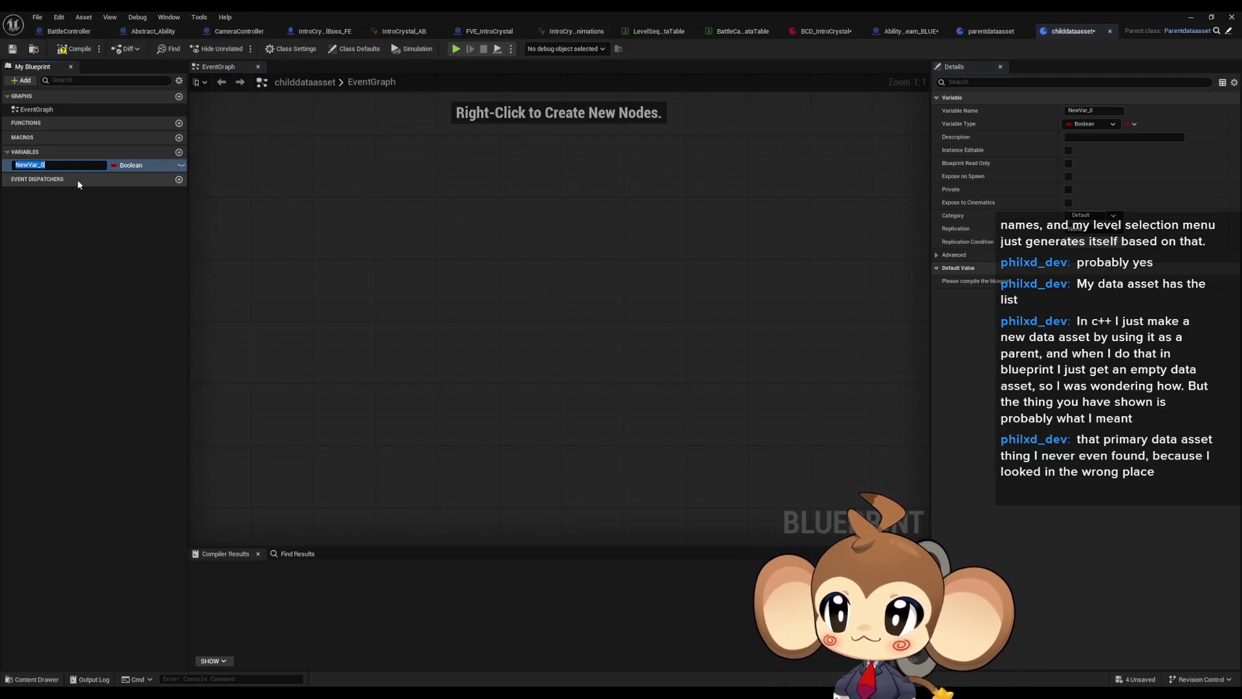
text(true)
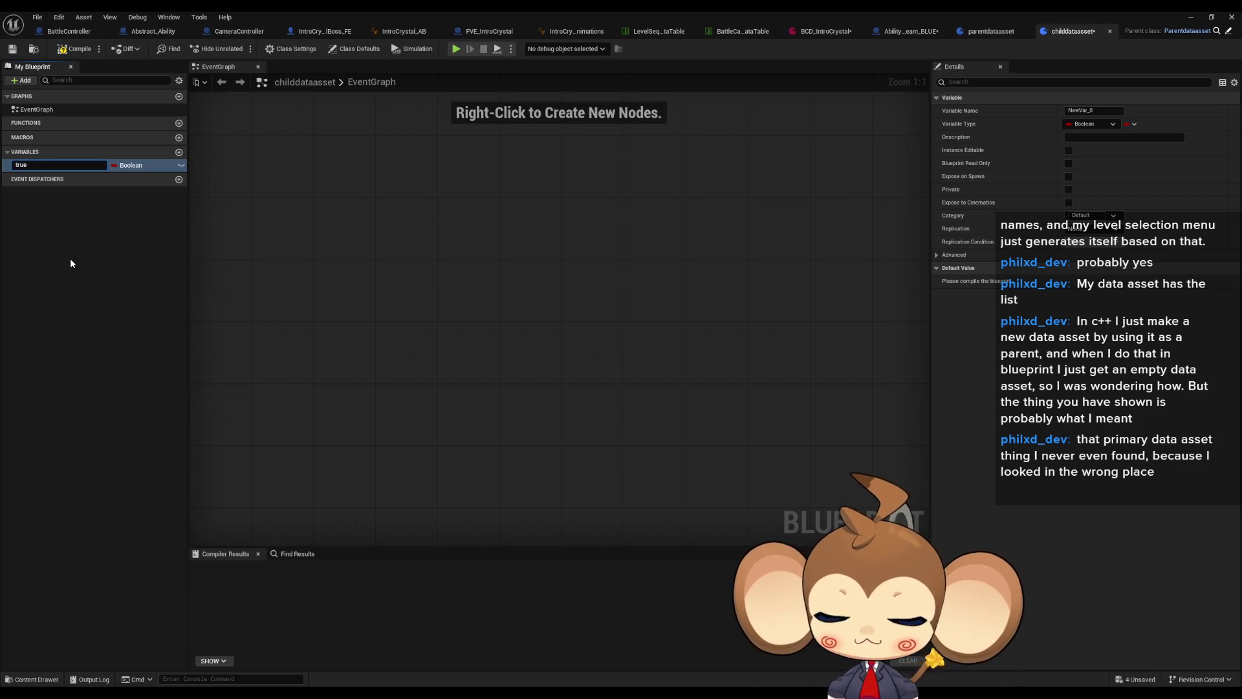
click(75, 49)
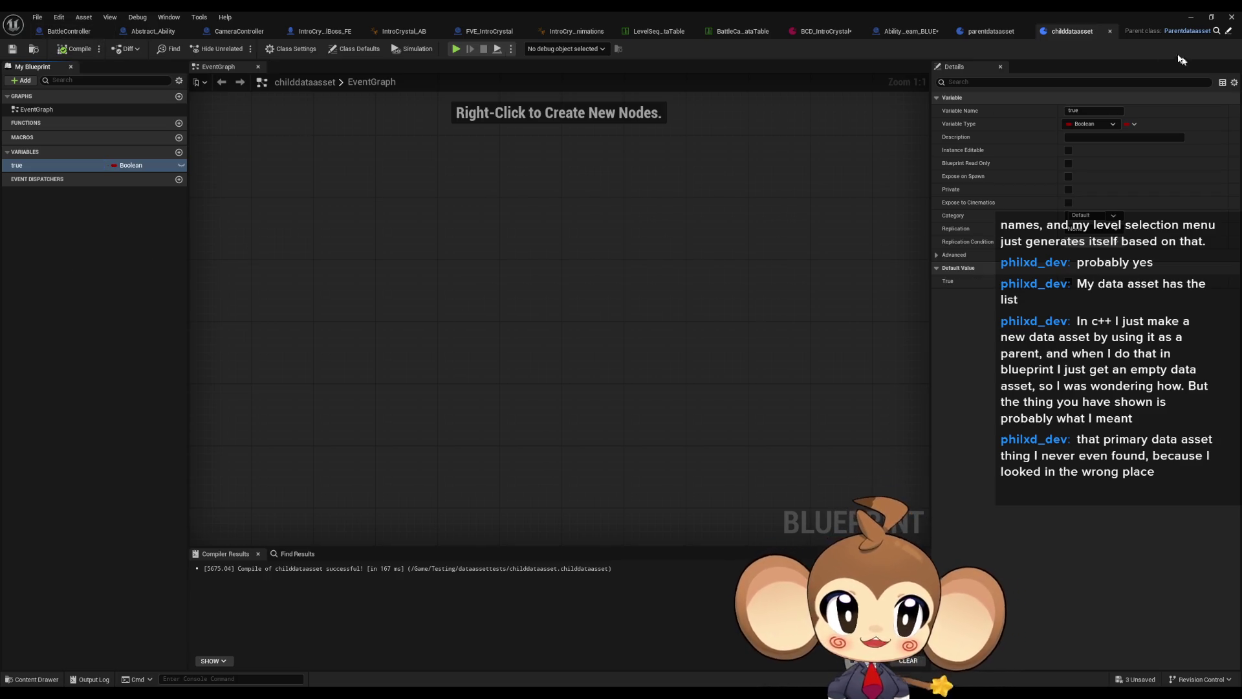
click(1192, 17)
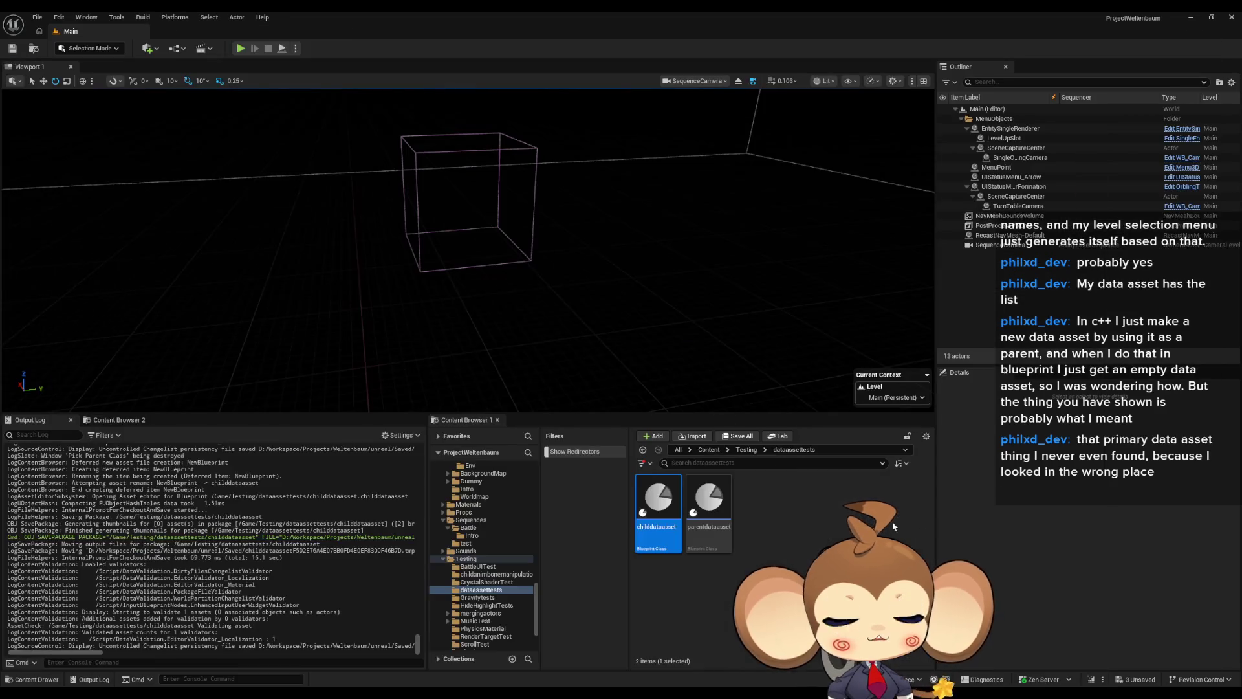
- Create a Miscellaneous Data Asset using the childdataasset class, found by searching 'chil'
right_click(789, 515)
mouse_move(829, 440)
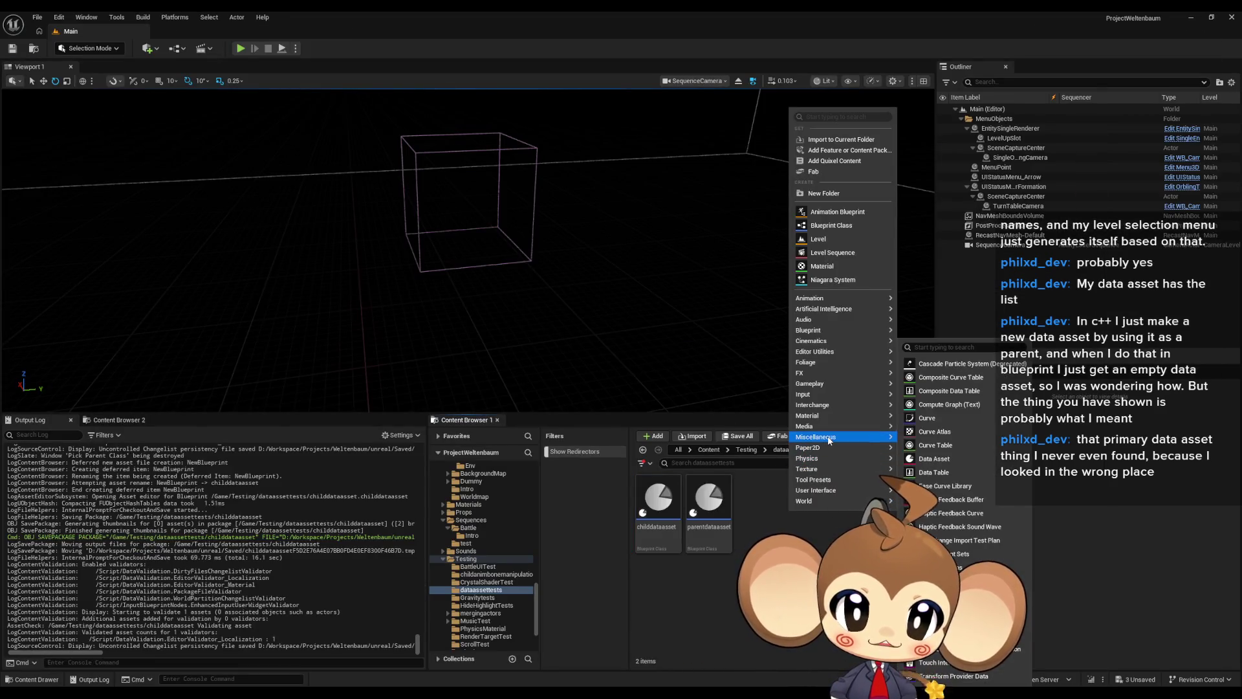
click(968, 460)
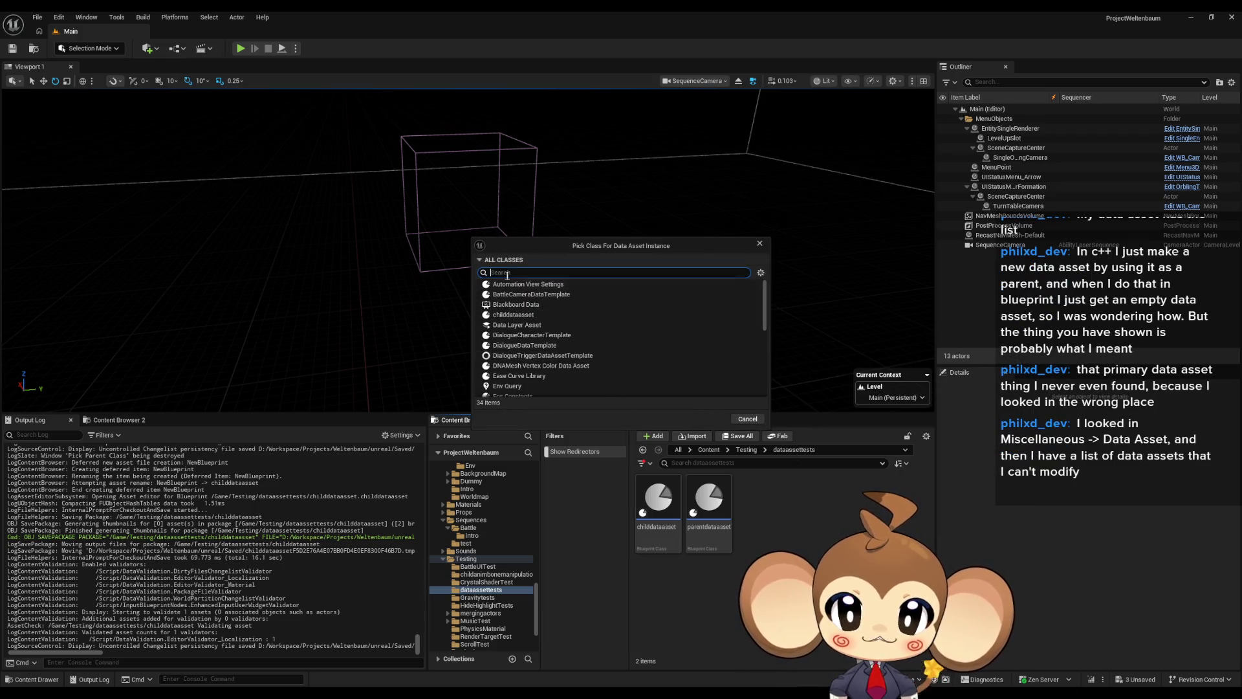
text(chil)
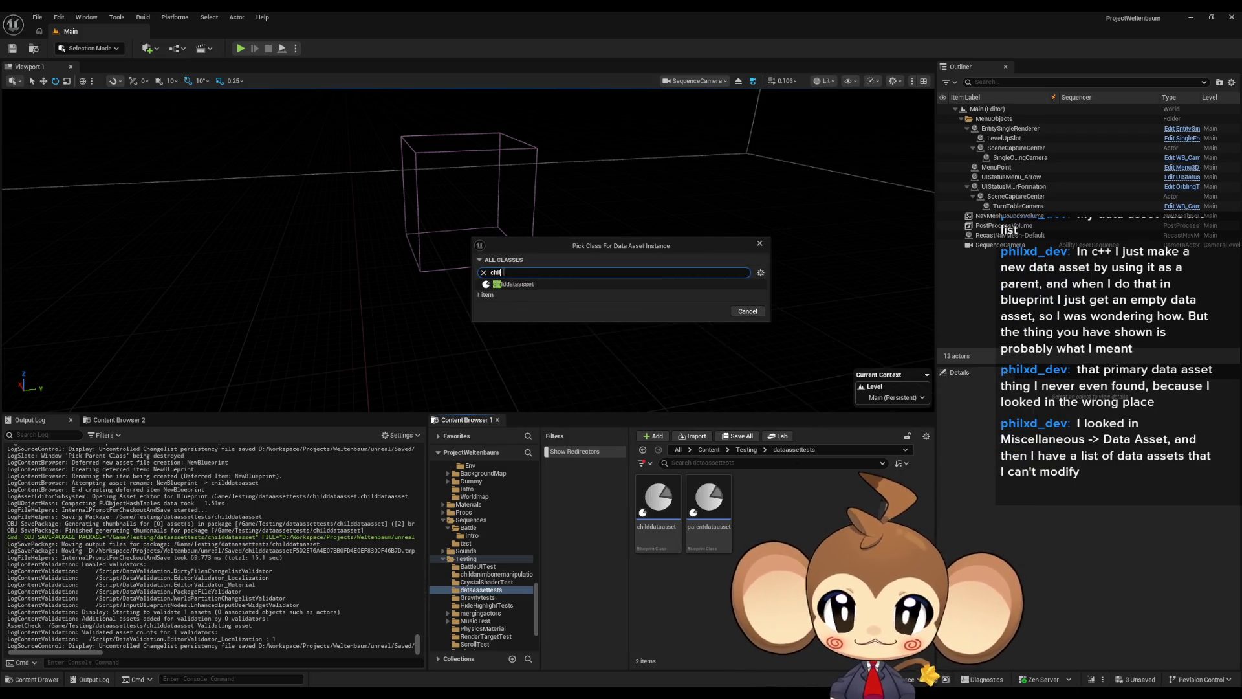
click(513, 284)
click(706, 311)
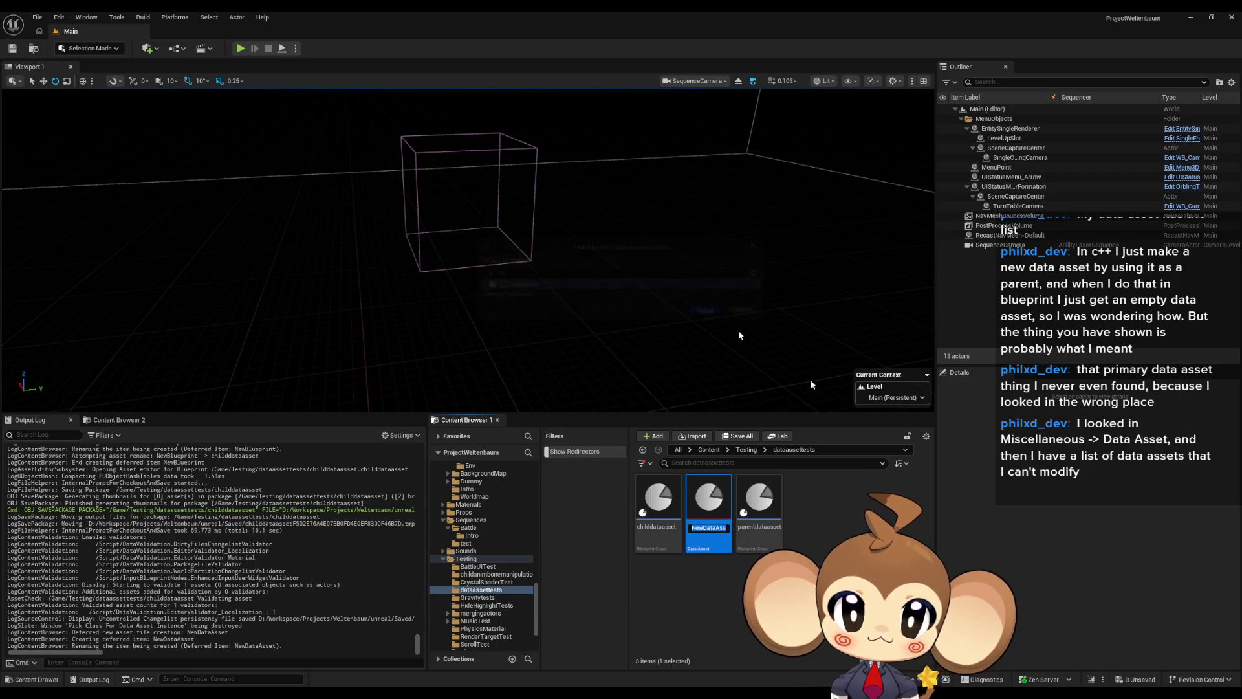
- Name the data asset aaaa, open it, and view the childdataasset and parentdataasset tabs
key(Return)
double_click(652, 498)
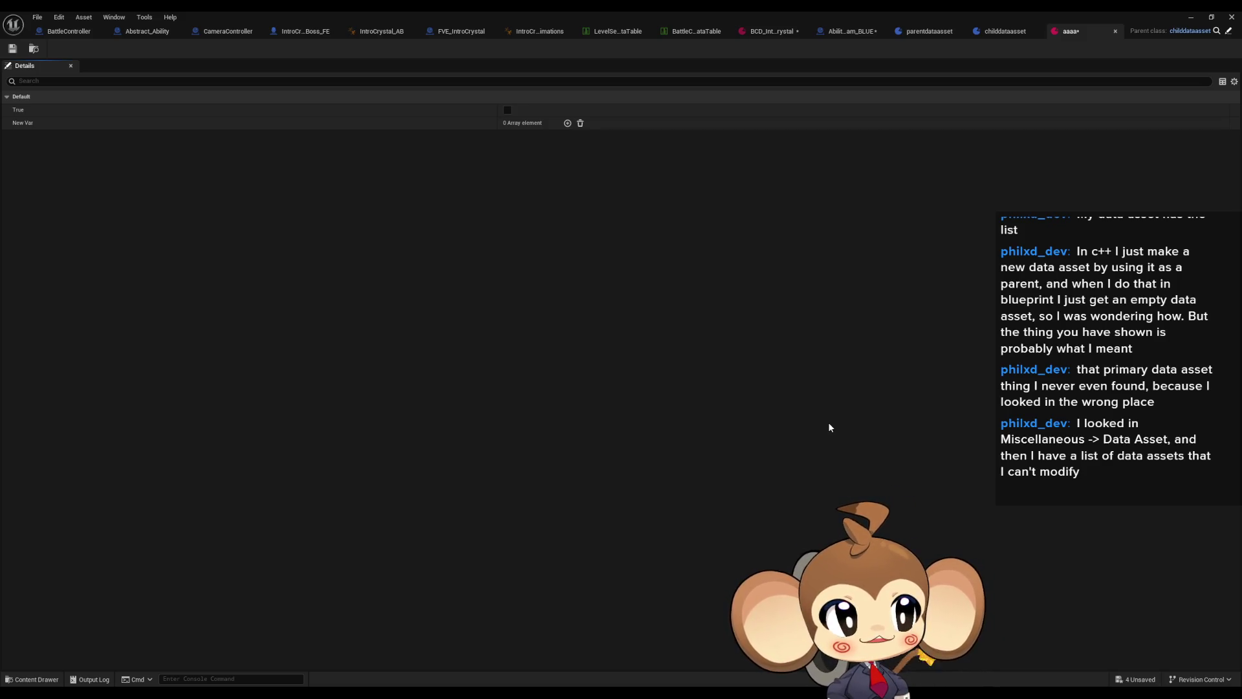
click(1002, 33)
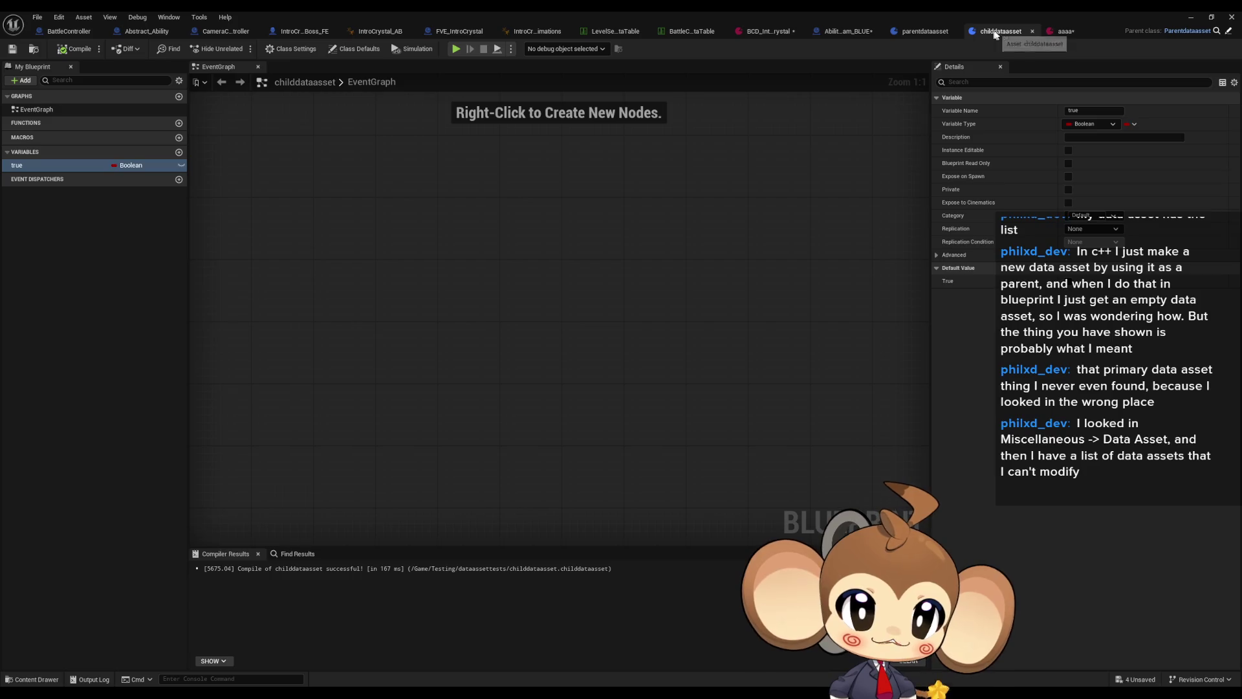
click(1191, 32)
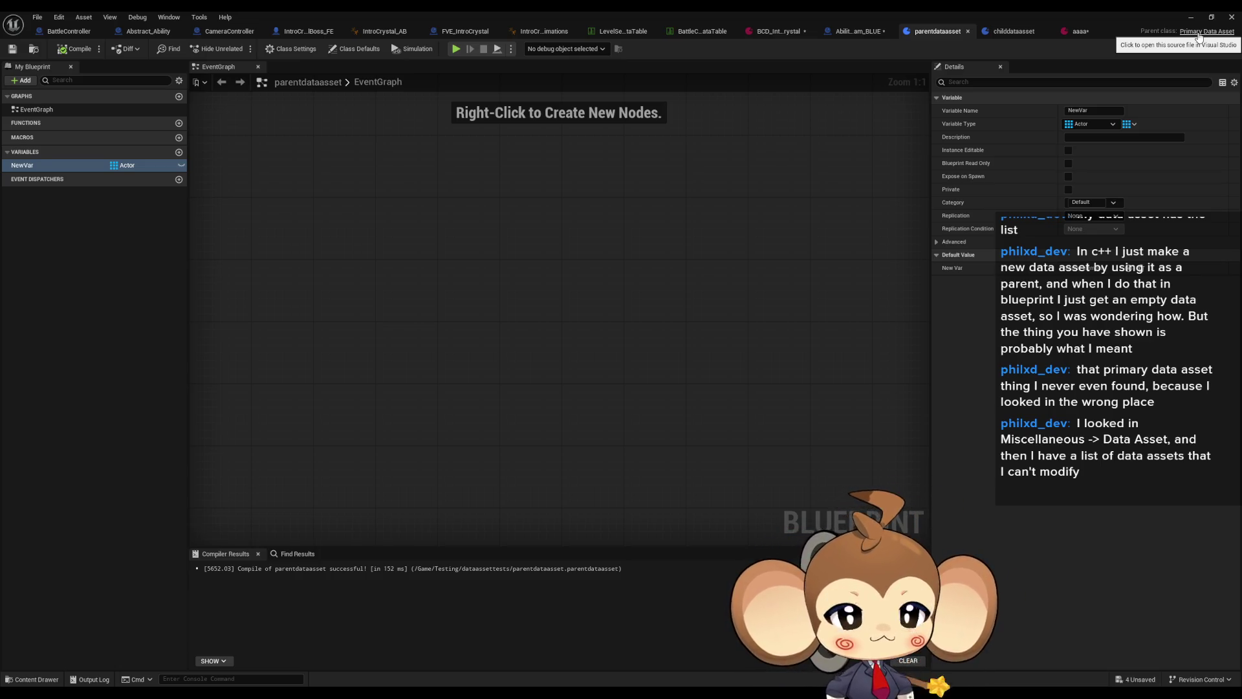
- Close the aaaa, childdataasset and parentdataasset editors and minimize the Blueprint window
click(1100, 32)
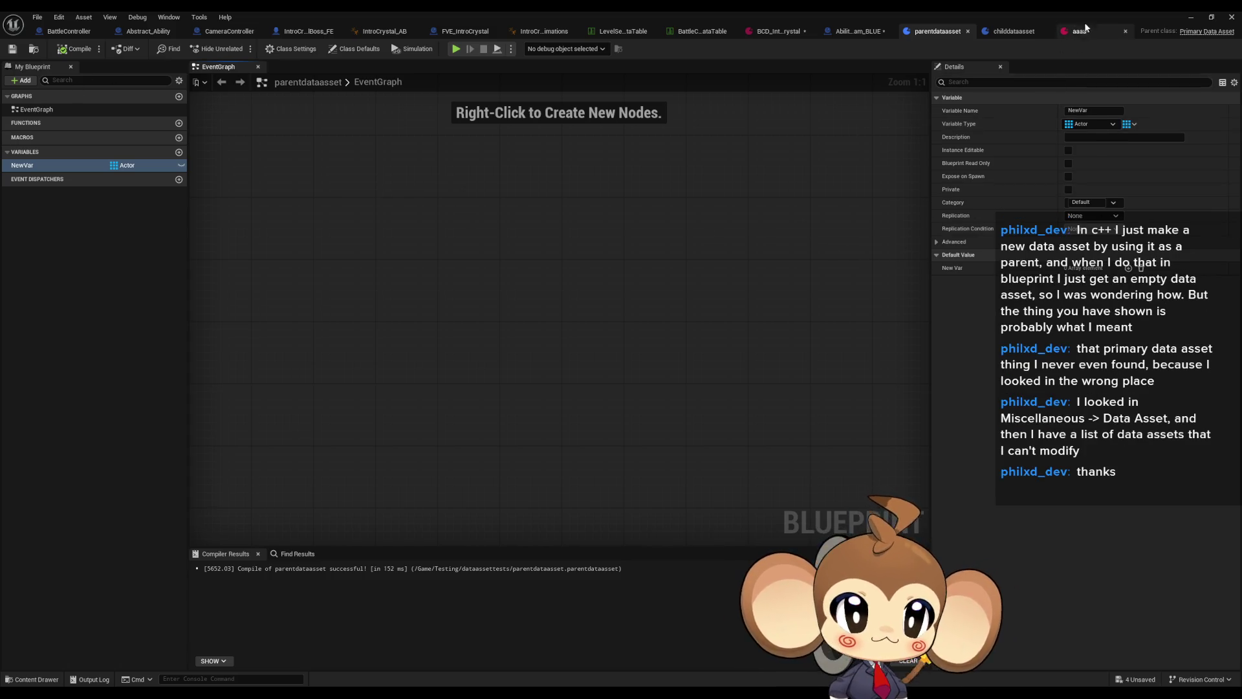
click(1126, 31)
click(1118, 31)
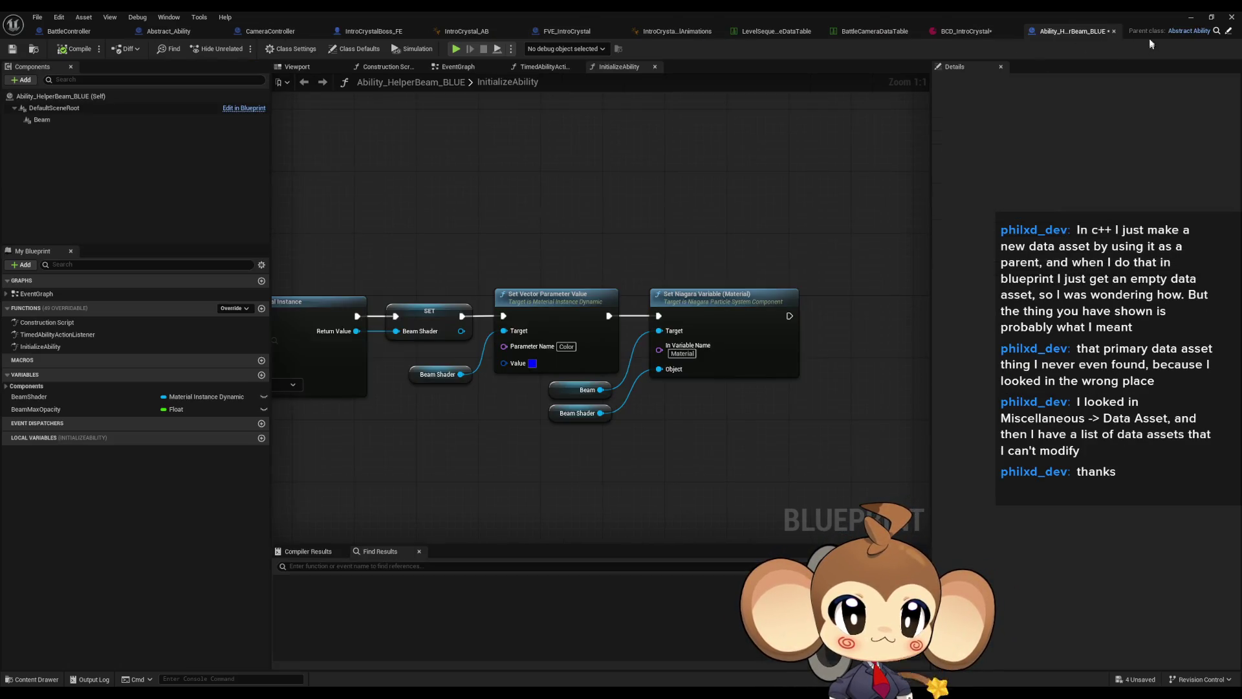
click(1195, 16)
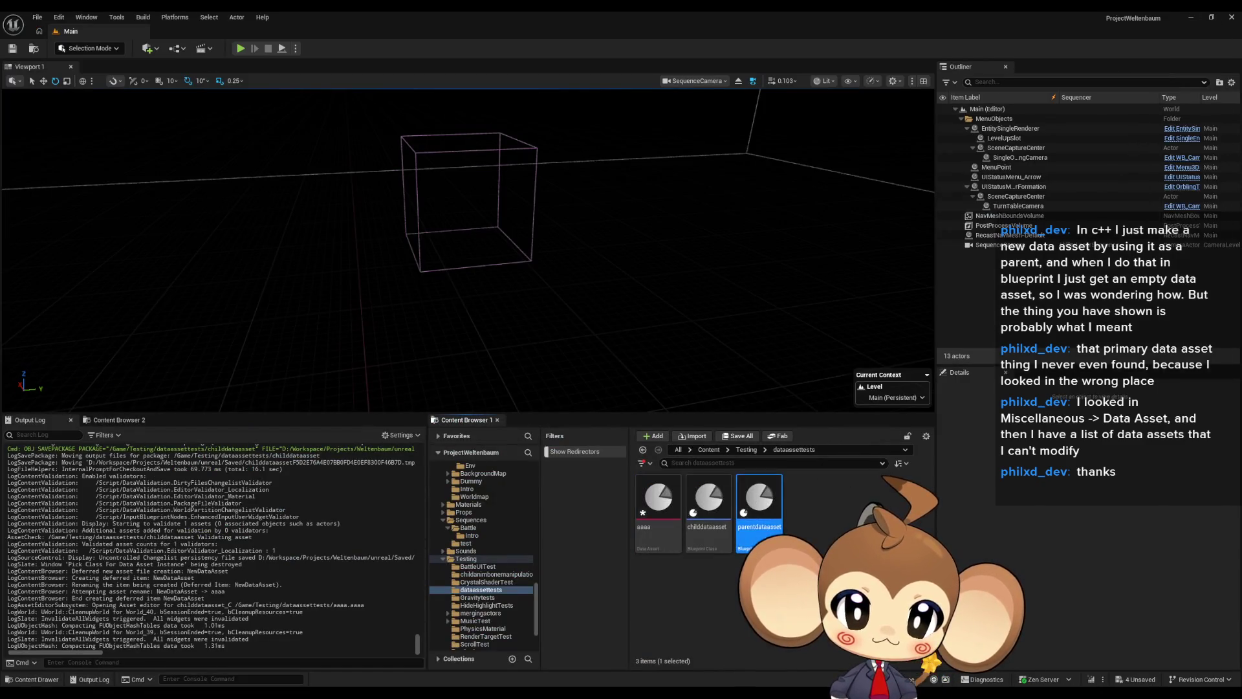
- Delete the three test assets: parentdataasset, childdataasset and aaaa
ctrl+click(708, 498)
ctrl+click(658, 498)
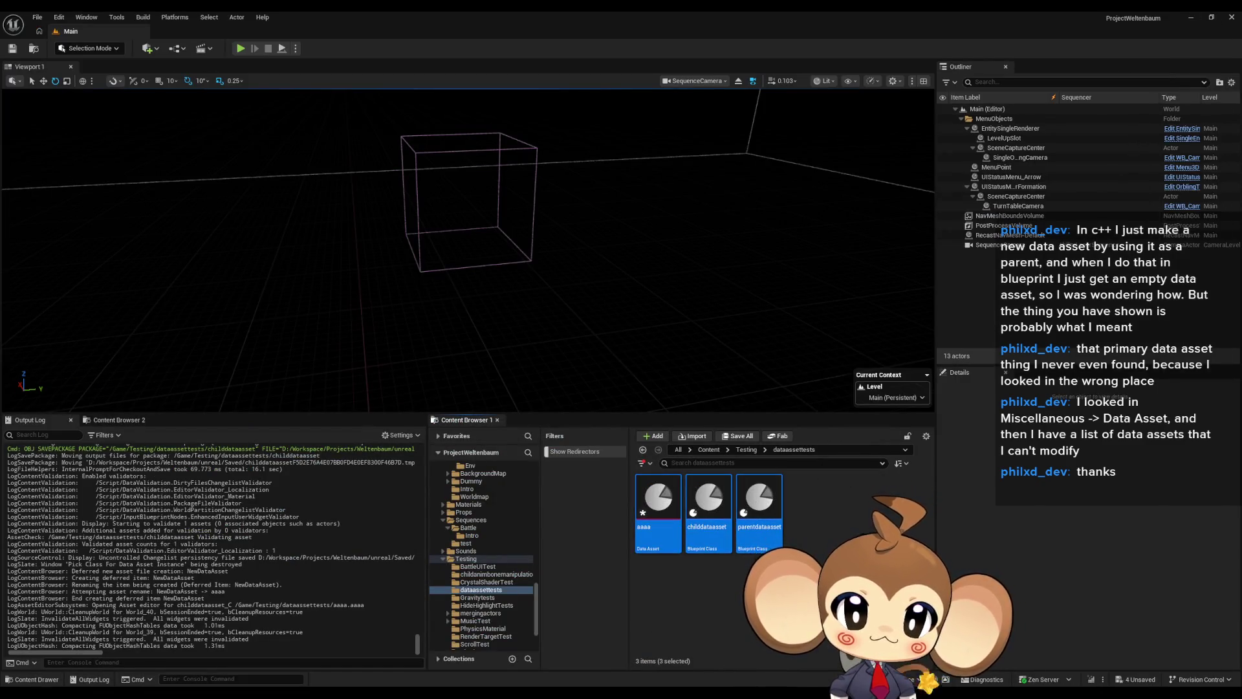
key(Delete)
click(564, 513)
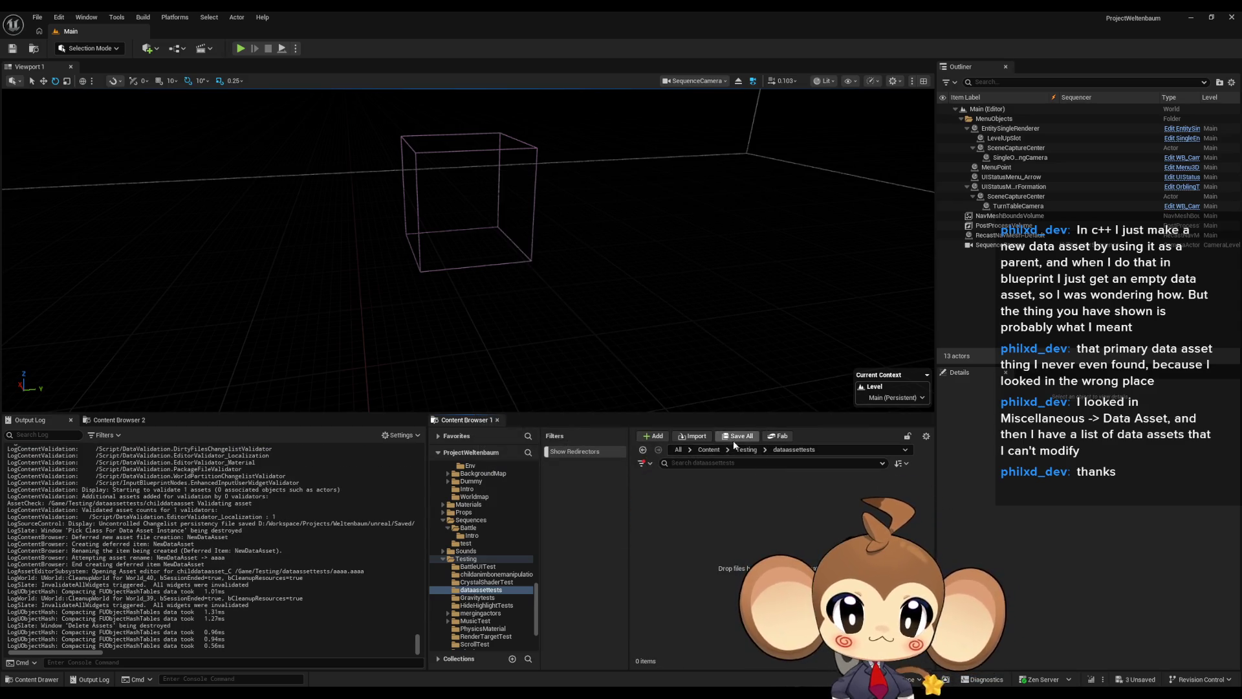
- Go up to the Testing folder and delete the dataassettests folder
click(773, 516)
click(755, 451)
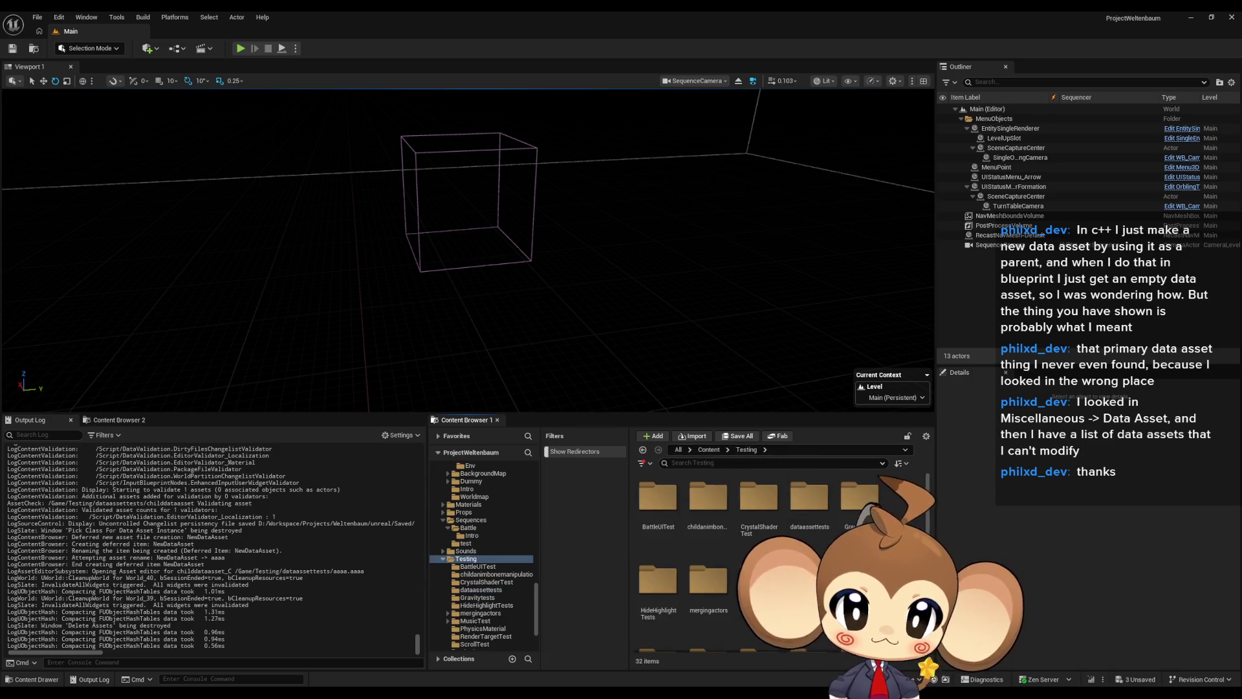
scroll(777, 550, down, 5)
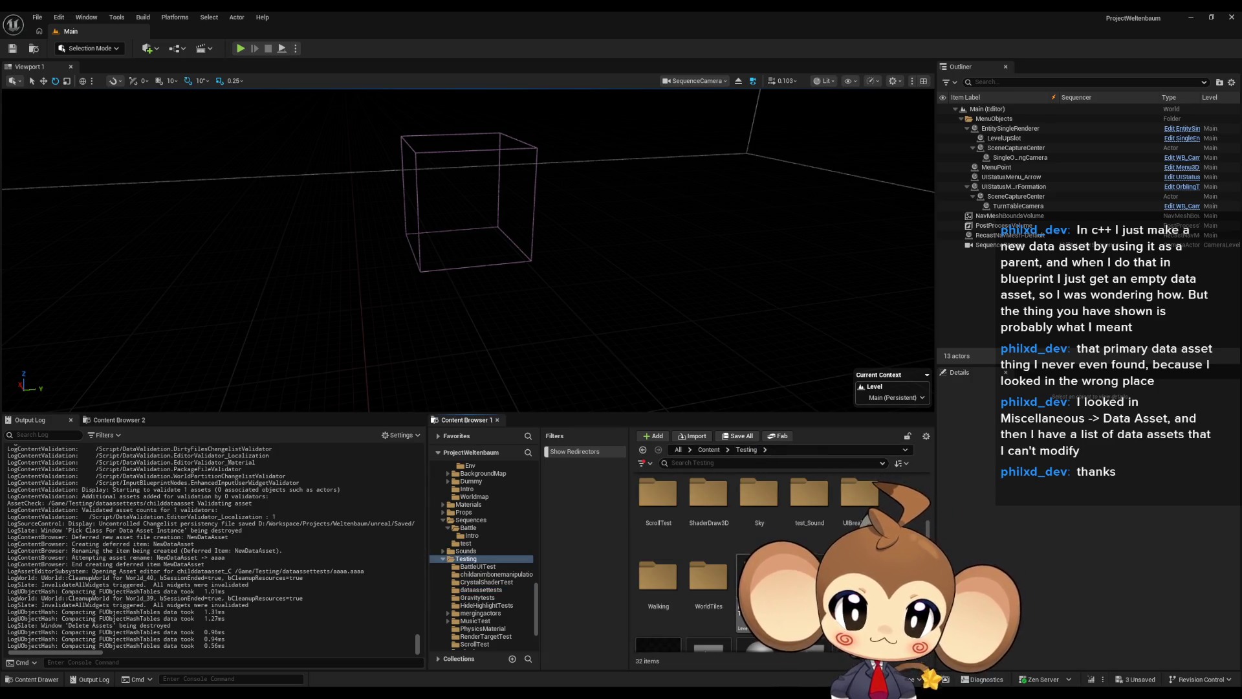
scroll(801, 513, up, 5)
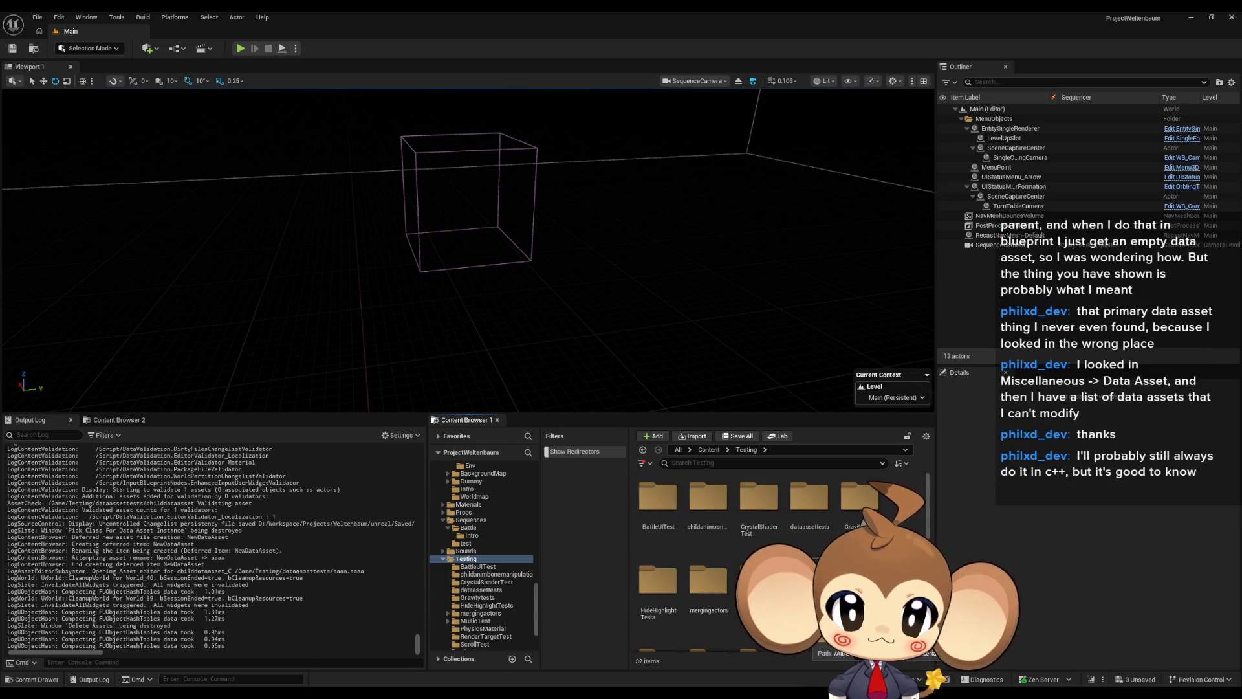
click(802, 513)
key(Delete)
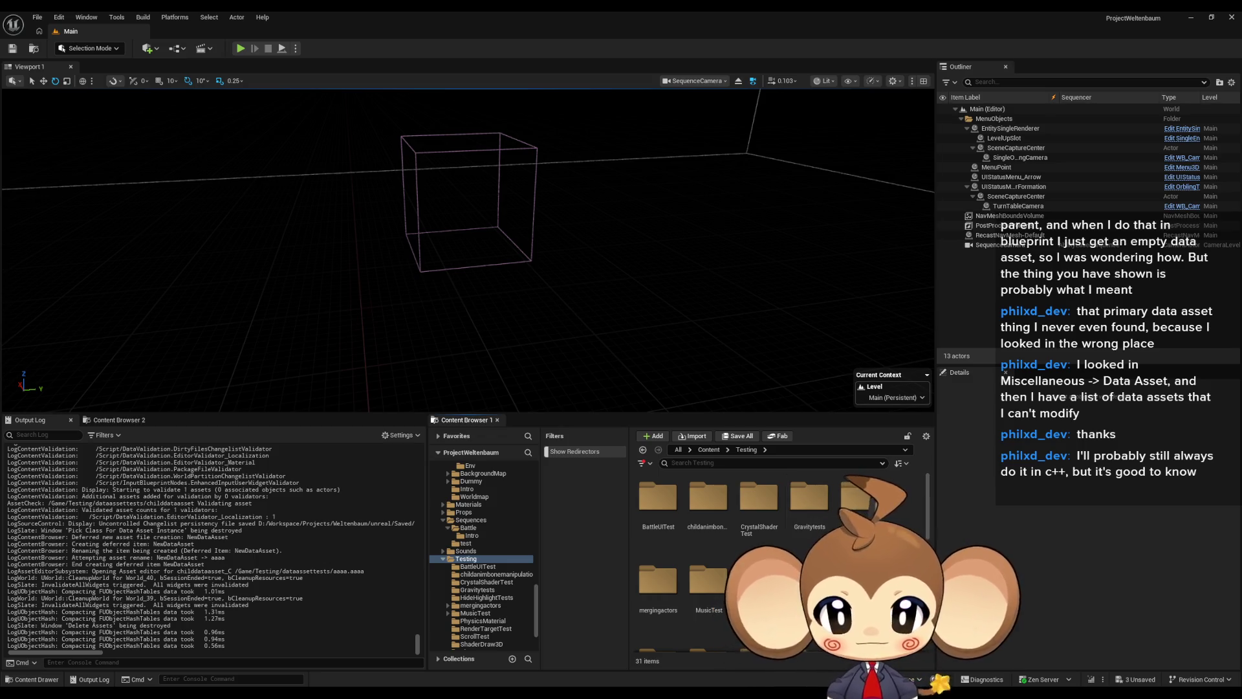
- Scroll the Testing folder and navigate back up to the Content root
scroll(923, 506, down, 3)
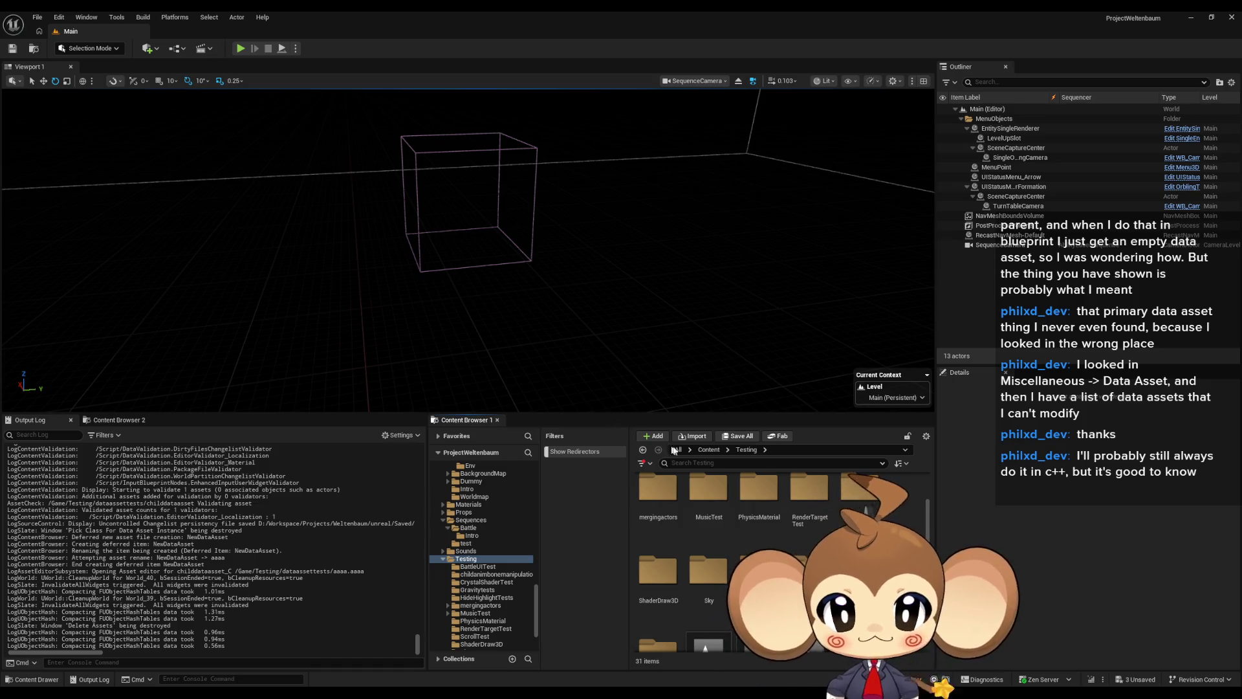
click(710, 453)
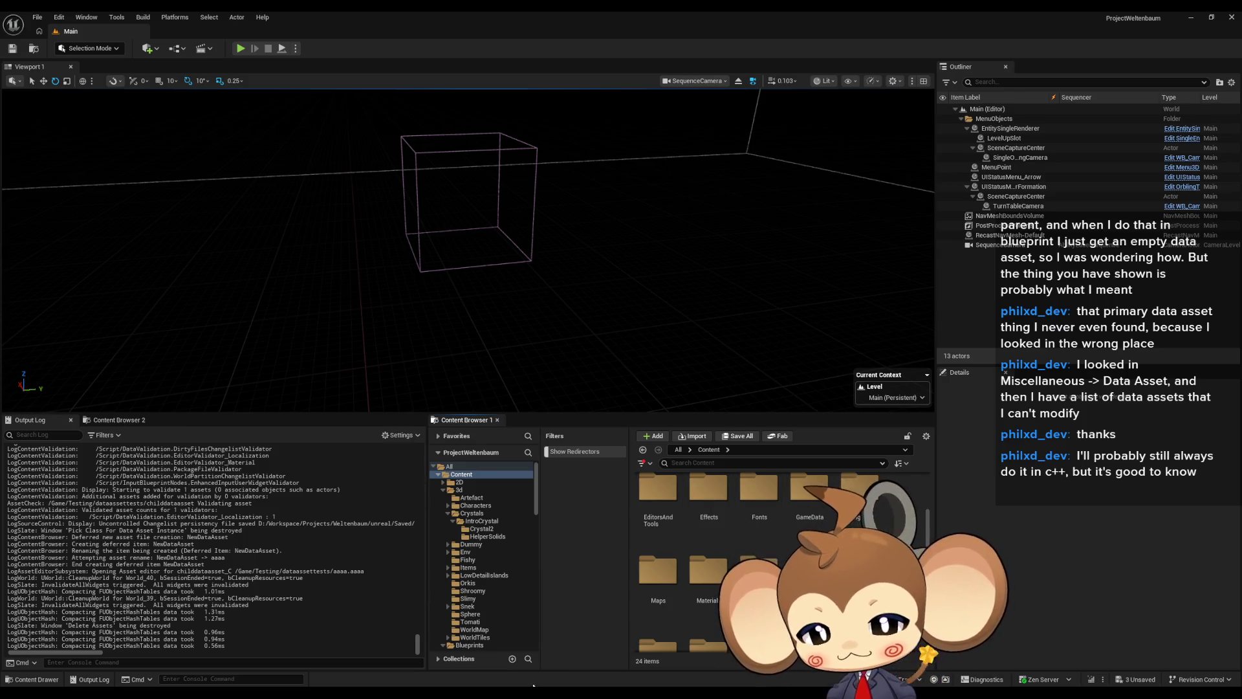
mouse_move(510, 696)
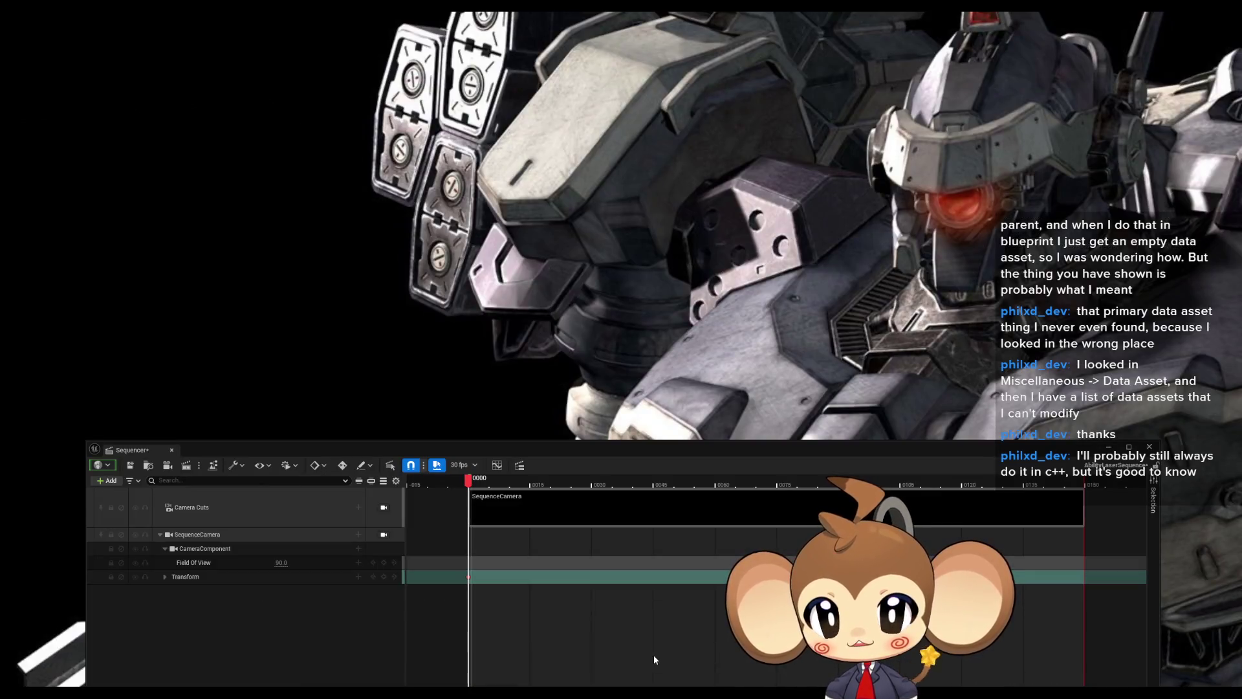
- Bring the Sequencer window forward and start a Play-in-Editor session of the Main level
click(654, 655)
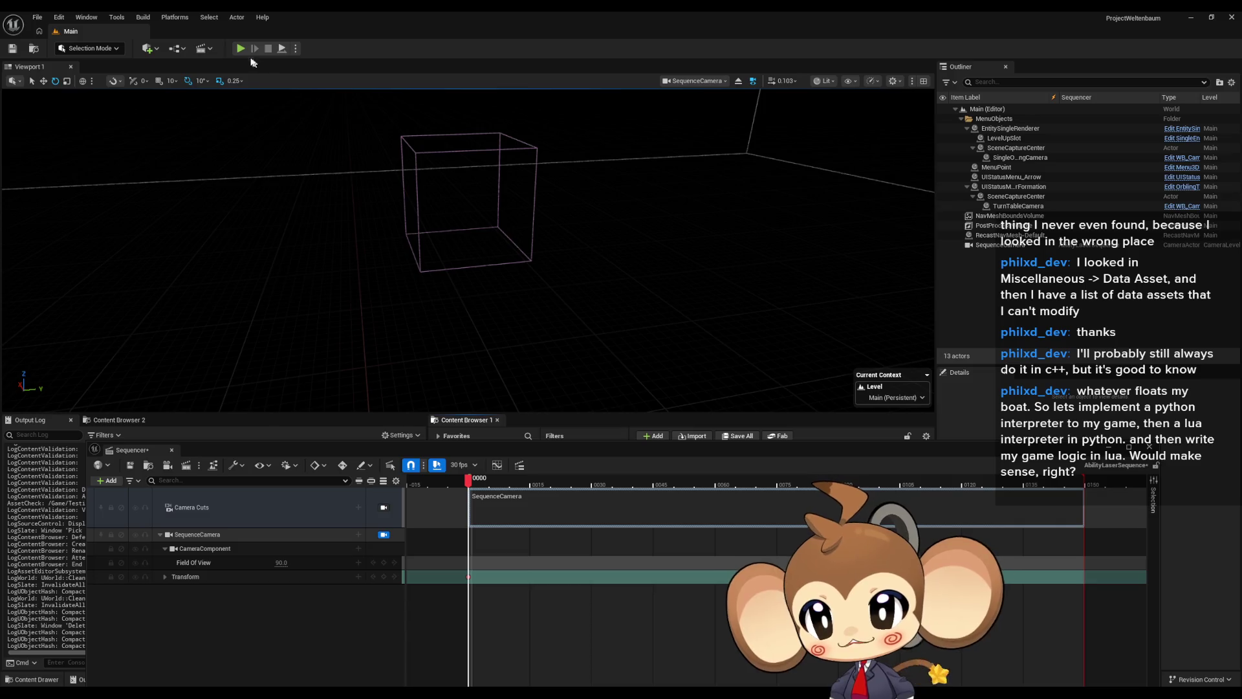
click(239, 50)
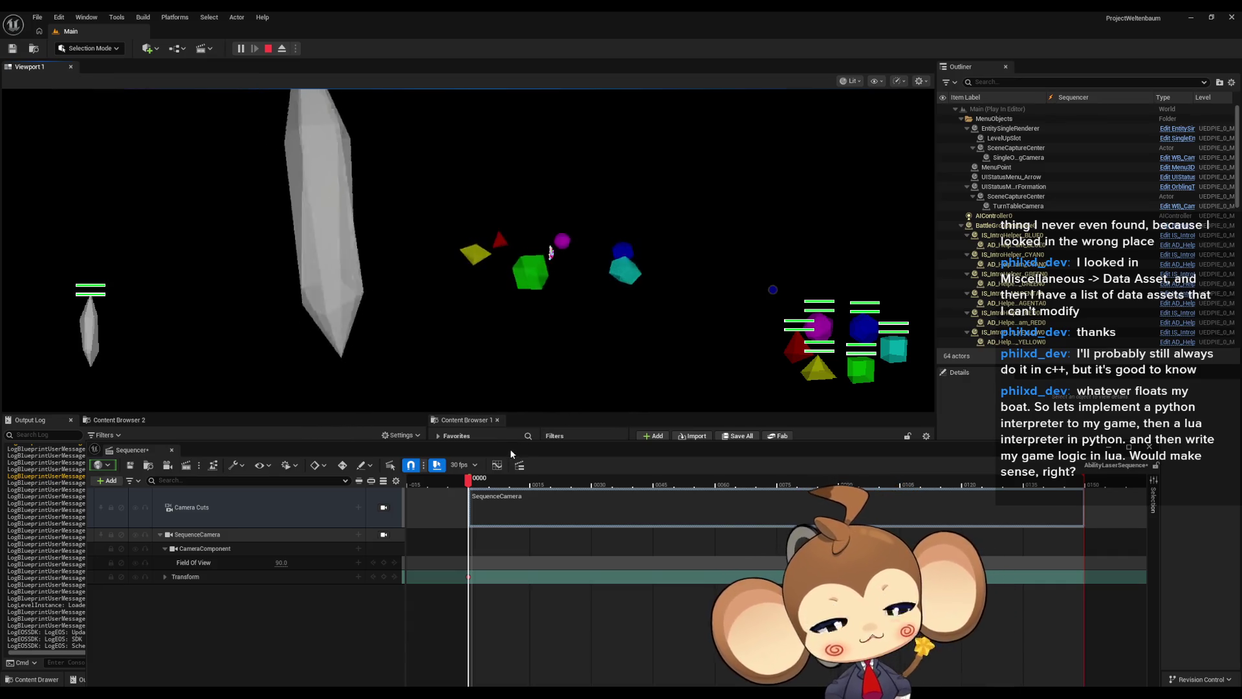
- Undock the Sequencer into a floating window, then dock it back into the bottom panel
mouse_move(510, 448)
mouse_down()
mouse_move(470, 290)
mouse_move(475, 345)
mouse_up()
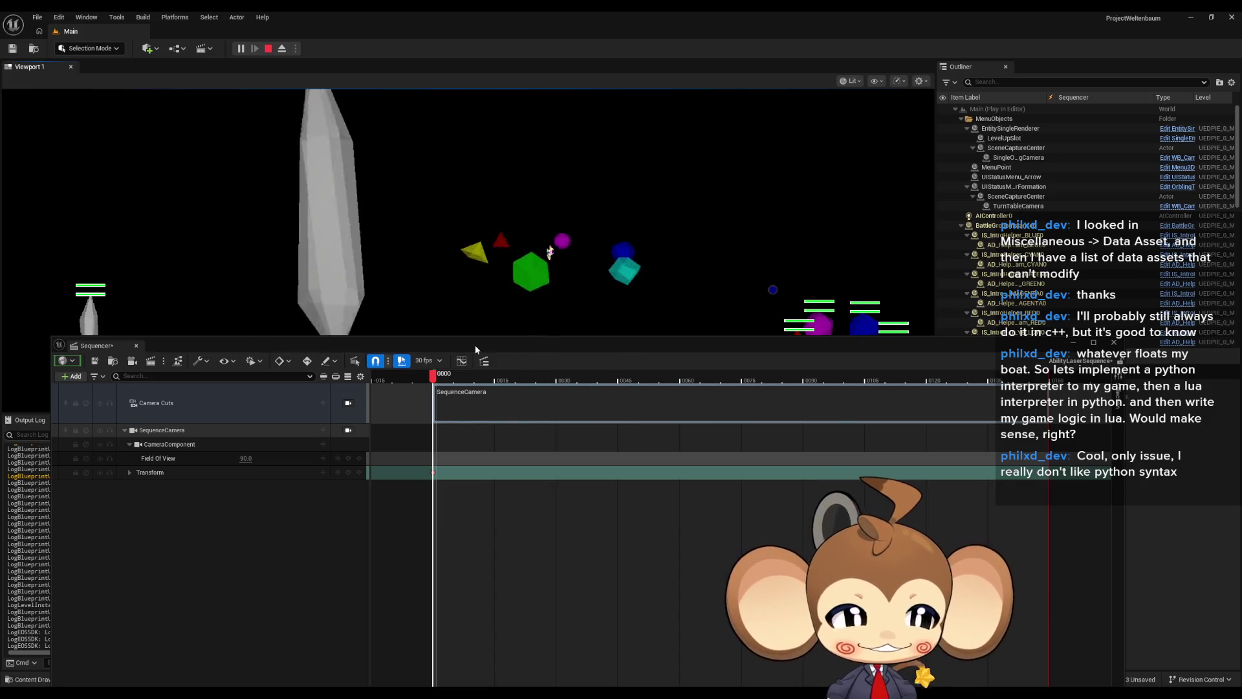
drag(475, 350, 498, 268)
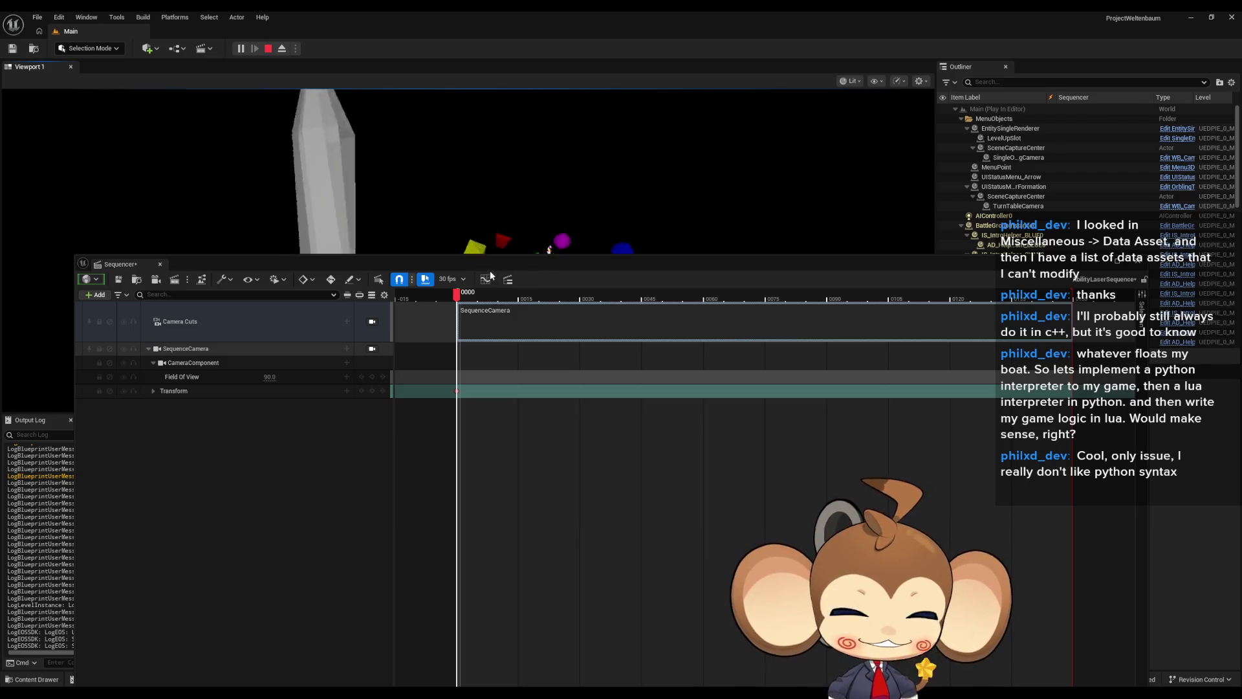
drag(493, 266, 466, 456)
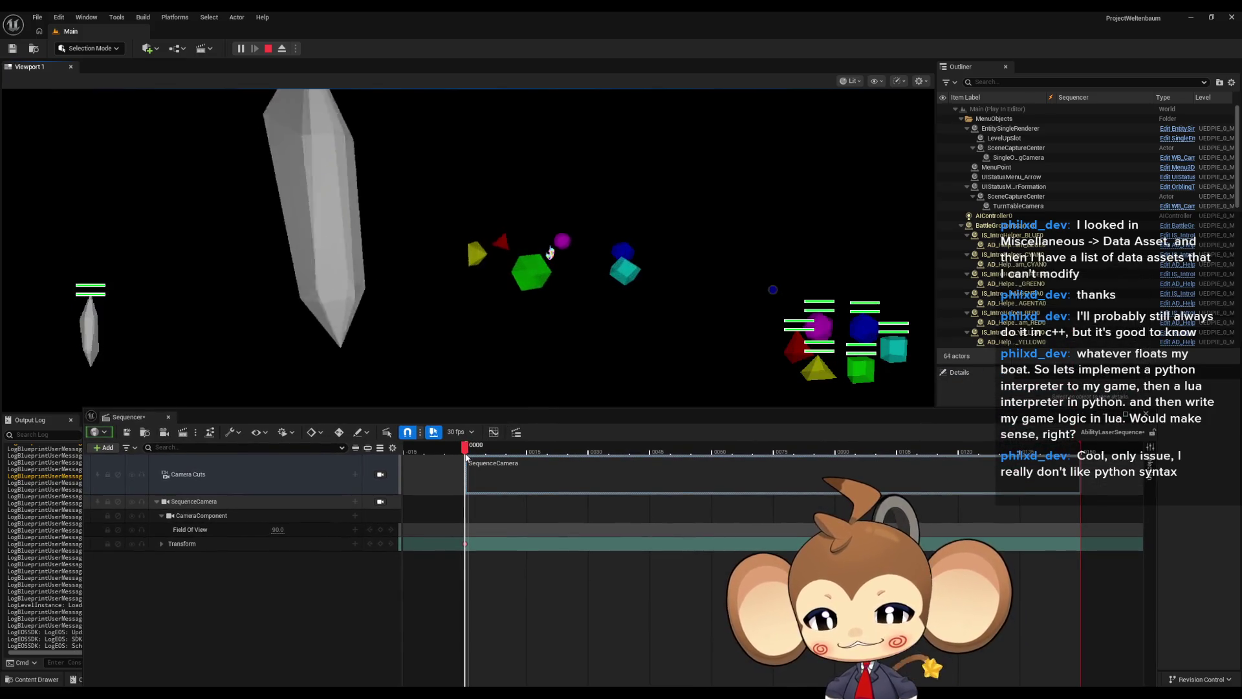
- Scrub to frame 46, eject with F8, and look through the SequenceCamera
mouse_move(466, 451)
mouse_down()
mouse_move(655, 462)
mouse_move(466, 453)
mouse_up()
key(F8)
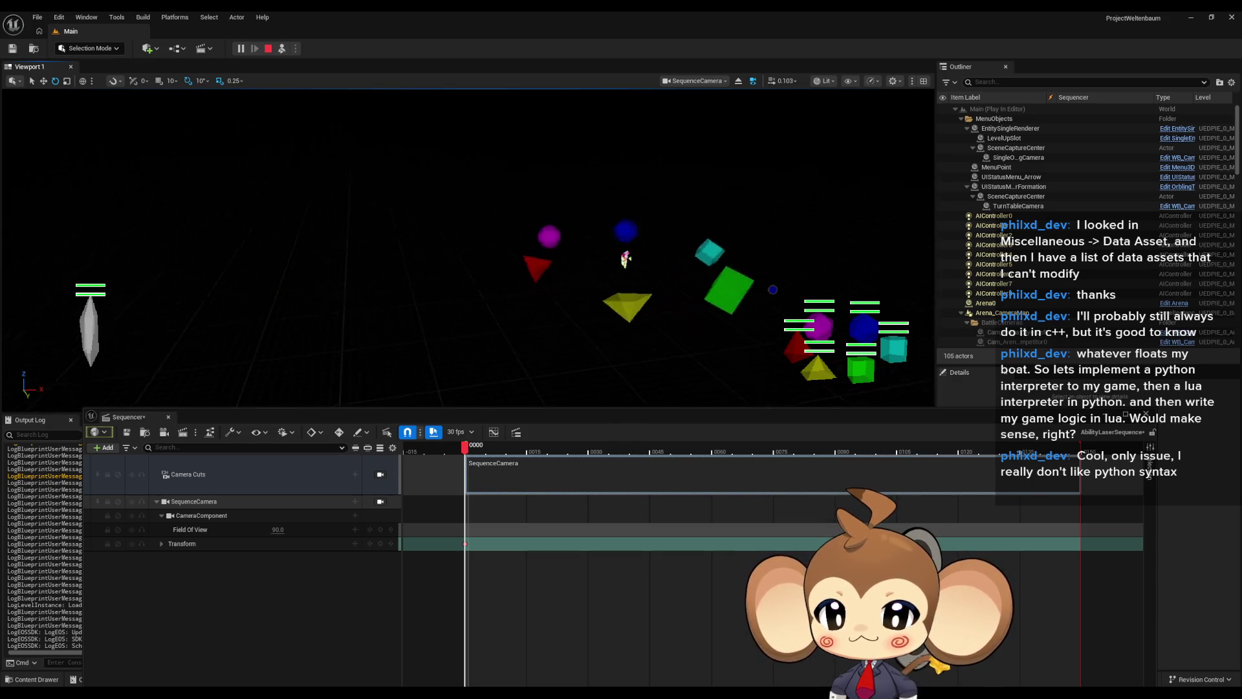
click(382, 502)
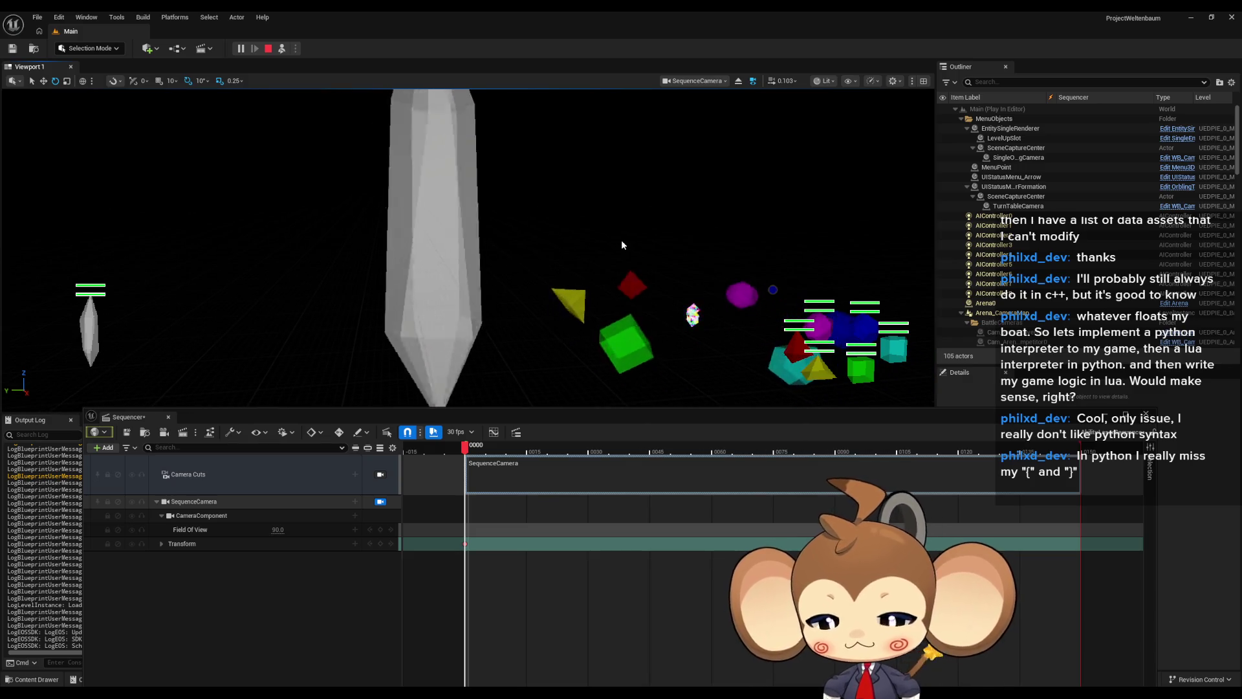
- Make the viewport fullscreen with F11, check Sequencer view options, and show the 30 fps frame-rate options
key(F11)
click(779, 413)
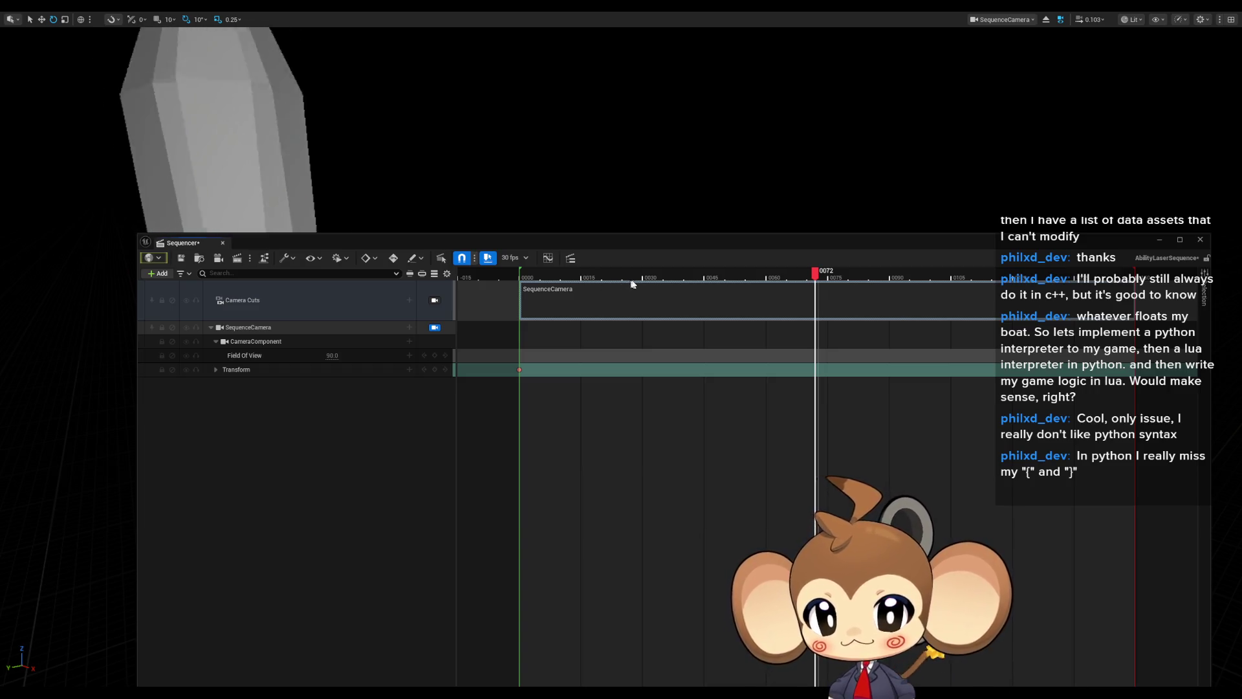
click(447, 275)
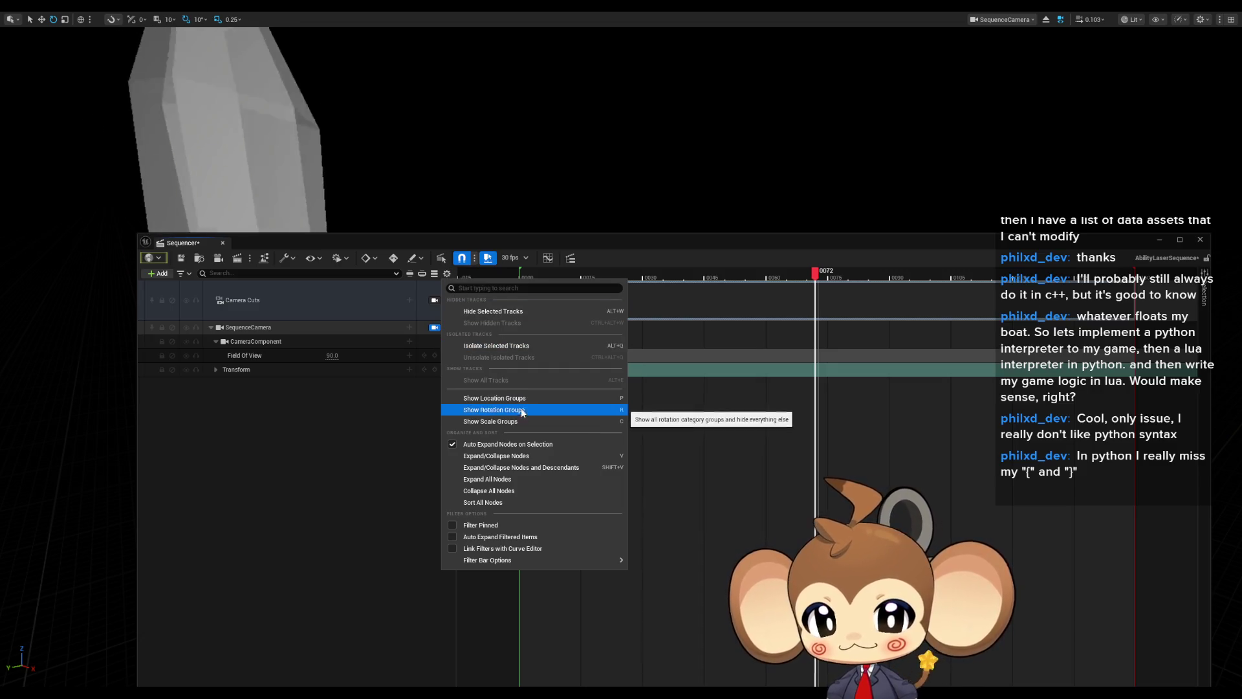
mouse_move(518, 560)
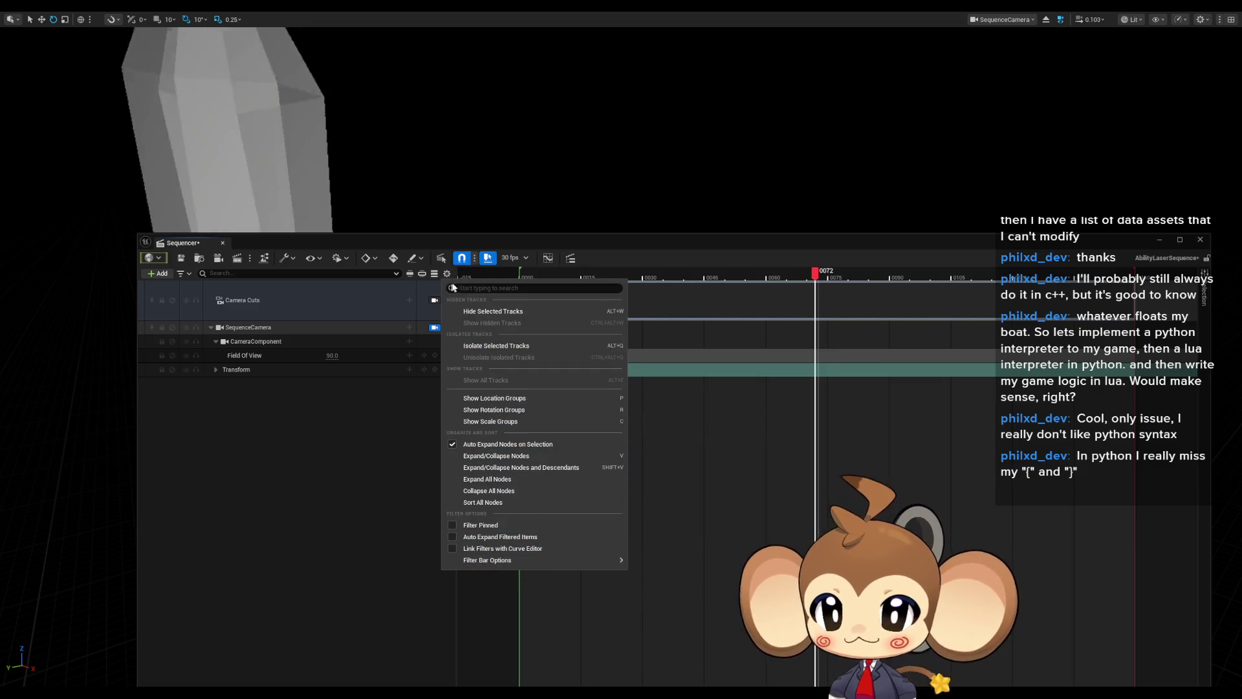
click(450, 275)
click(510, 259)
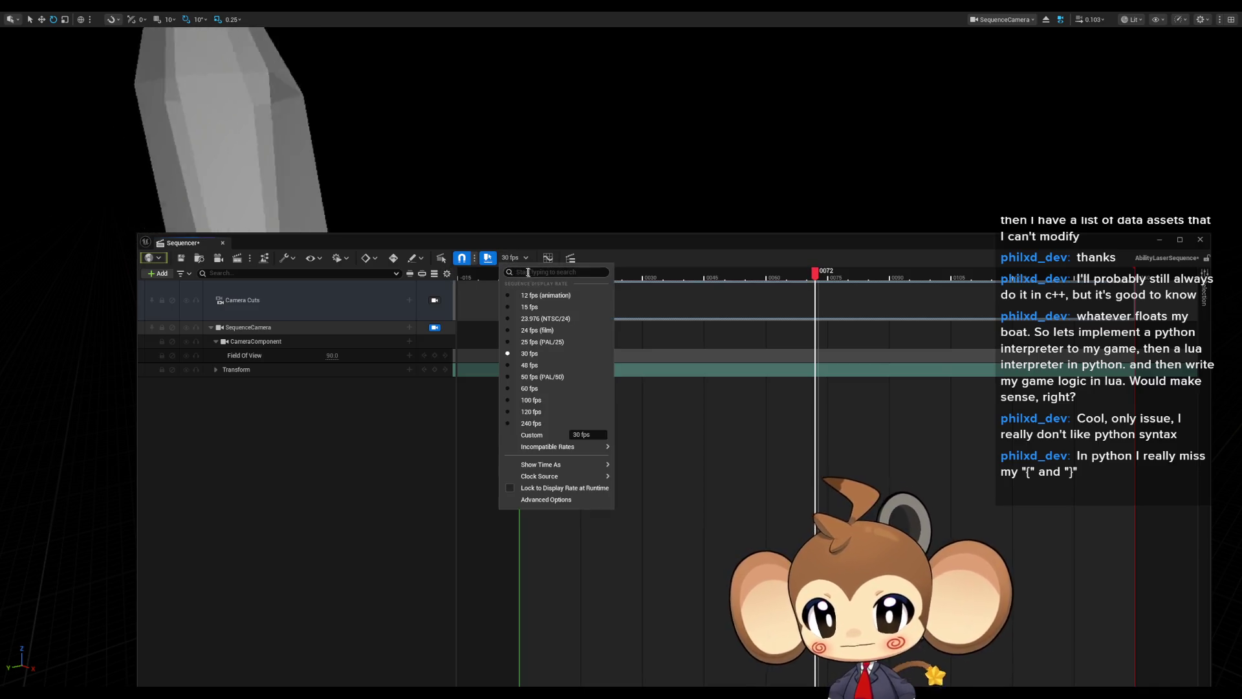
- Display timeline times in seconds and push the sequence end point slightly later
mouse_move(562, 465)
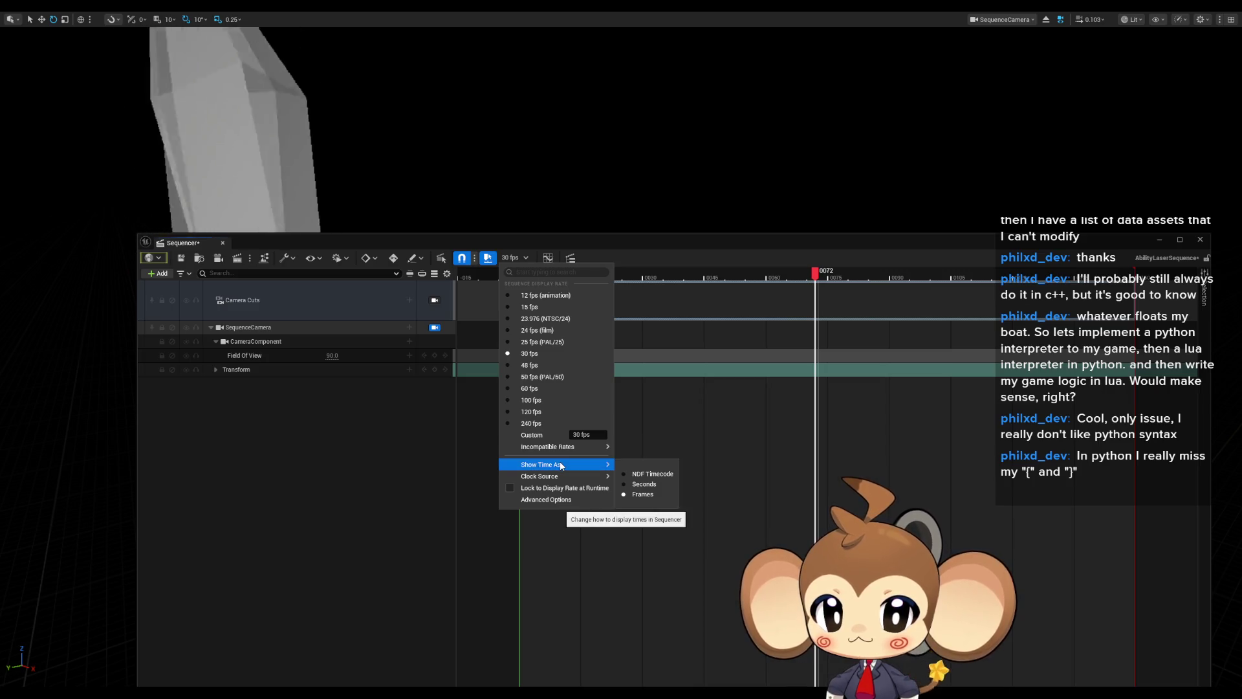
click(637, 484)
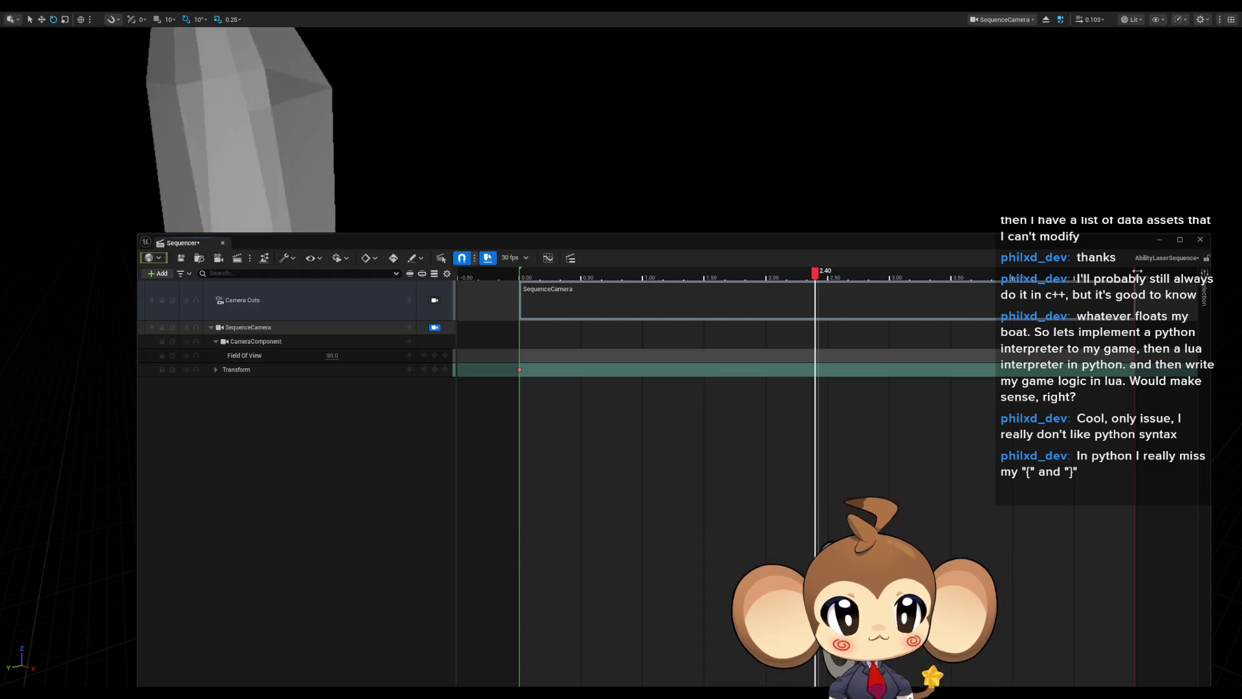
drag(1137, 275, 1155, 272)
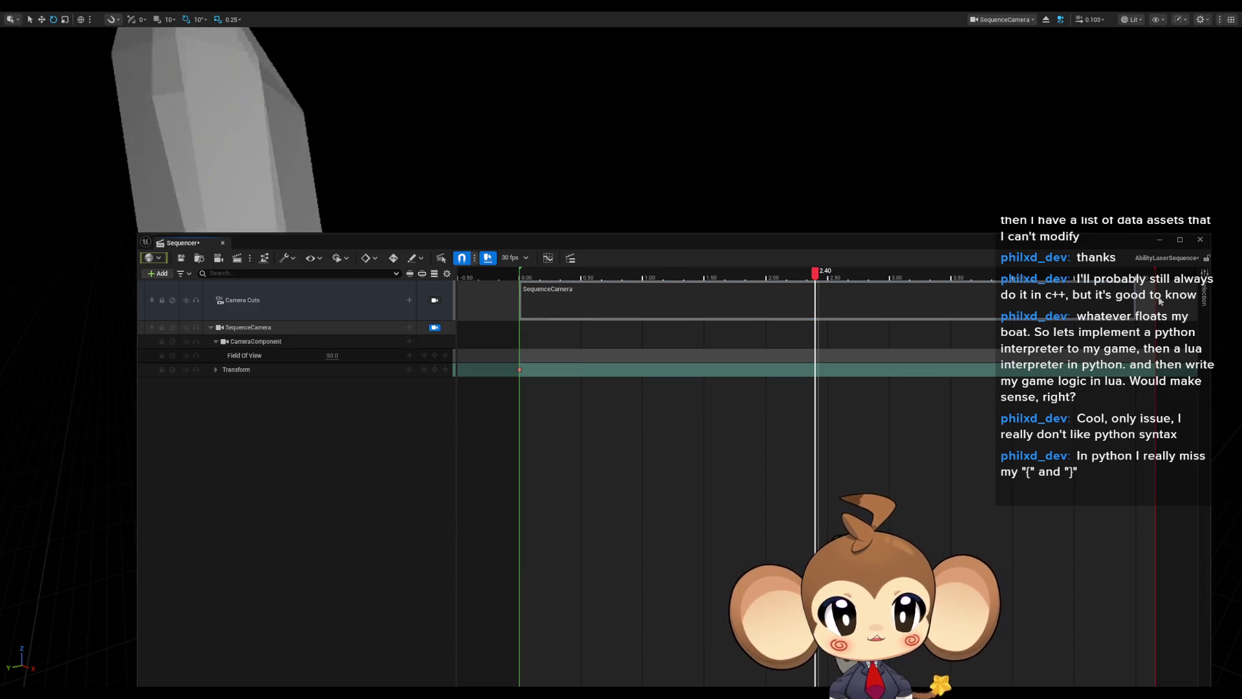
drag(1136, 299, 1137, 300)
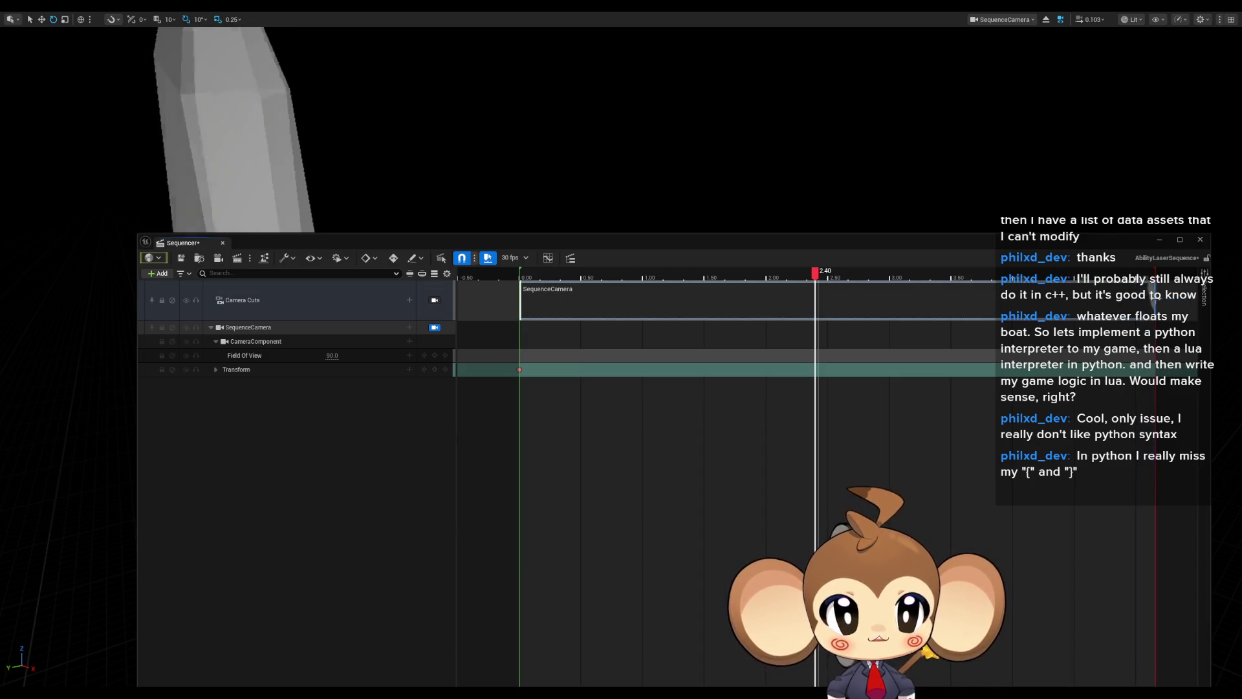
- Stretch the SequenceCamera section further right, preview the later shot, and close Sequencer
scroll(948, 363, down, 1)
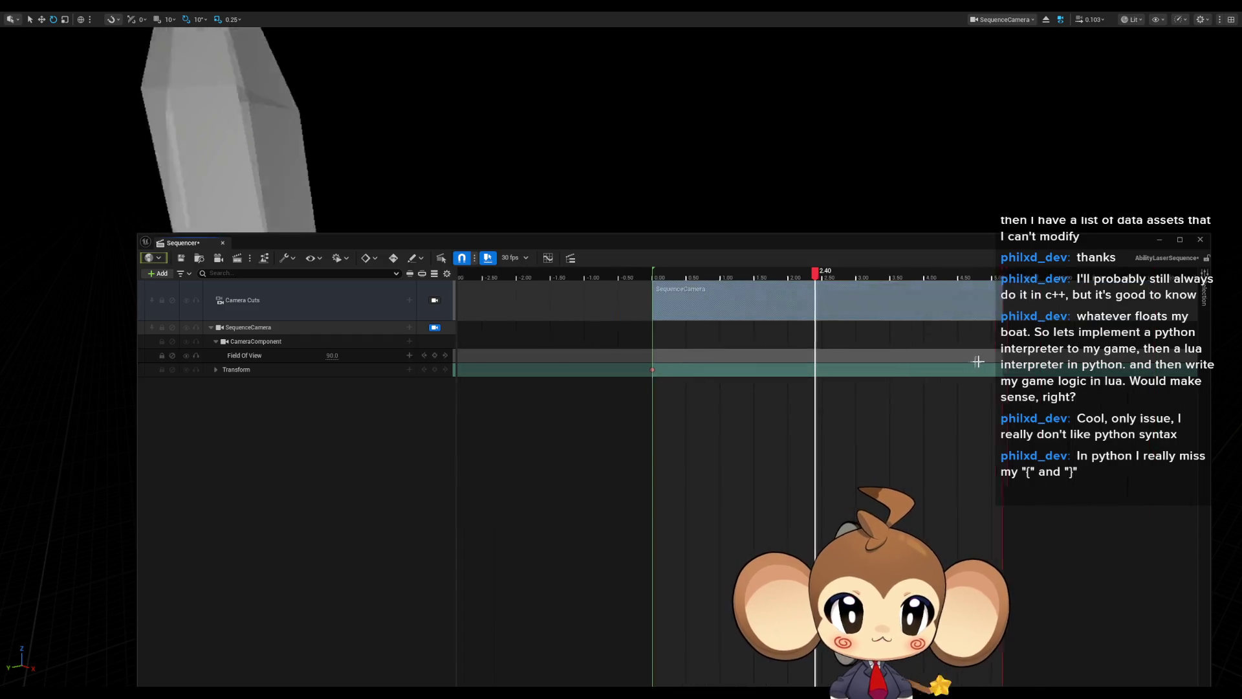
mouse_move(1136, 272)
mouse_down()
mouse_move(1179, 272)
mouse_move(1172, 304)
mouse_up()
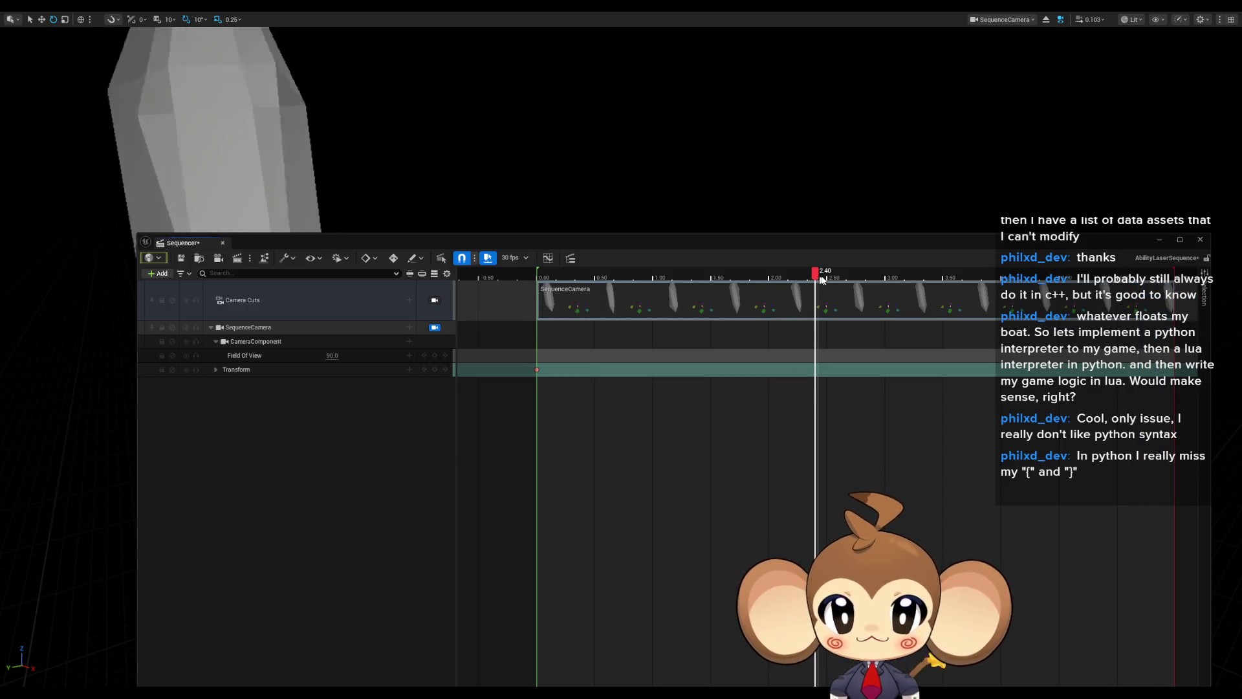
drag(1049, 282, 1179, 278)
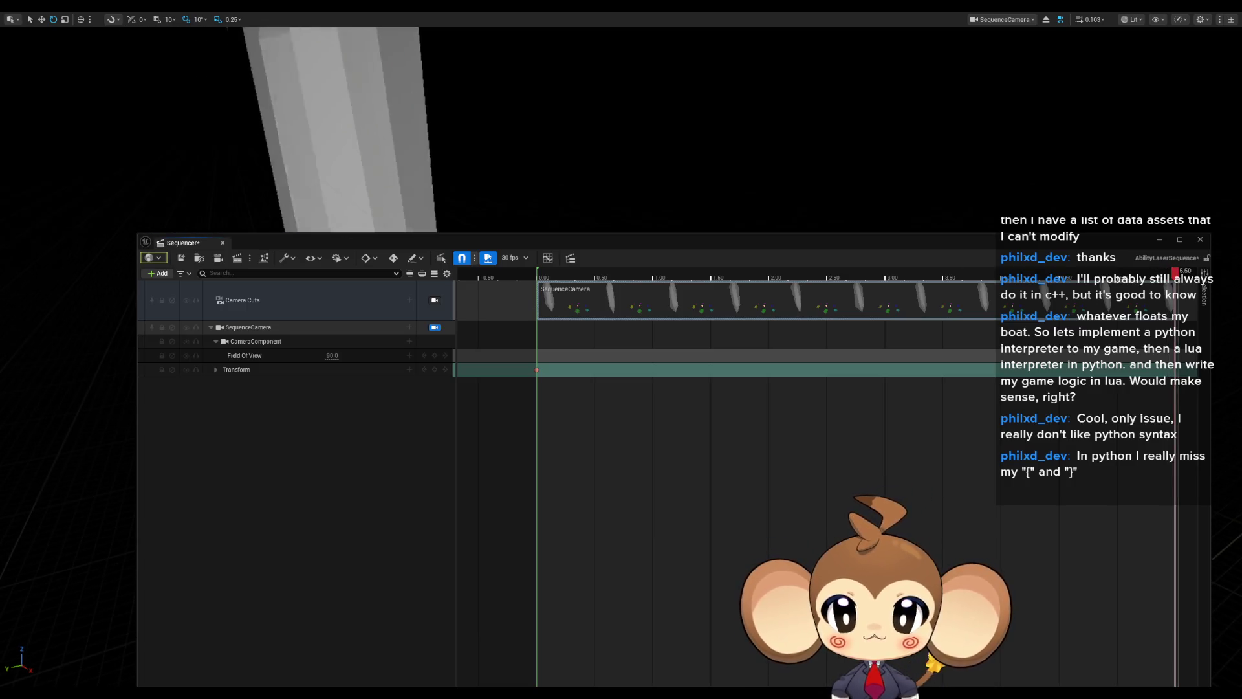
click(785, 232)
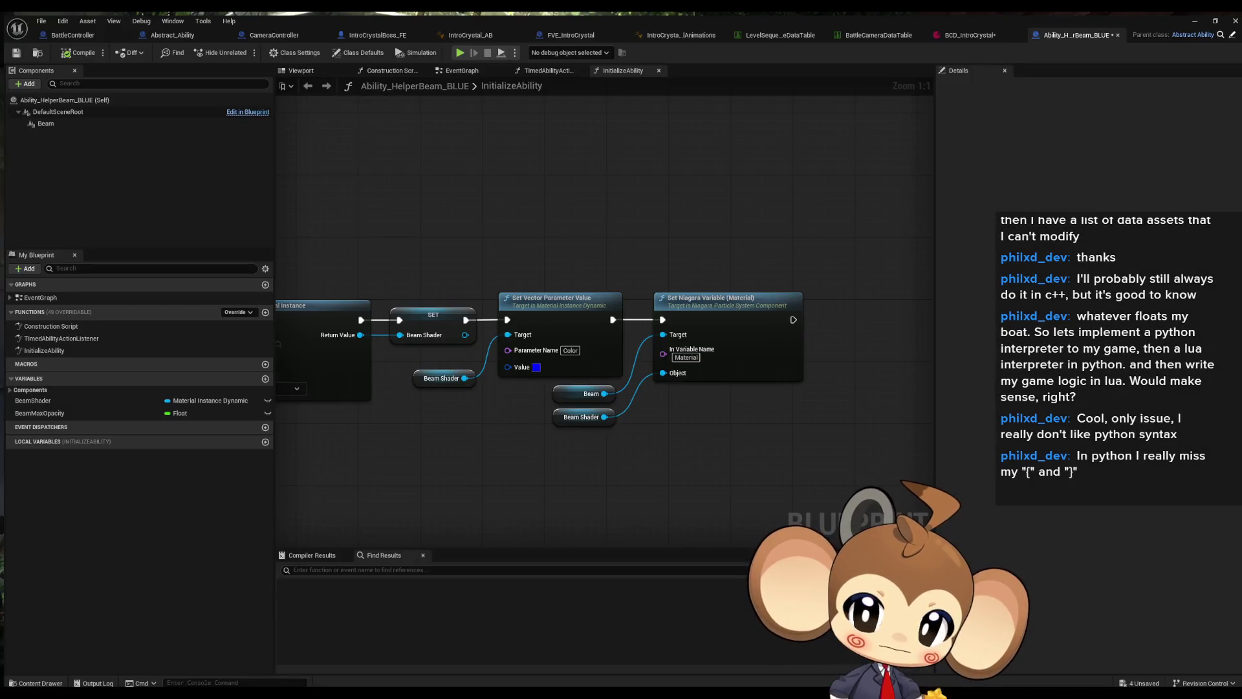
- Start simulating from the Ability_HelperBeam_BLUE InitializeAbility graph
click(460, 52)
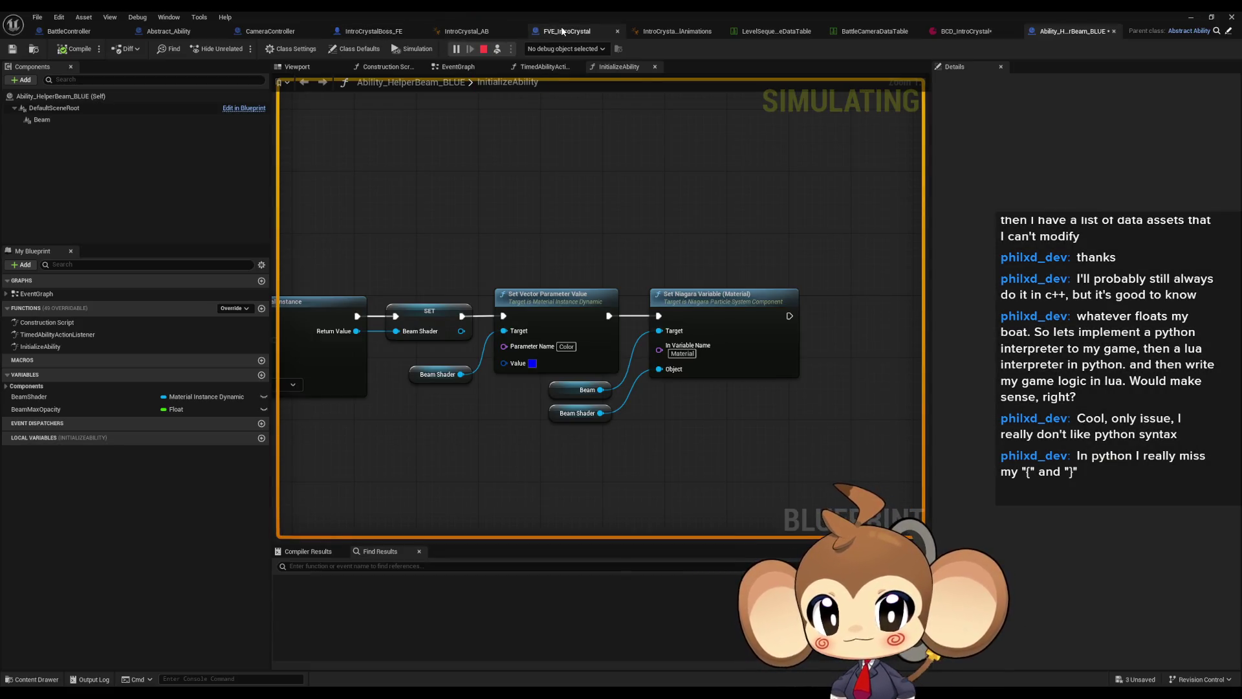
- Show Class Defaults, expand the Action Array and every Index entry, then minimize the editor
click(344, 50)
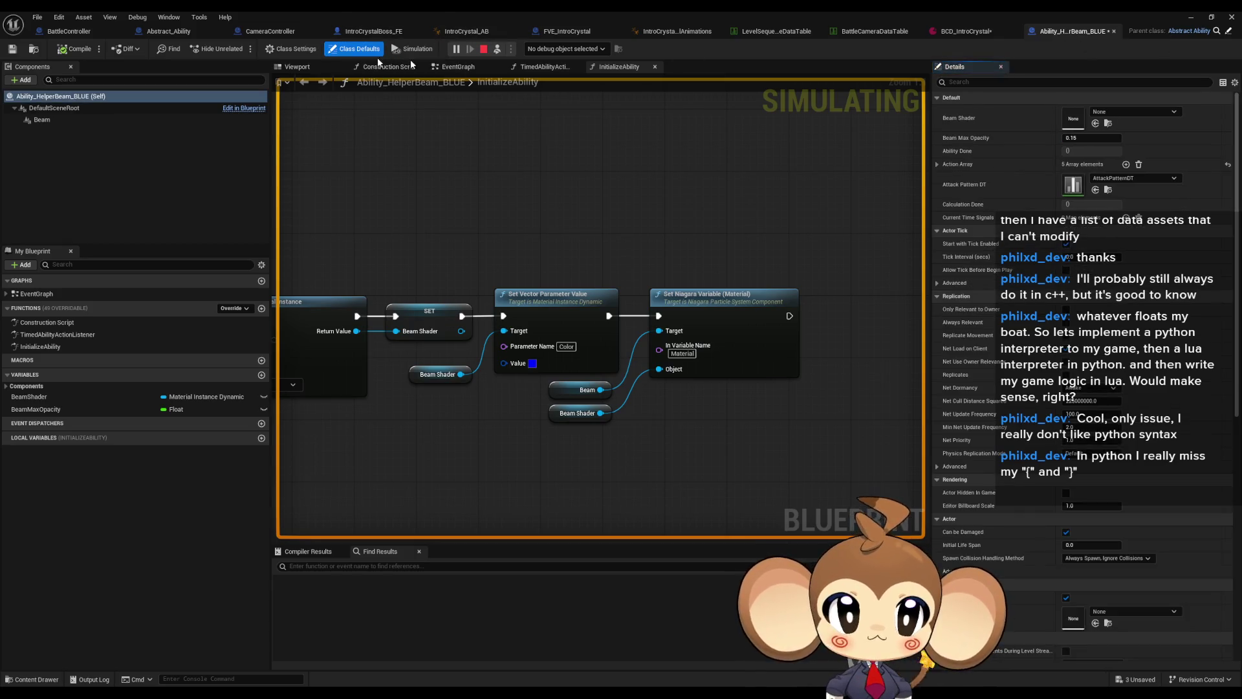
click(937, 165)
click(946, 233)
click(946, 219)
click(946, 206)
click(946, 192)
click(946, 179)
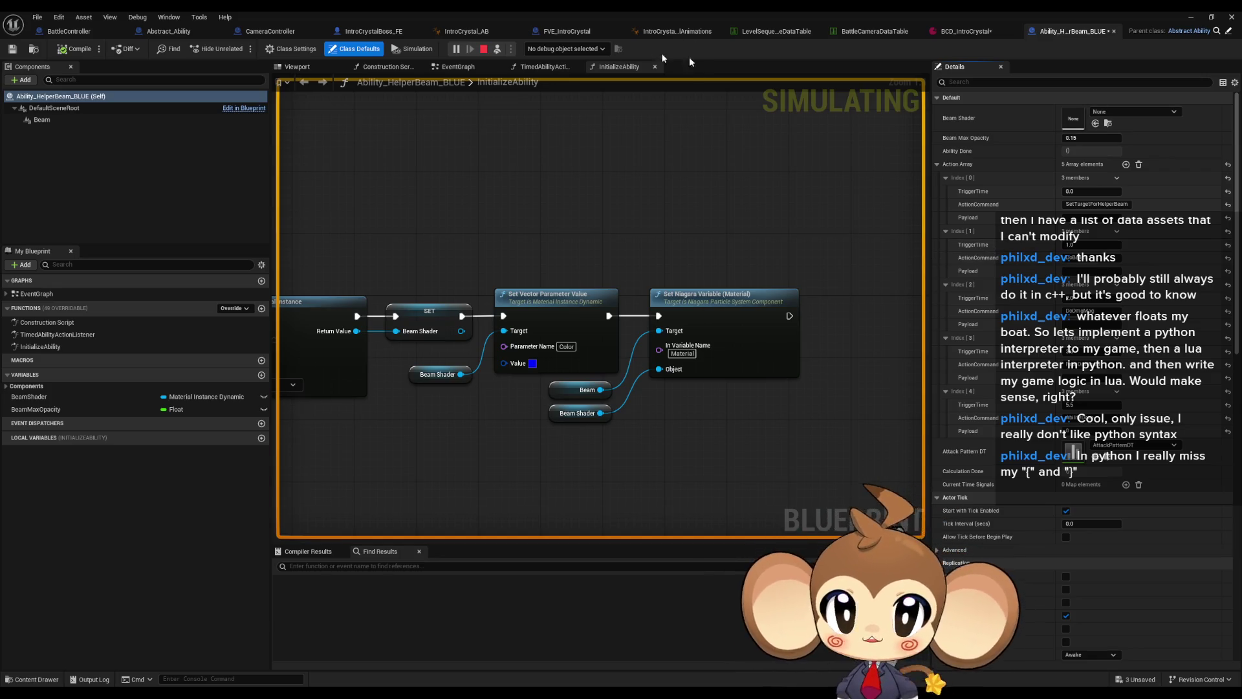
click(1189, 18)
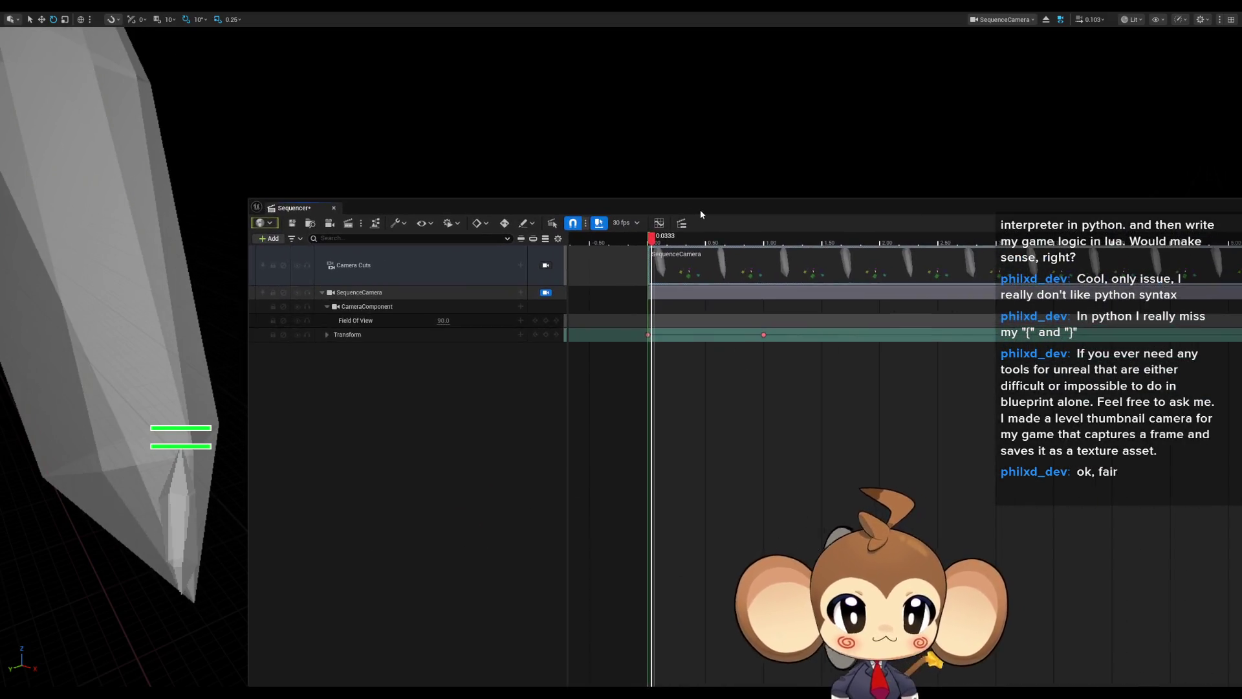
- Reopen the camera sequence and drag its Sequencer window into place over the viewport
mouse_move(700, 210)
mouse_down()
mouse_move(554, 183)
mouse_move(544, 199)
mouse_move(711, 227)
mouse_up()
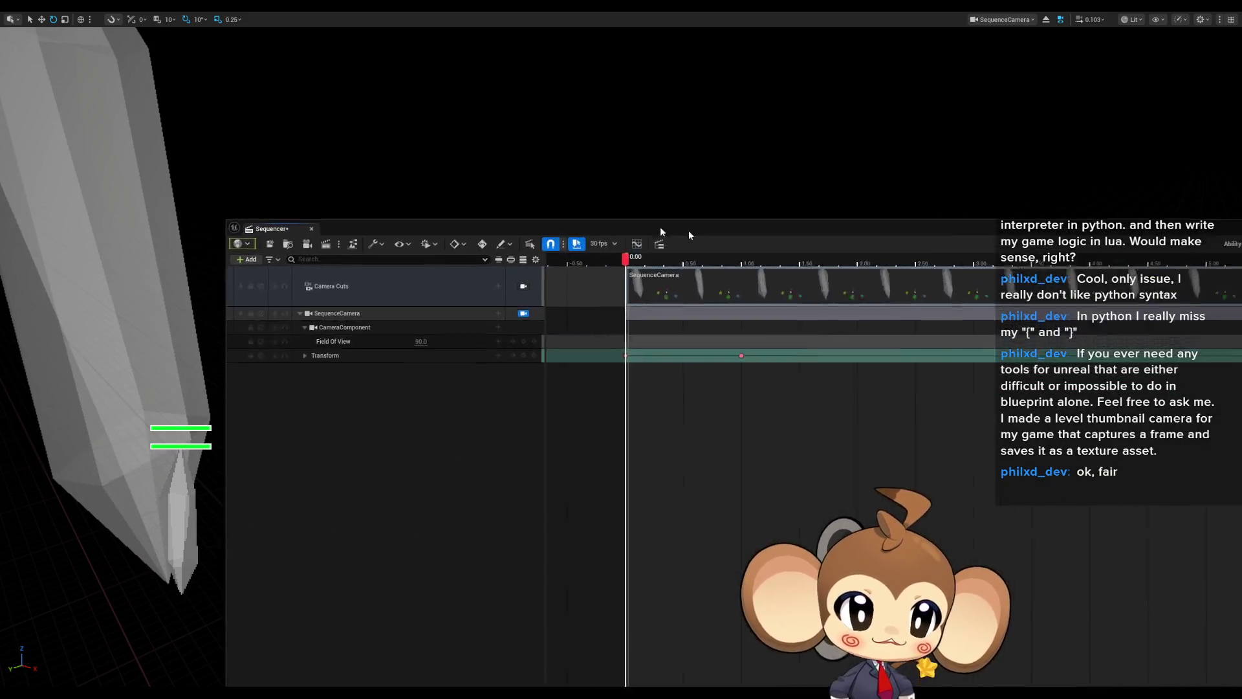
- Unlock the SequenceCamera view and expand its Transform Location, Rotation and Scale channels
drag(727, 239, 527, 206)
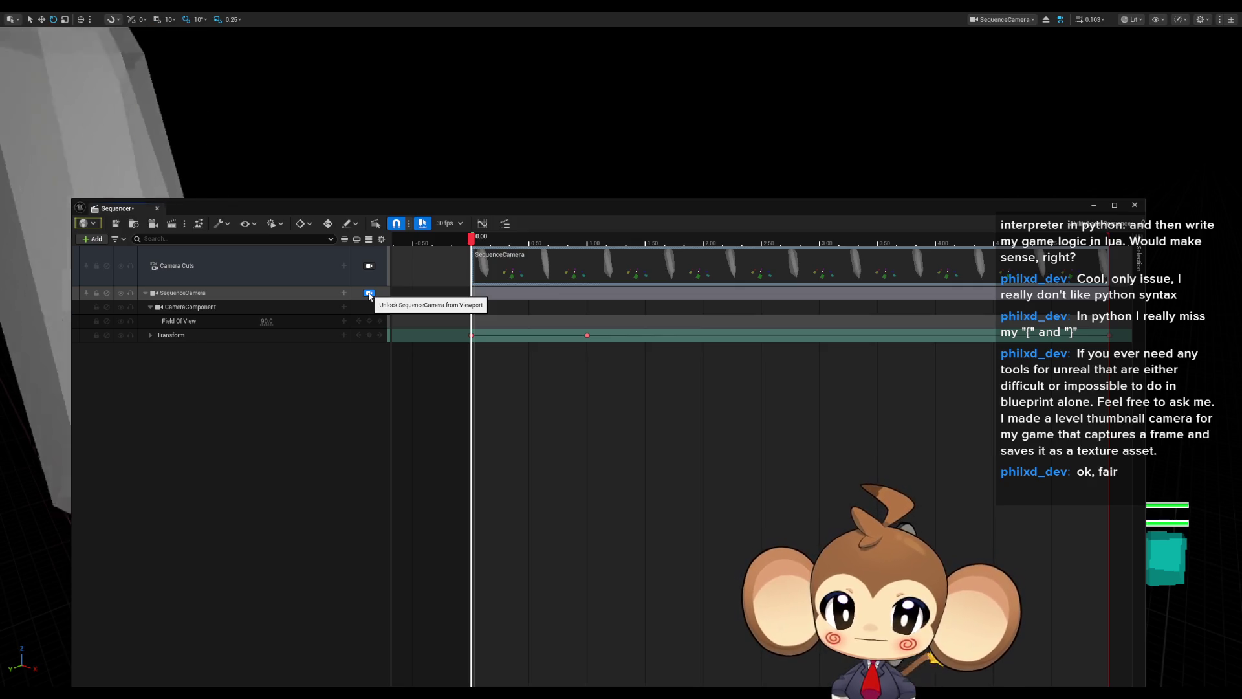
click(370, 295)
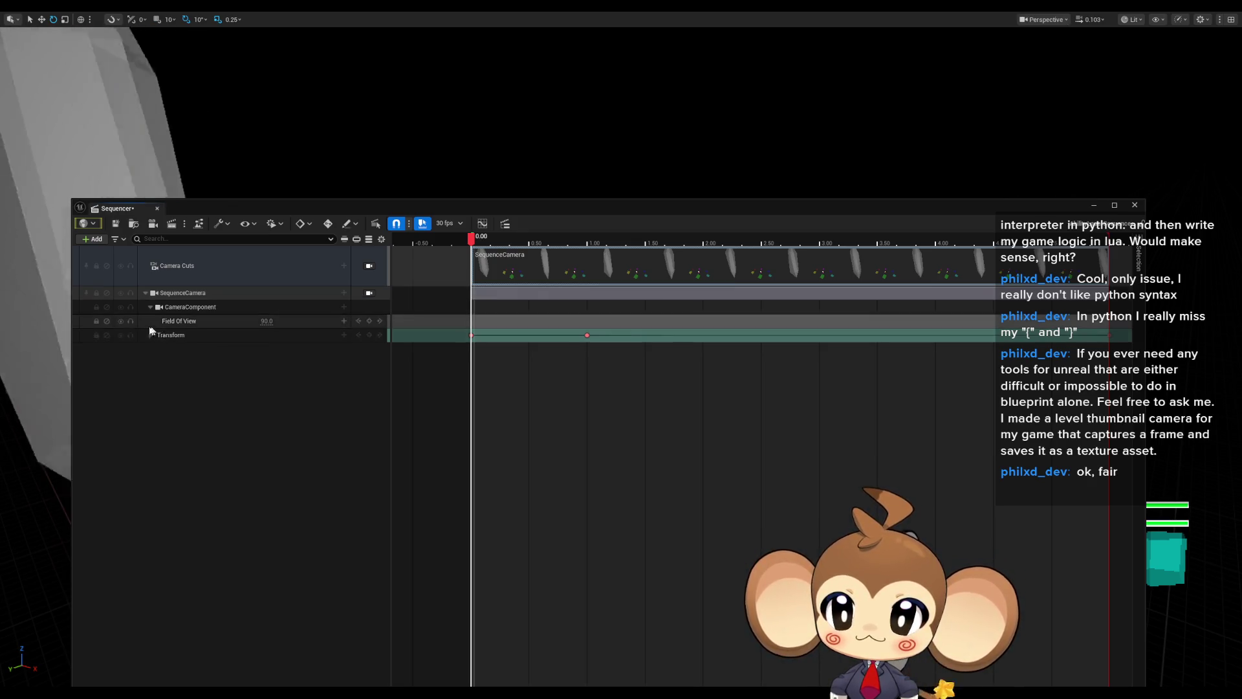
click(150, 334)
click(155, 377)
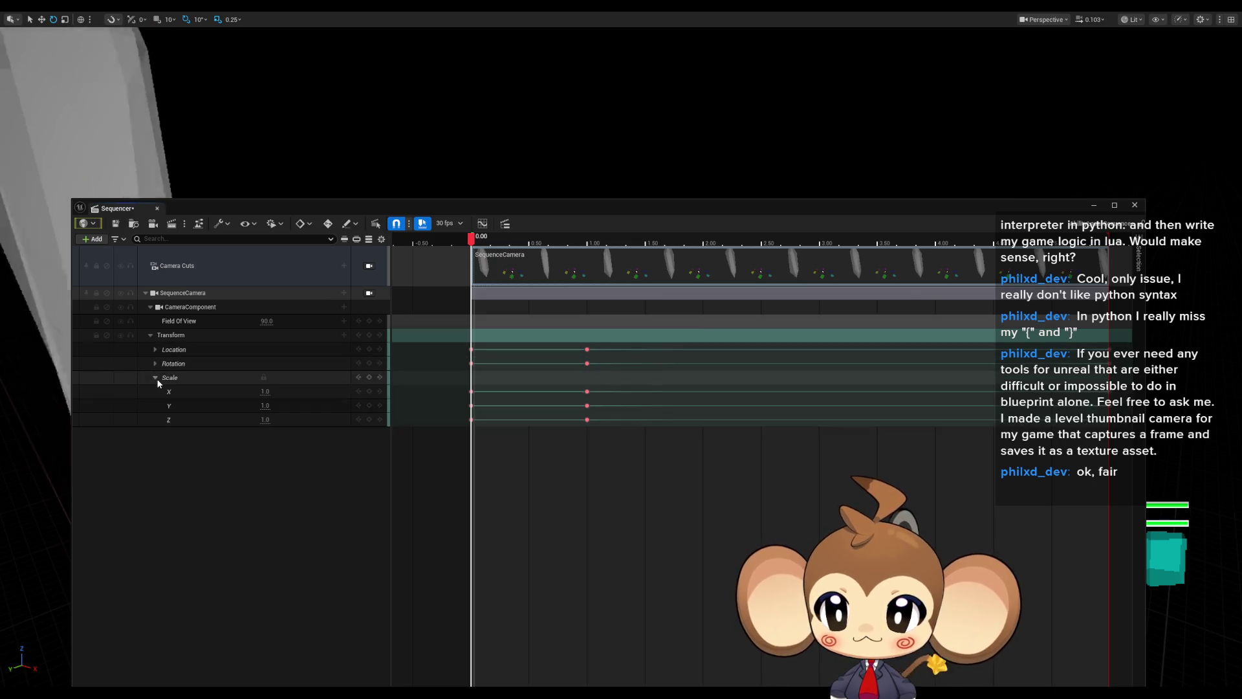
click(155, 363)
click(155, 354)
click(156, 350)
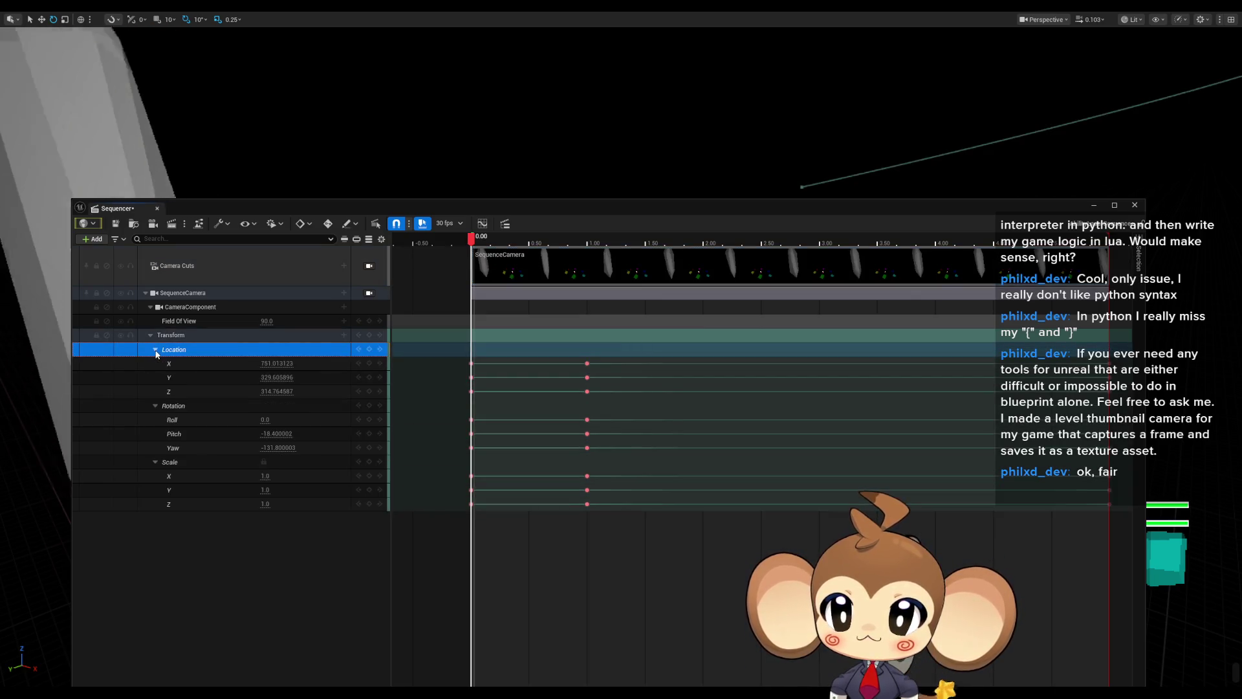
- Delete the transform keys at 1.00 and set new keys on every channel at 1.00
click(520, 356)
key(space)
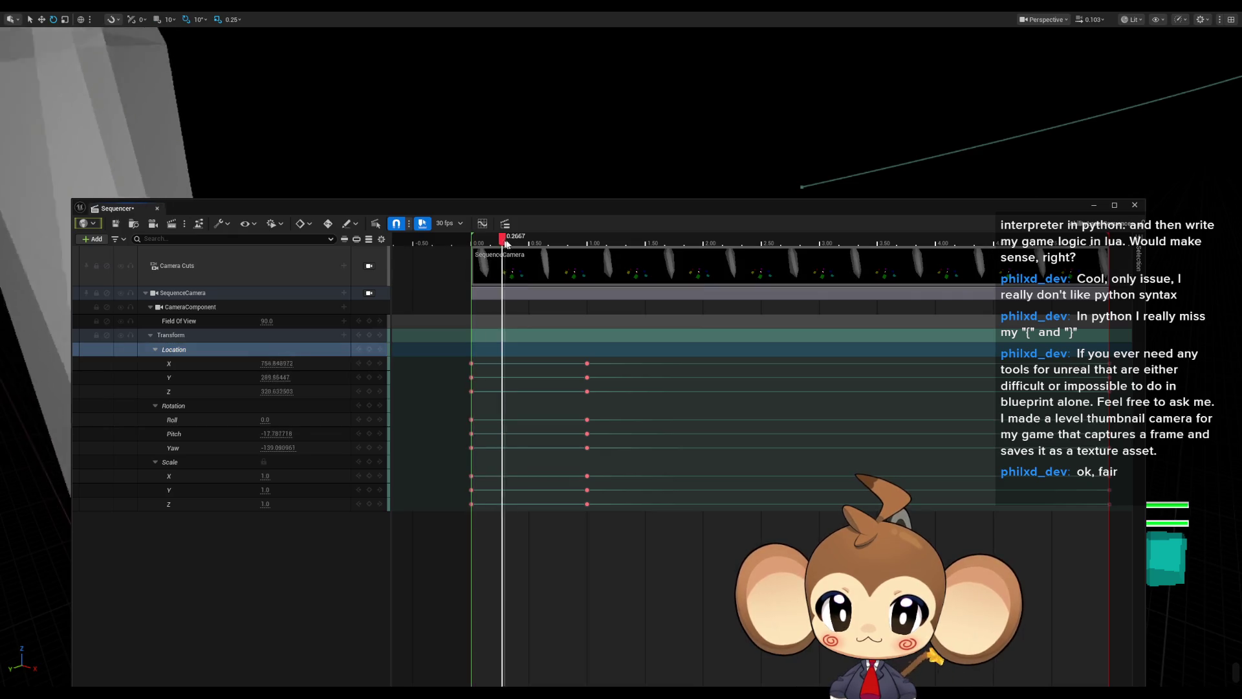
drag(457, 358, 490, 531)
click(576, 371)
key(Delete)
drag(539, 239, 589, 244)
key(s)
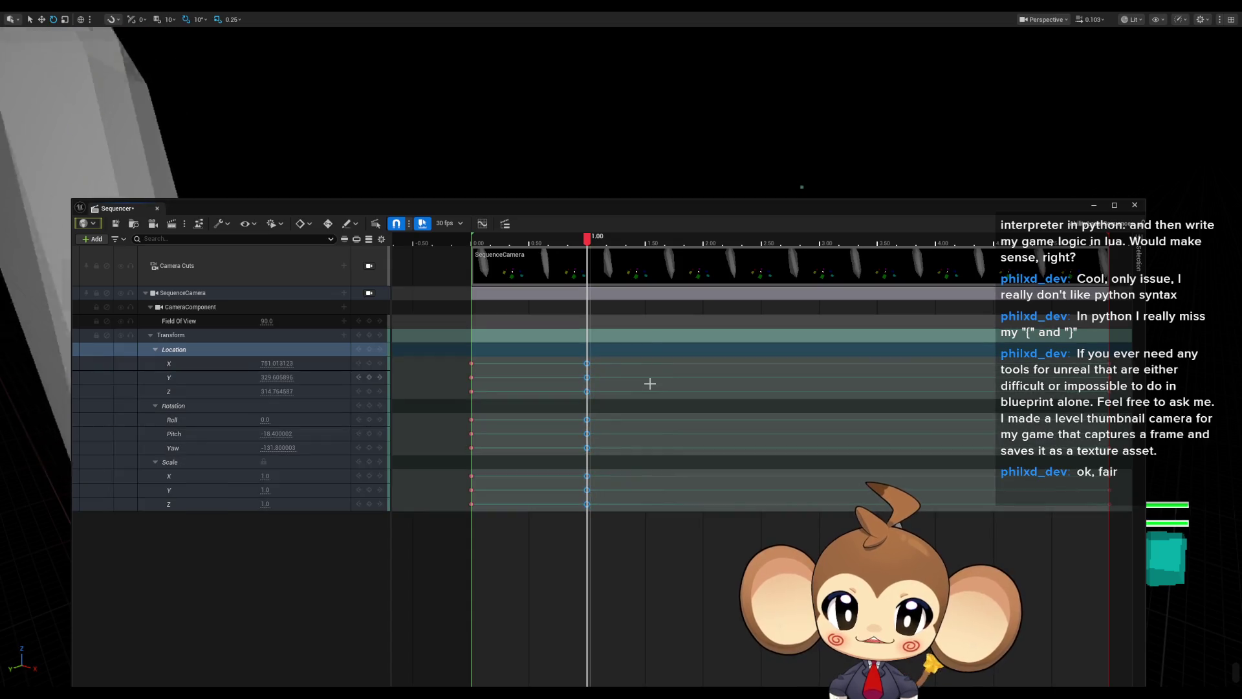
- Lock the view back to SequenceCamera, return the playhead to start, and move Sequencer aside
click(590, 241)
mouse_move(589, 241)
mouse_down()
mouse_move(472, 248)
mouse_move(1241, 194)
mouse_move(1241, 167)
mouse_up()
click(581, 386)
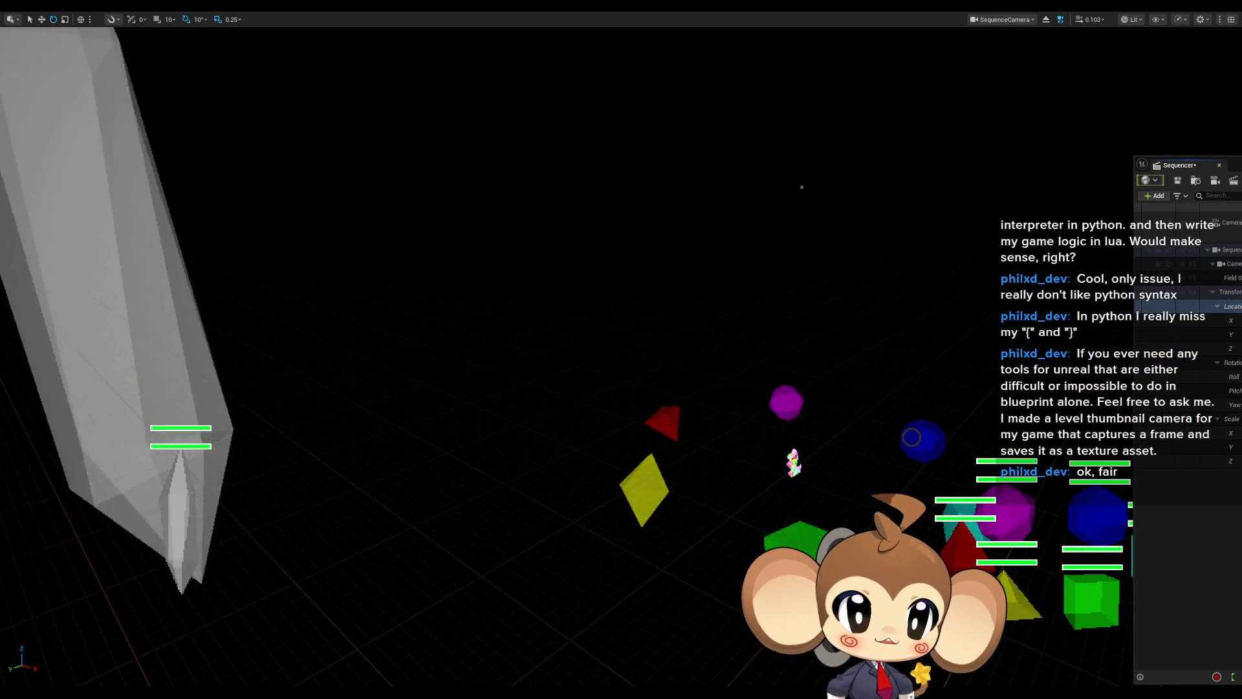
drag(1241, 166, 1241, 174)
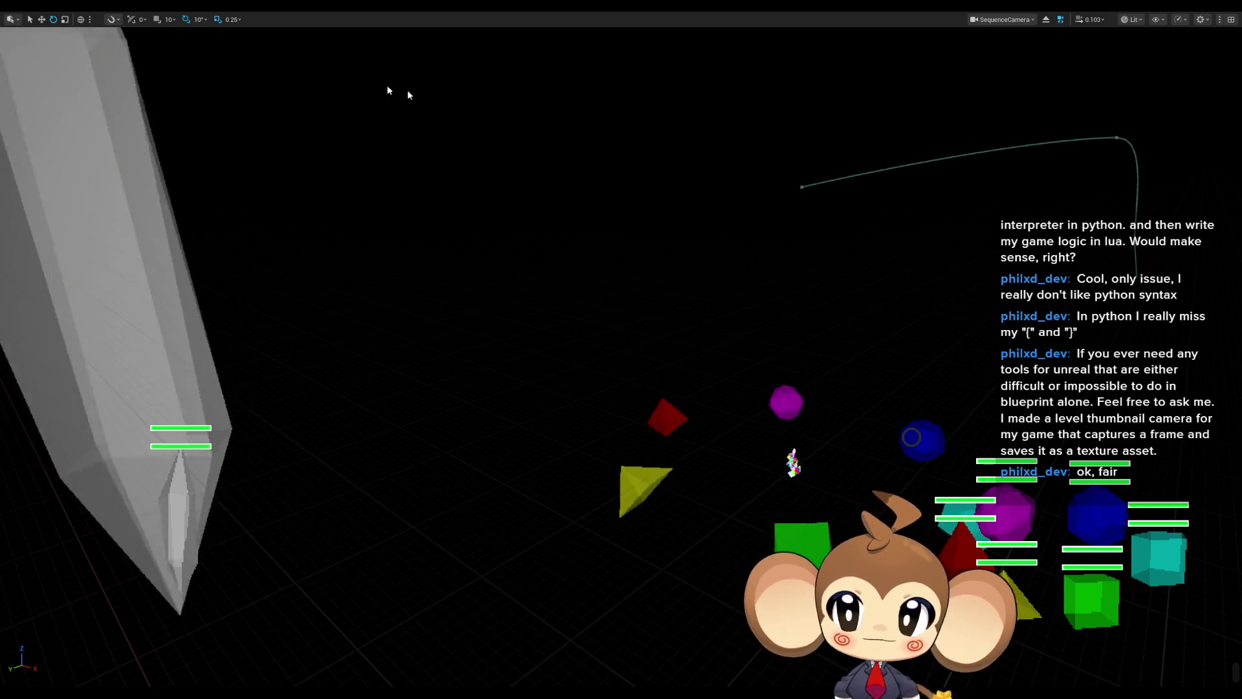
- Exit fullscreen with F11 to restore the full editor layout during play
key(F11)
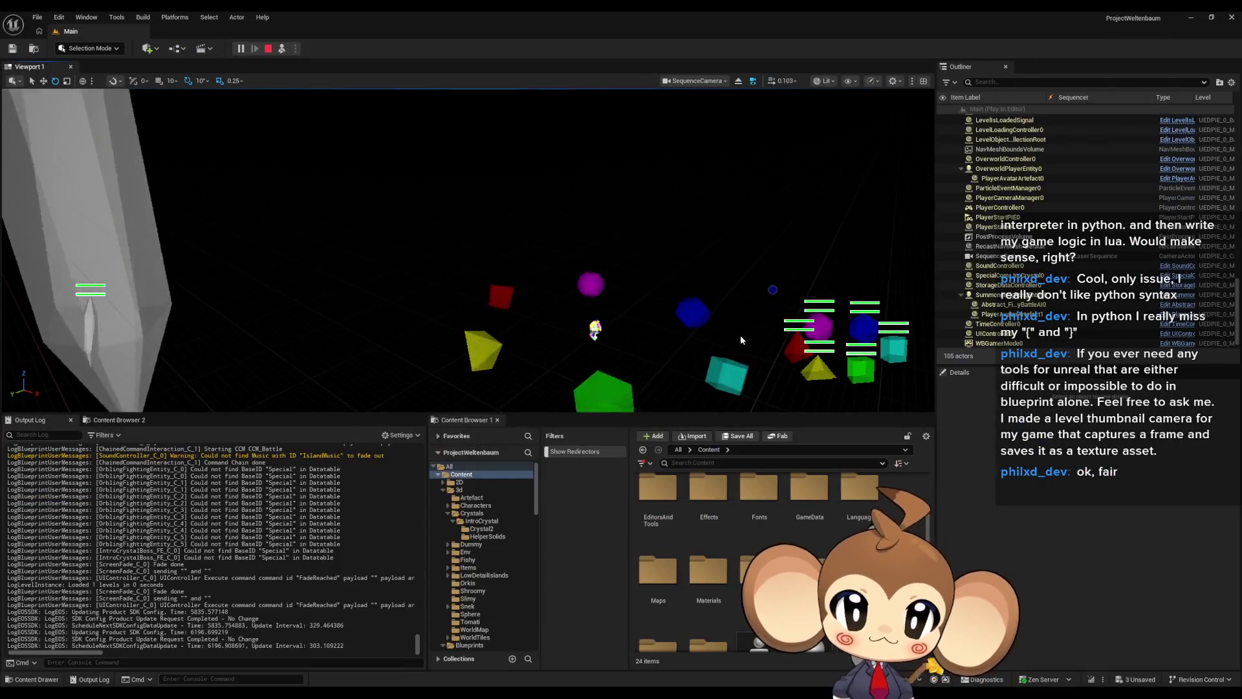
- Stop Play In Editor with Esc, briefly view the sequence keyframes, and close Sequencer
key(Escape)
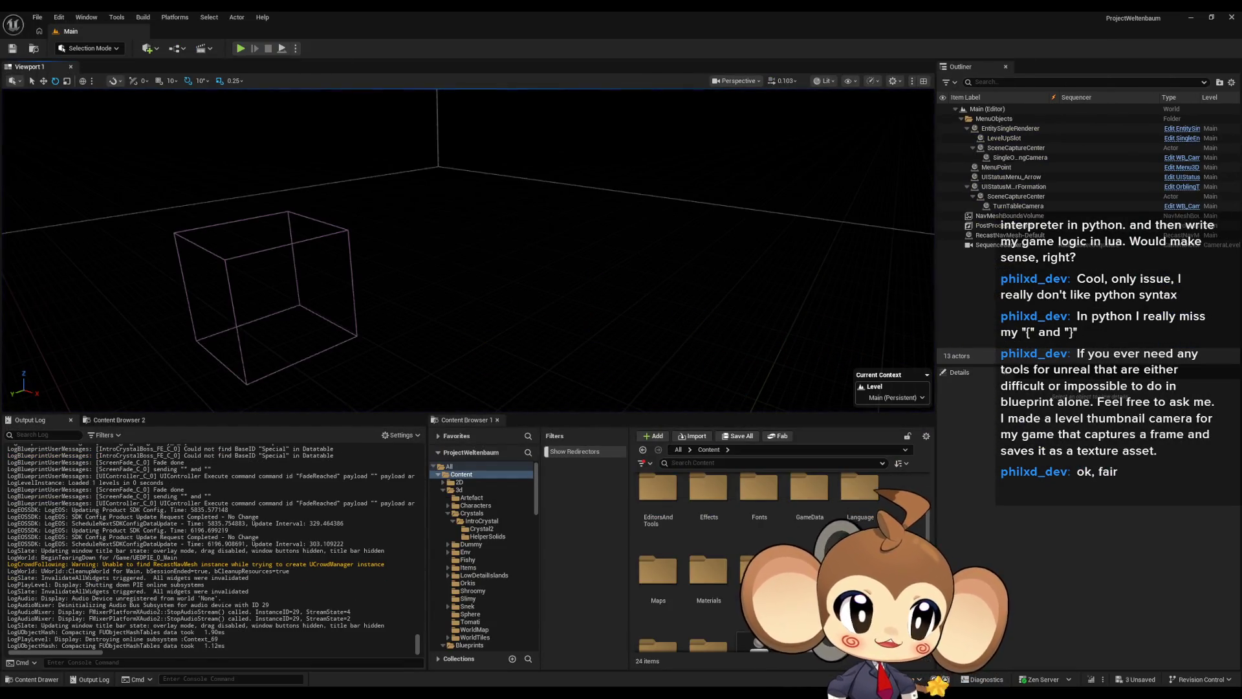
click(1183, 245)
drag(454, 231, 509, 236)
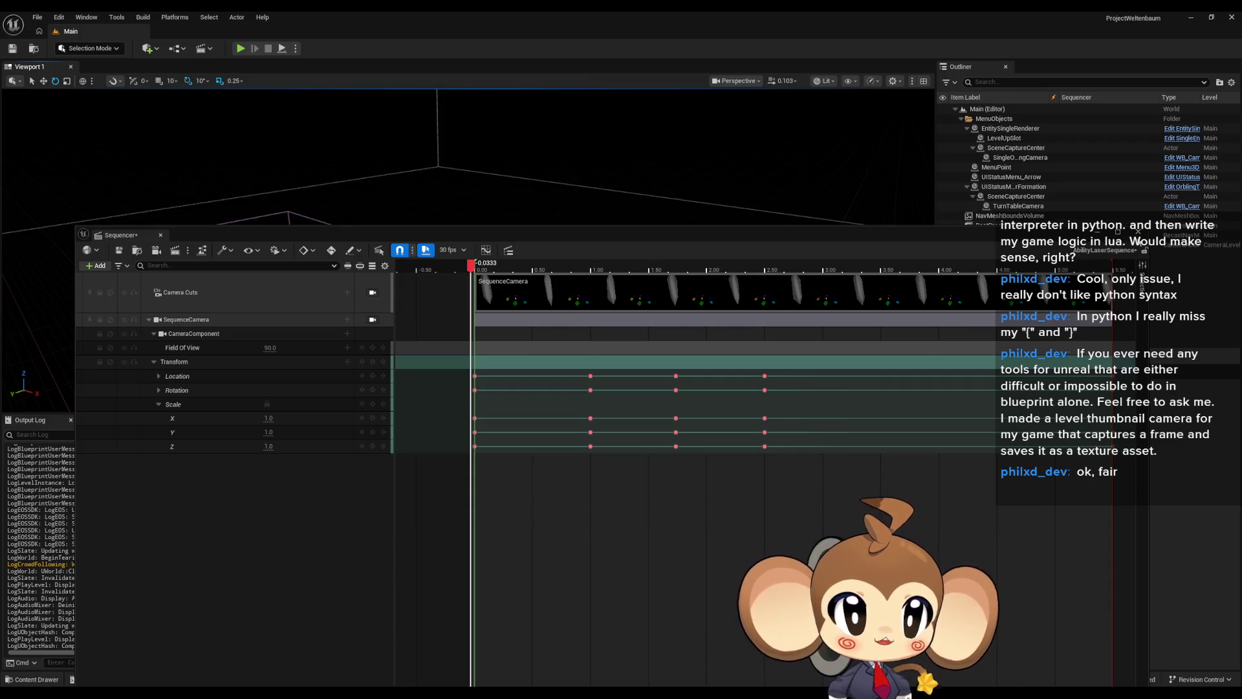
click(1139, 233)
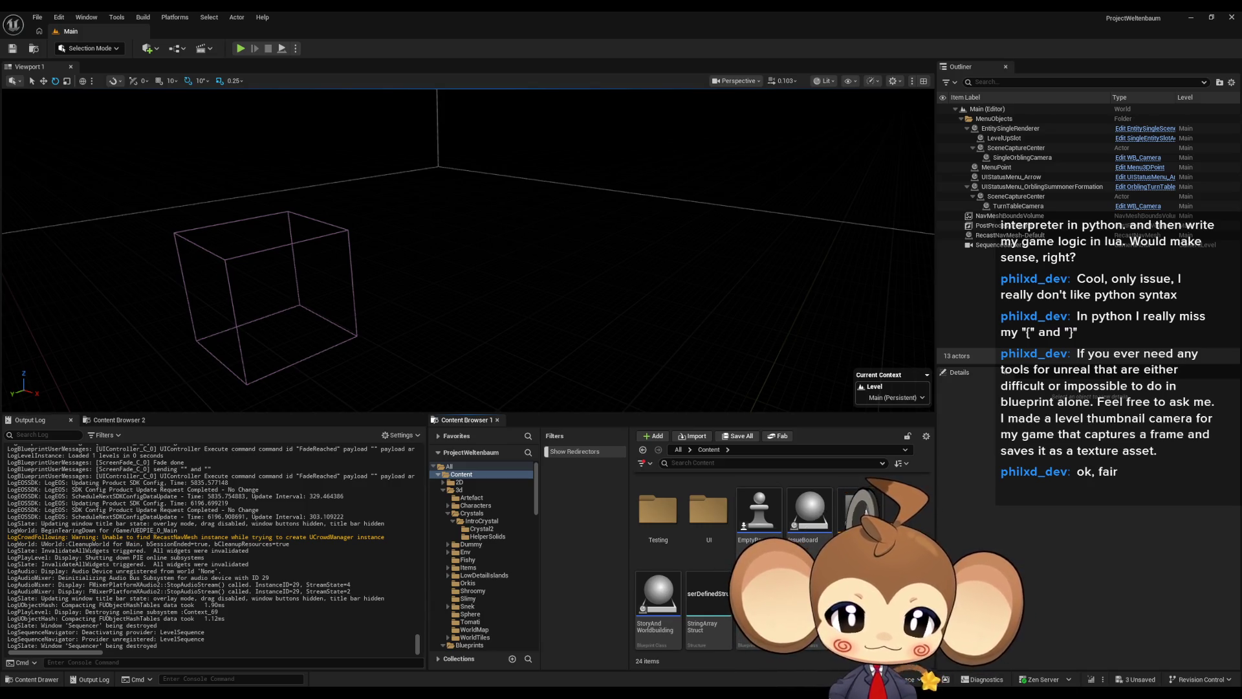
- Open Content > Blueprints > BattleSystem > Abilities in the Content Browser
scroll(860, 511, up, 5)
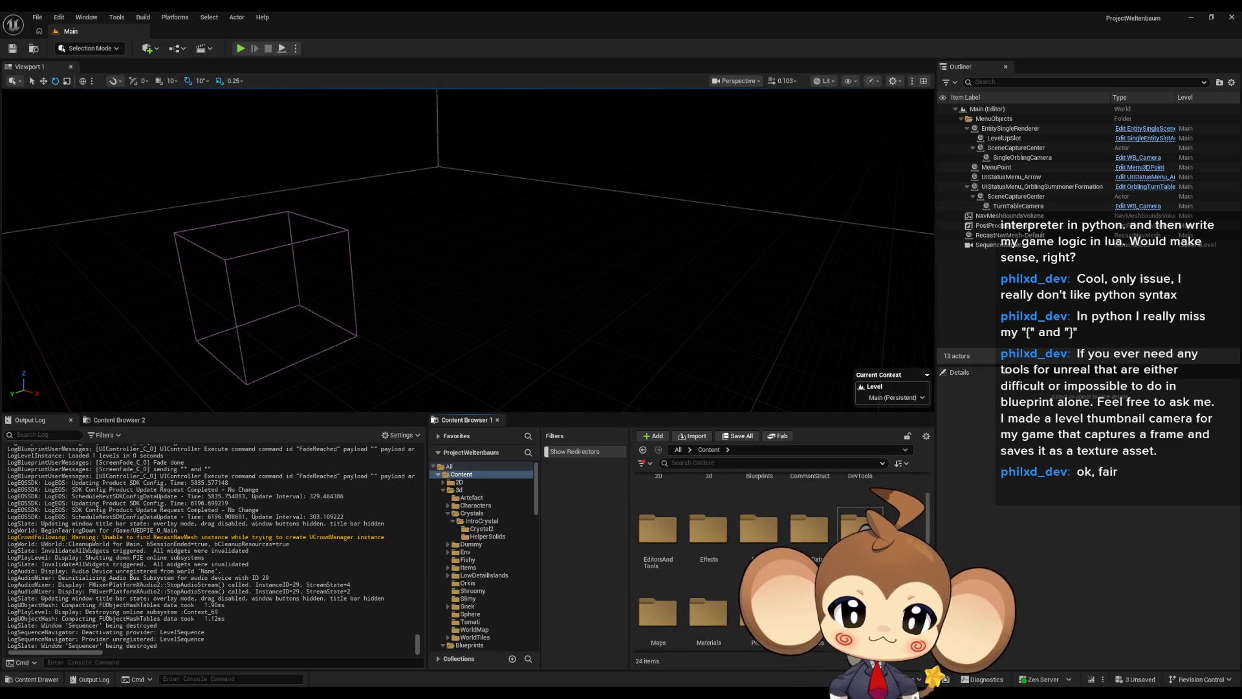
double_click(759, 499)
double_click(666, 508)
double_click(660, 508)
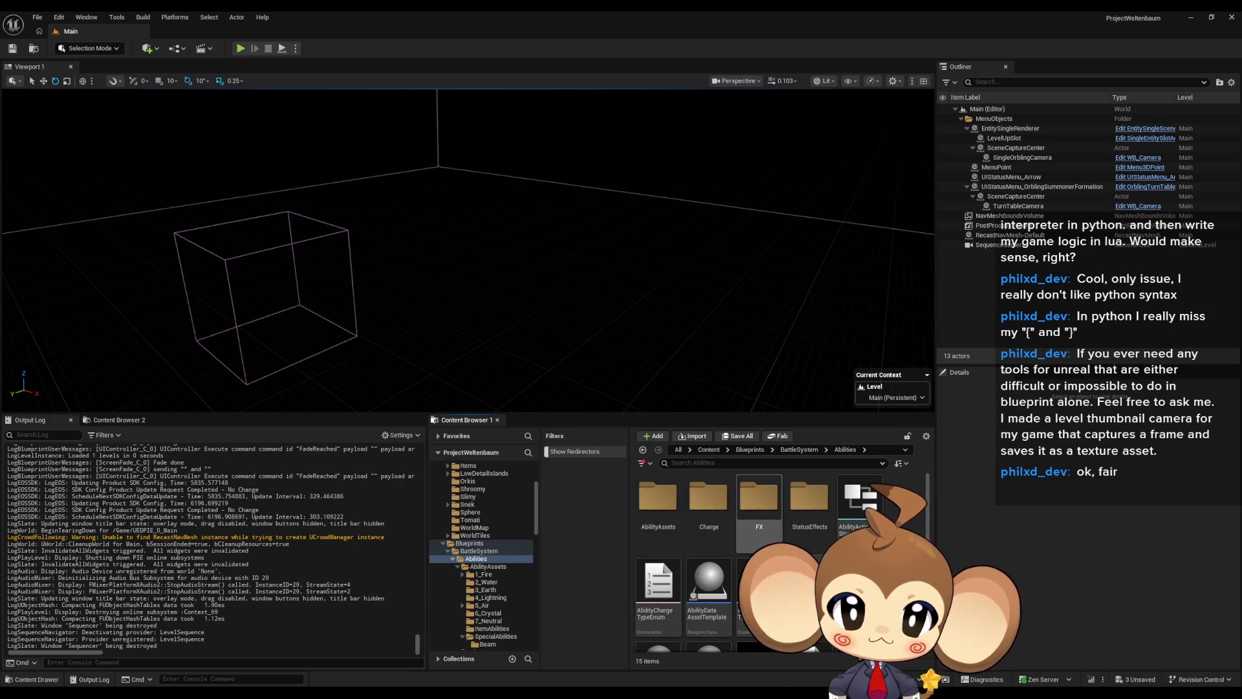
- Look inside AbilityAssets, return to Abilities, and open the Abstract_Ability blueprint
double_click(658, 512)
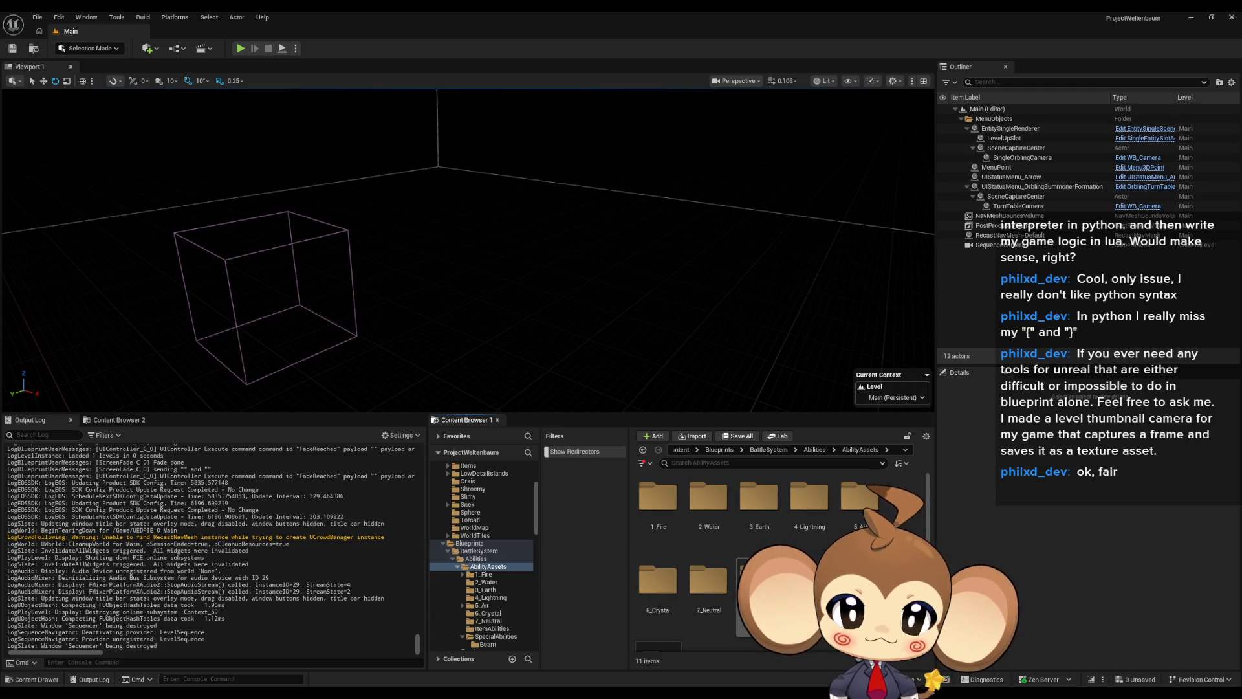
scroll(683, 553, down, 2)
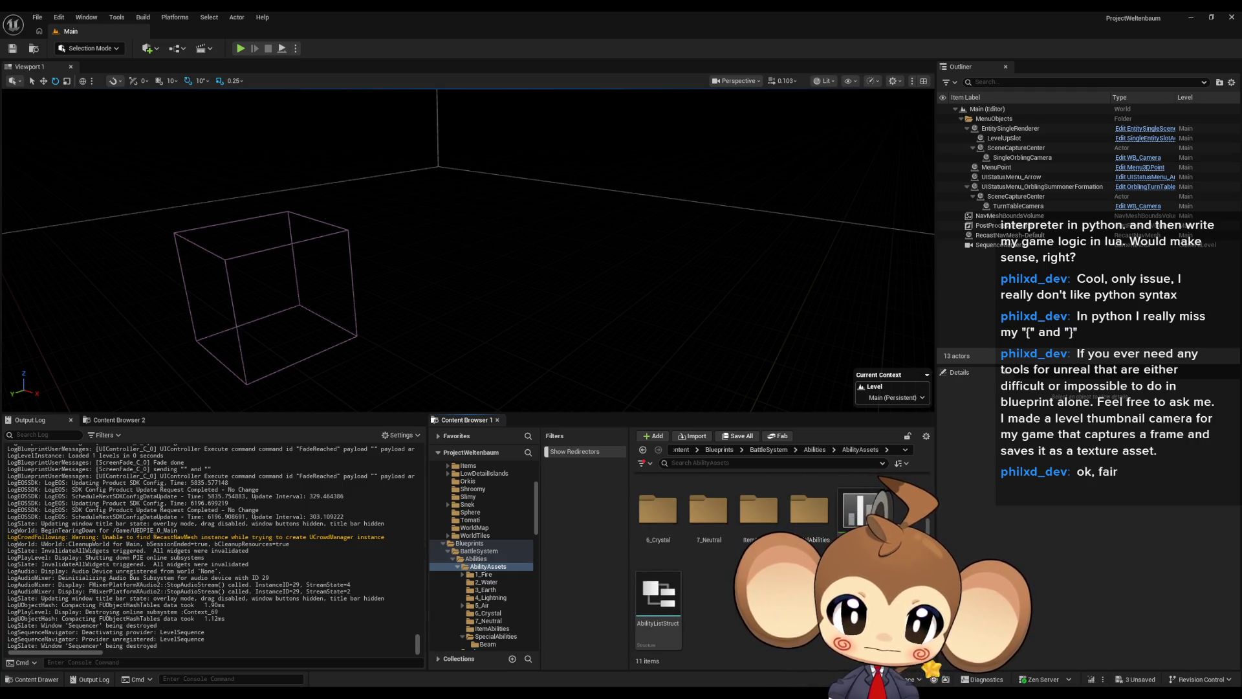
scroll(683, 553, up, 2)
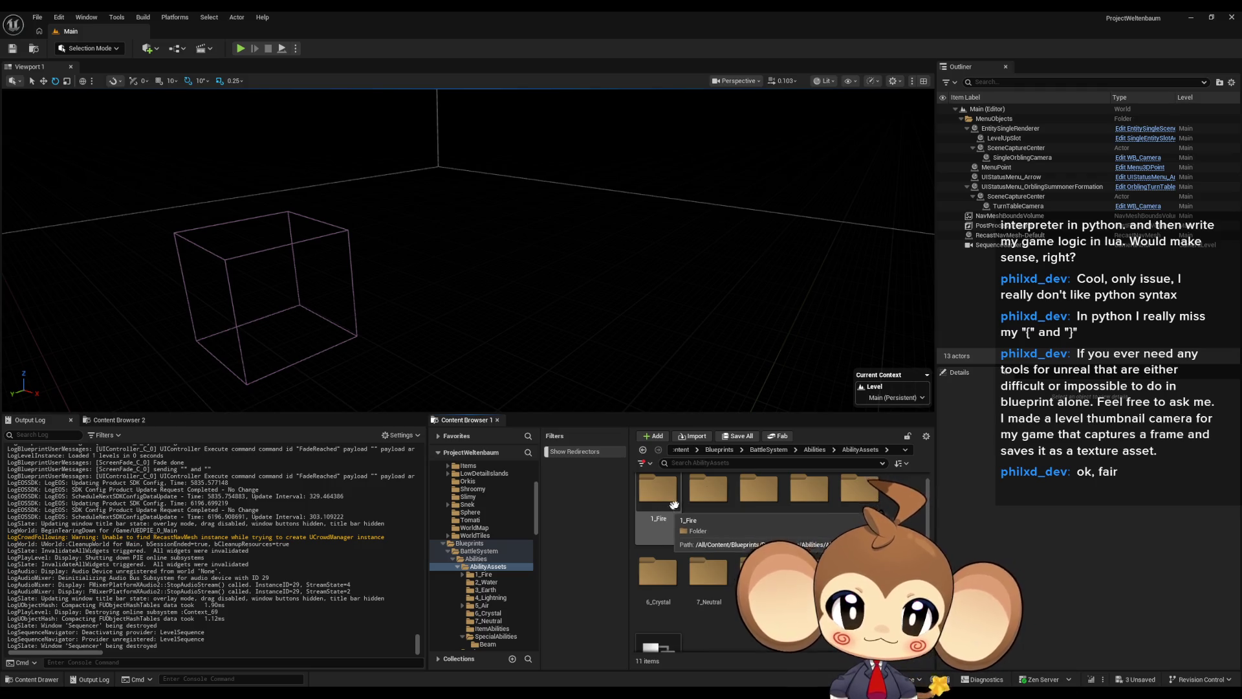
click(814, 450)
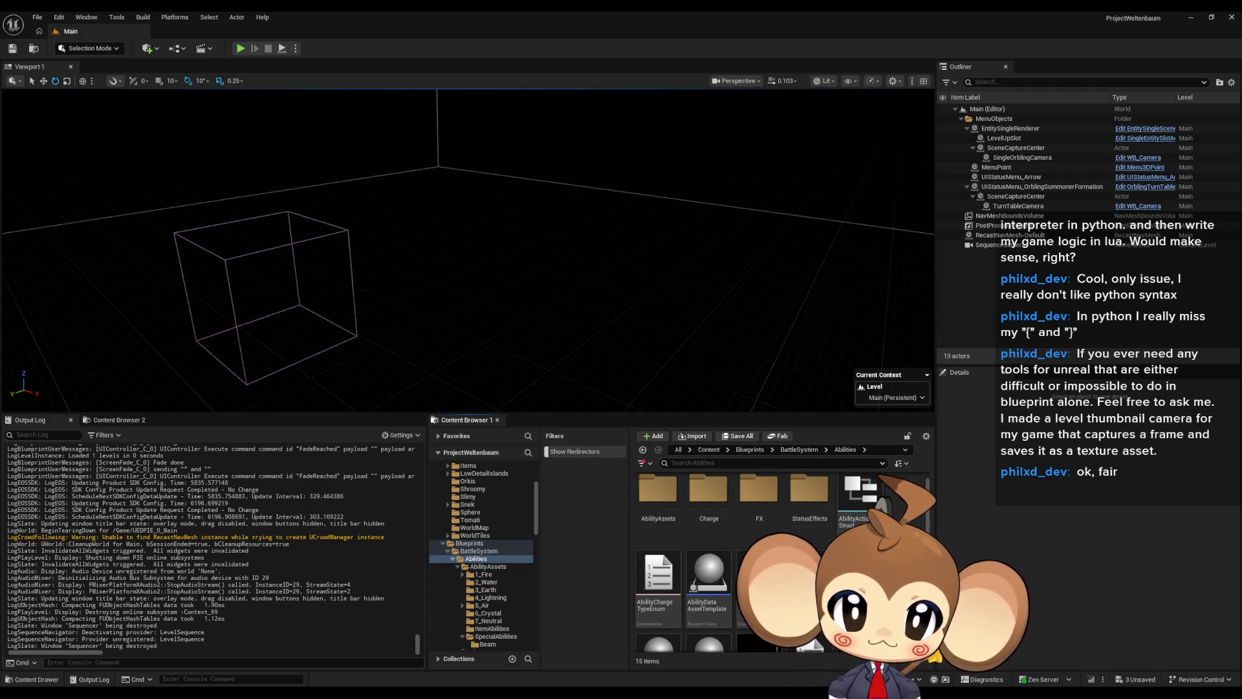
double_click(760, 579)
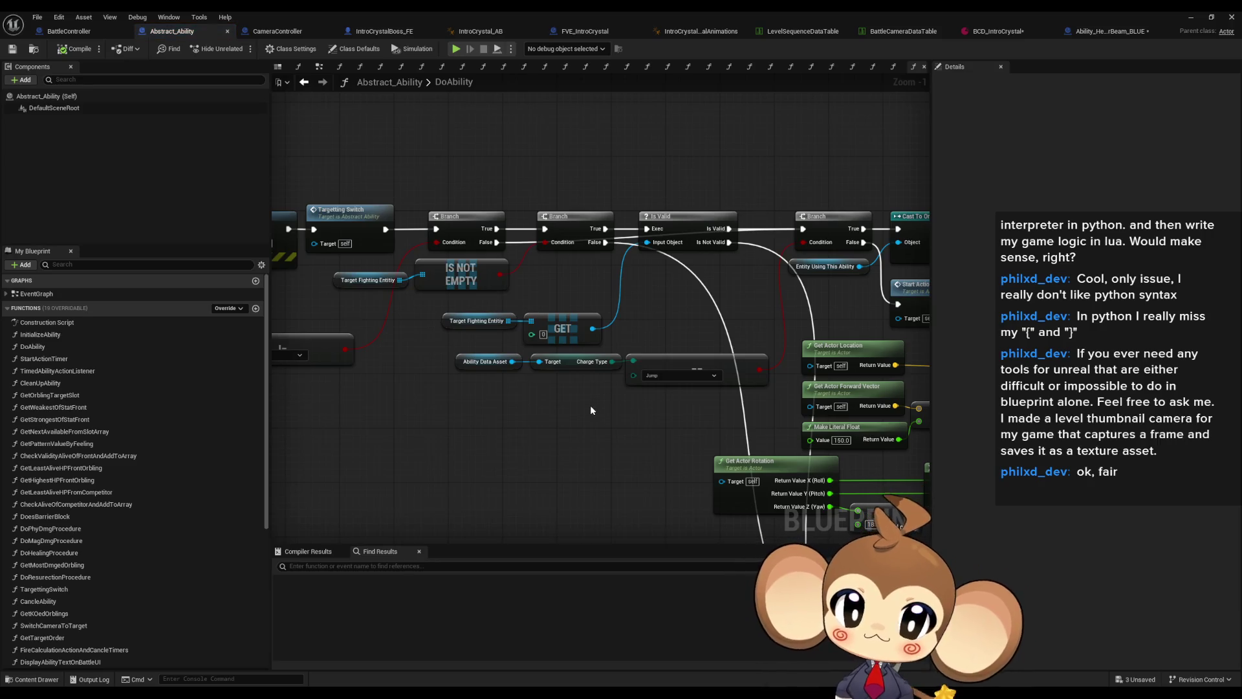
- Open Abstract_Ability's DoAbility graph and inspect its Create Event, Branch and Is Valid nodes
scroll(583, 440, down, 5)
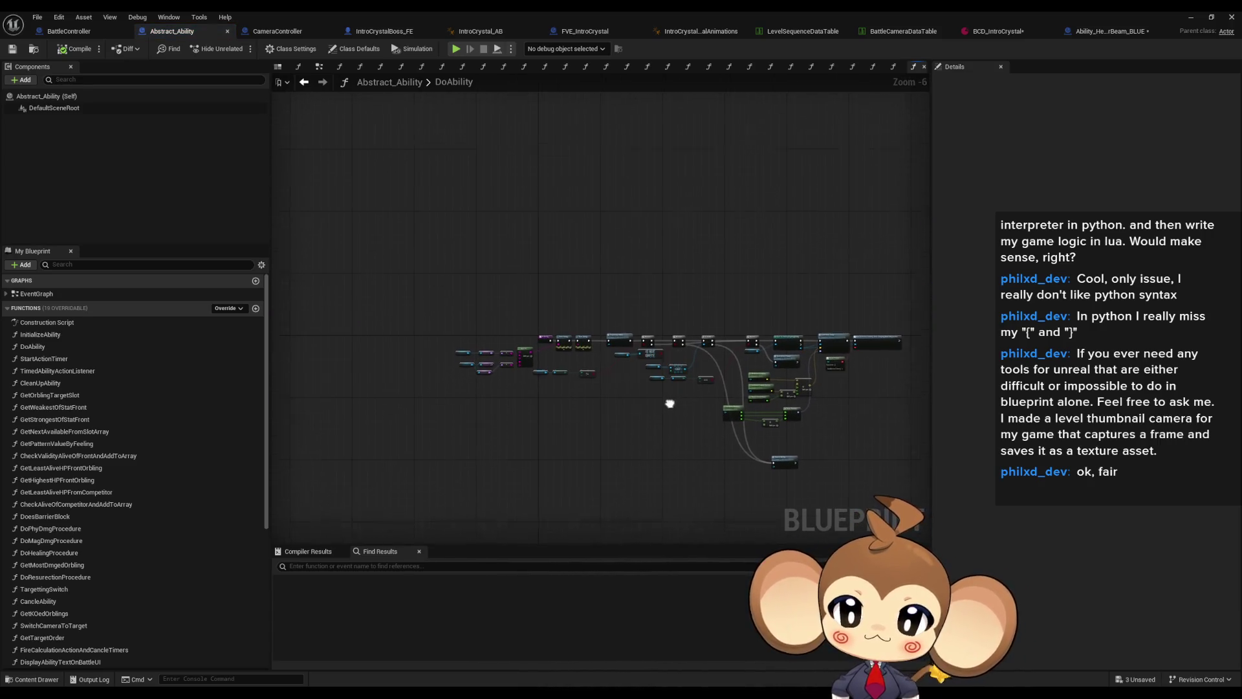
double_click(139, 346)
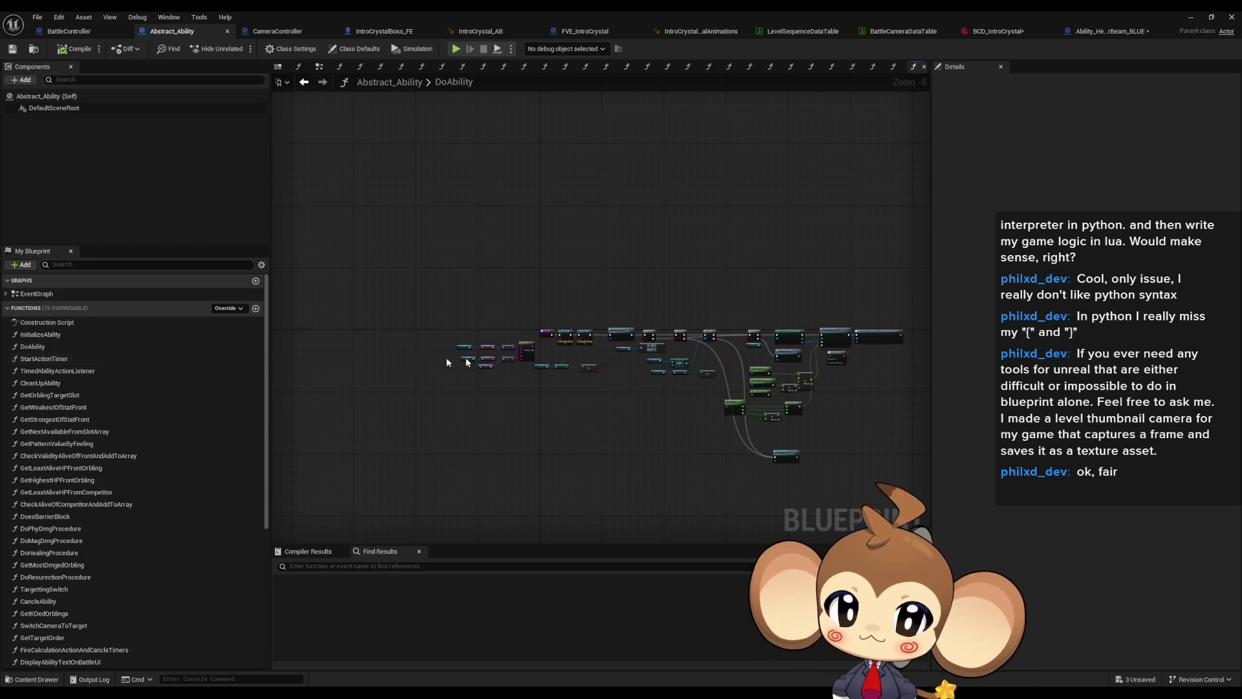
mouse_move(622, 368)
mouse_down()
mouse_move(513, 353)
mouse_move(372, 303)
mouse_move(541, 367)
mouse_move(690, 397)
mouse_move(658, 462)
mouse_up()
scroll(541, 367, down, 2)
click(673, 305)
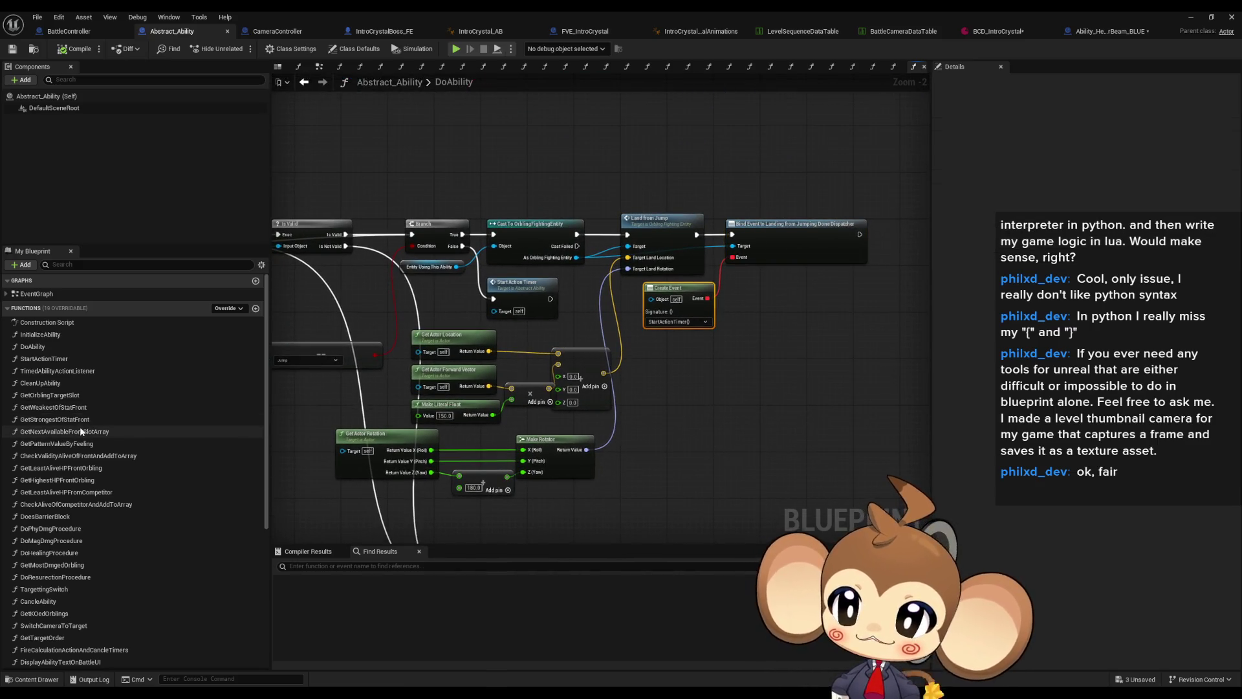
- Review the StartActionTimer graph, including Entity Using This Ability, then drag AbilityDataAsset into it
click(79, 361)
double_click(79, 360)
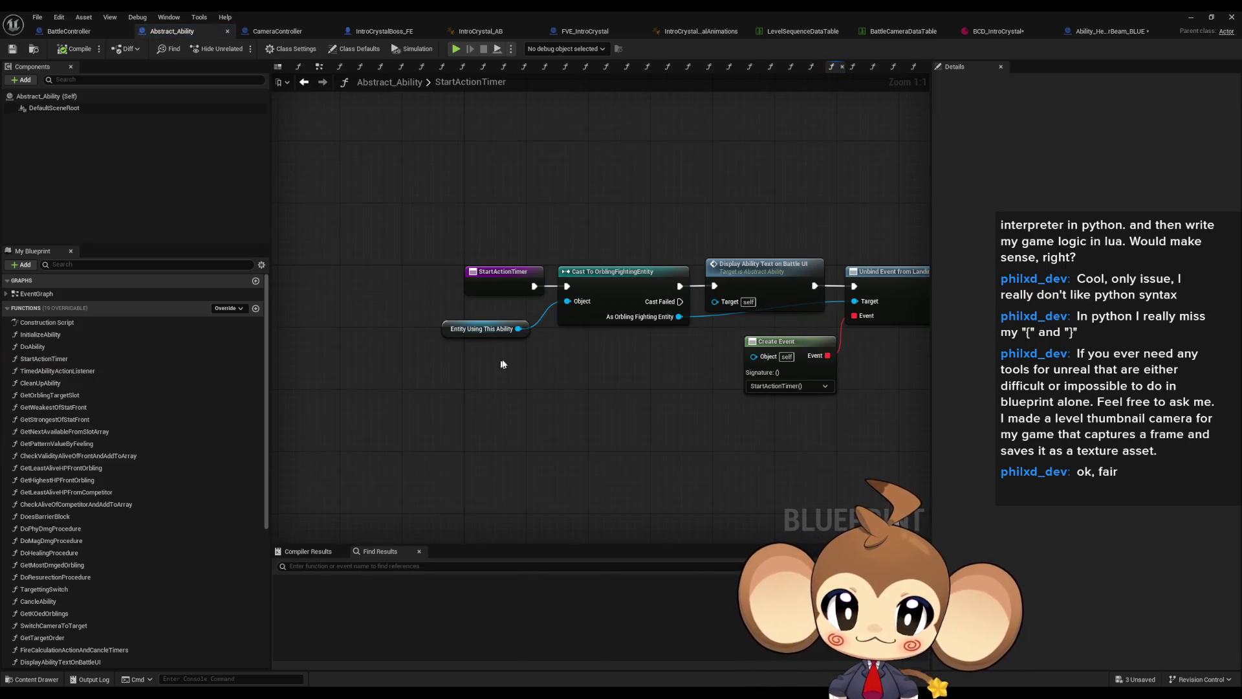
scroll(483, 369, down, 3)
drag(524, 432, 301, 352)
mouse_move(413, 350)
mouse_down()
mouse_move(464, 363)
mouse_move(706, 361)
mouse_up()
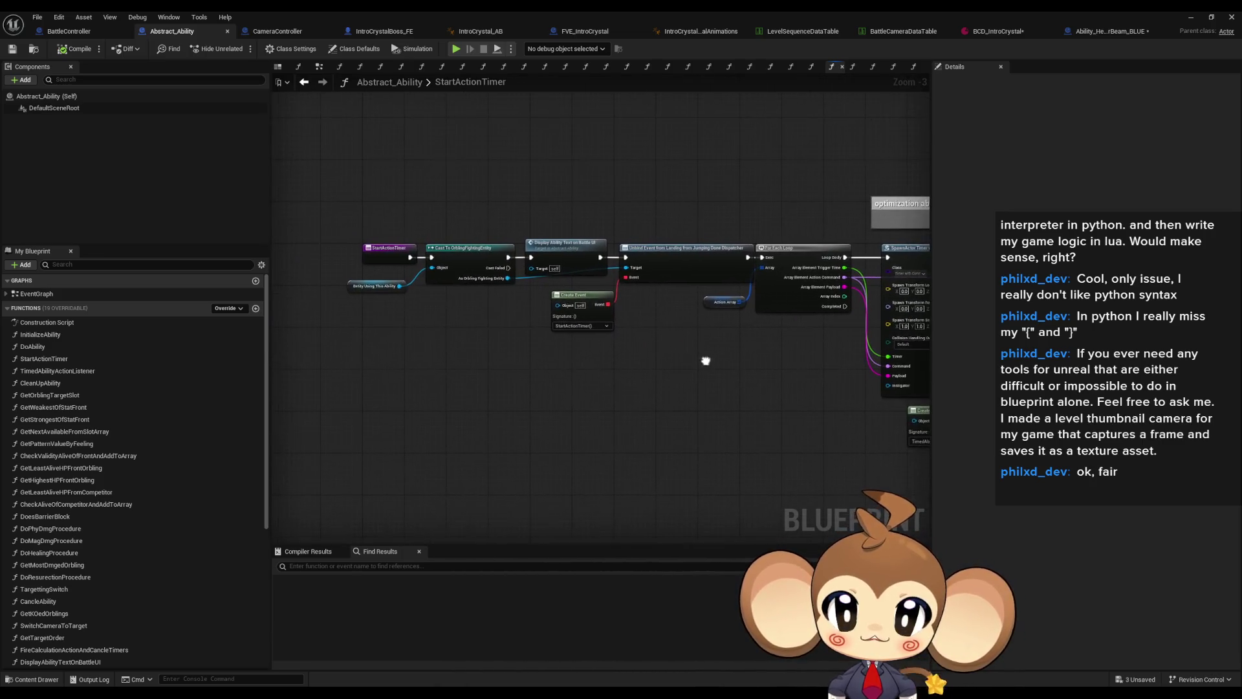
drag(451, 354, 531, 364)
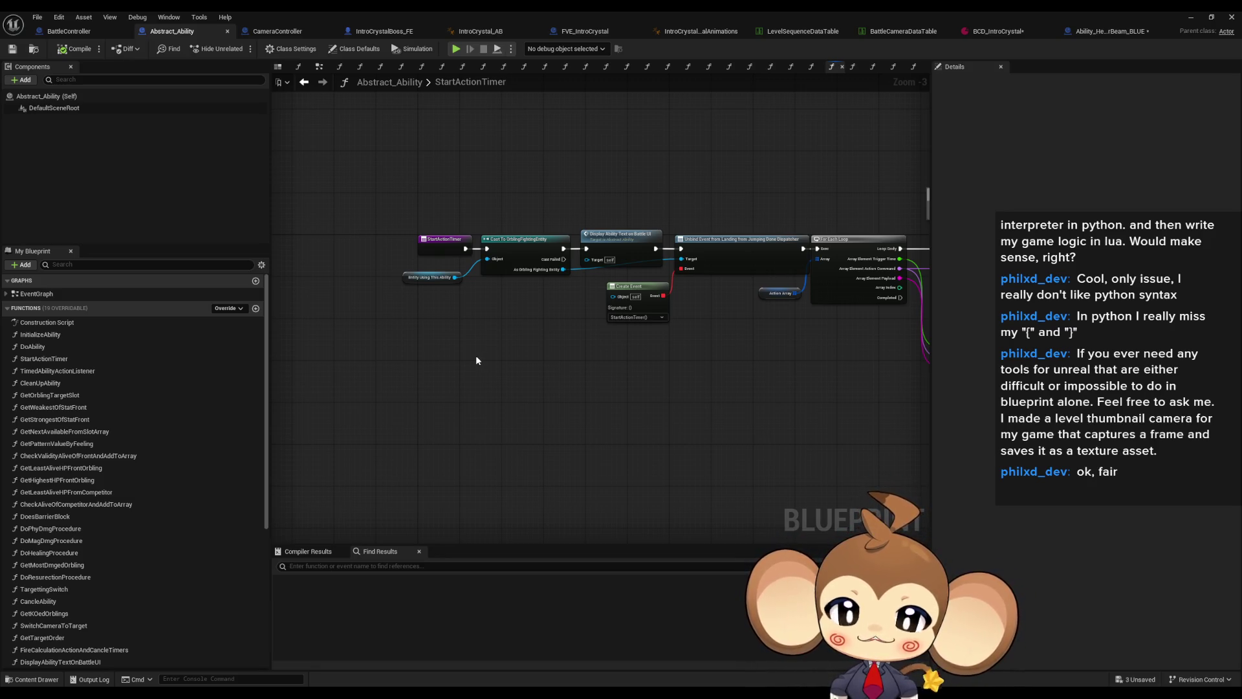
click(427, 277)
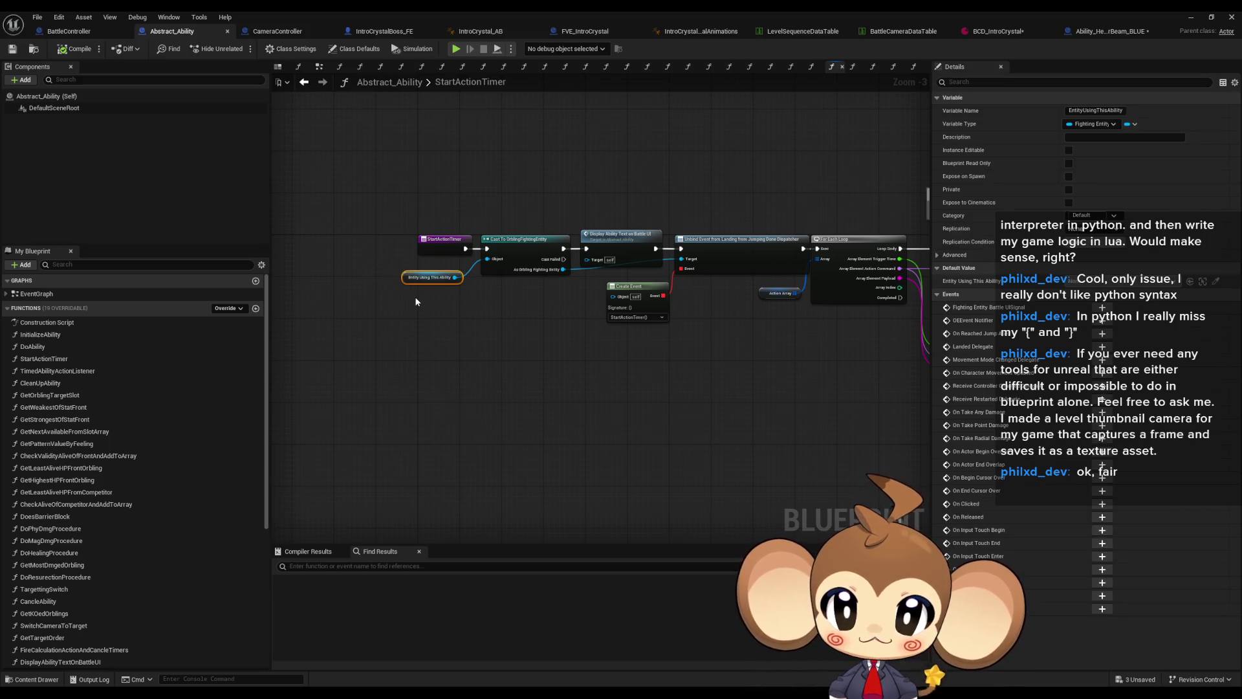
drag(506, 356, 433, 354)
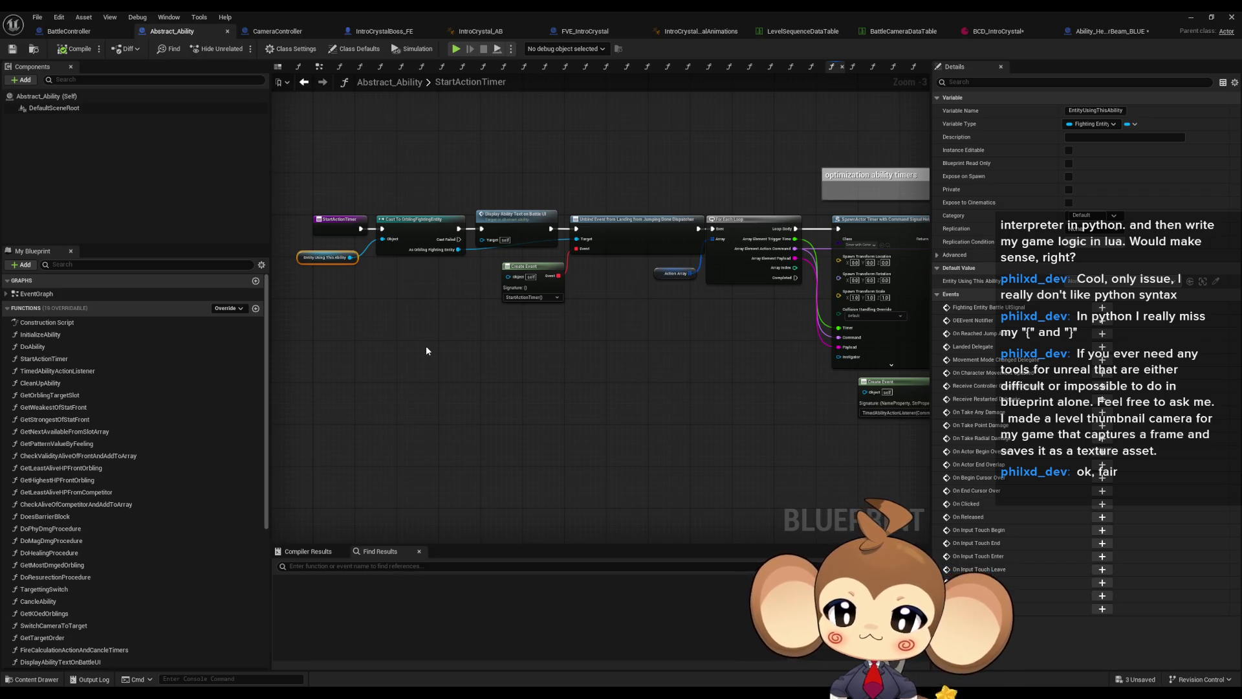
scroll(390, 339, up, 4)
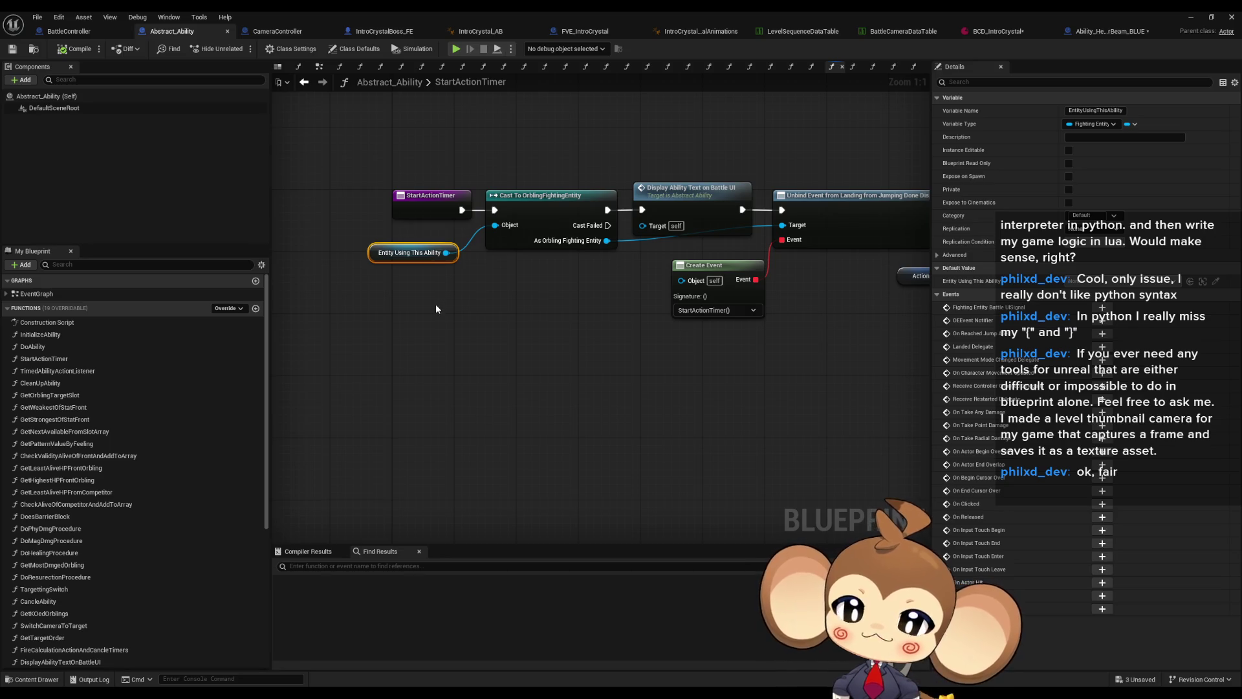
scroll(130, 498, down, 8)
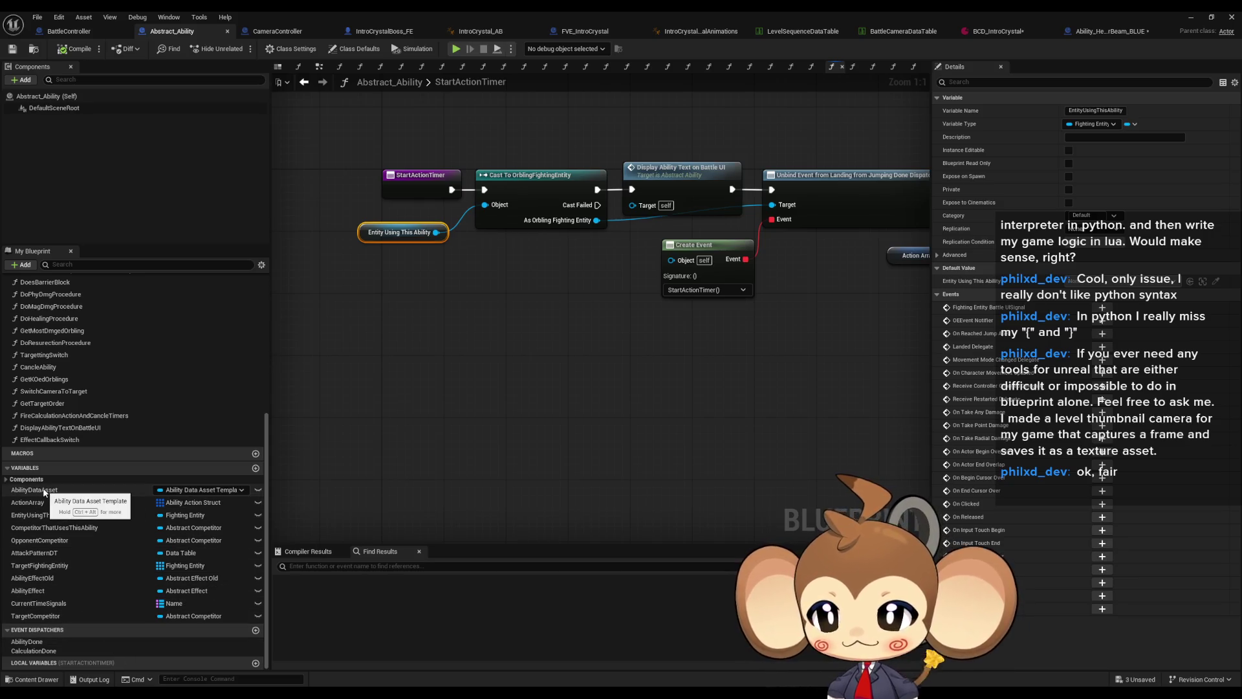
mouse_move(43, 493)
mouse_down()
mouse_move(355, 450)
mouse_move(370, 394)
mouse_up()
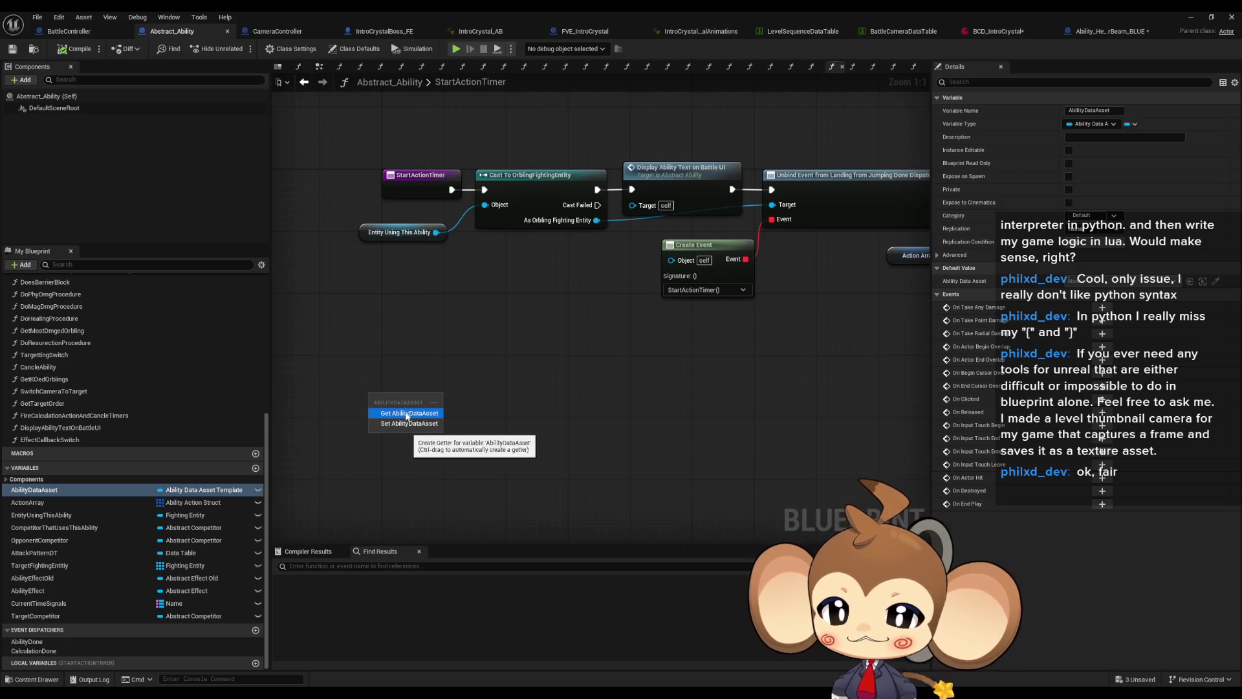
- Place an AbilityDataAsset getter in StartActionTimer, then restore the blueprint window and move it aside
click(407, 415)
click(554, 456)
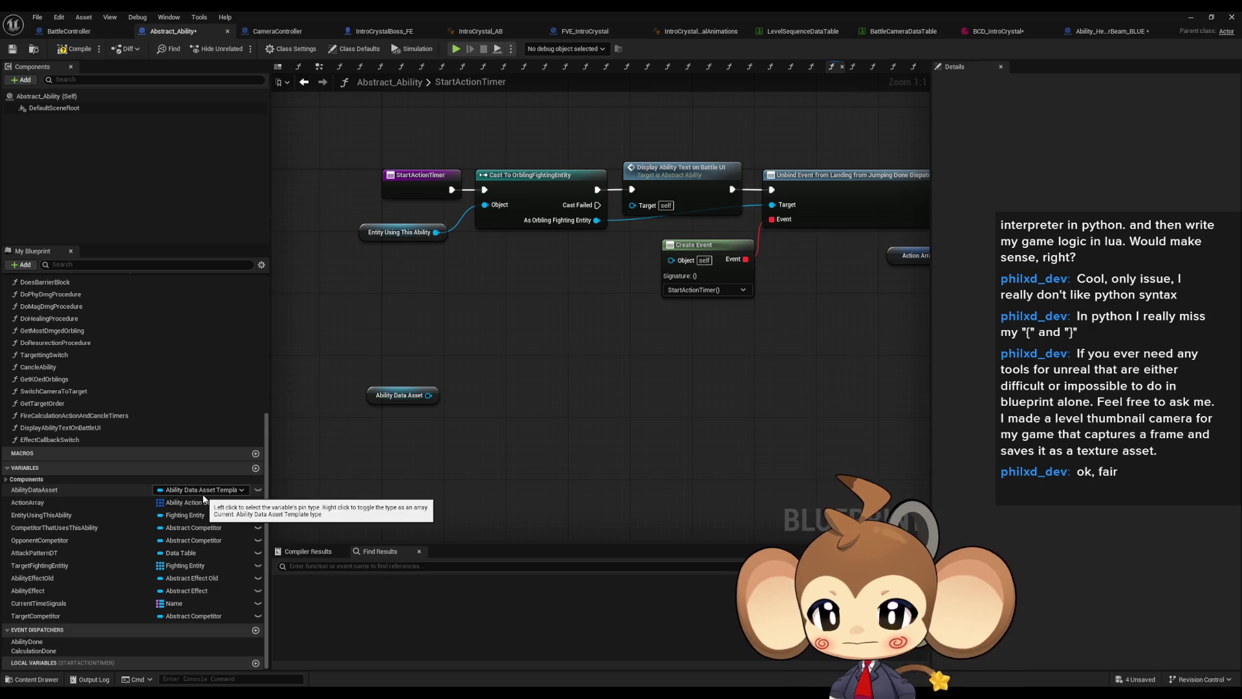
double_click(624, 10)
mouse_move(611, 164)
mouse_down()
mouse_move(435, 134)
mouse_move(438, 95)
mouse_up()
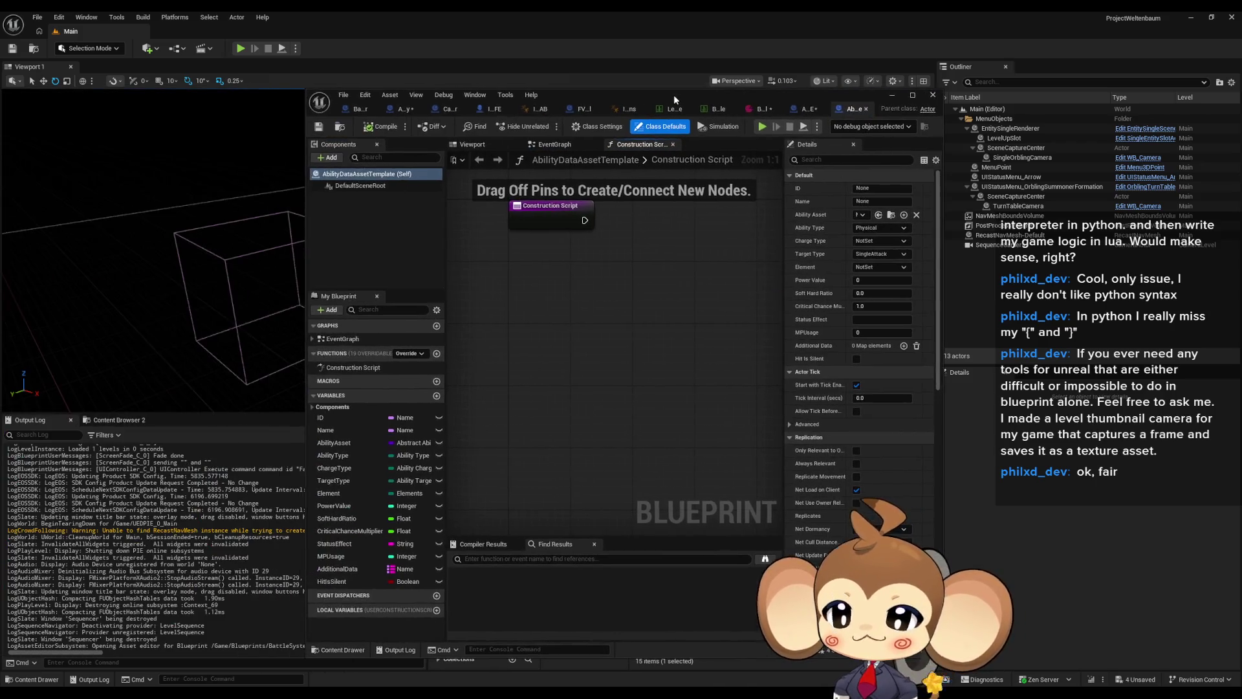
- Open AbilityDataAssetTemplate, inspect its AbilityAsset variable, and add a new variable
double_click(674, 94)
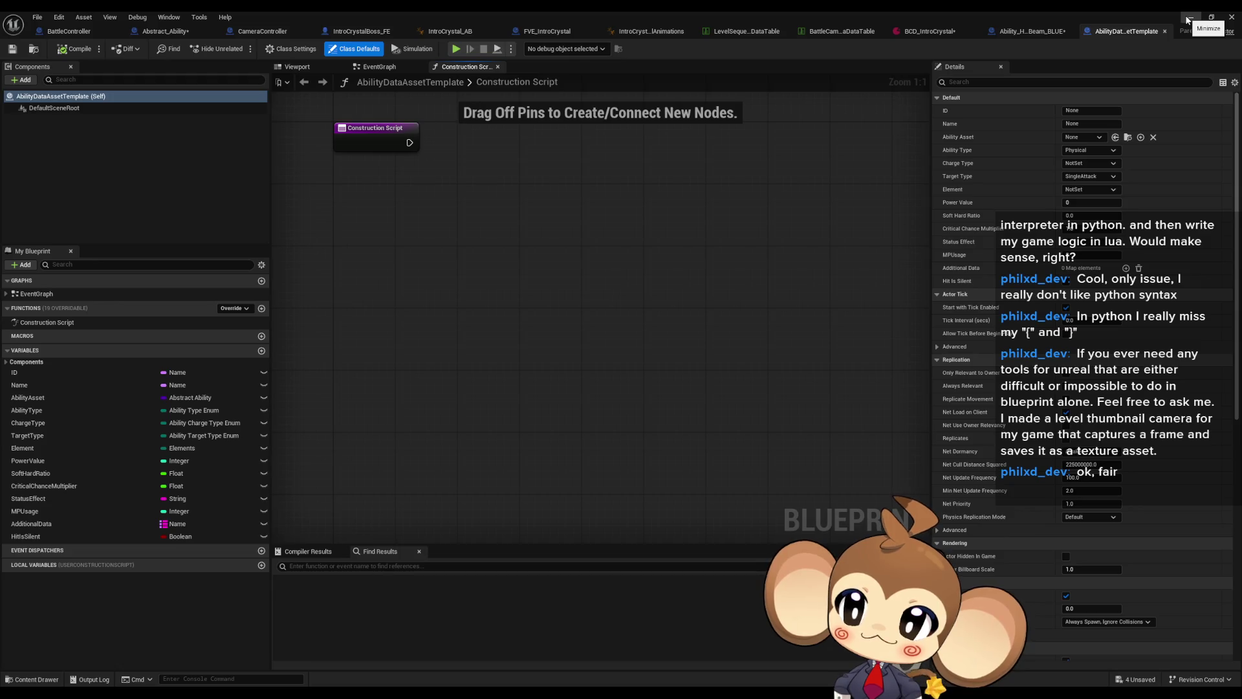
click(29, 399)
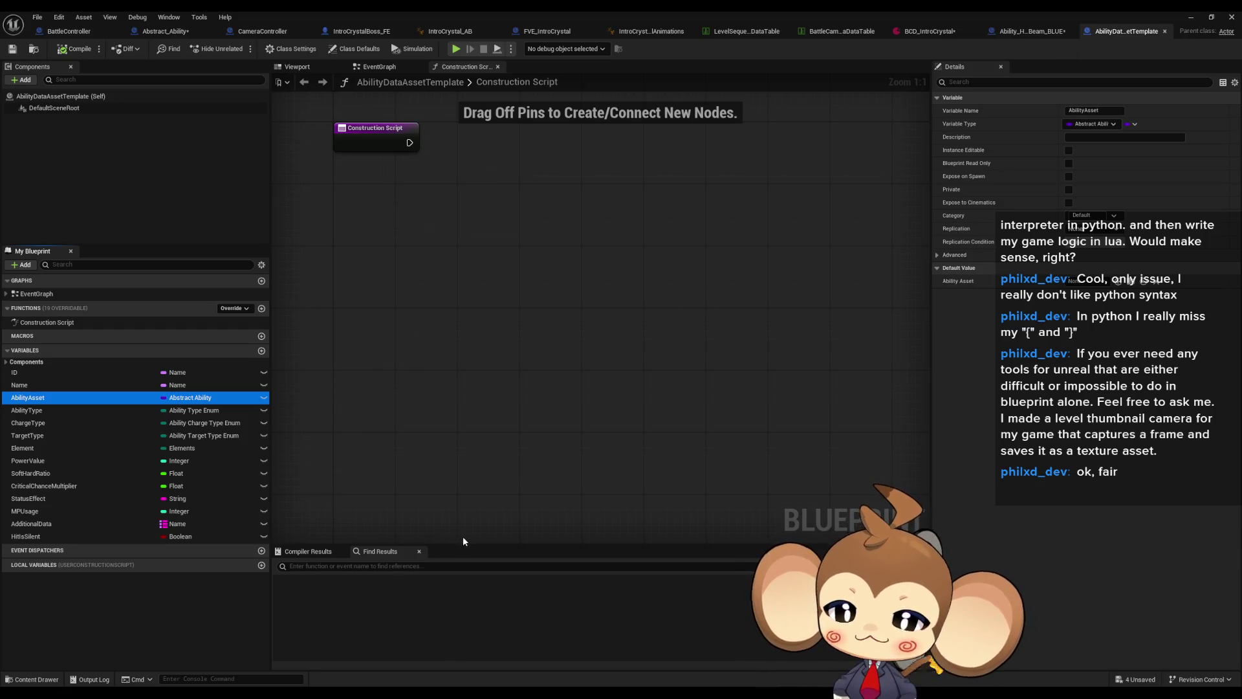
click(262, 351)
text(LevelSequence)
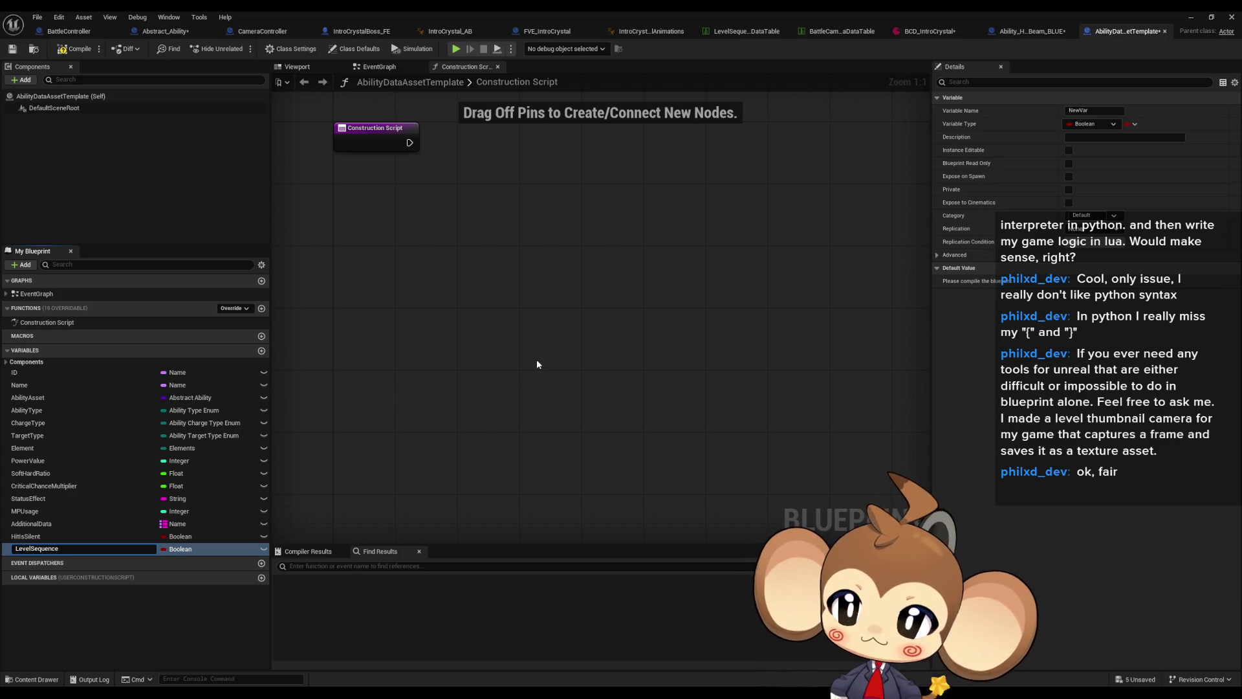
- Name the variable LevelSequence, type it as a Level Sequence object reference, compile, and close the editor
key(Return)
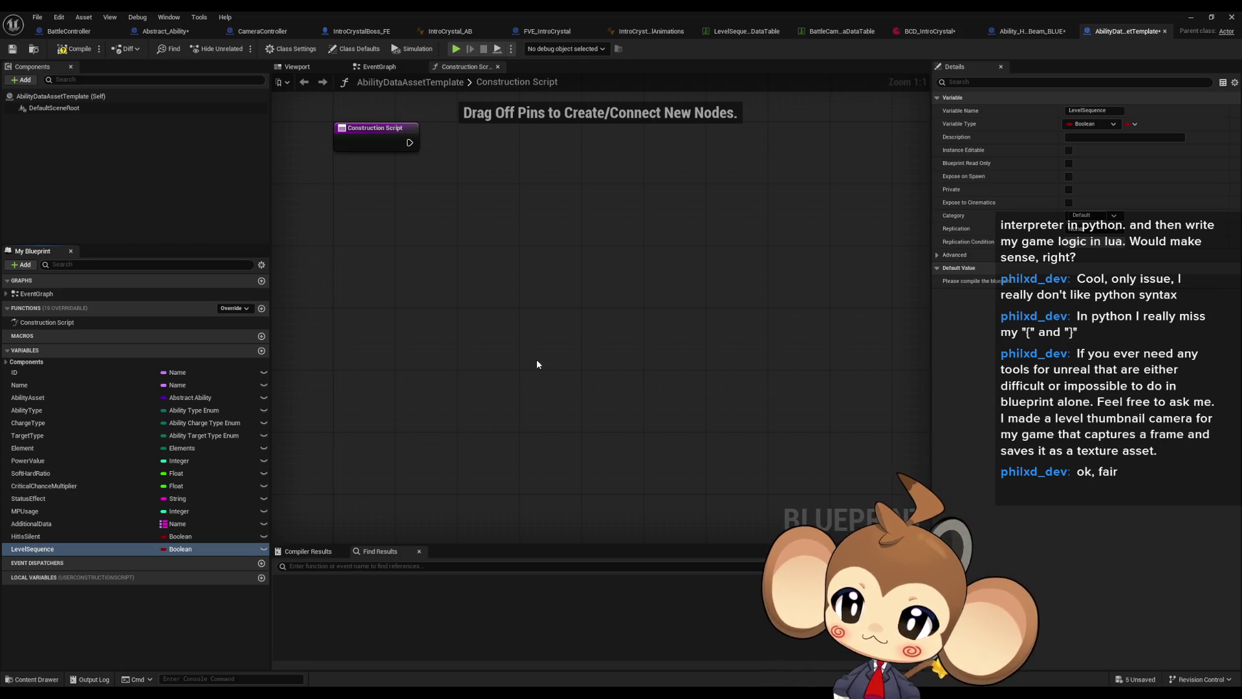
click(174, 548)
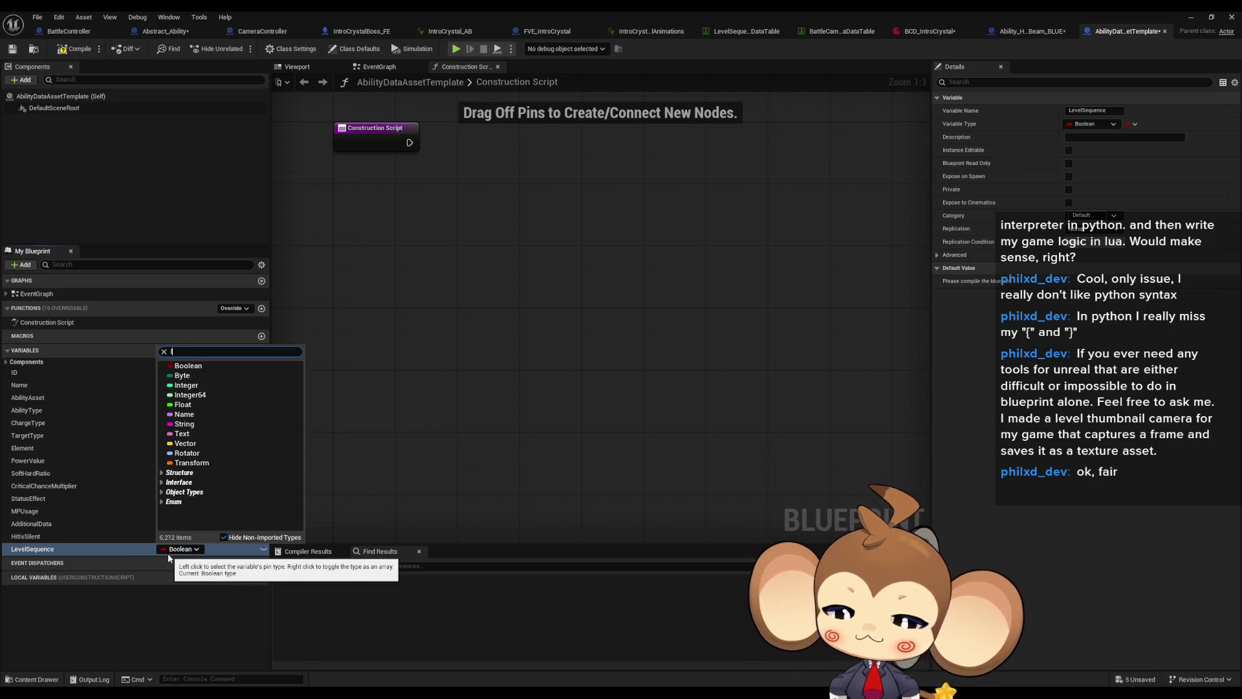
text(level seq)
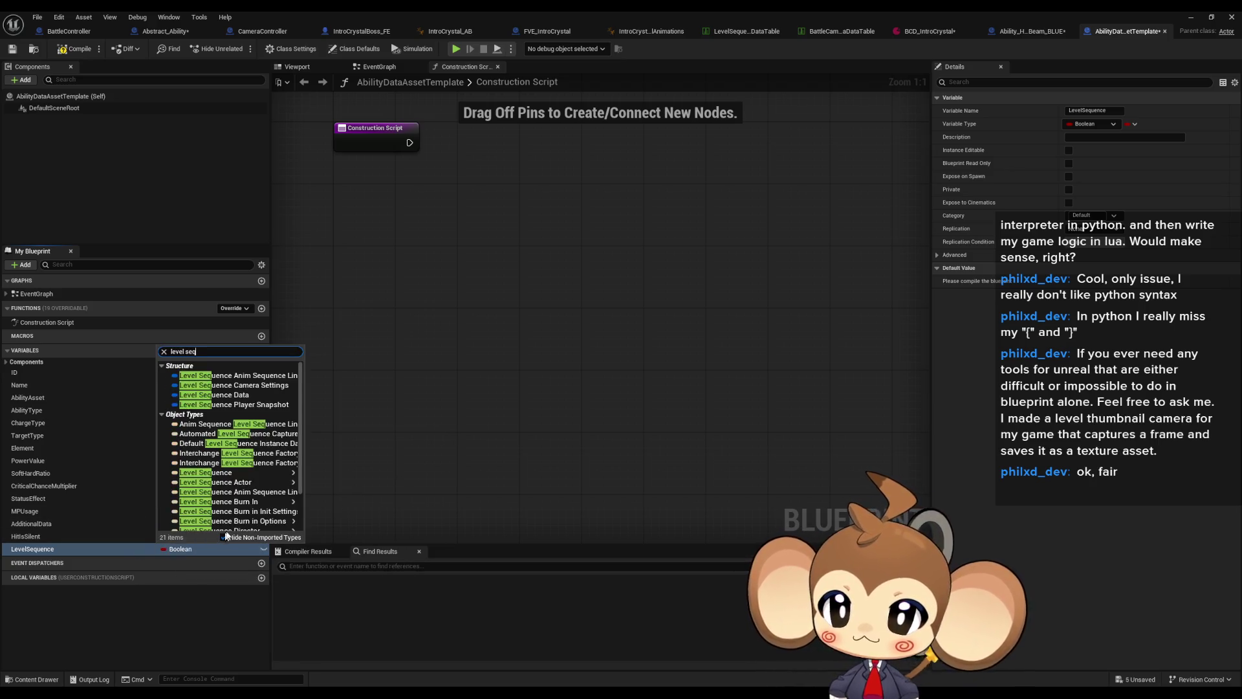
mouse_move(262, 476)
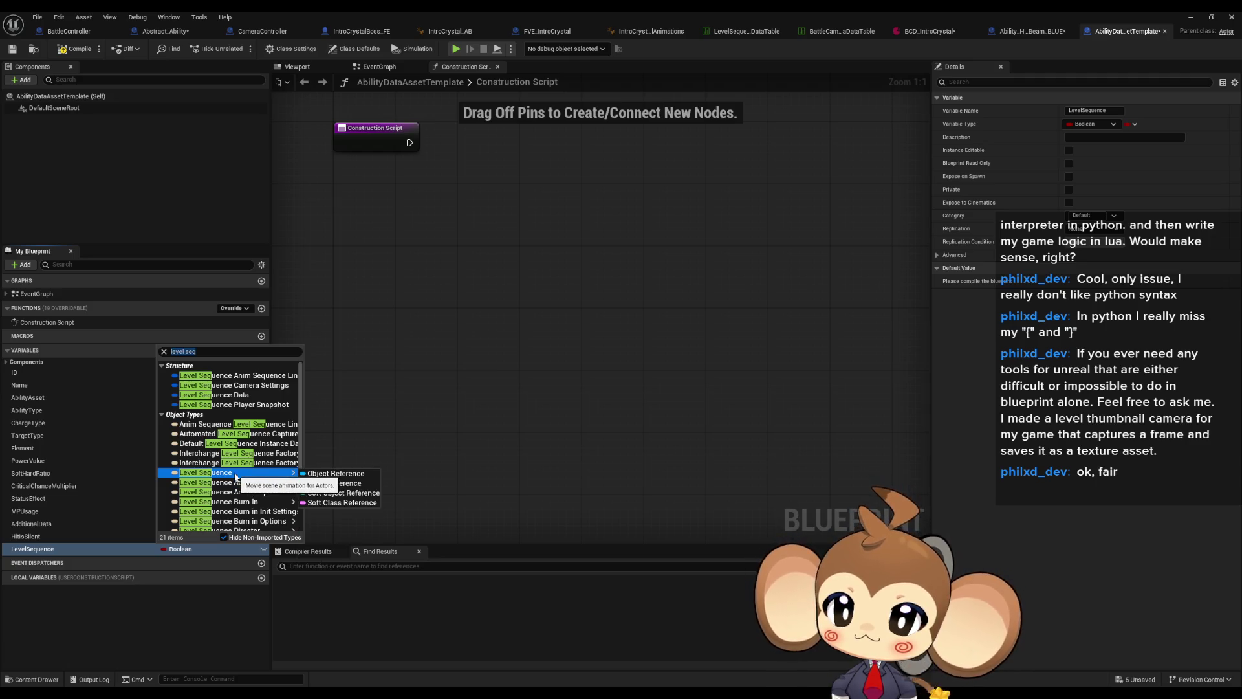
click(335, 474)
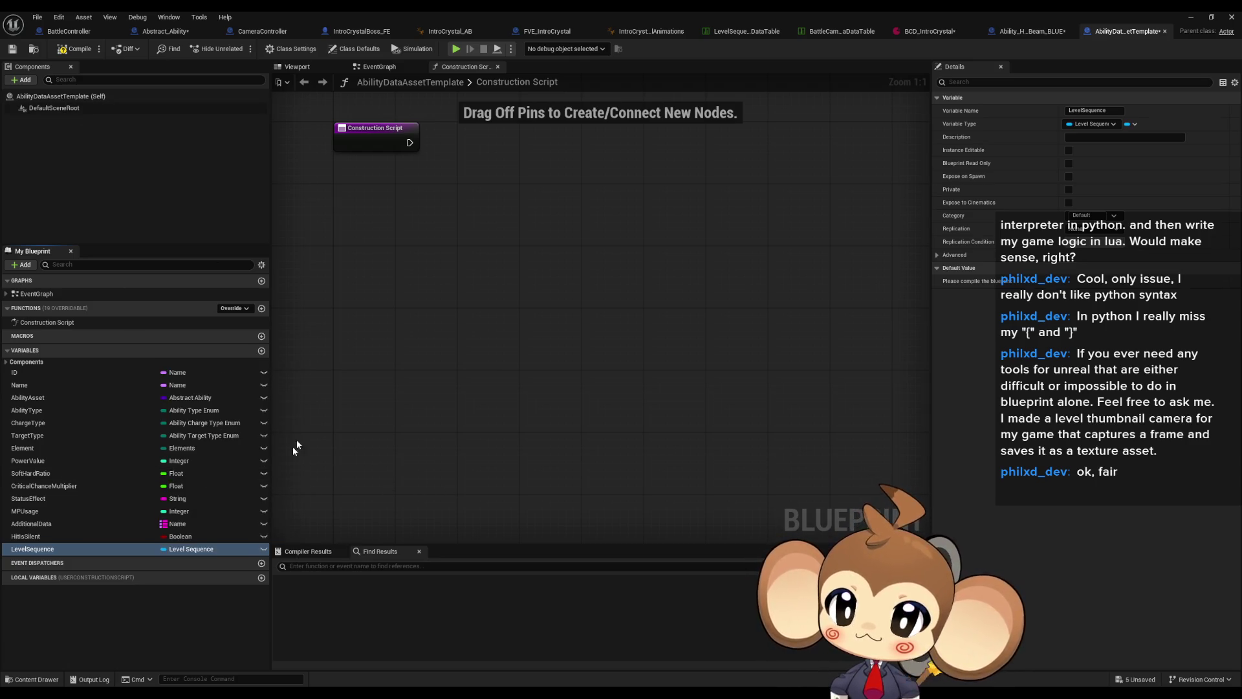
click(80, 52)
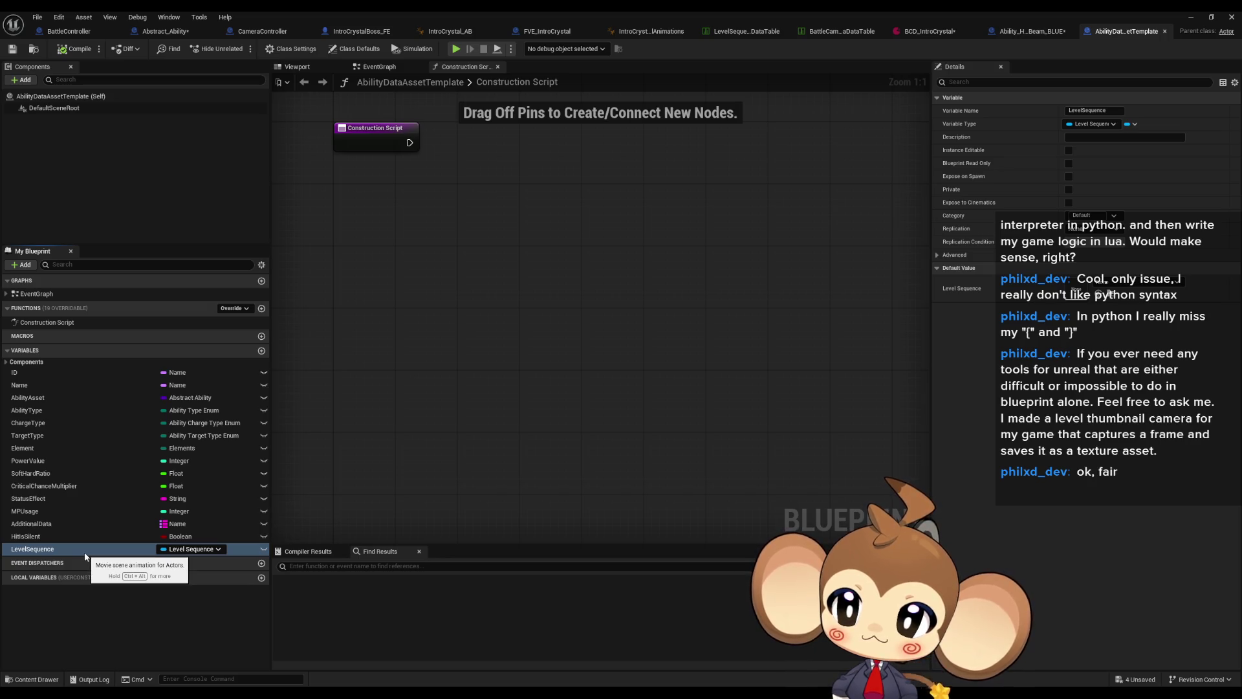
click(1191, 17)
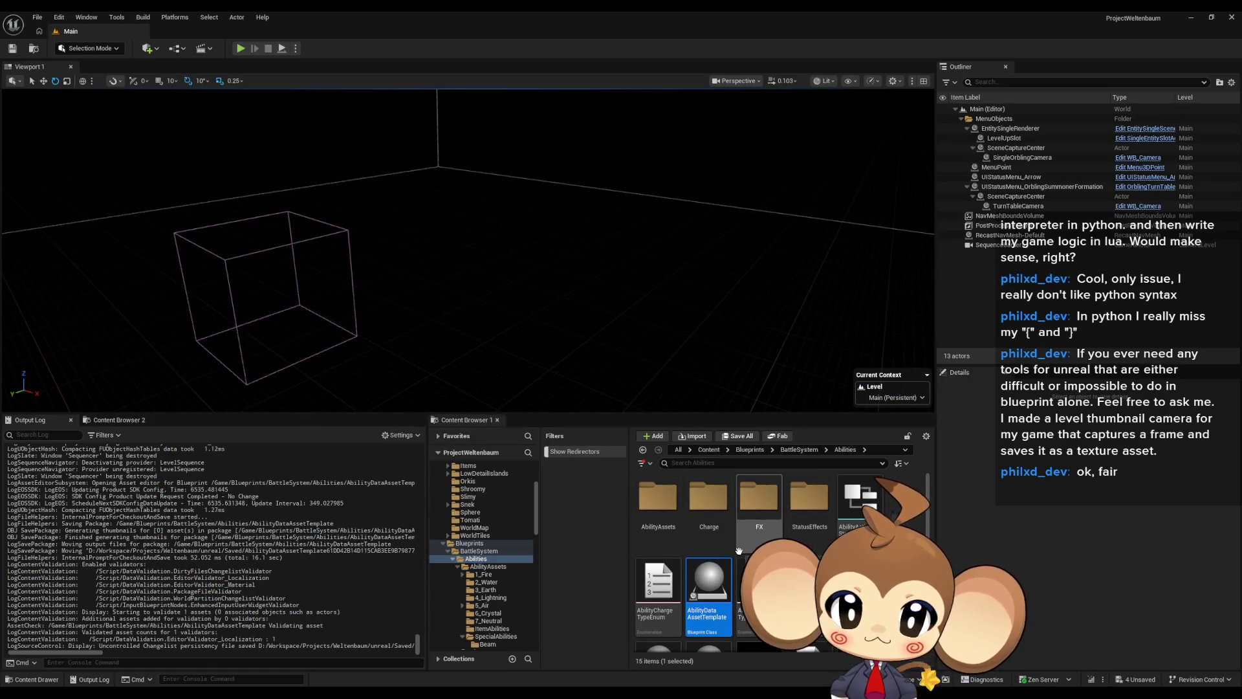
- Browse AbilityAssets > SpecialAbilities > Beam and open AD_HelperBeam_BLUE in a floating window
double_click(658, 498)
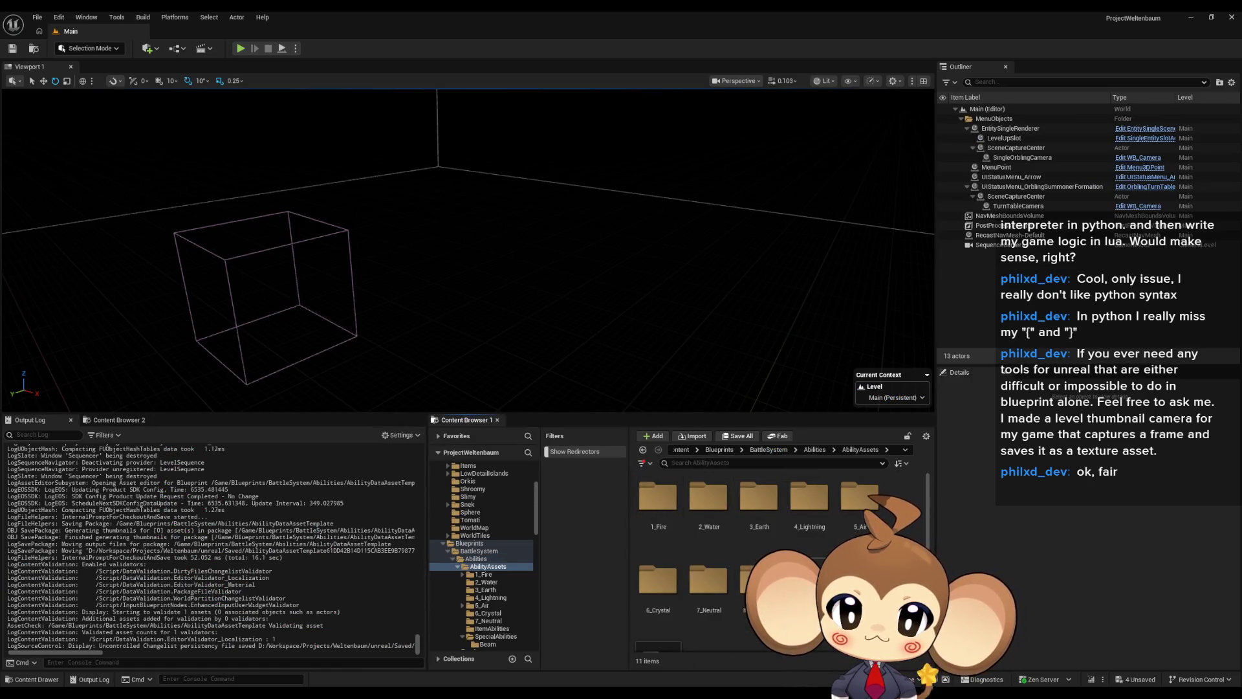
double_click(809, 579)
click(712, 507)
double_click(658, 498)
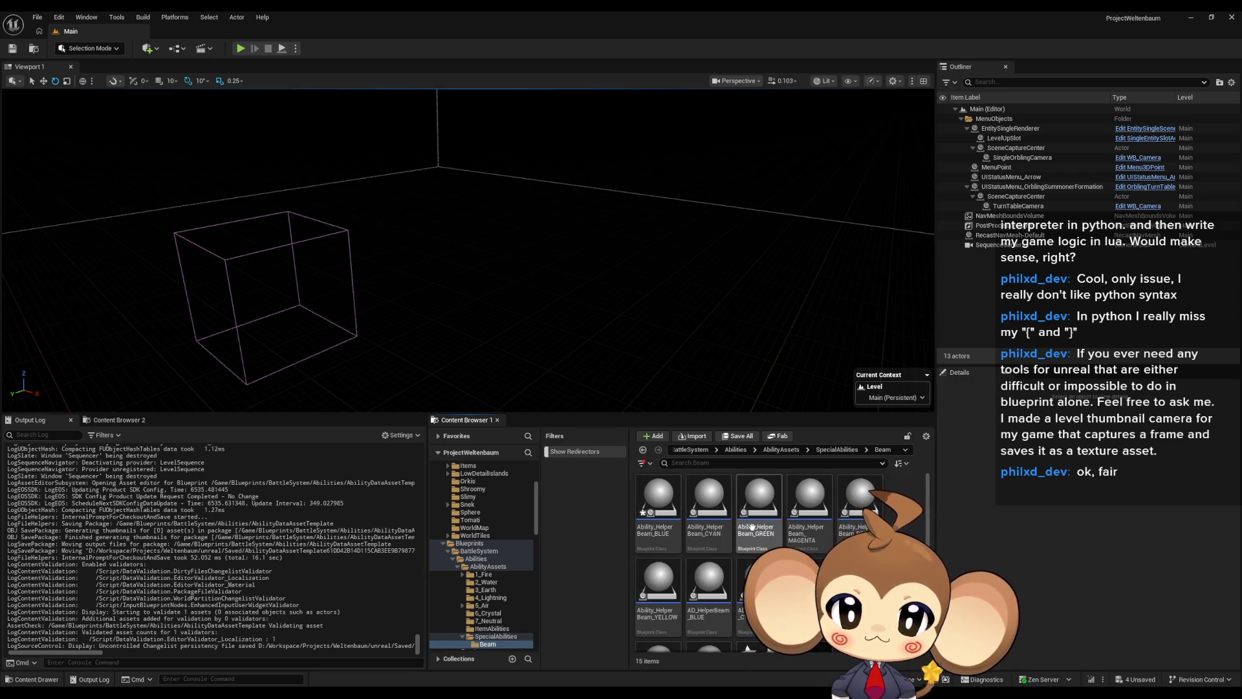
click(709, 511)
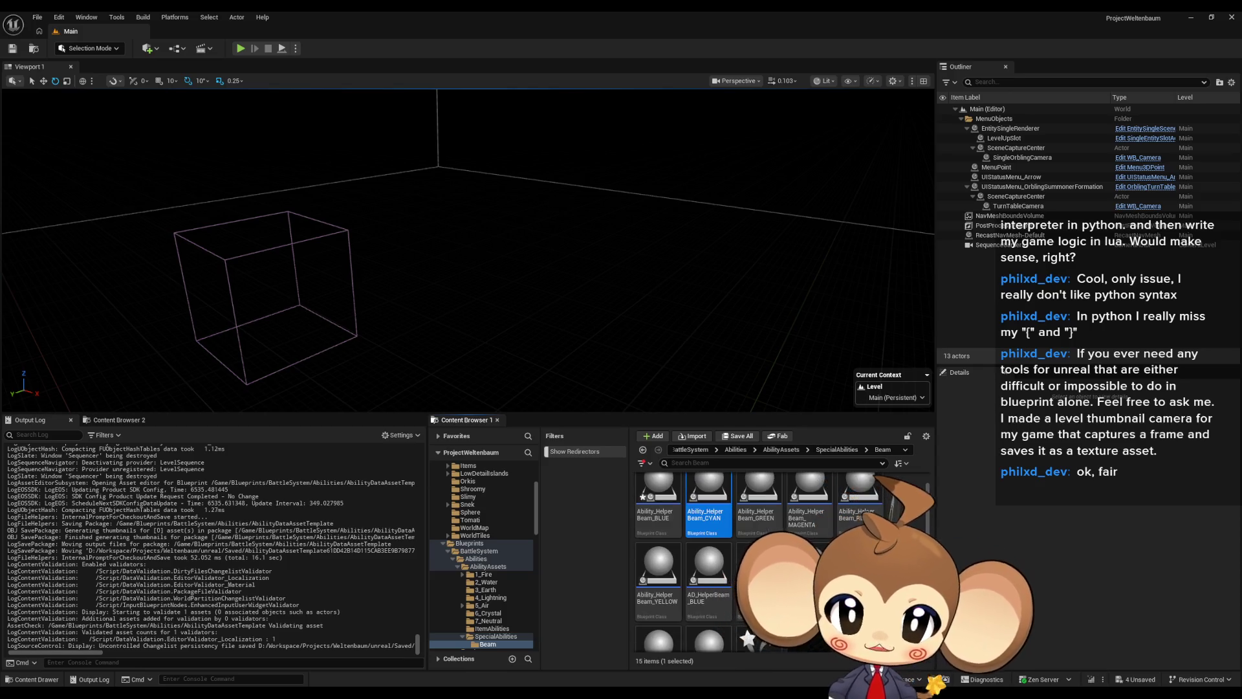
scroll(776, 557, down, 1)
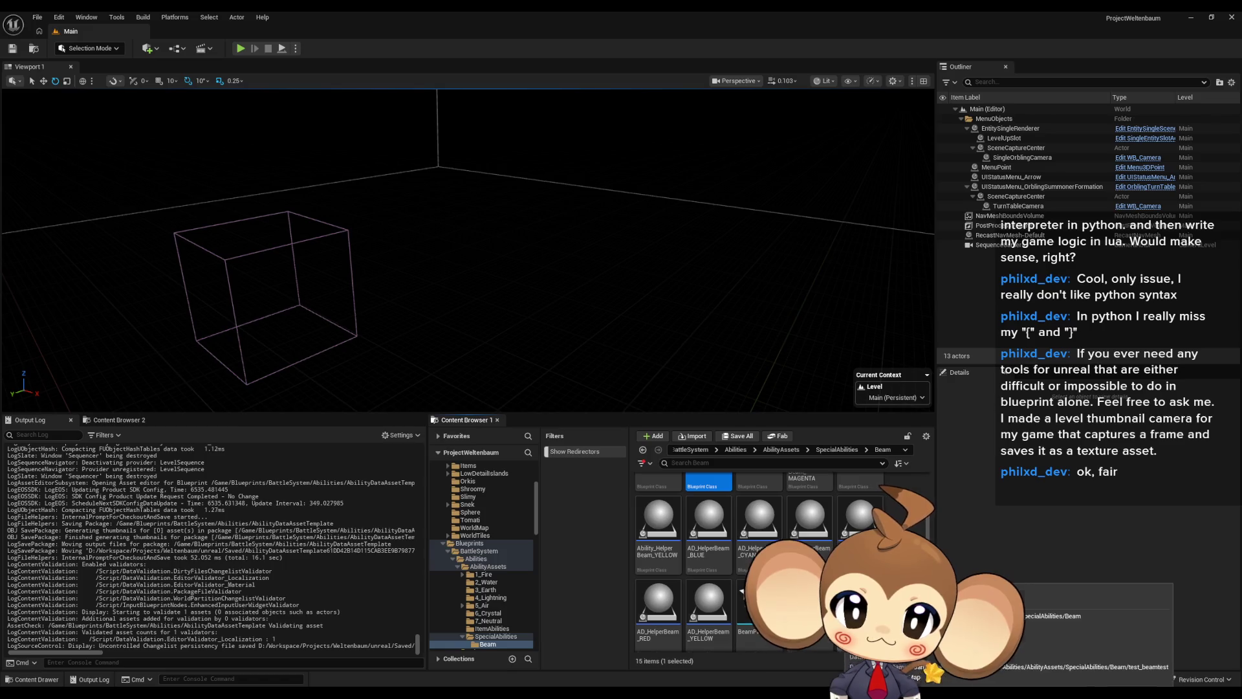
double_click(726, 537)
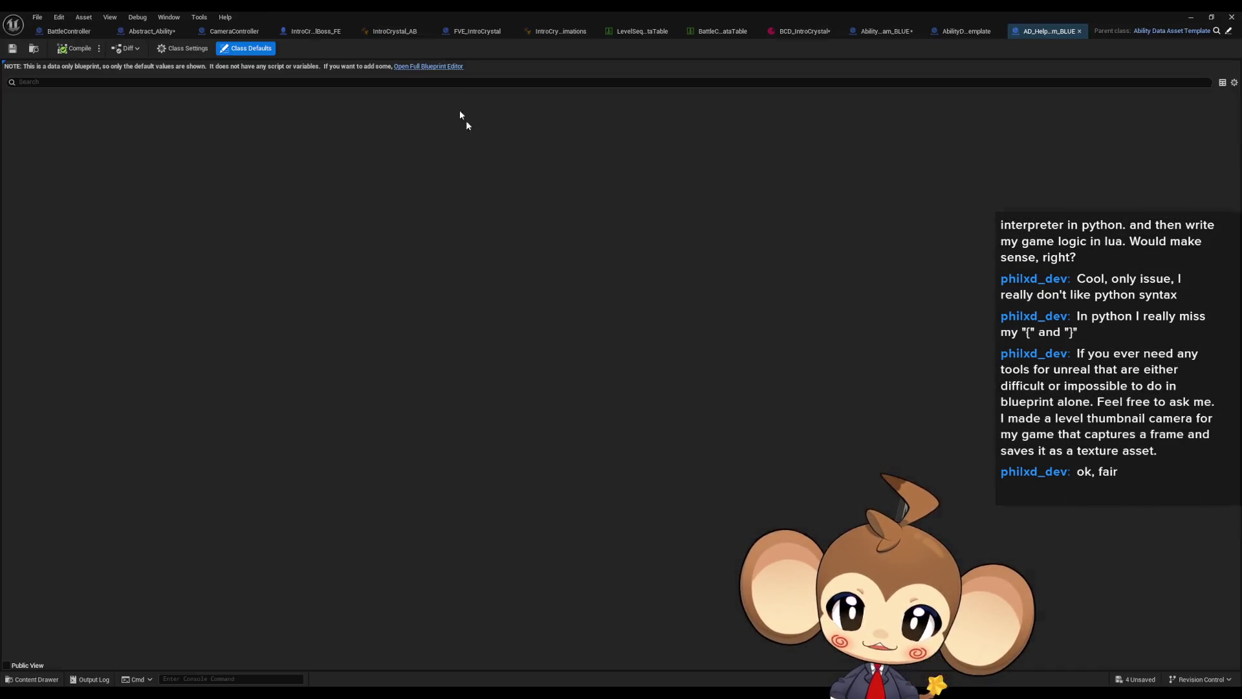
double_click(417, 11)
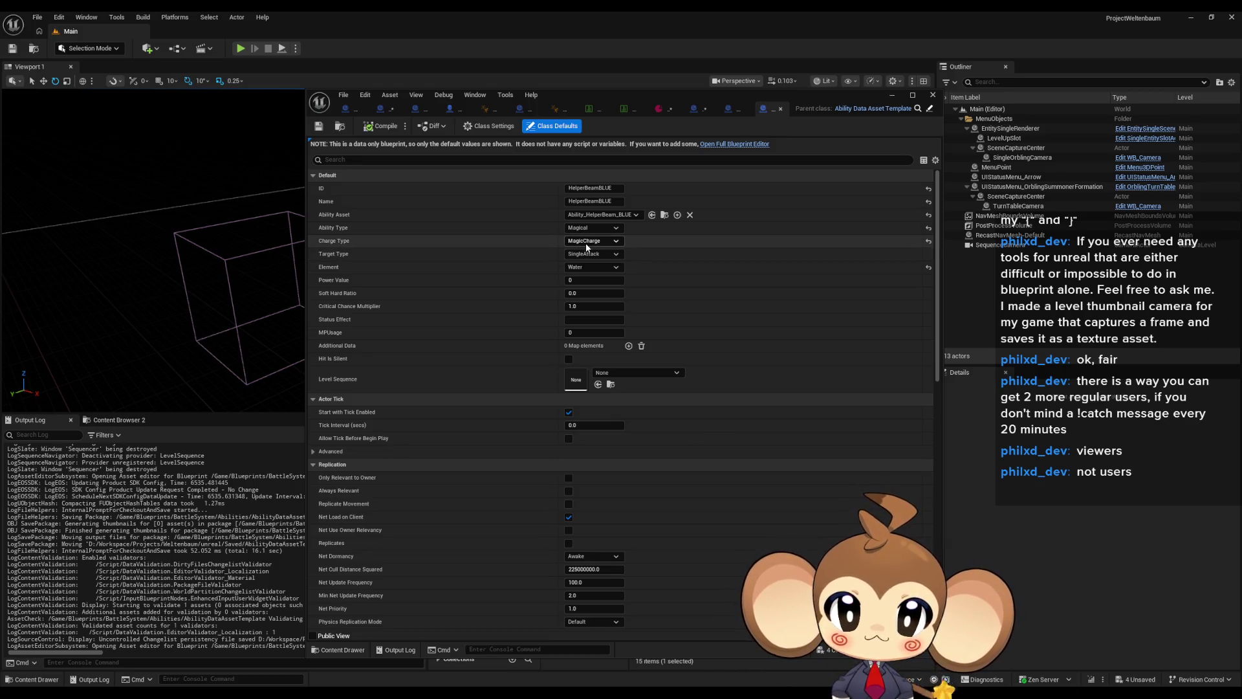
- Set HelperBeamBLUE's Level Sequence to AbilityLaserSequence and move the editor window aside
click(609, 374)
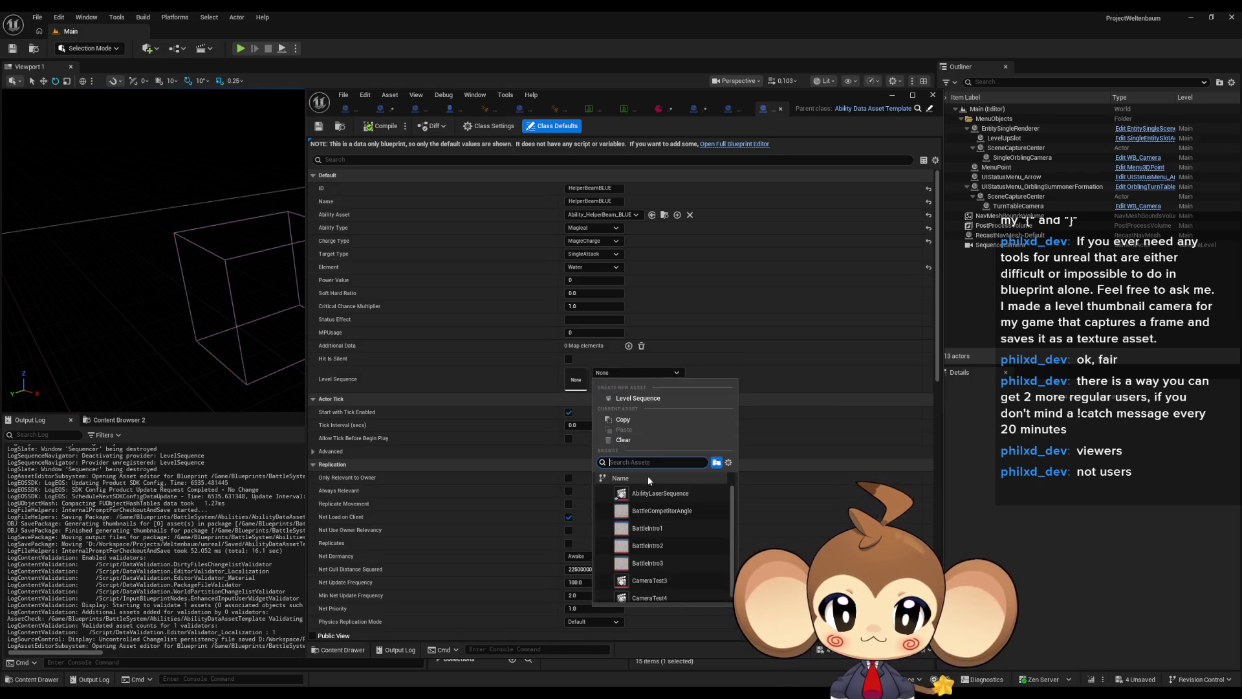
click(679, 496)
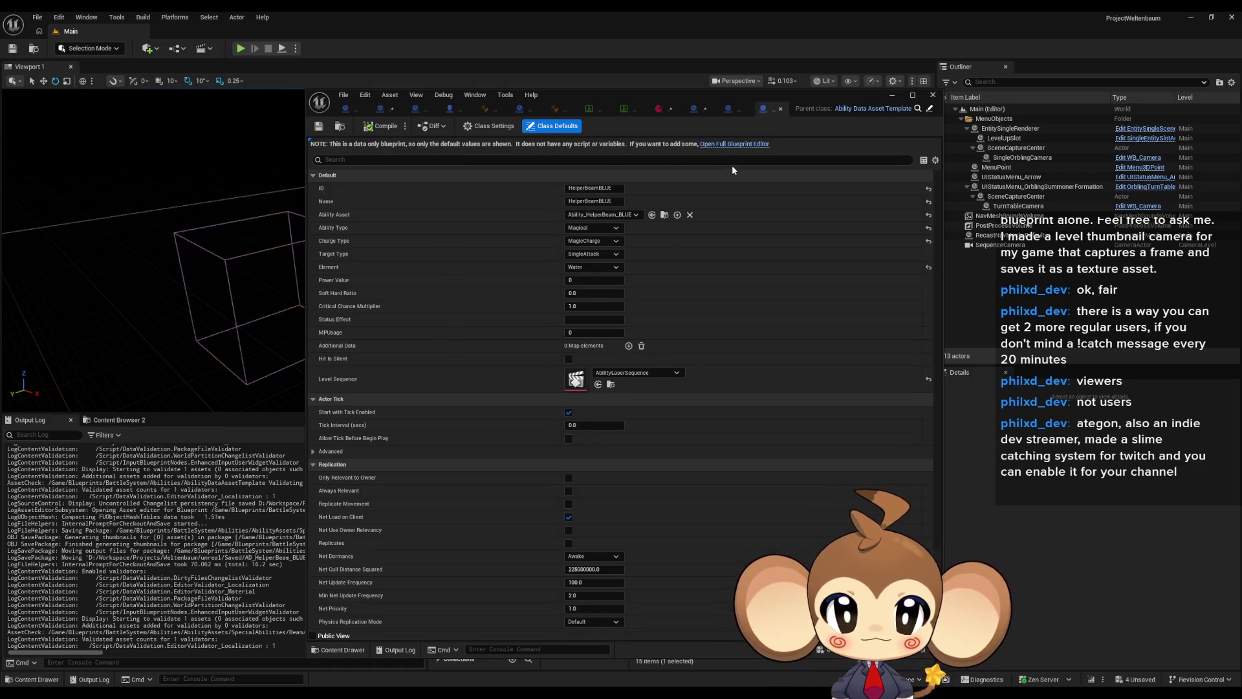
mouse_move(727, 96)
mouse_down()
mouse_move(366, 42)
mouse_move(411, 45)
mouse_up()
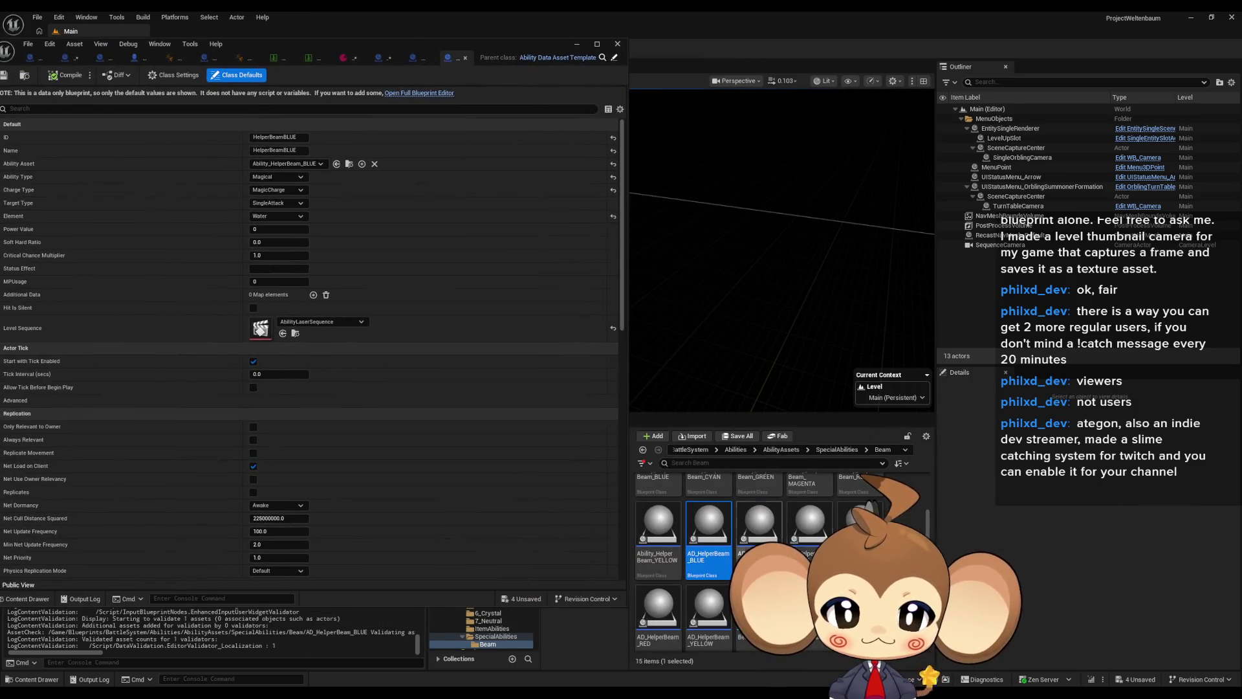
- Assign AbilityLaserSequence as the Level Sequence of AD_HelperBeam_CYAN and AD_HelperBeam_GREEN
click(769, 525)
double_click(769, 526)
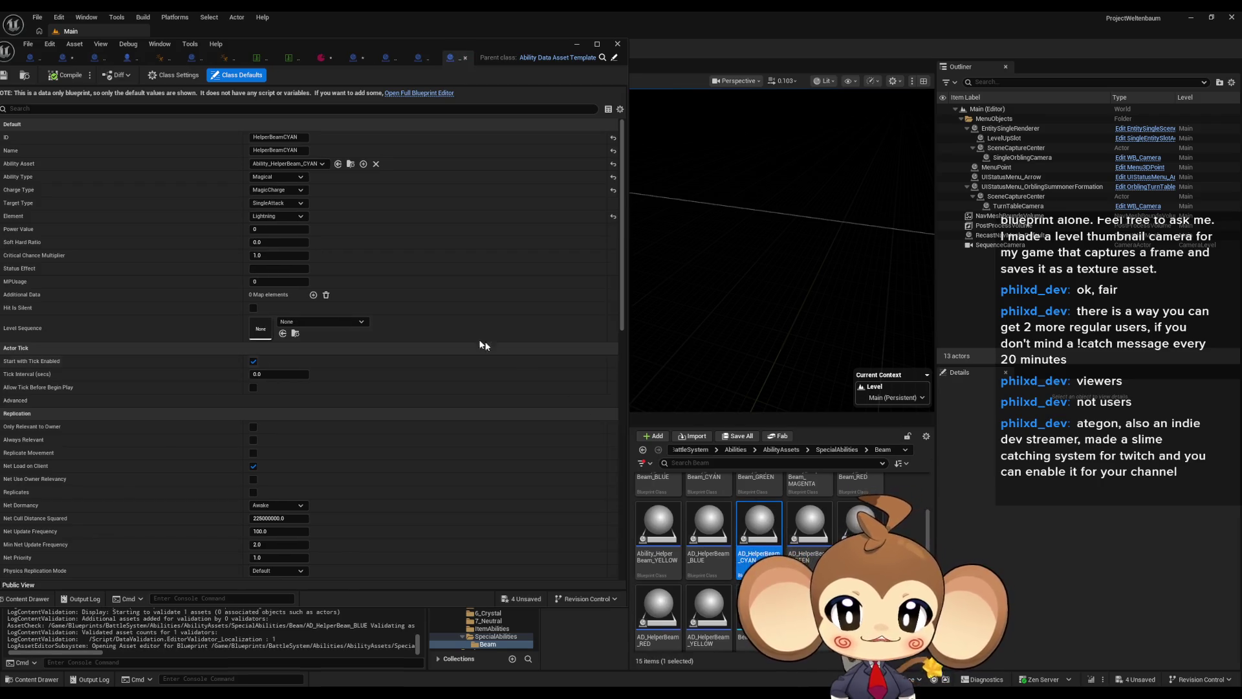
click(314, 322)
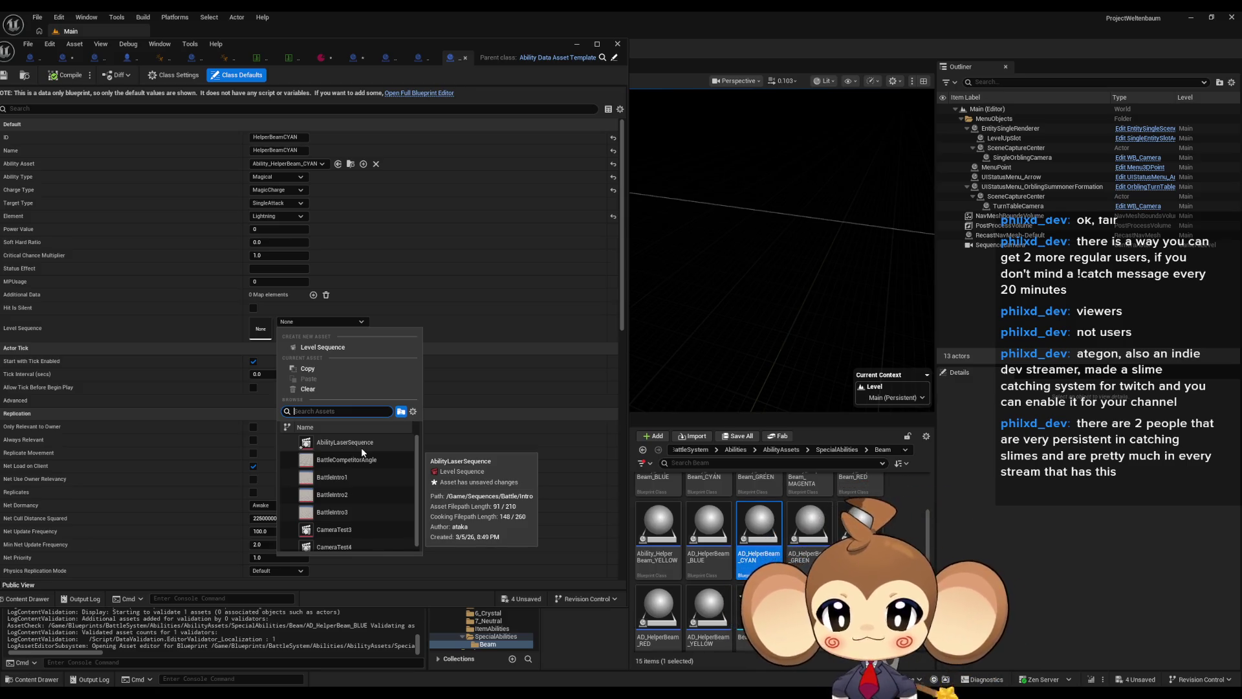
click(362, 447)
mouse_move(815, 538)
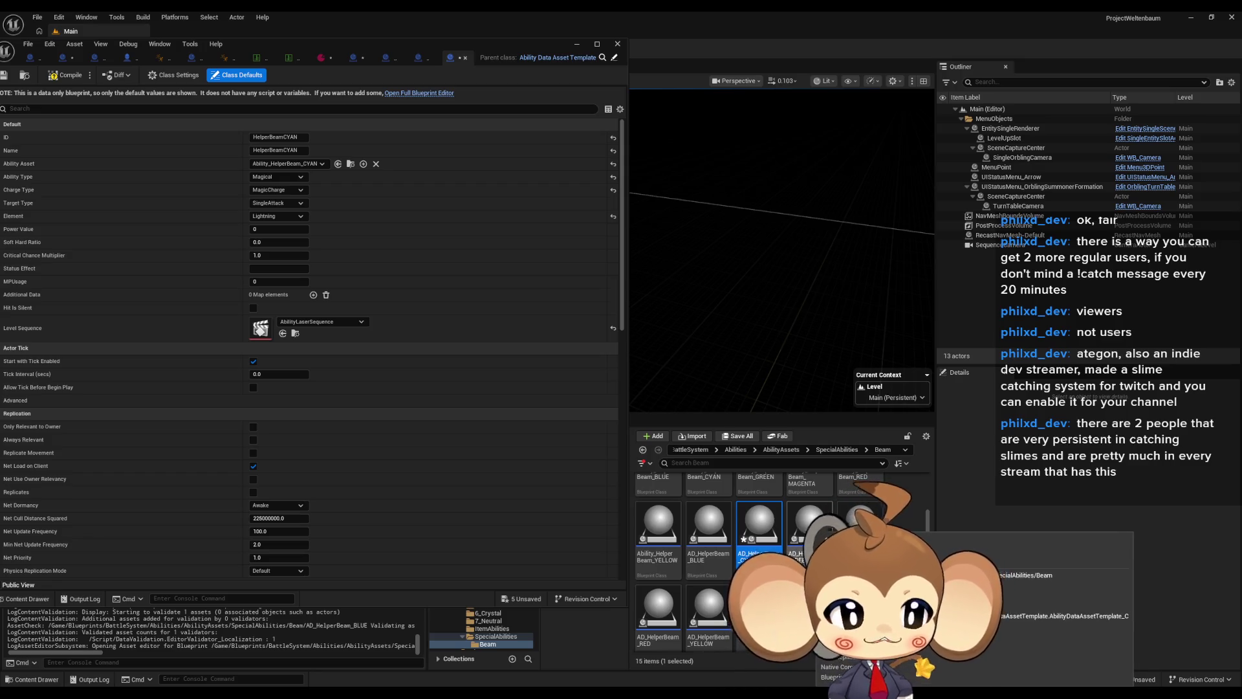
click(808, 538)
double_click(808, 537)
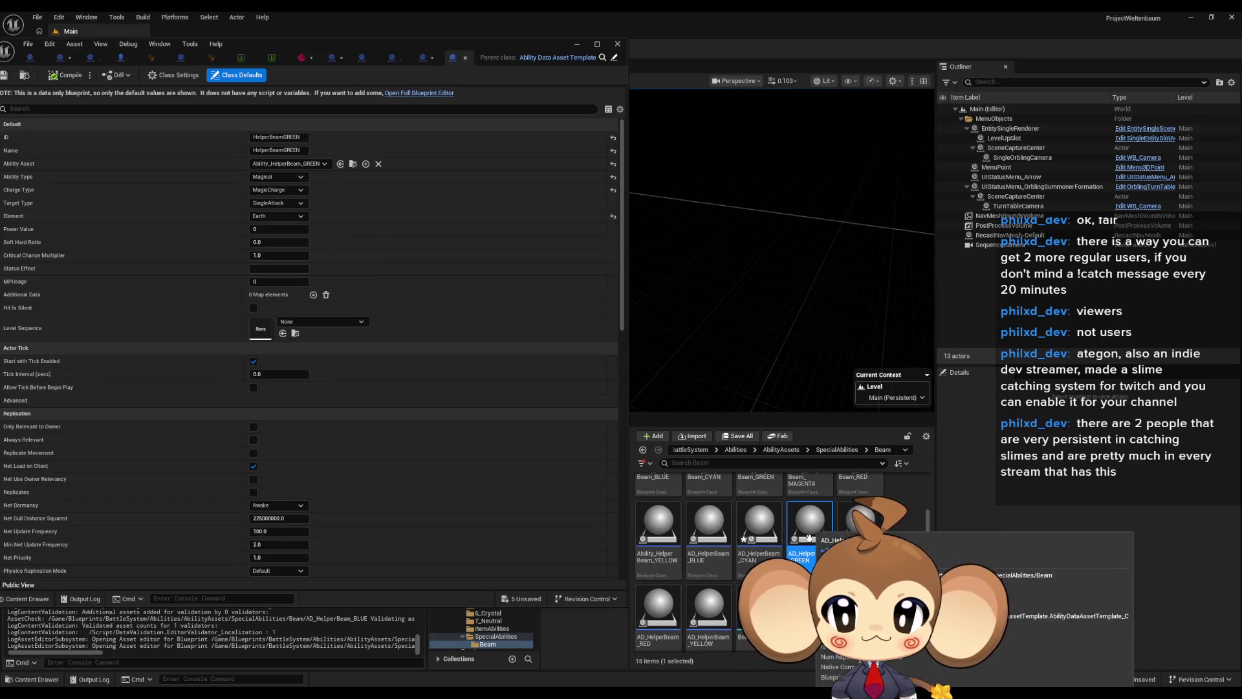
click(317, 322)
click(336, 443)
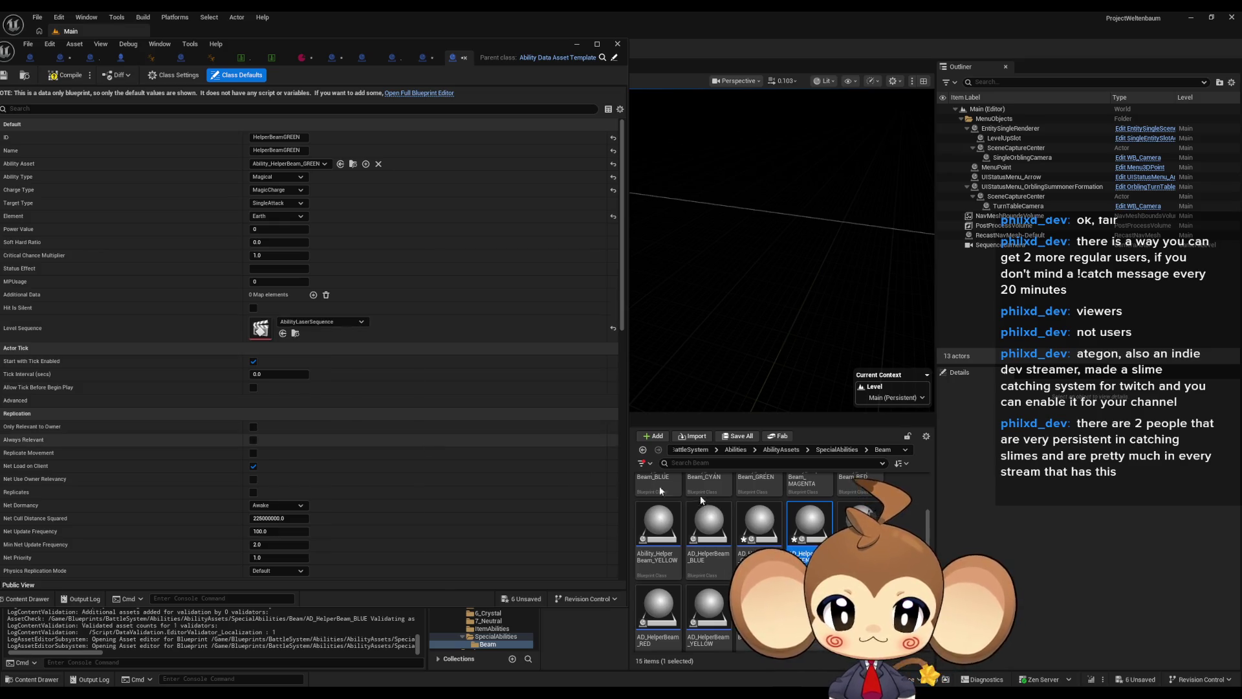
- Assign AbilityLaserSequence to the MAGENTA, RED and YELLOW helper beams, then detach the editor window
double_click(860, 525)
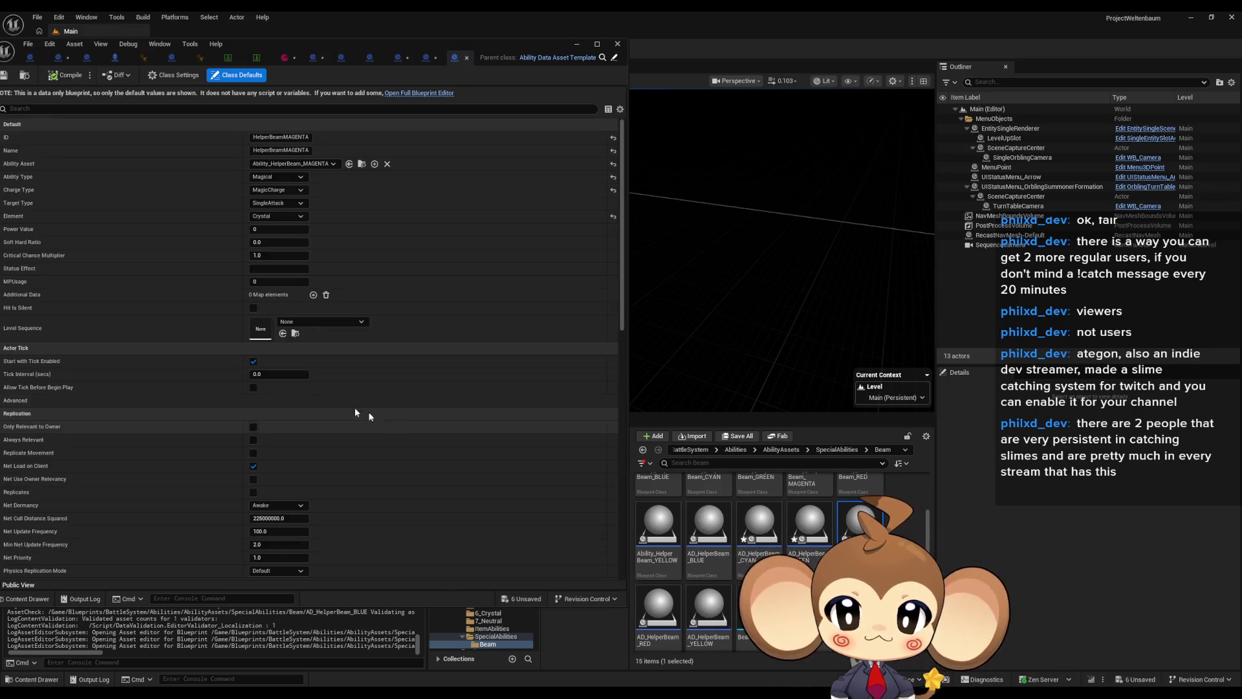
click(325, 323)
click(337, 440)
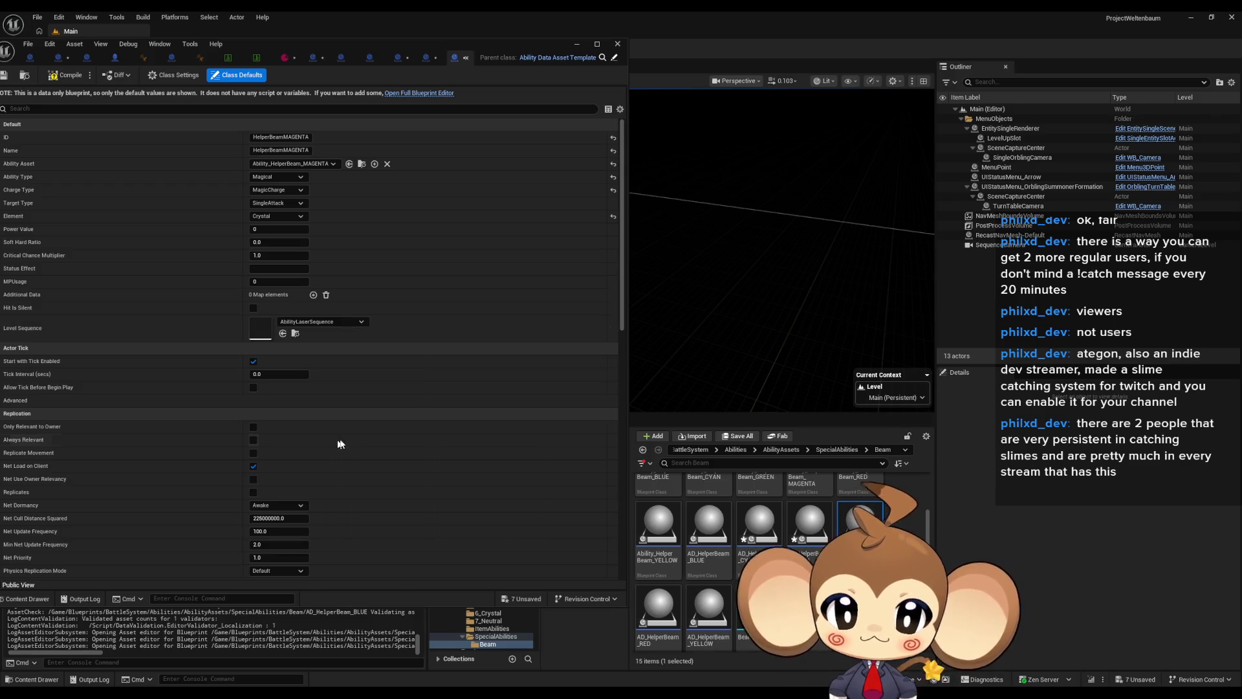
click(657, 616)
double_click(658, 616)
click(309, 322)
click(337, 442)
double_click(709, 615)
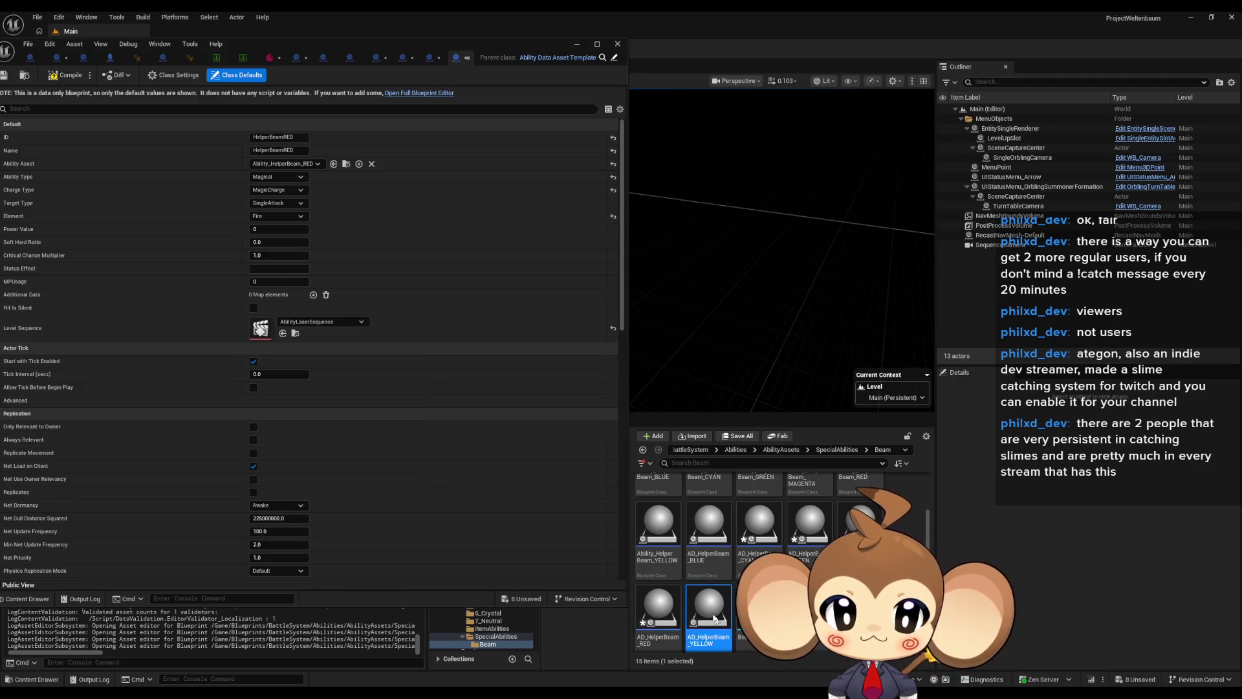
click(306, 321)
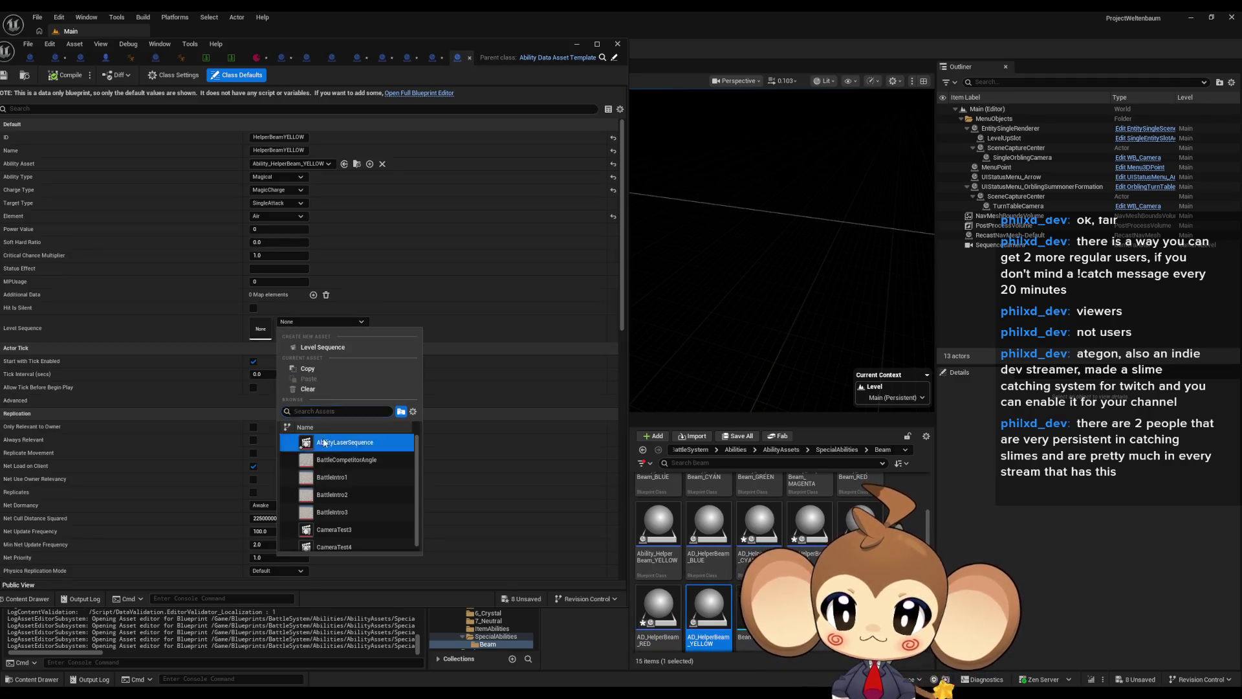
click(381, 443)
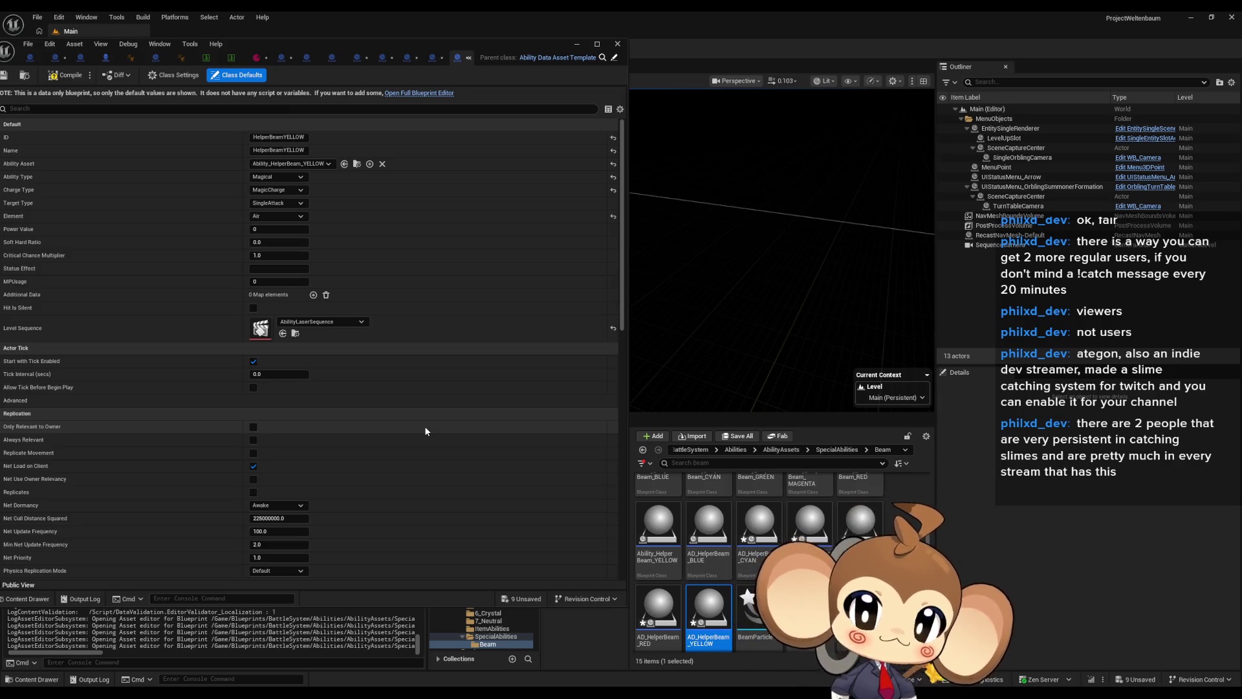
drag(279, 49, 587, 57)
click(325, 50)
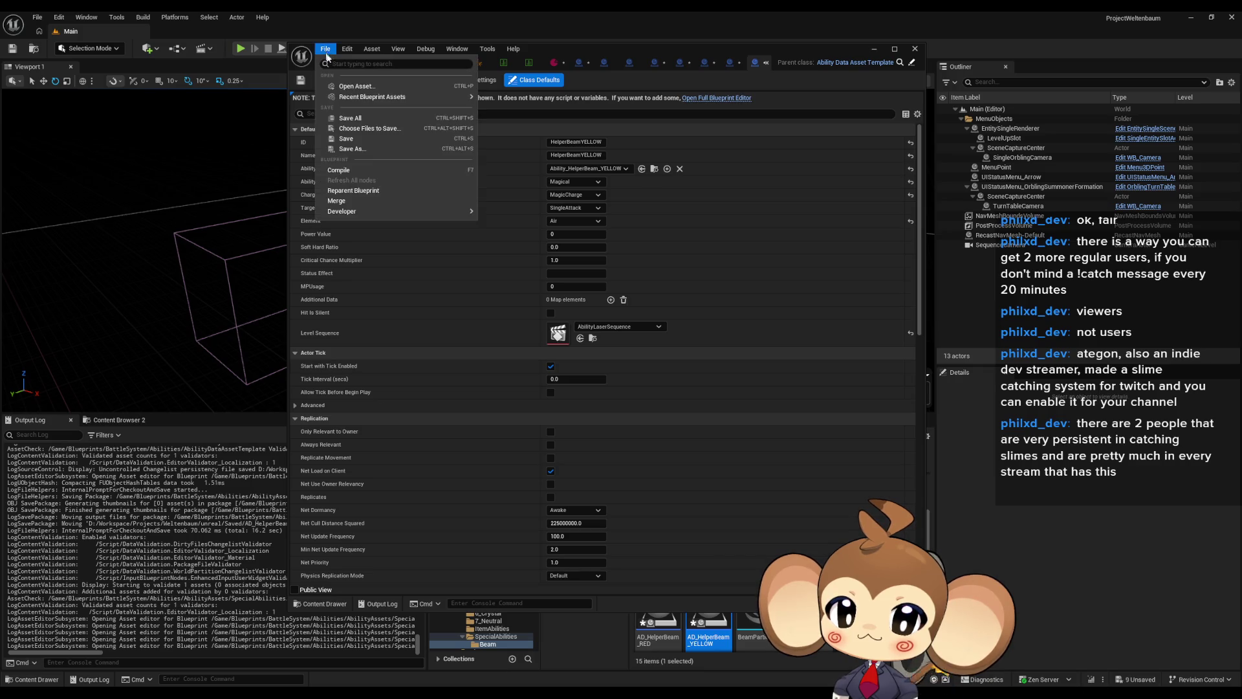
- Save all modified assets and close the HelperBeamYELLOW and HelperBeamGREEN editor tabs
click(350, 118)
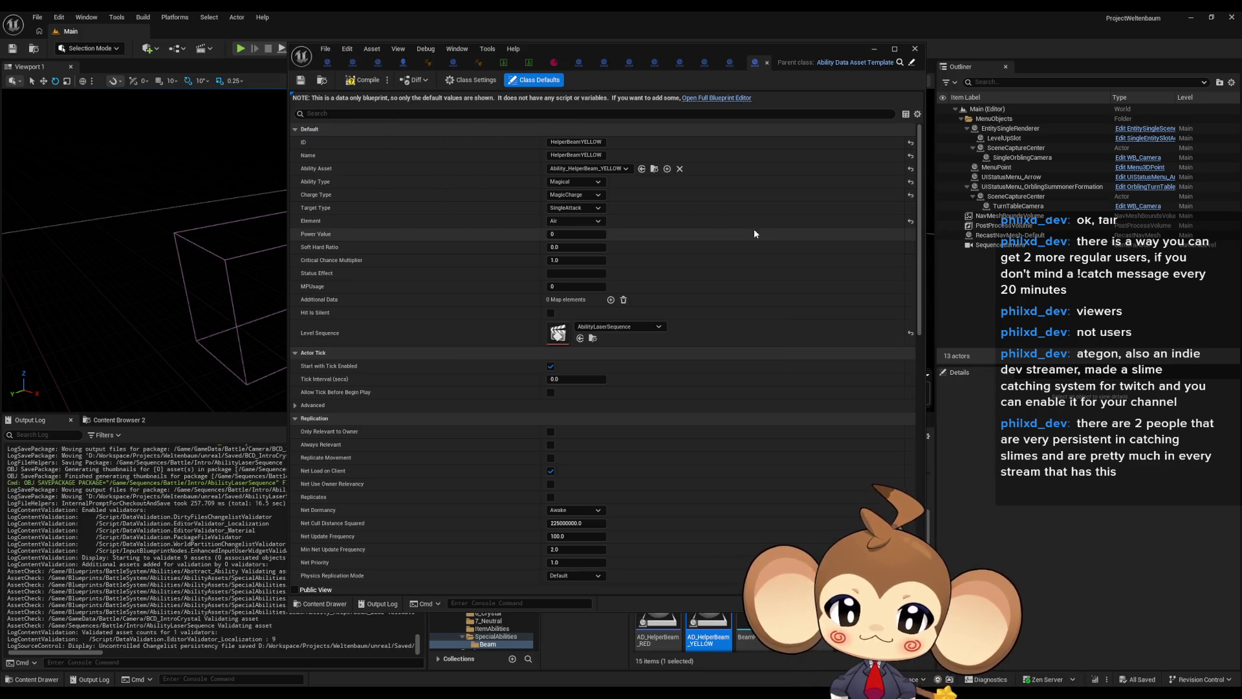
click(879, 53)
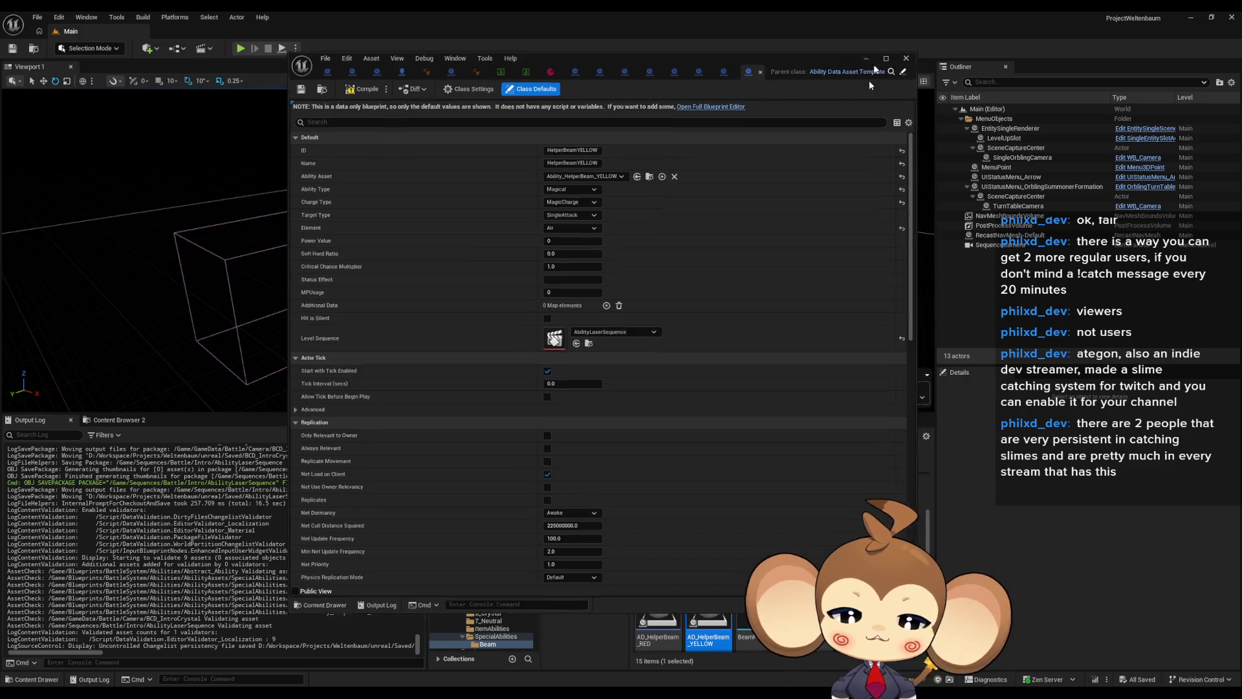
mouse_move(563, 685)
click(607, 655)
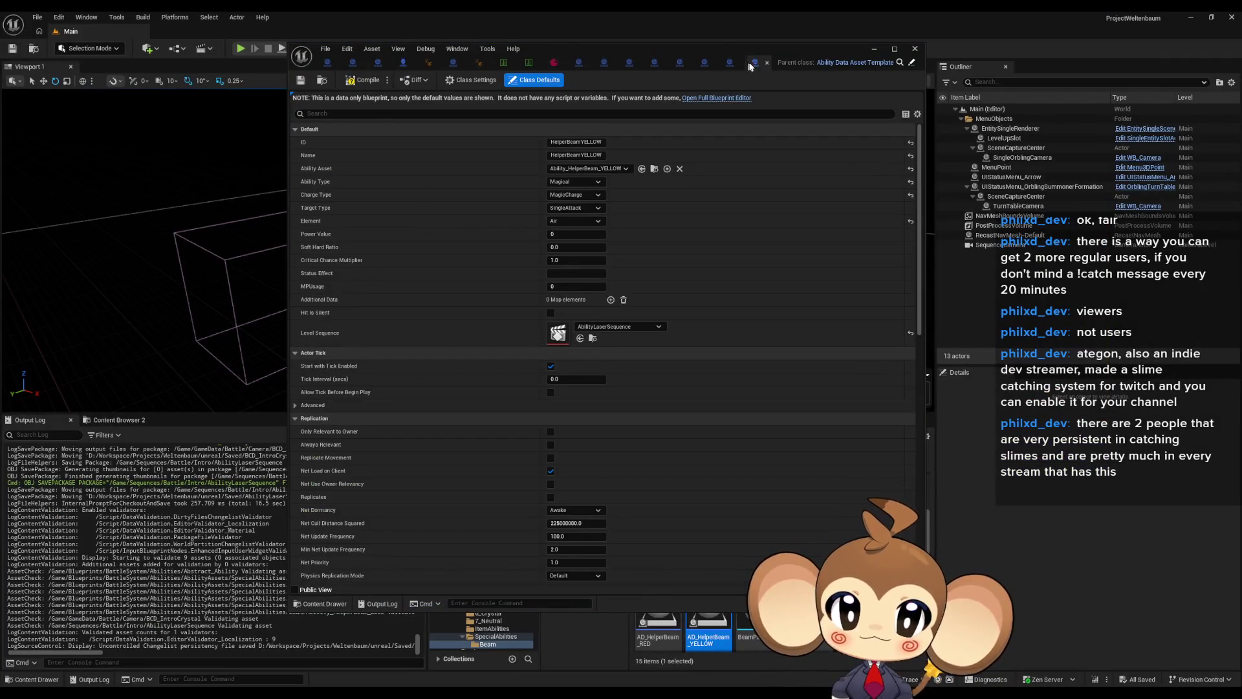
click(767, 62)
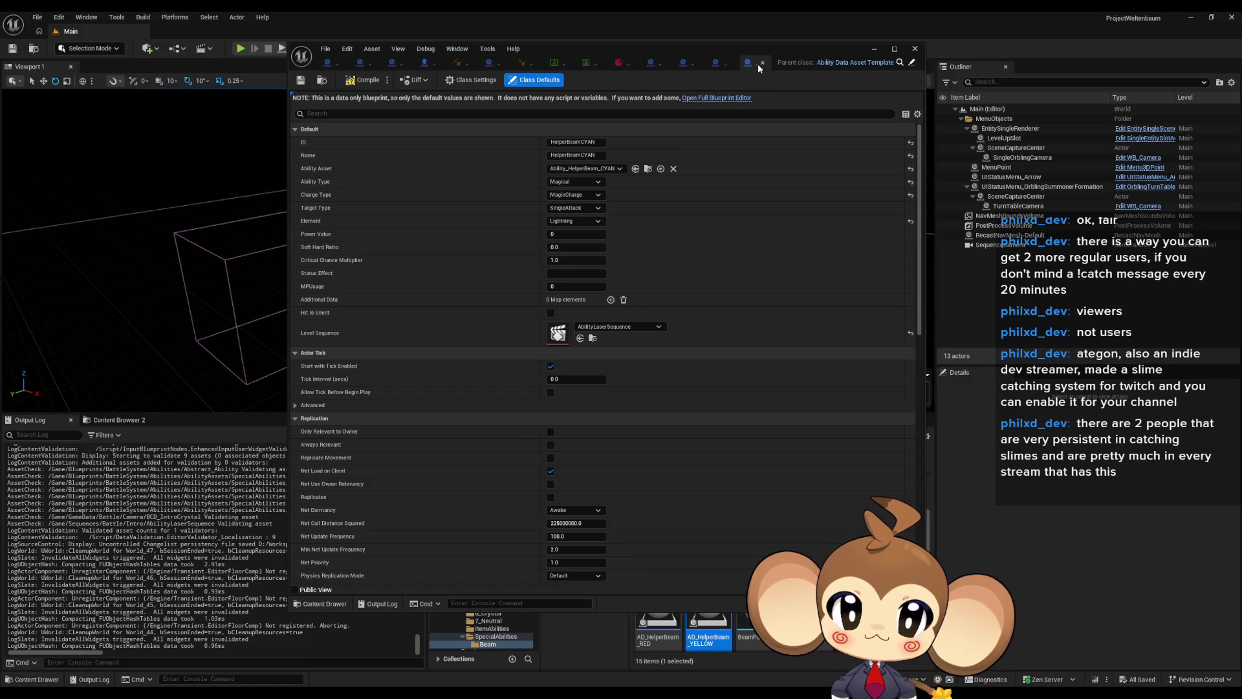
click(762, 64)
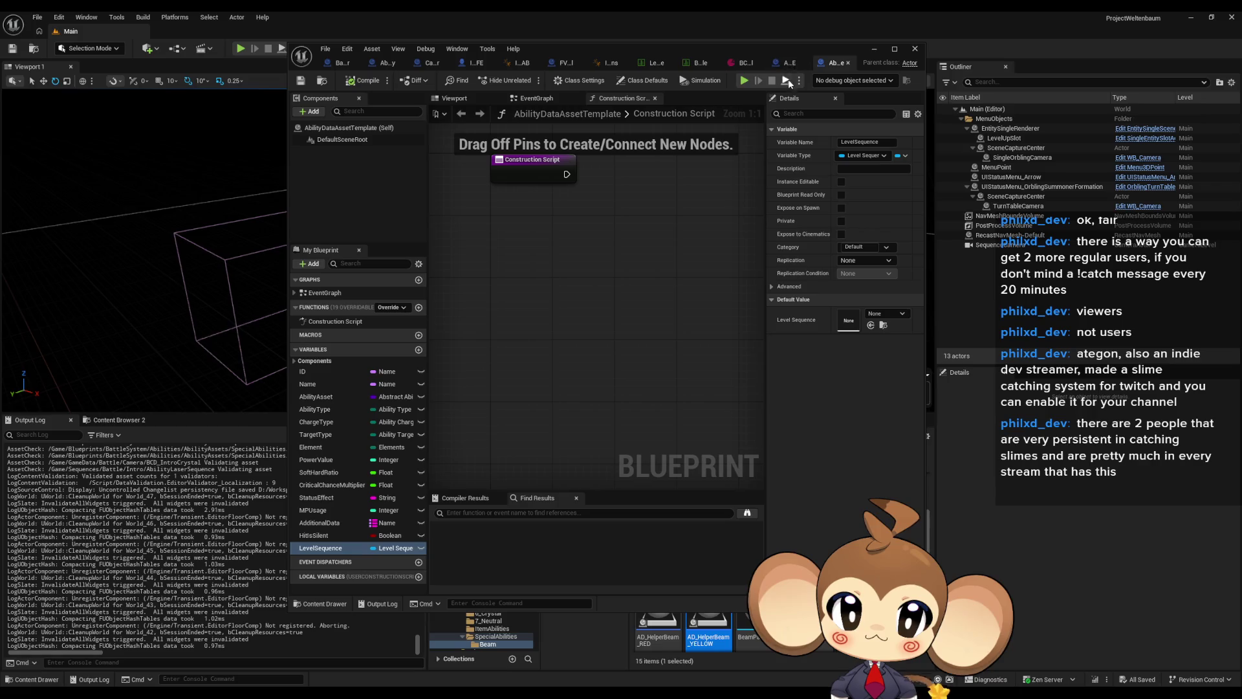
- Switch to Ability_HelperBeam_BLUE, maximize the blueprint editor, then switch to the Abstract_Ability tab
click(783, 63)
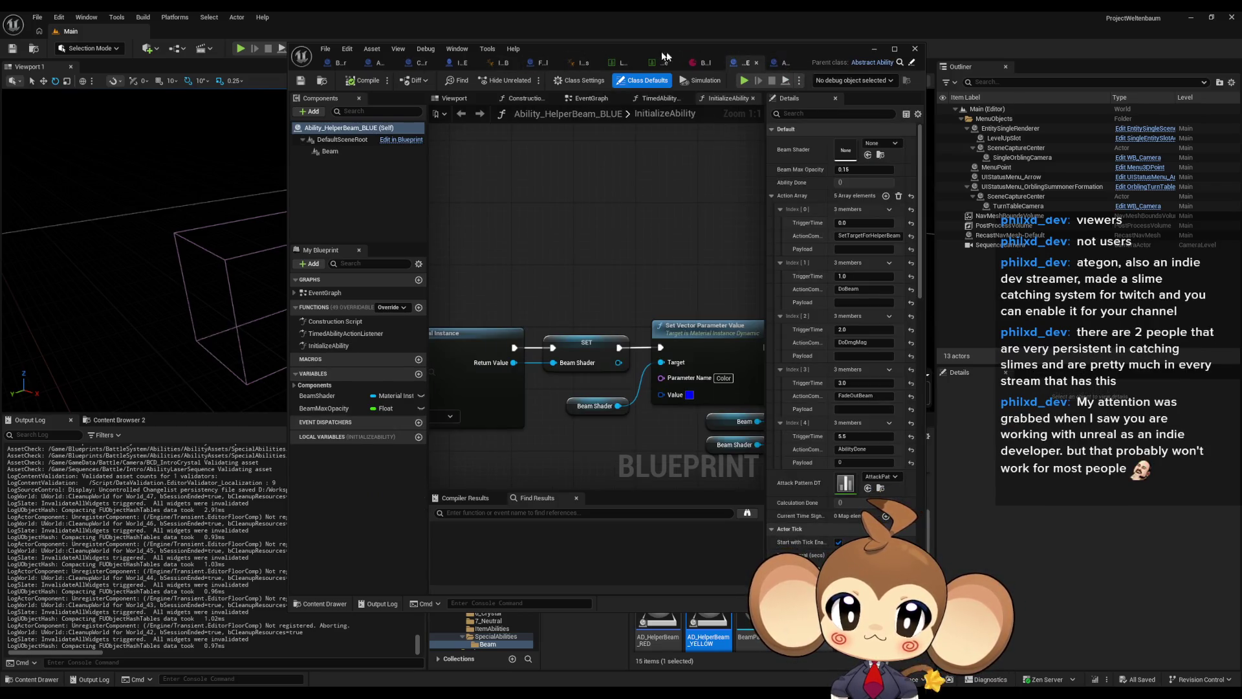
click(895, 48)
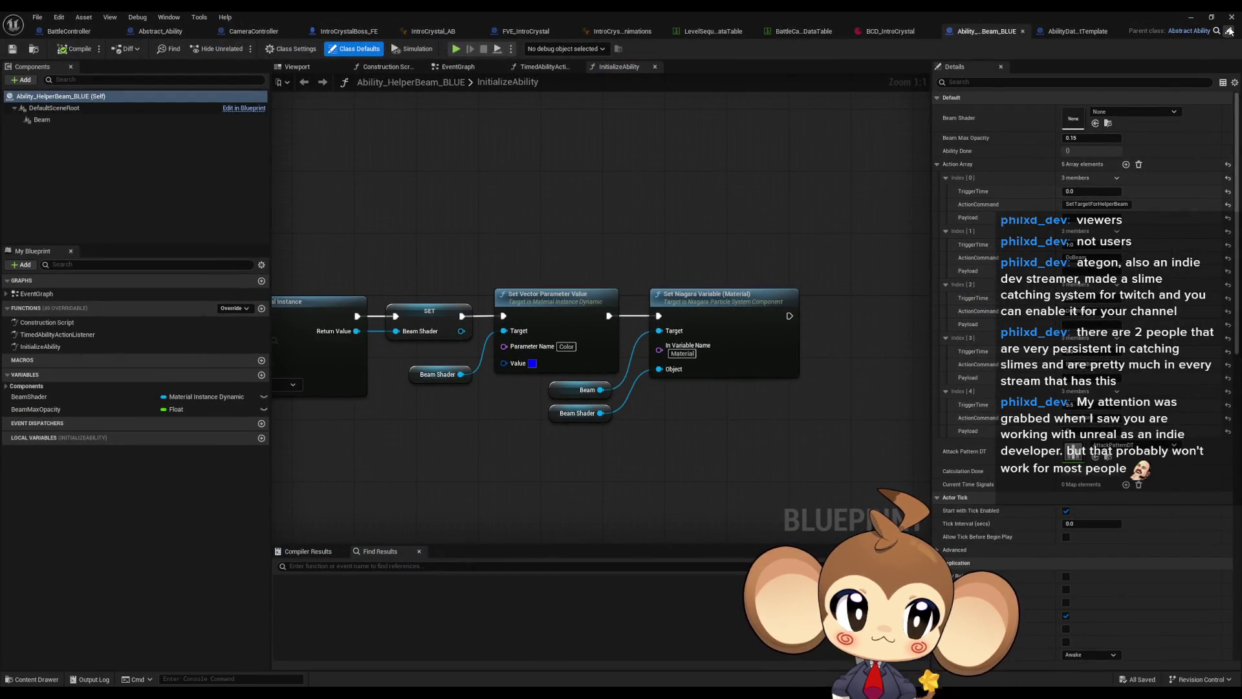
click(1228, 31)
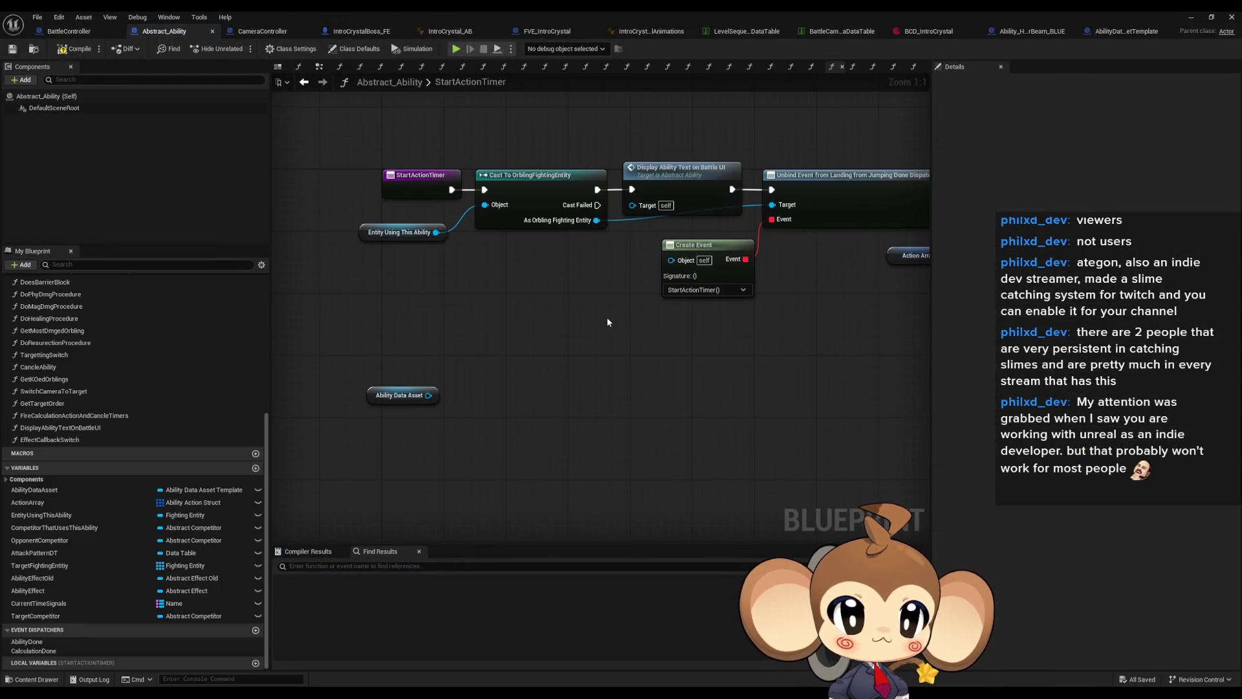
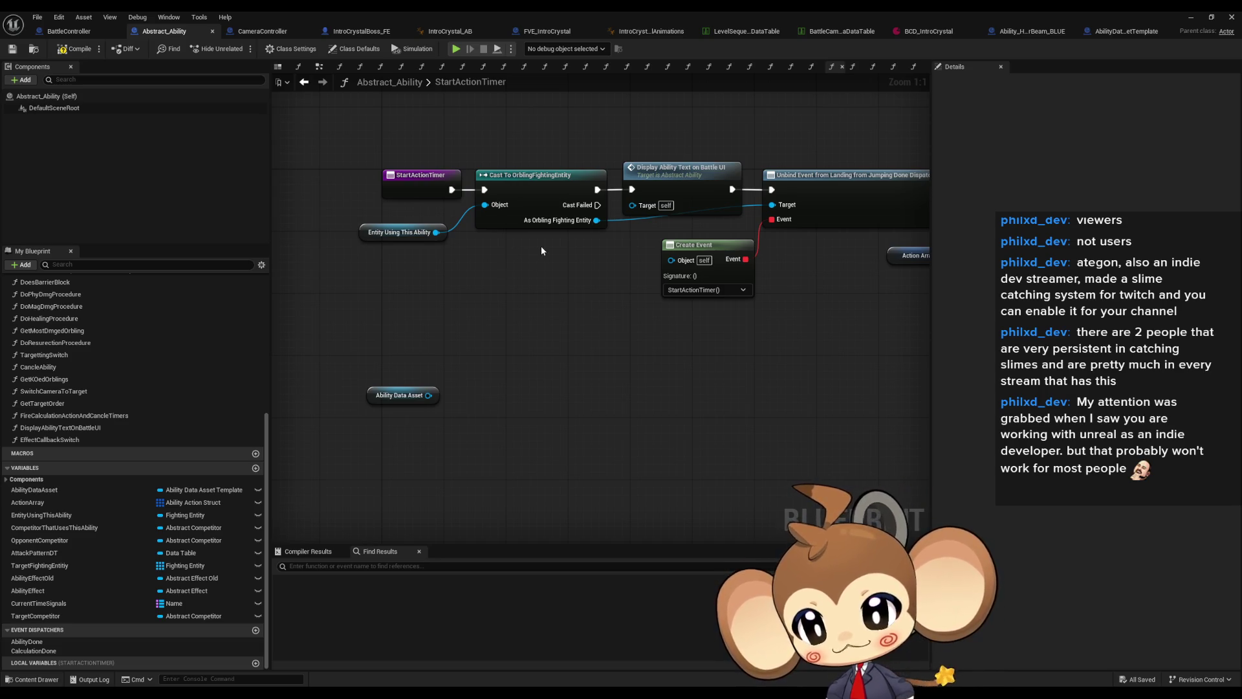
- Add a Get Level Sequence node off the Ability Data Asset and place the asset node beside it
mouse_move(606, 446)
mouse_down()
mouse_move(636, 417)
mouse_move(623, 400)
mouse_move(635, 393)
mouse_up()
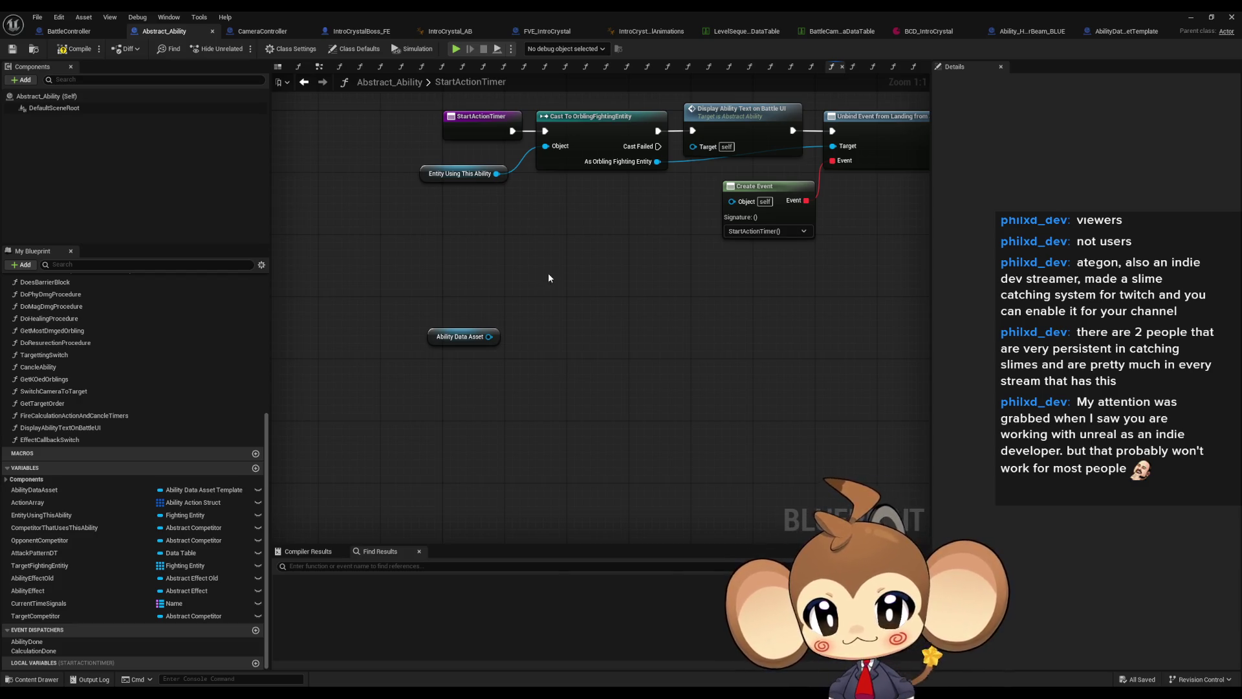
scroll(602, 344, down, 1)
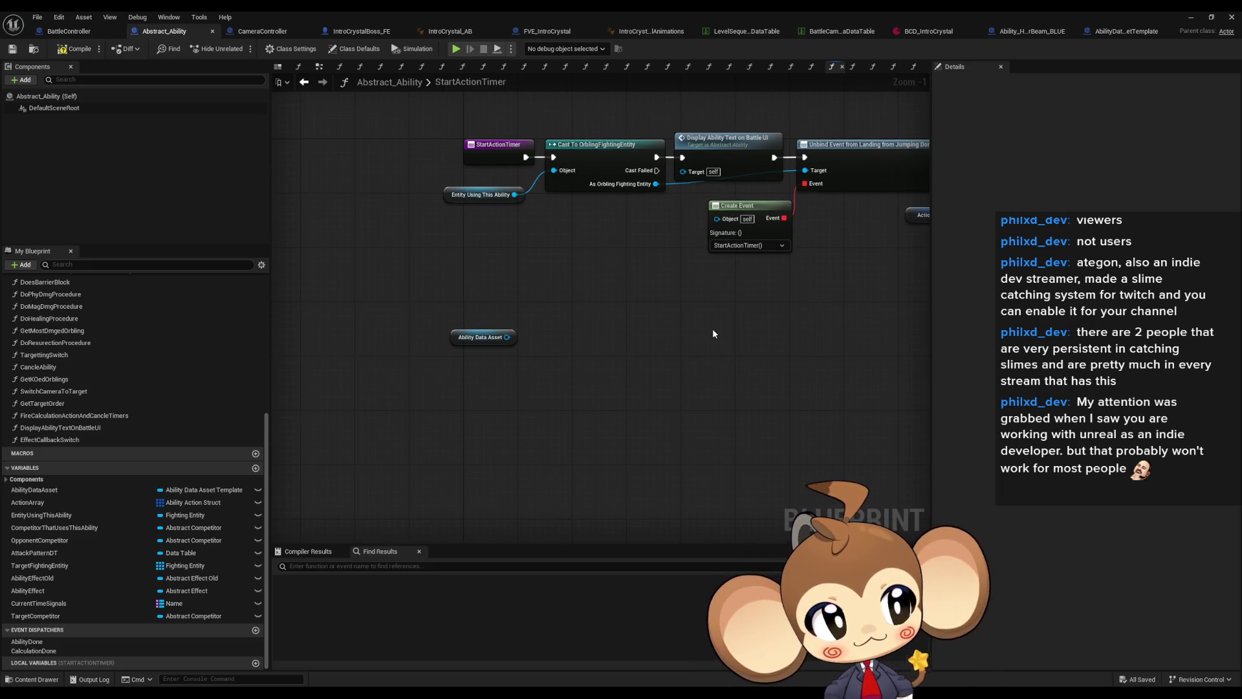
drag(578, 351, 510, 341)
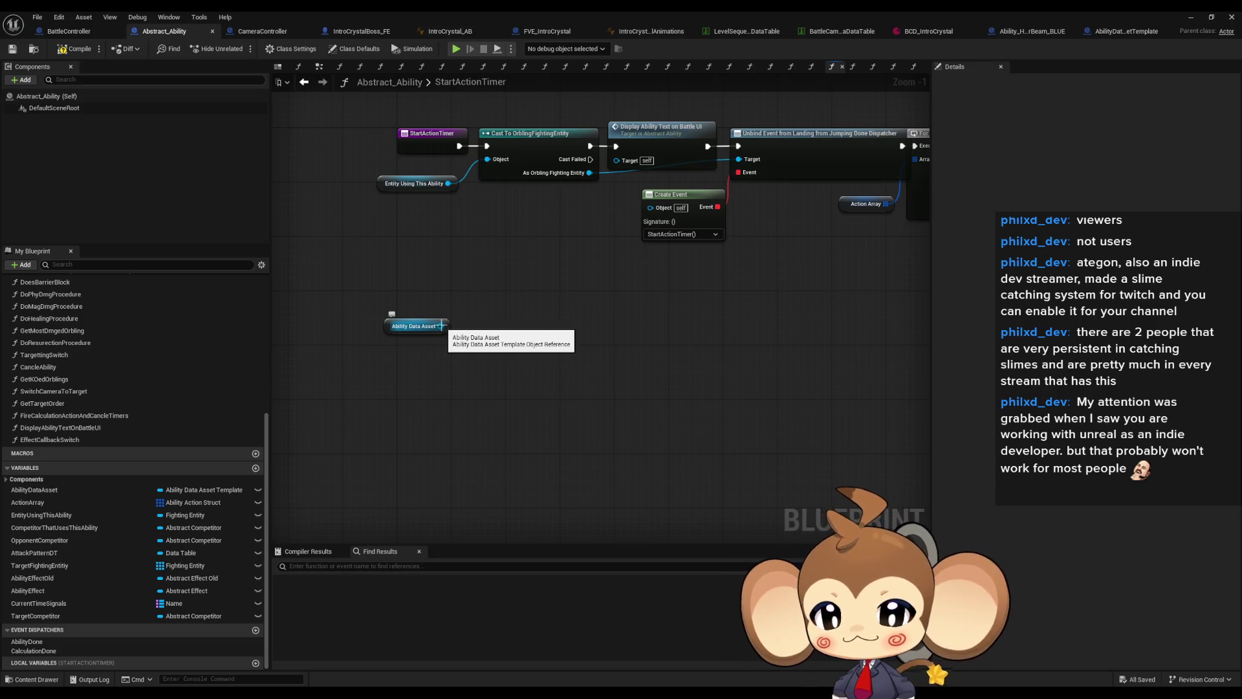
drag(442, 325, 527, 356)
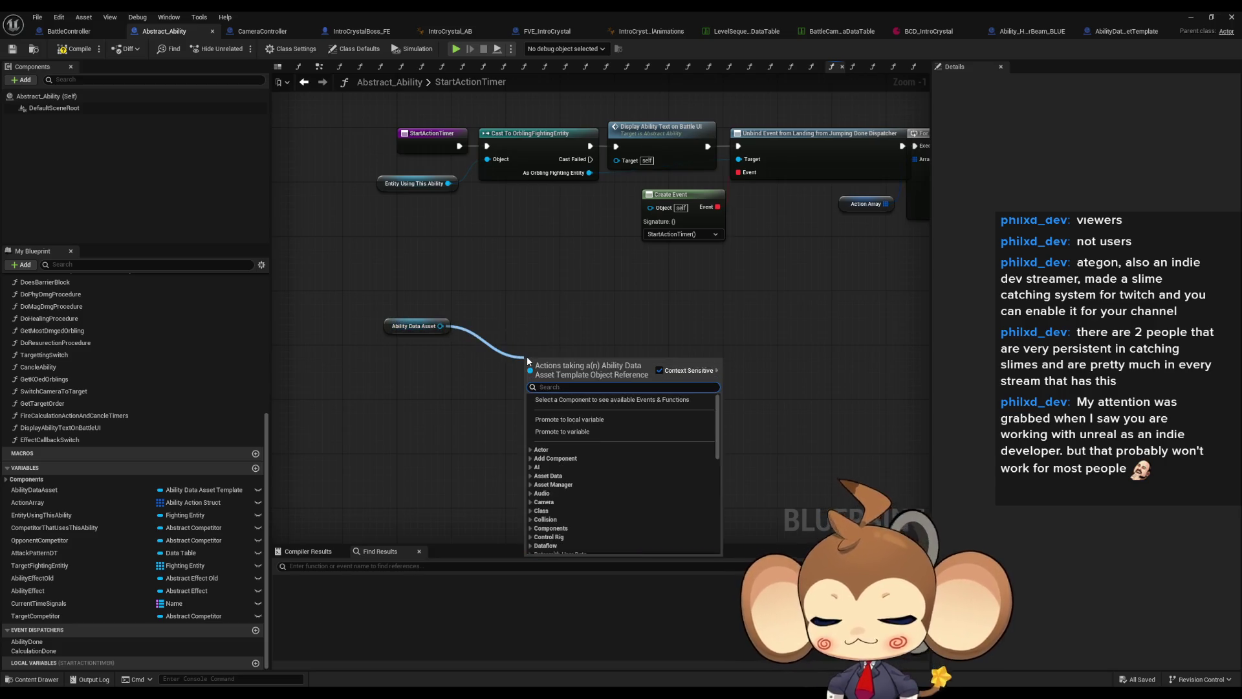
text(level seq)
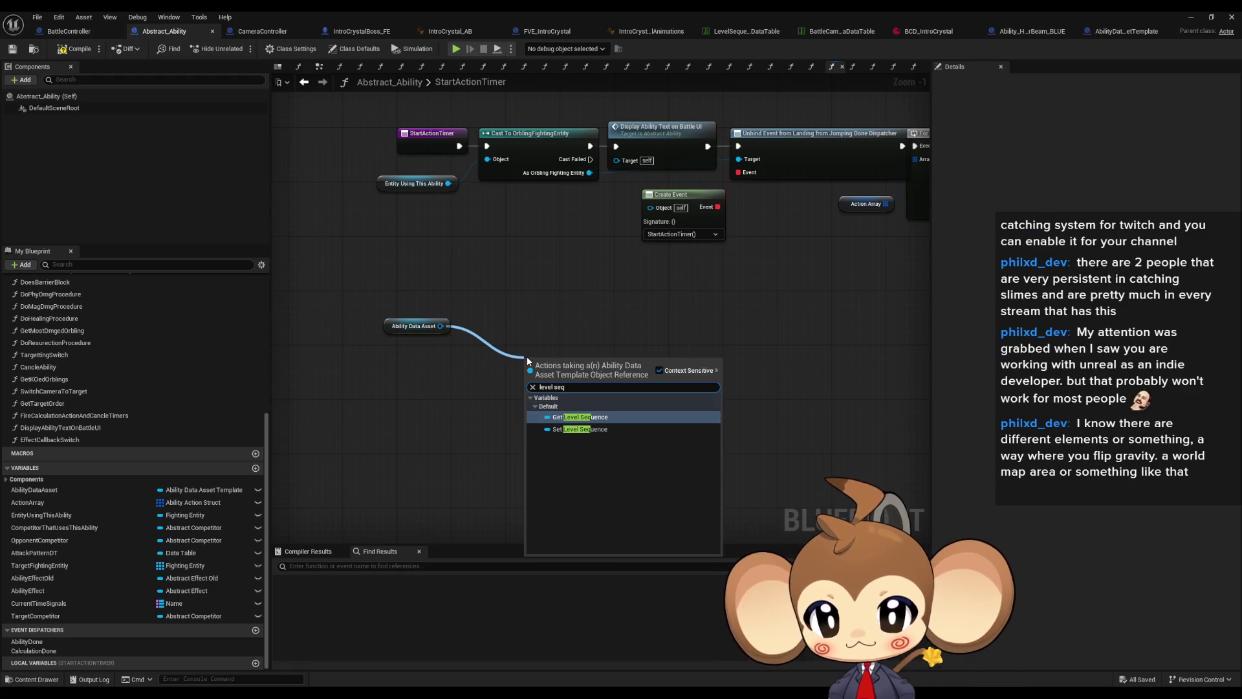
key(Return)
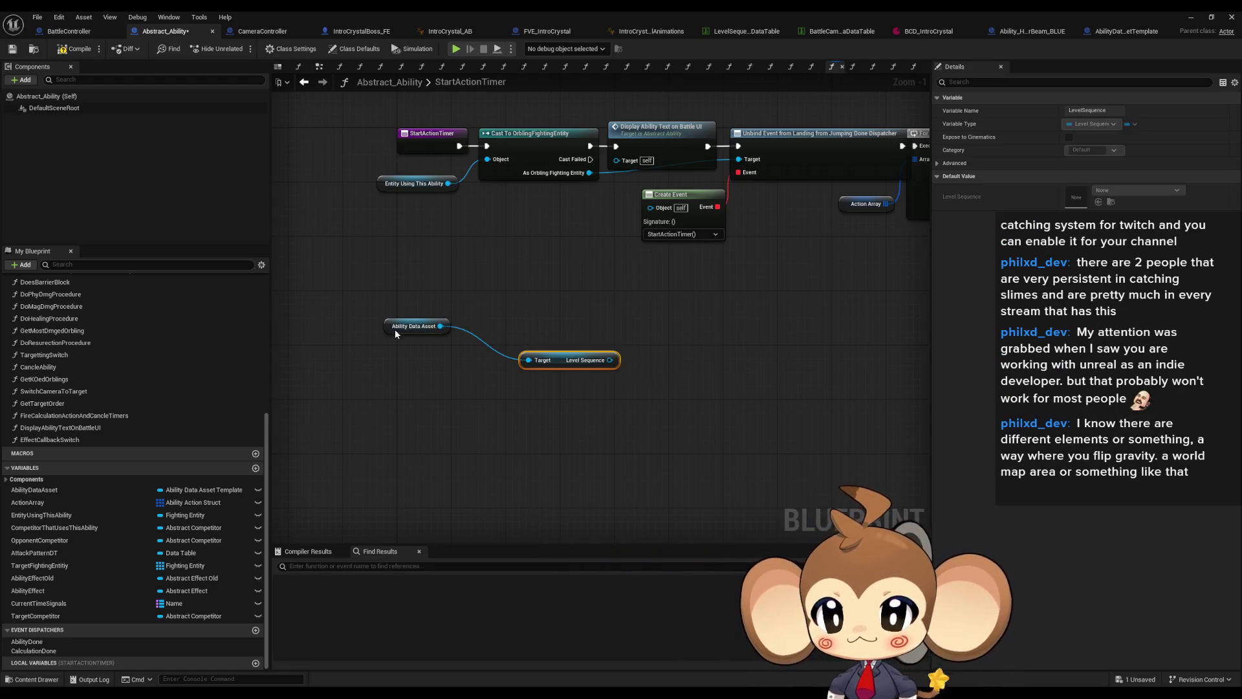
drag(394, 328, 456, 363)
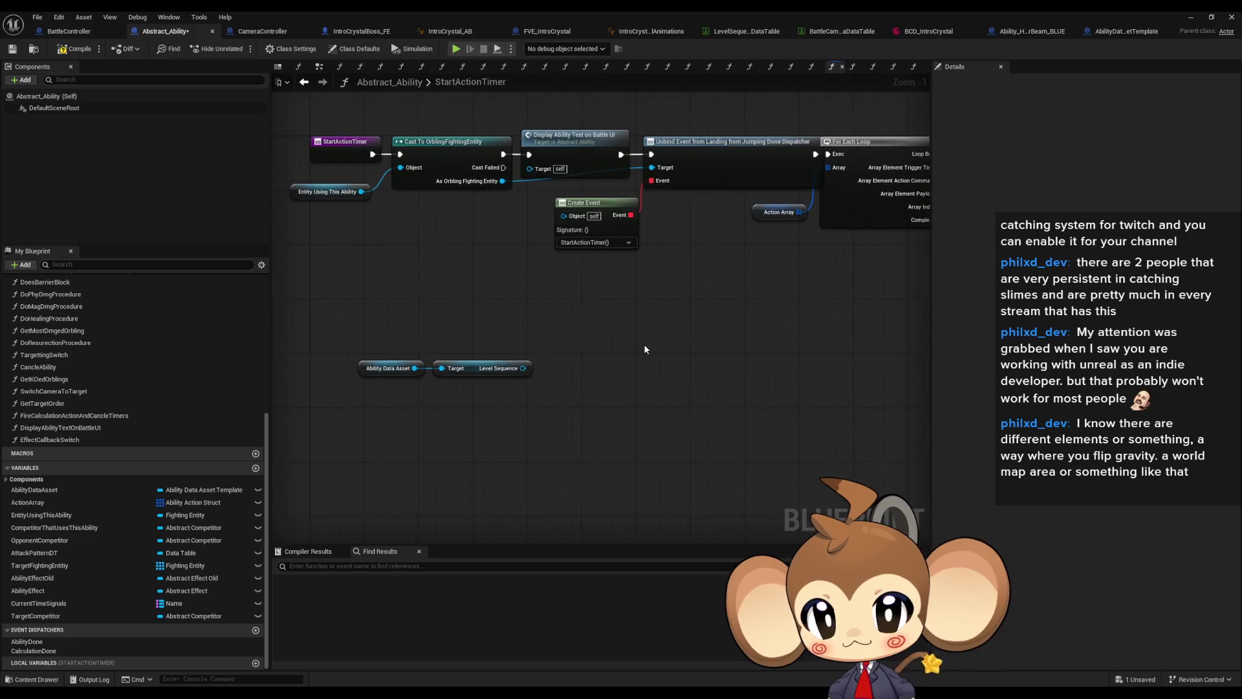
right_click(594, 354)
text(play seq)
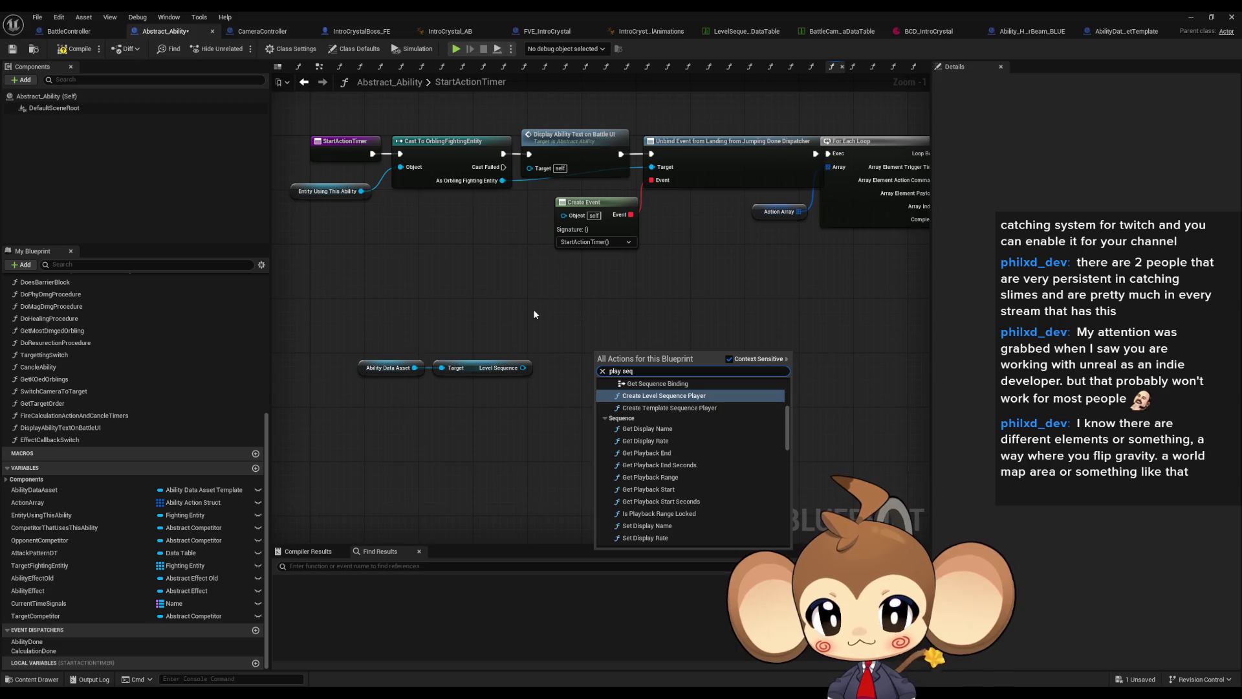
key(Escape)
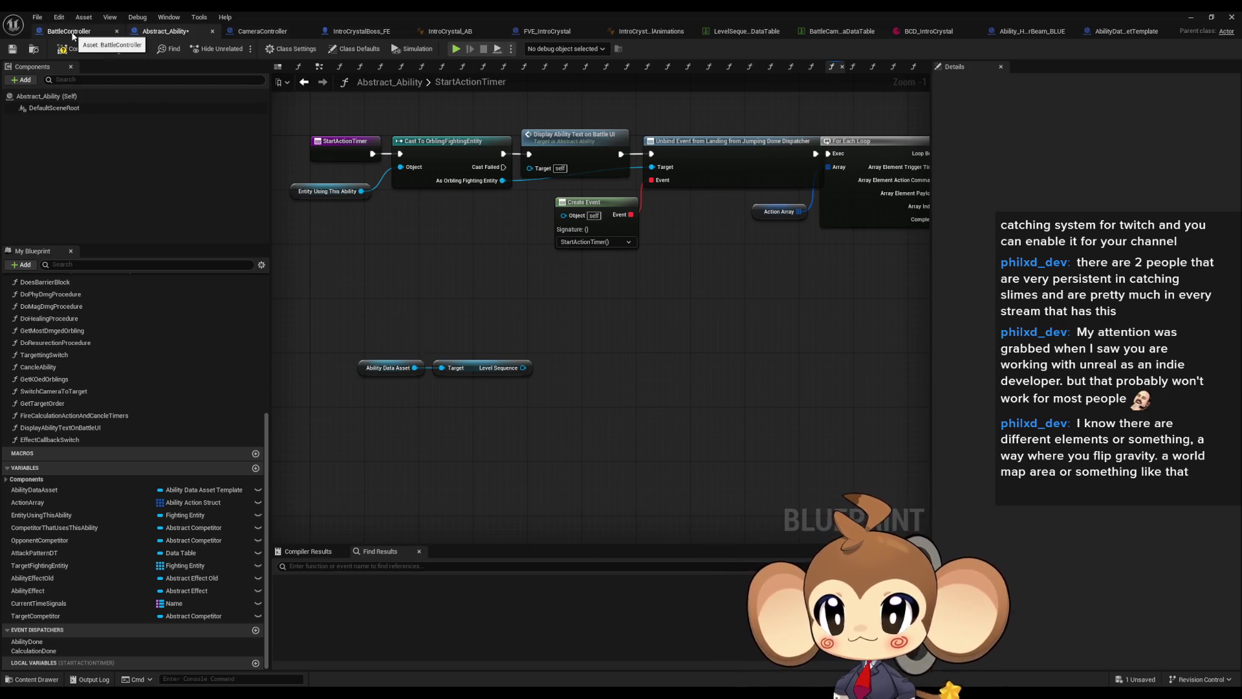
- Copy BattleController's Find First Actor Of Class, Cast To CameraController and Play Sequence nodes into StartActionTimer
click(73, 36)
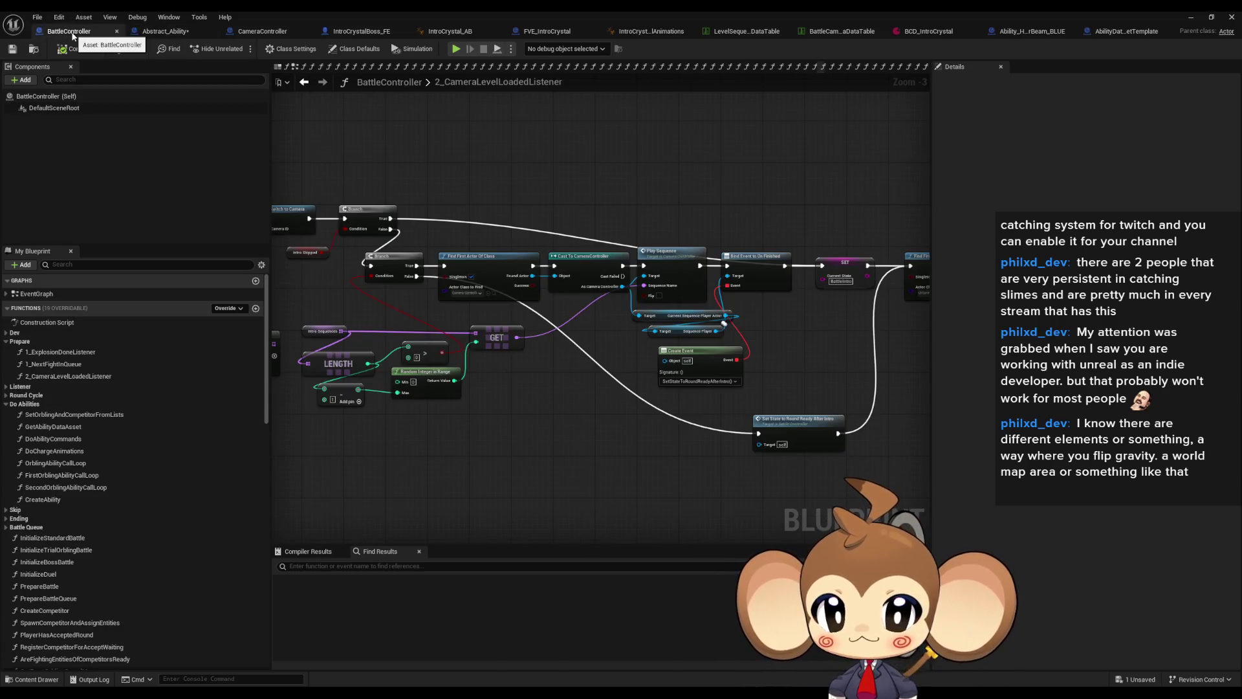
mouse_move(505, 237)
mouse_down()
mouse_move(602, 301)
mouse_move(670, 293)
mouse_up()
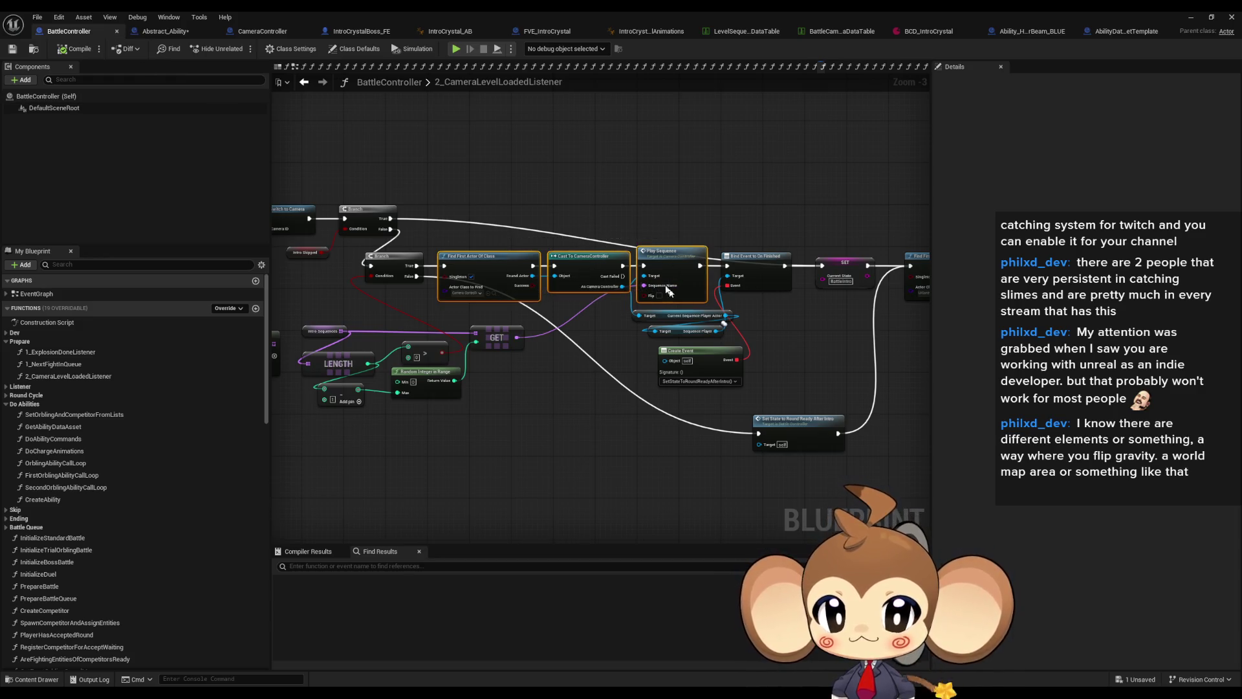
click(188, 31)
key(ctrl+v)
mouse_move(621, 369)
mouse_down()
mouse_move(532, 415)
mouse_move(478, 414)
mouse_up()
- Move the Ability Data Asset and Level Sequence getters just below Find First Actor Of Class
click(389, 367)
ctrl+click(467, 369)
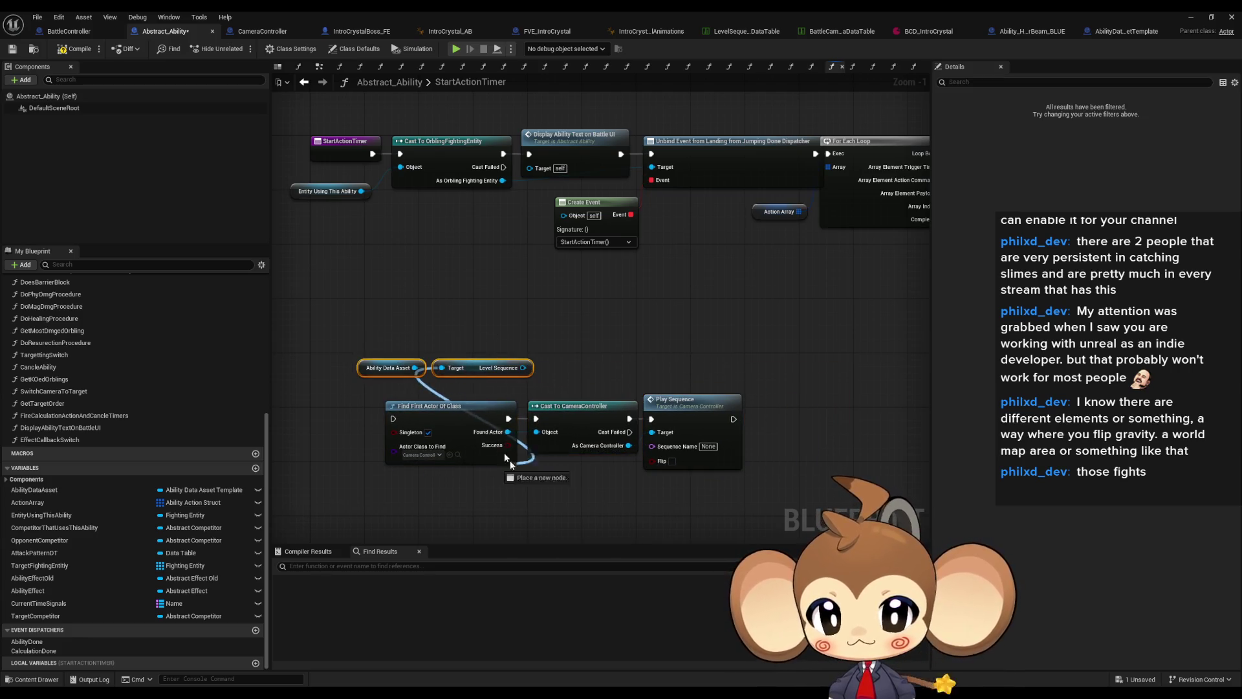
mouse_move(485, 369)
mouse_down()
mouse_move(533, 464)
mouse_move(576, 490)
mouse_up()
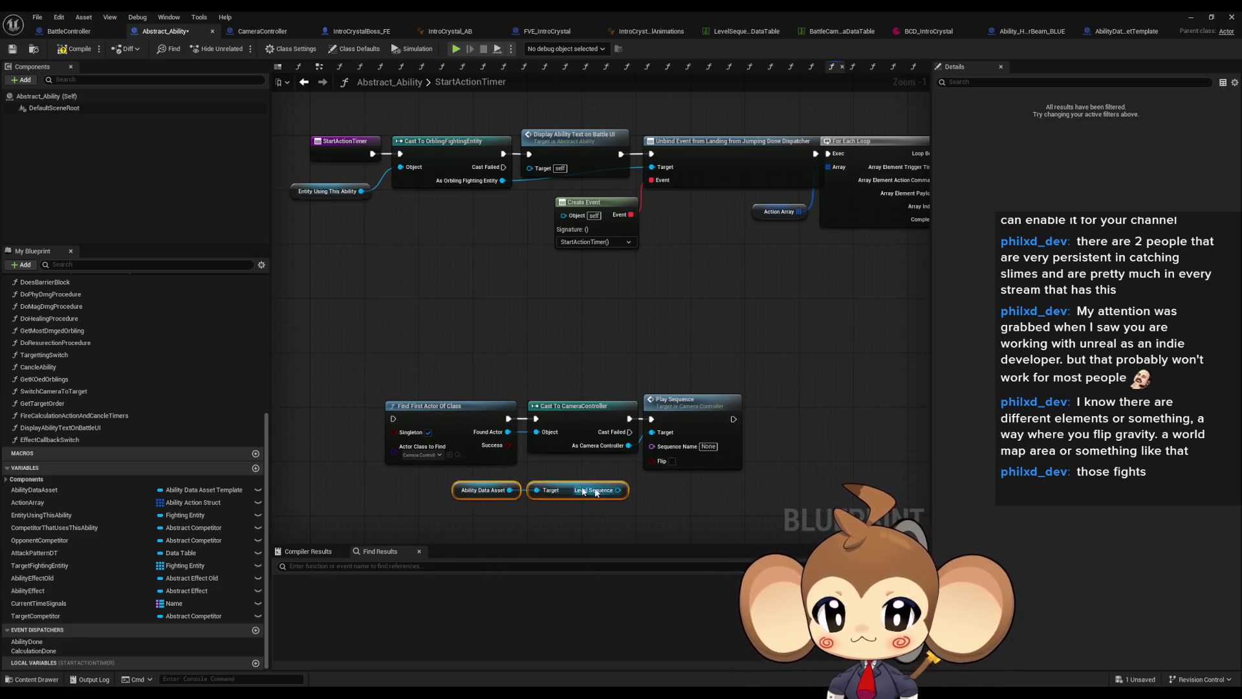
scroll(631, 500, up, 1)
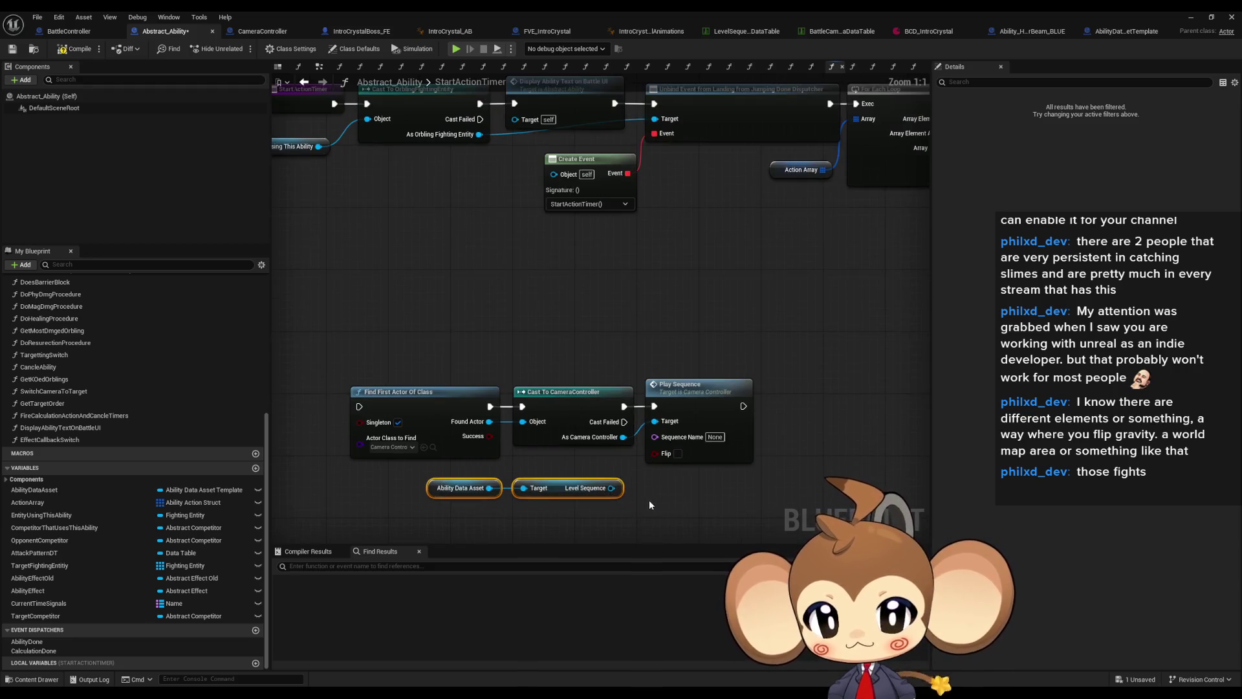
drag(648, 499, 633, 420)
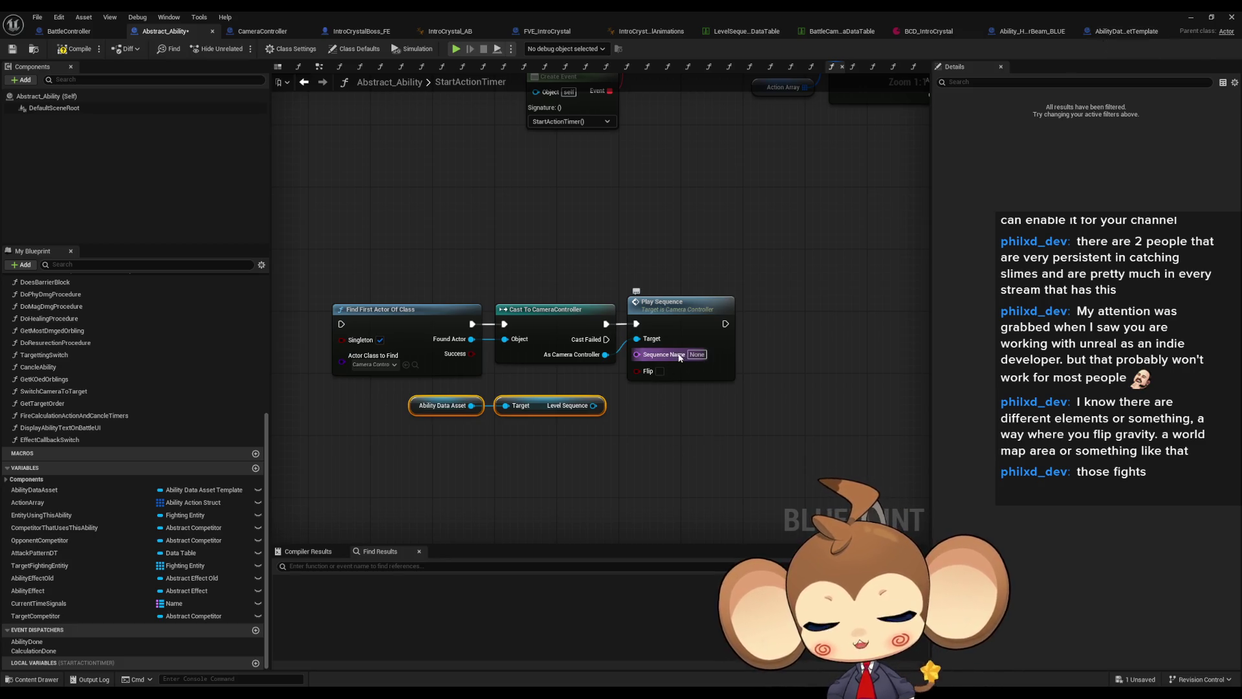
click(540, 399)
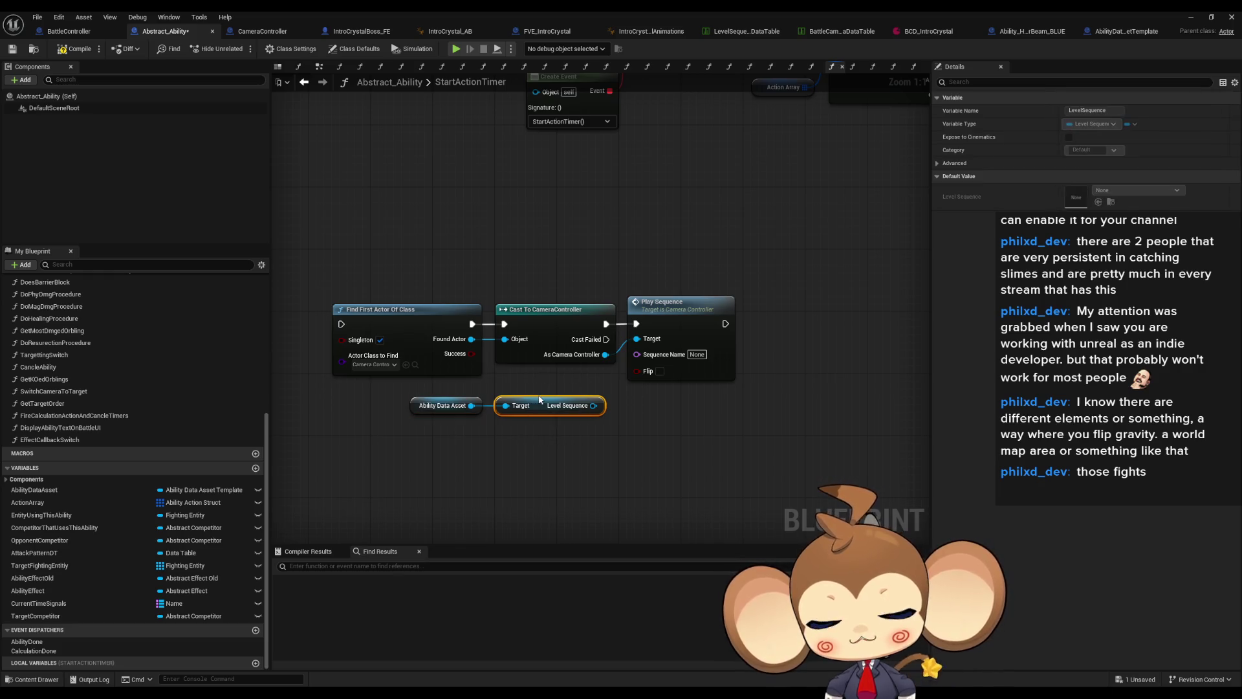
click(810, 380)
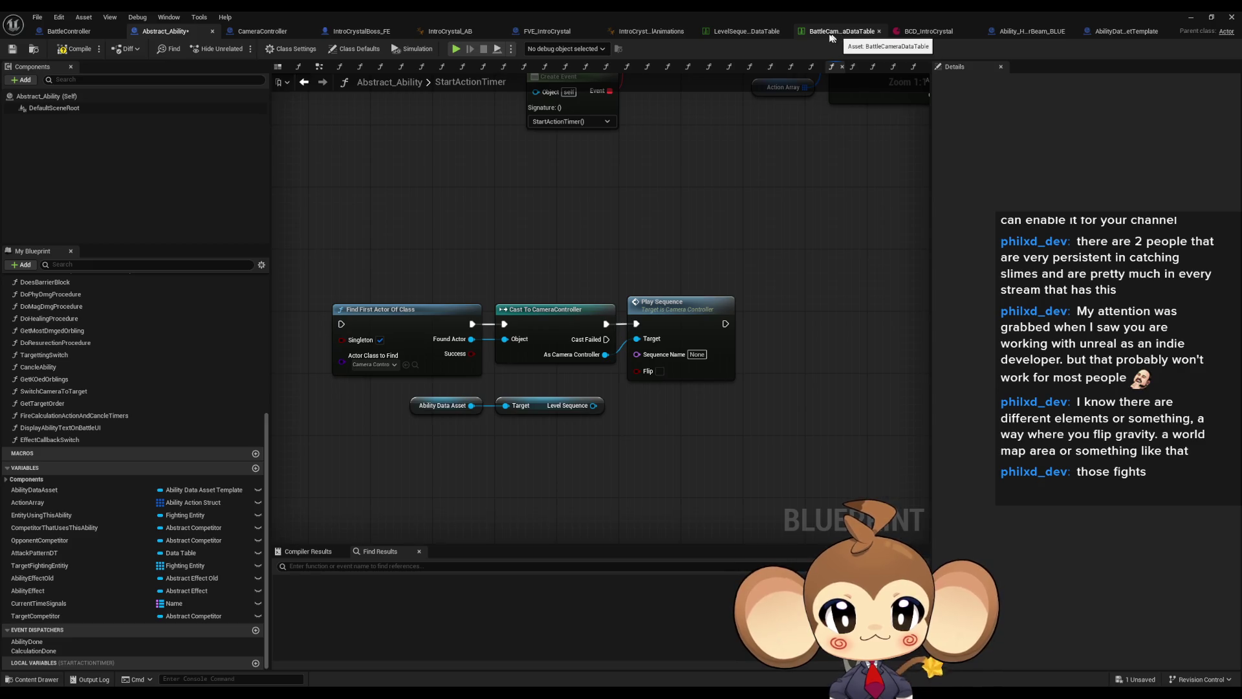
- Add a fifth row to the LevelSequence data table and begin renaming it
click(744, 31)
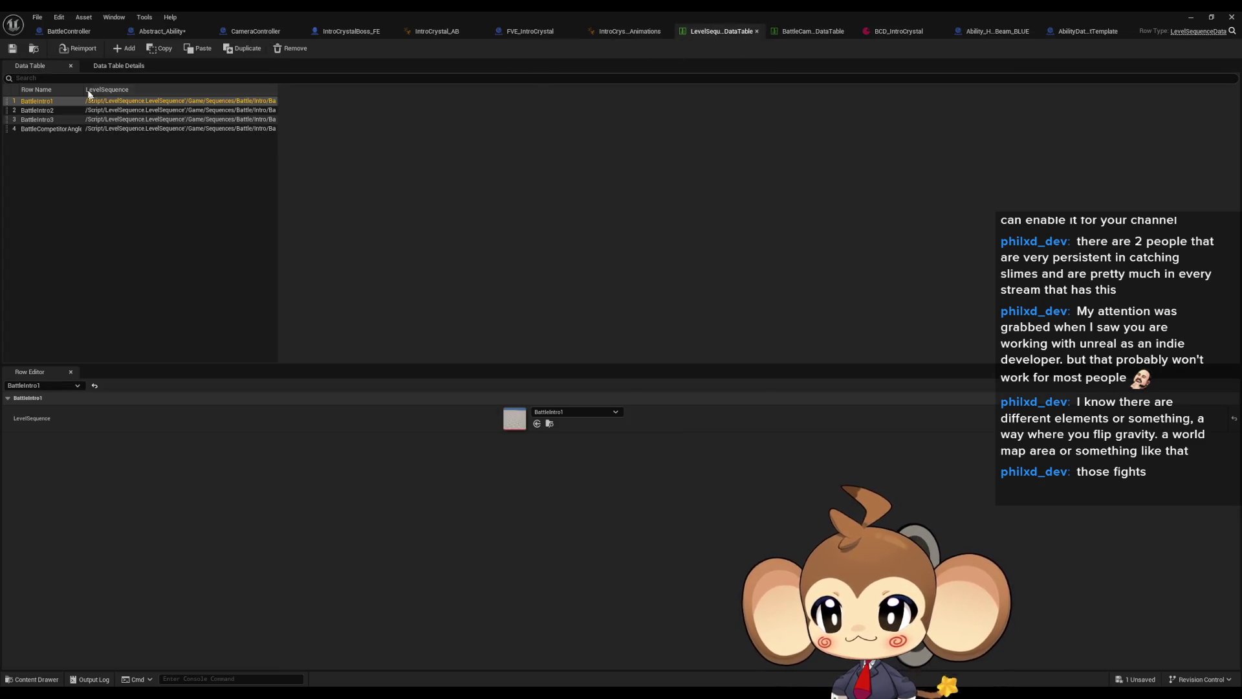
click(126, 49)
click(31, 141)
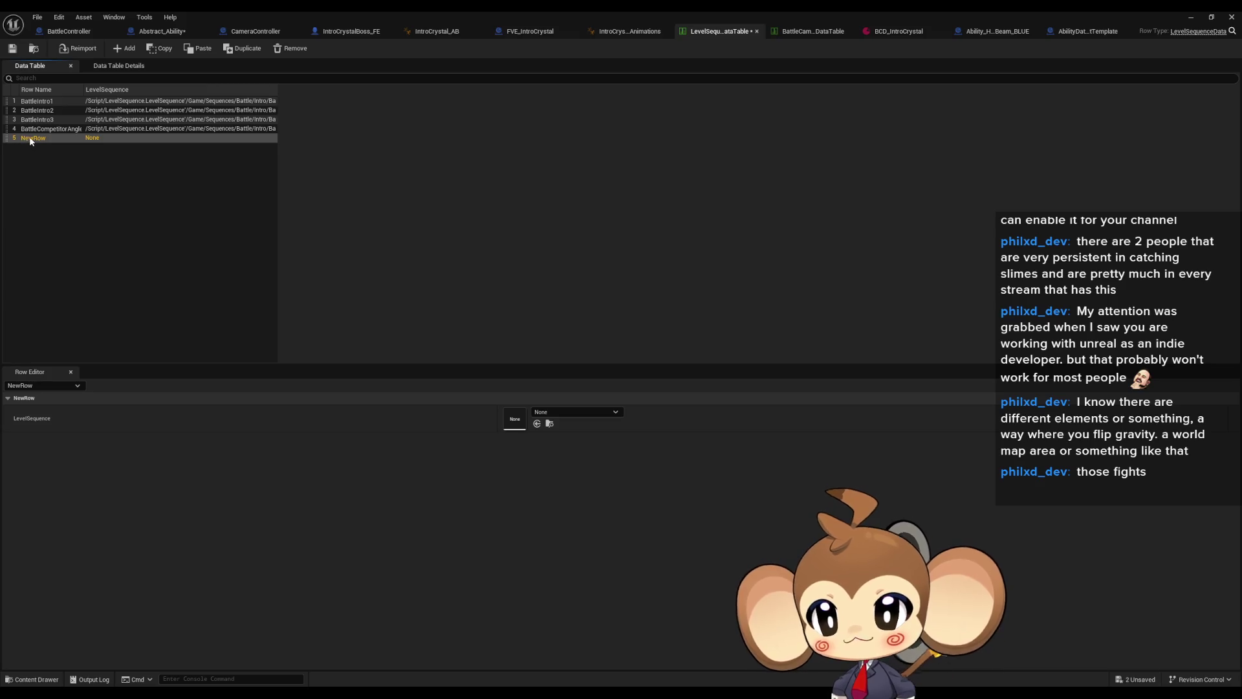
double_click(30, 140)
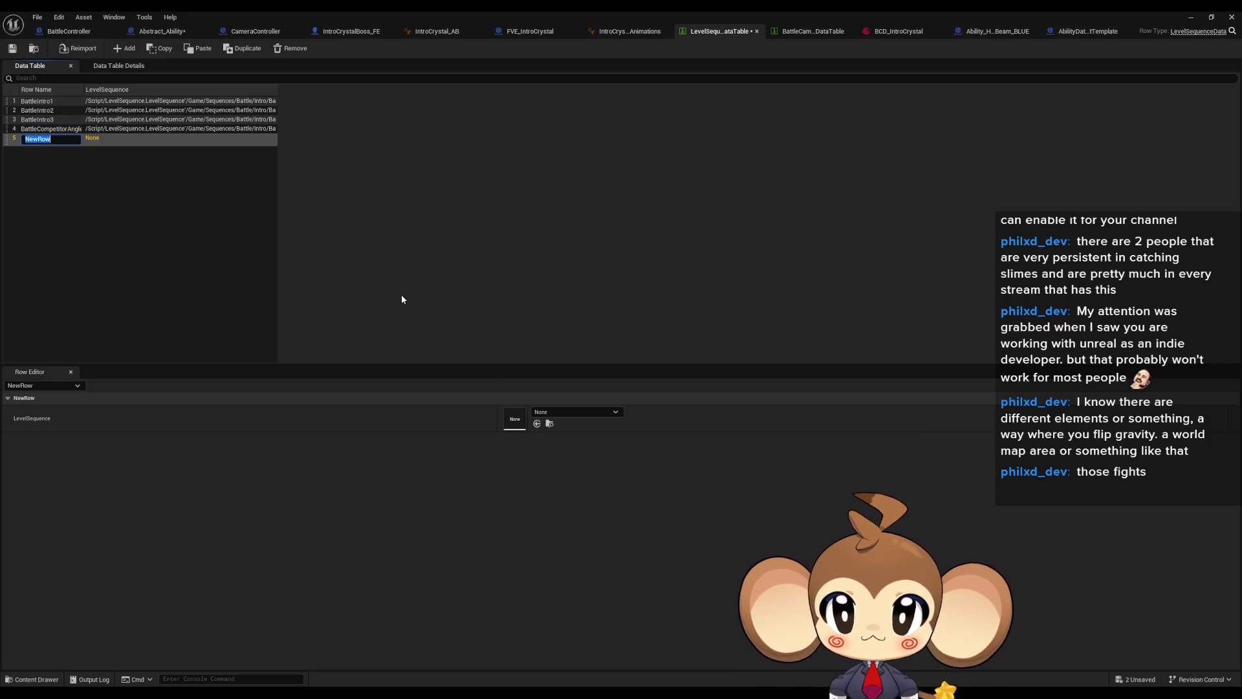
text(Lever)
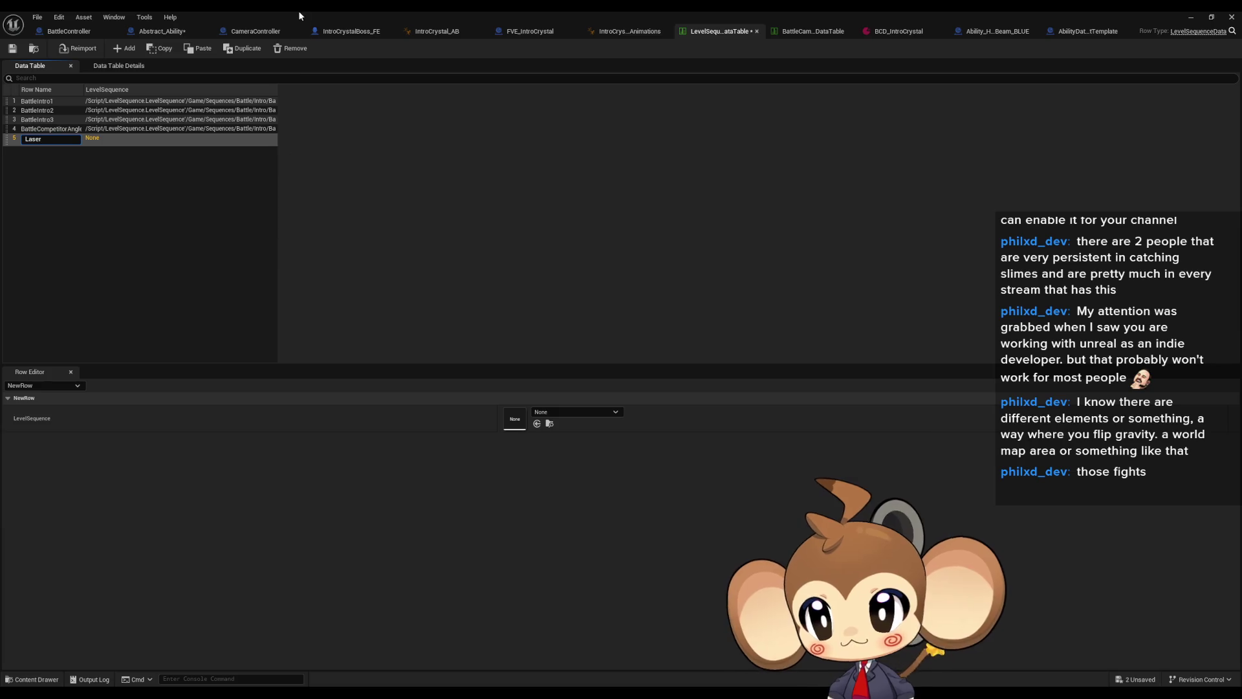
- Check the Ability_HelperBeam_BLUE blueprint and browse Content to Sequences > Battle
double_click(306, 10)
mouse_move(567, 50)
mouse_down()
mouse_move(305, 37)
mouse_move(412, 40)
mouse_up()
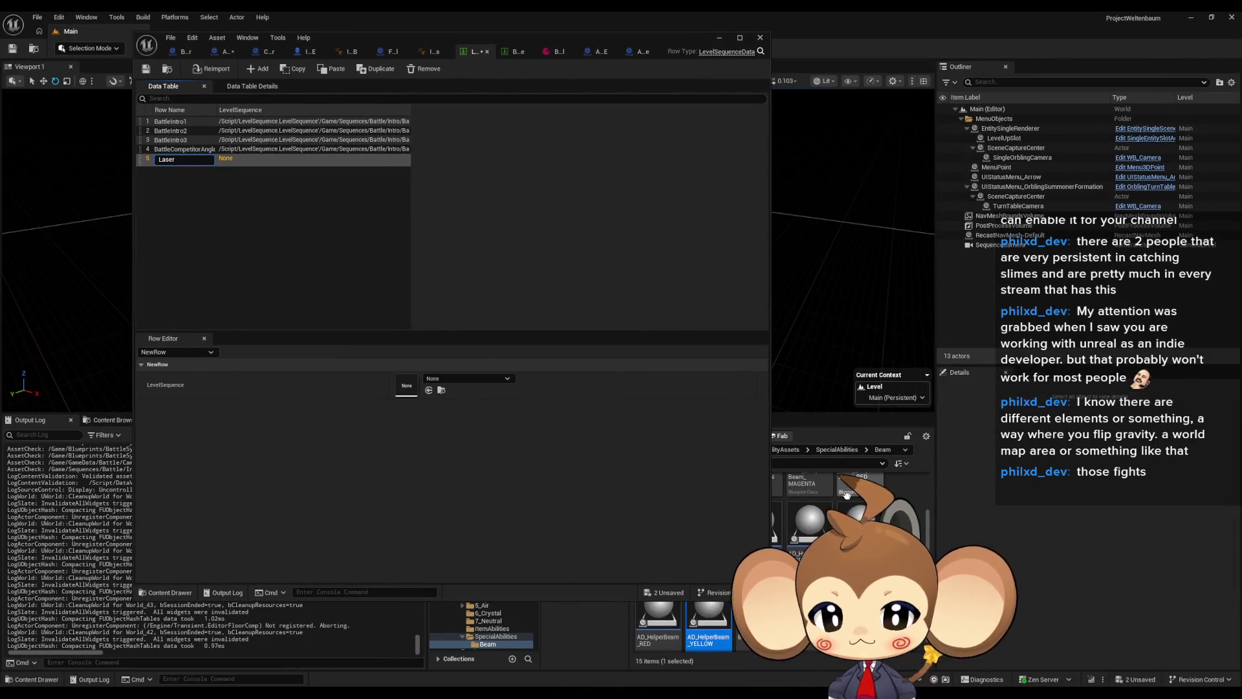
click(649, 52)
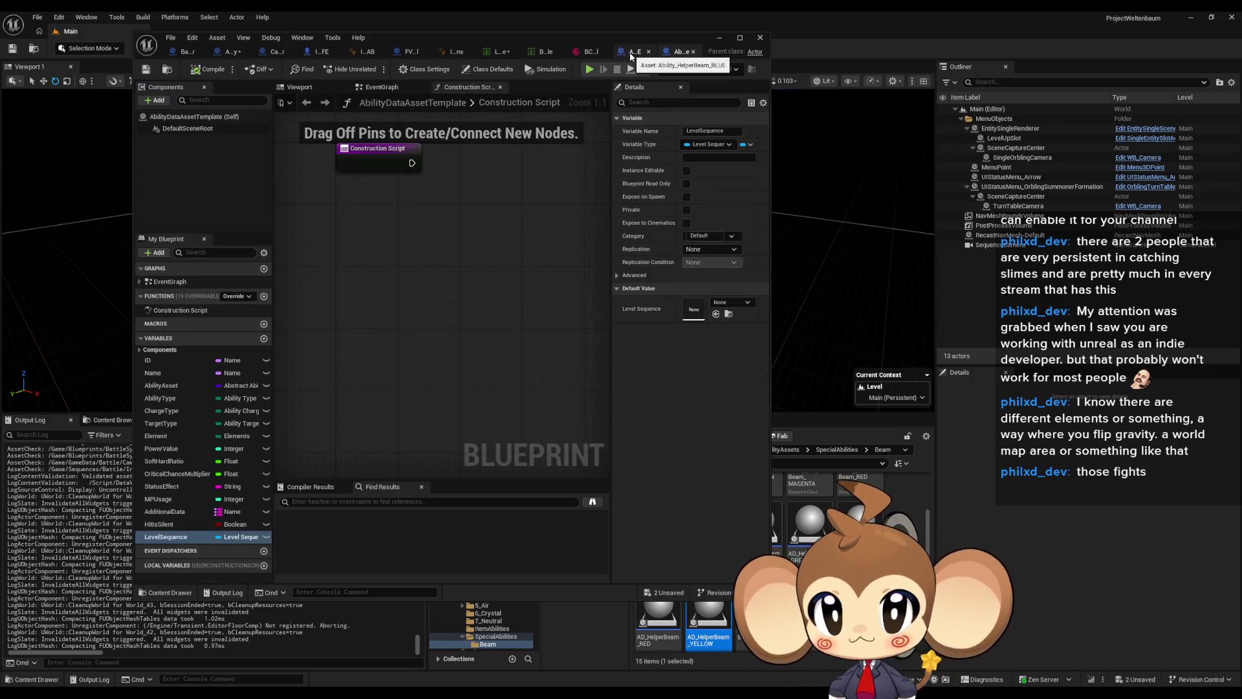
click(631, 53)
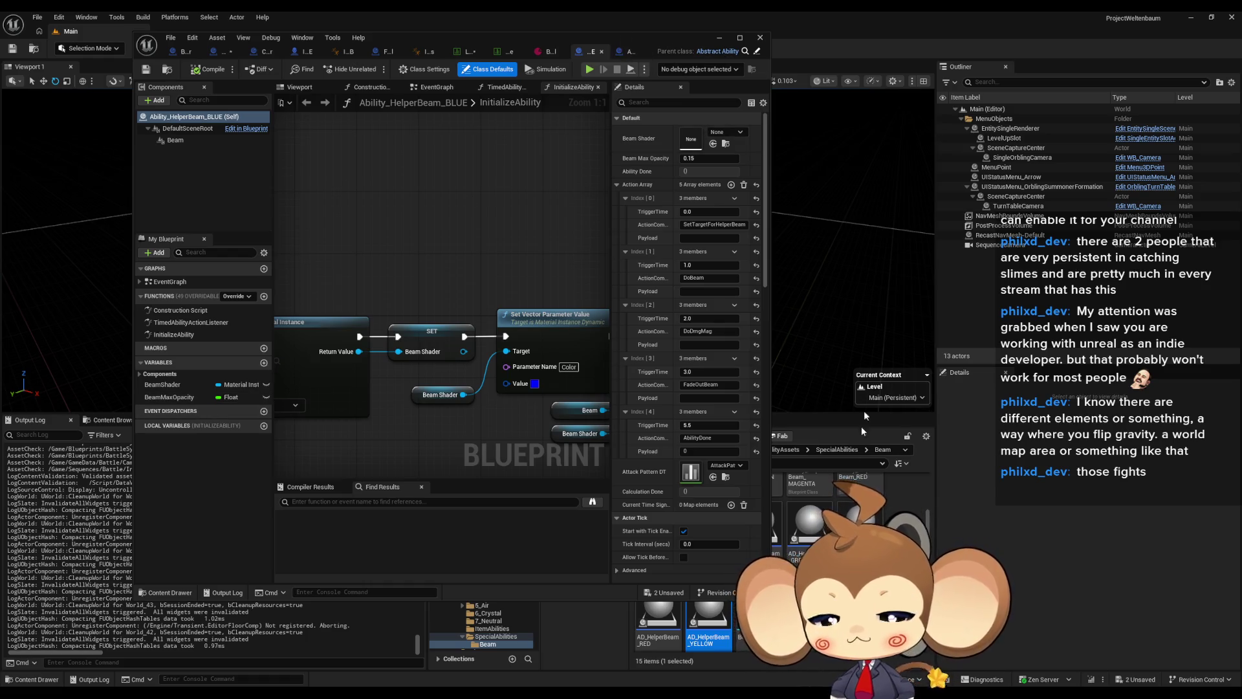
drag(651, 41, 433, 89)
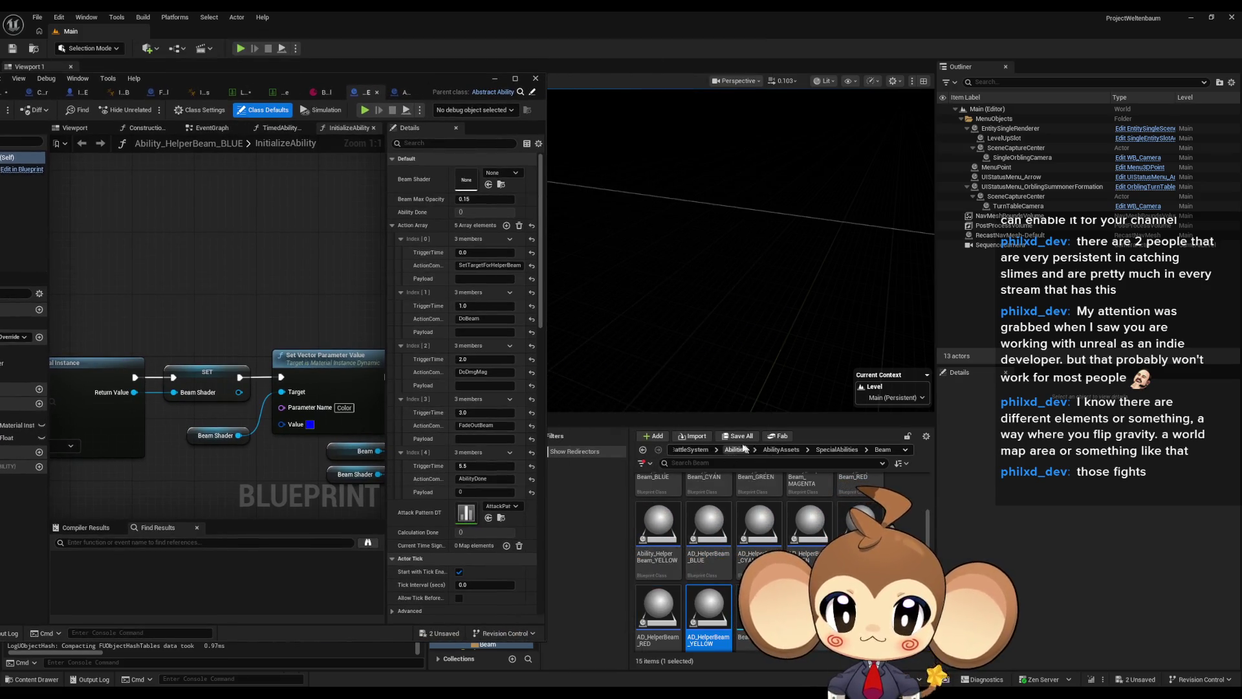
click(692, 450)
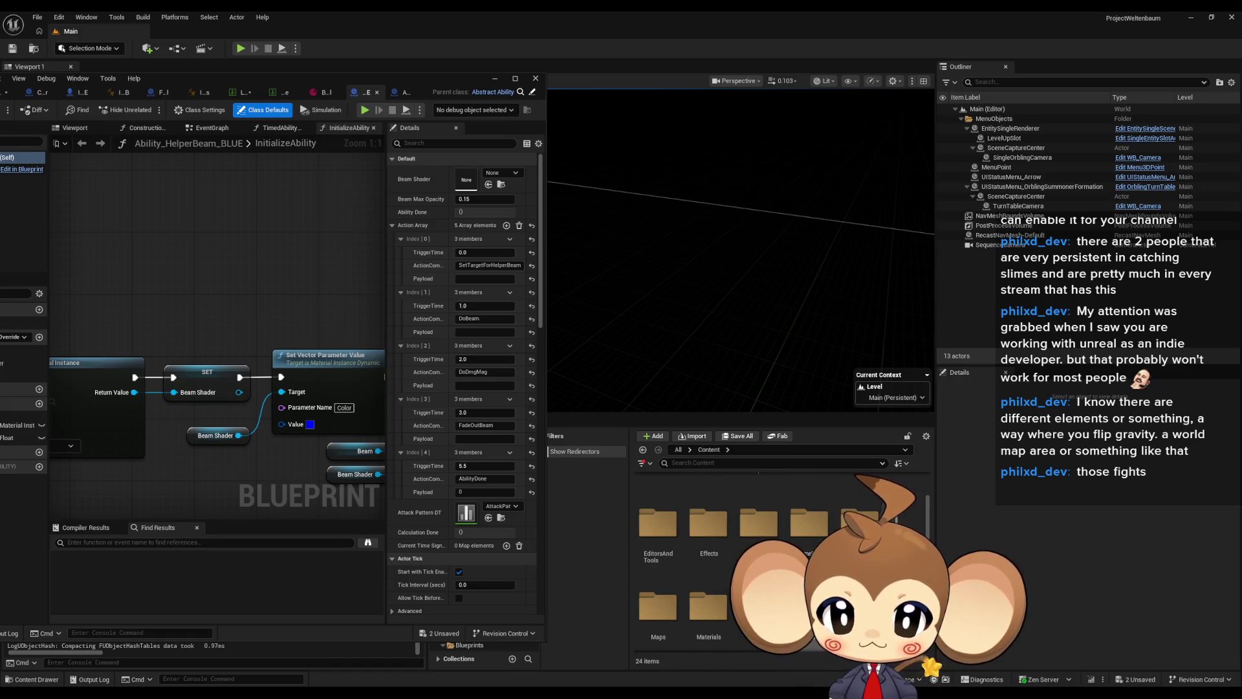
double_click(808, 548)
double_click(659, 512)
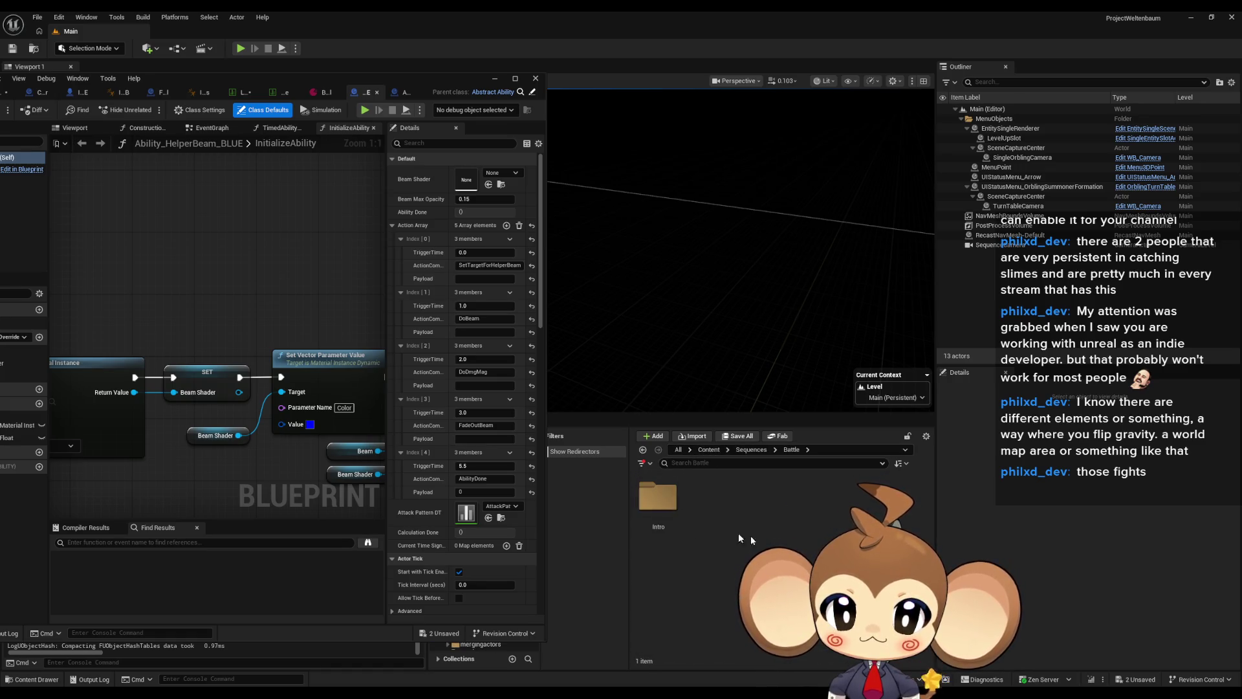
double_click(661, 511)
key(alt+Tab)
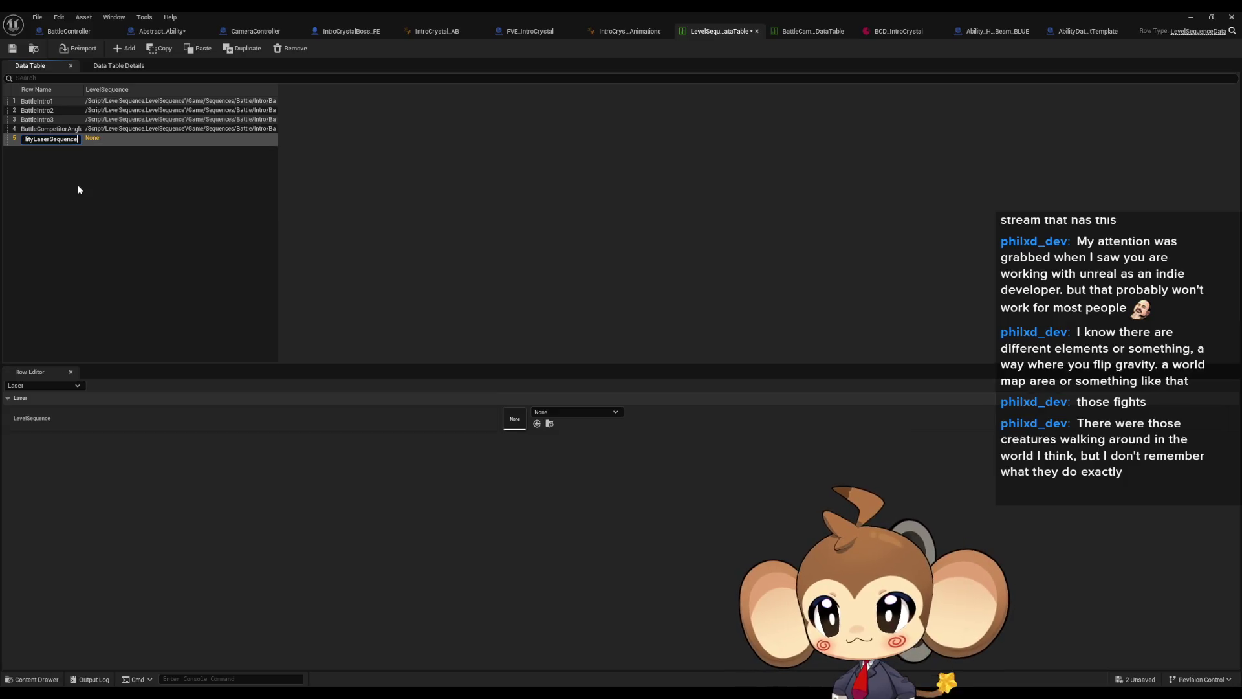
- Commit the row name AbilityLaserSequence and assign the AbilityLaserSequence asset as its LevelSequence
key(Return)
click(552, 410)
text(ab)
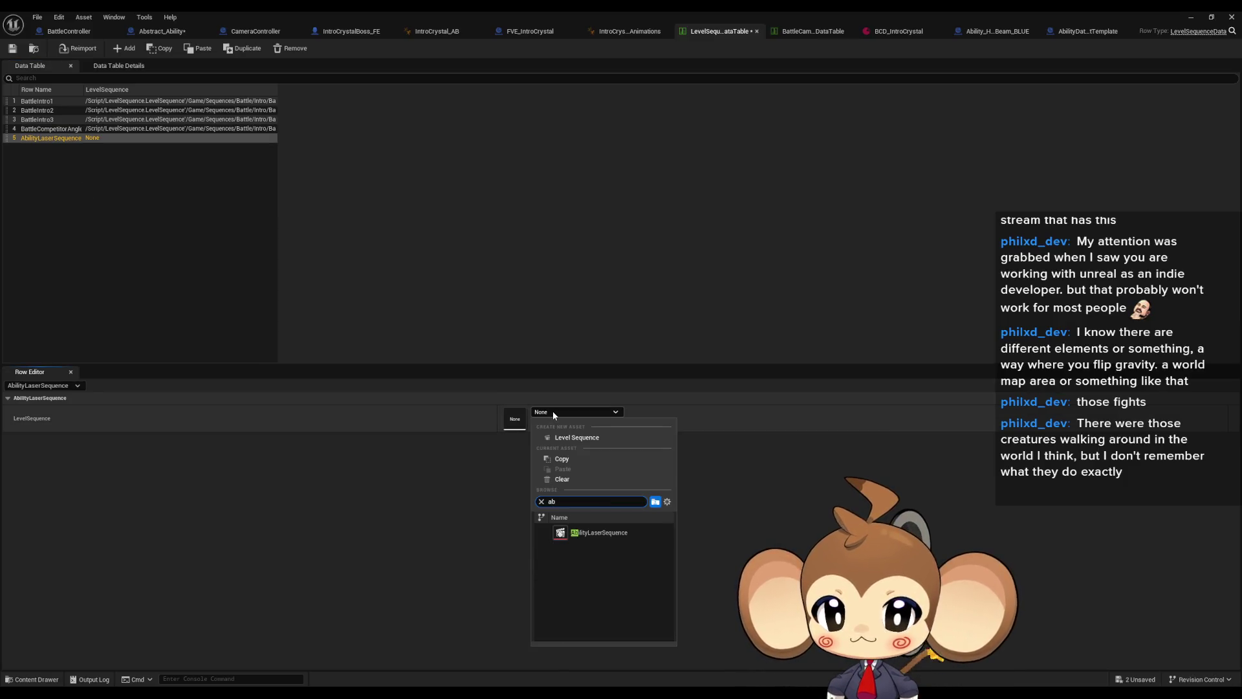
click(595, 532)
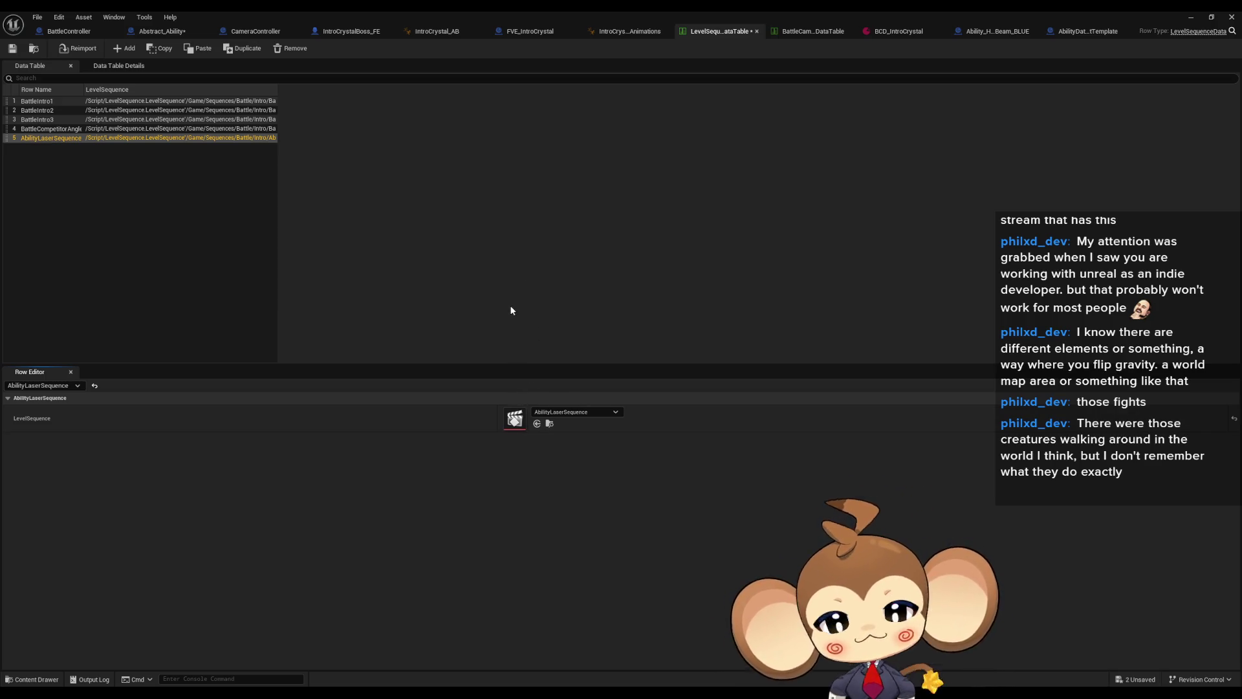
click(177, 35)
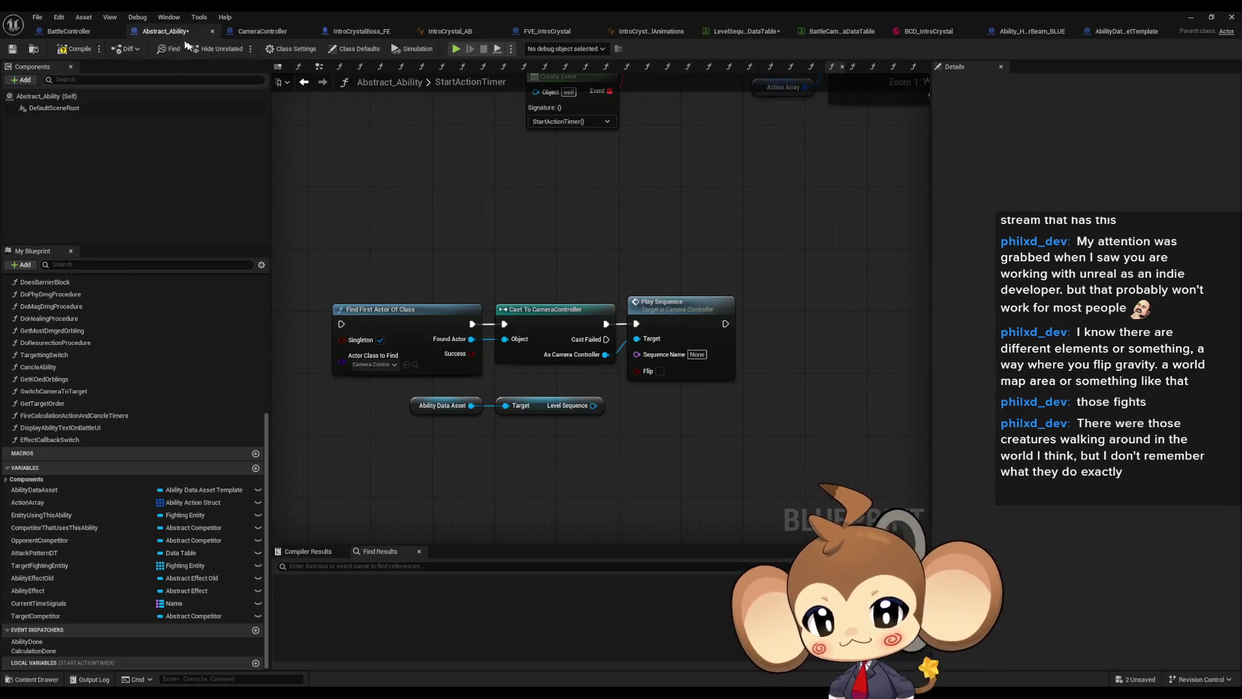
- Change AbilityDataAssetTemplate's LevelSequence variable type to Name, then compile and save
click(696, 354)
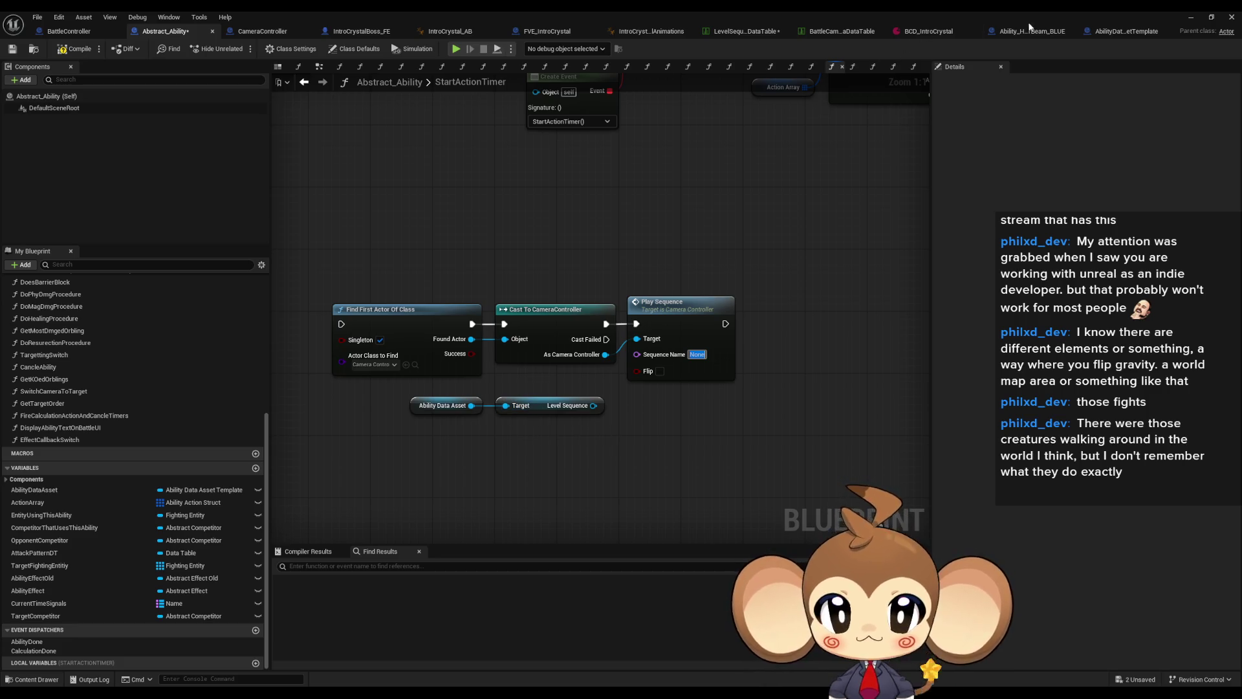
click(1108, 34)
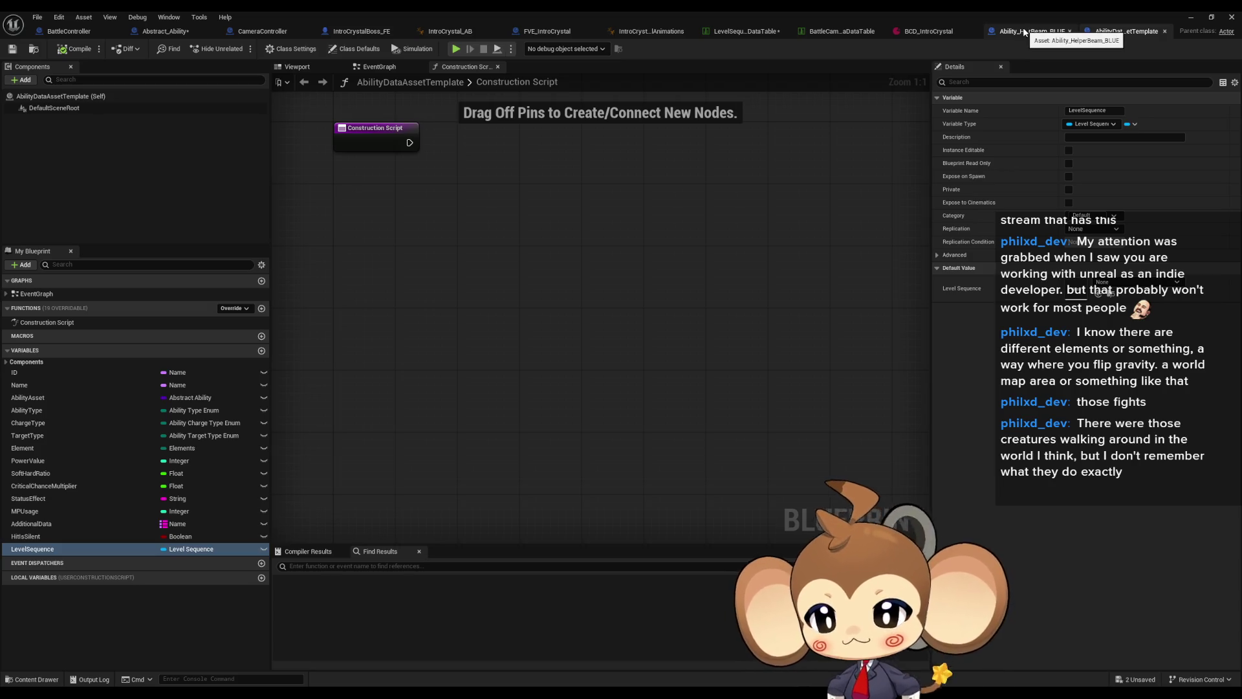
click(195, 550)
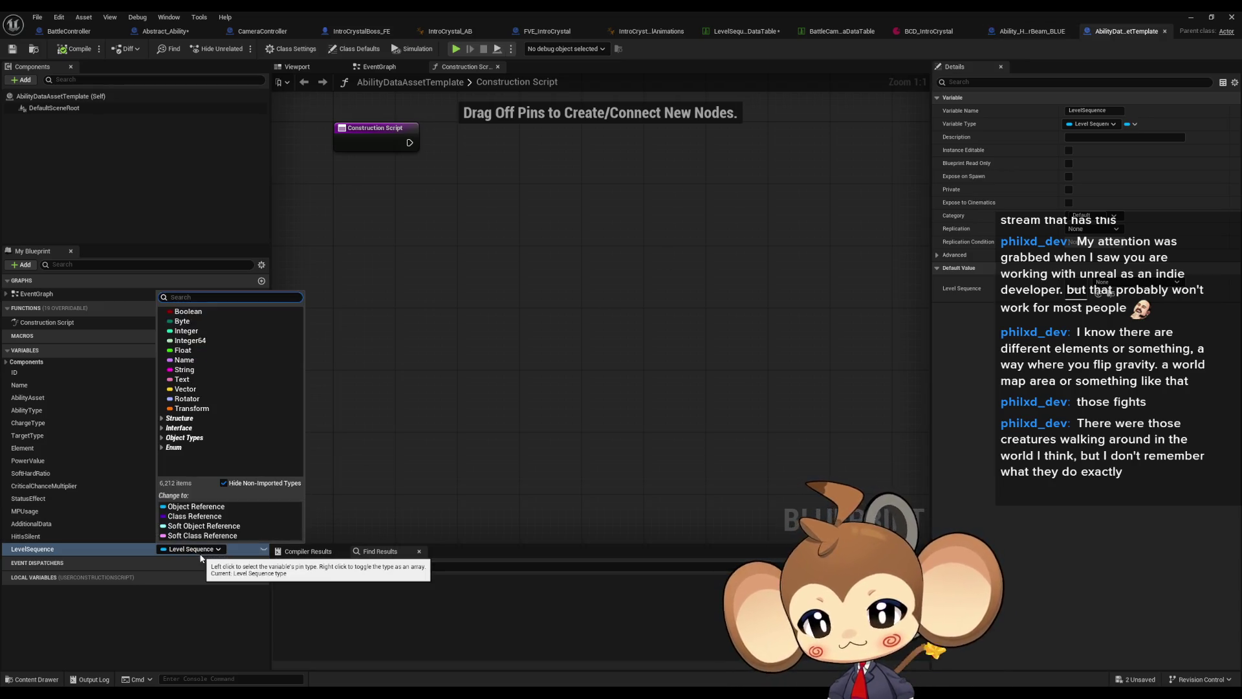
click(211, 361)
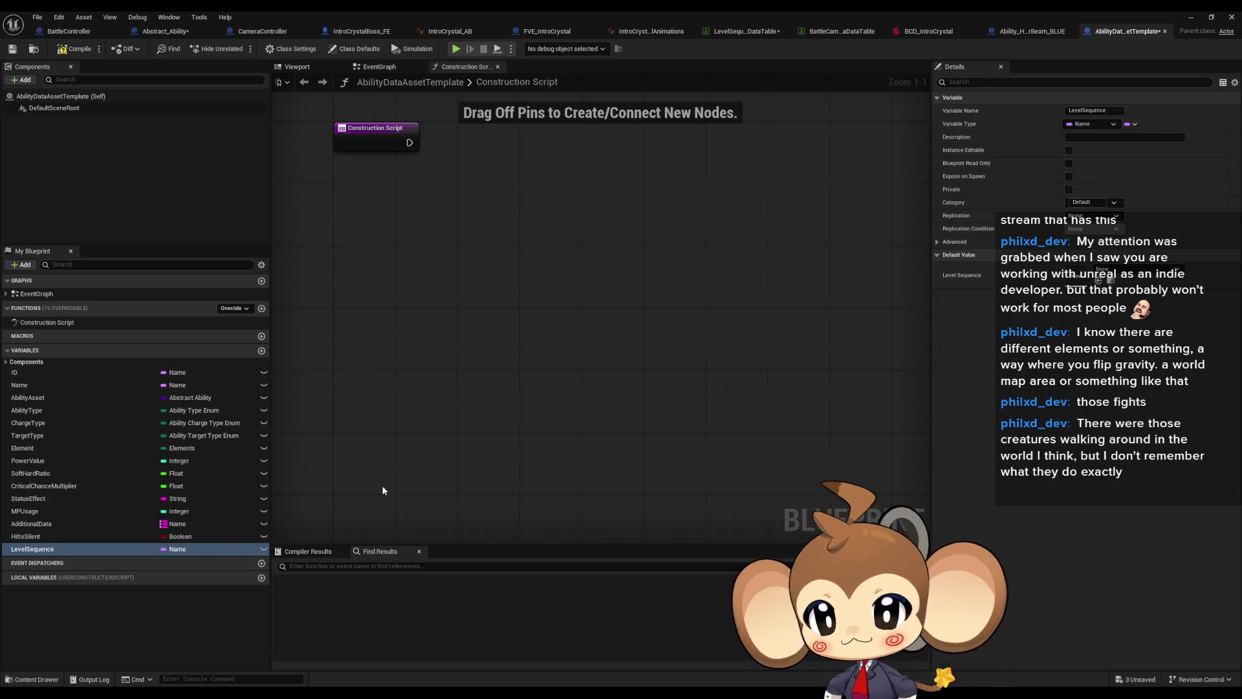
click(74, 49)
mouse_move(984, 10)
mouse_down()
mouse_move(785, 115)
mouse_move(565, 138)
mouse_move(463, 132)
mouse_up()
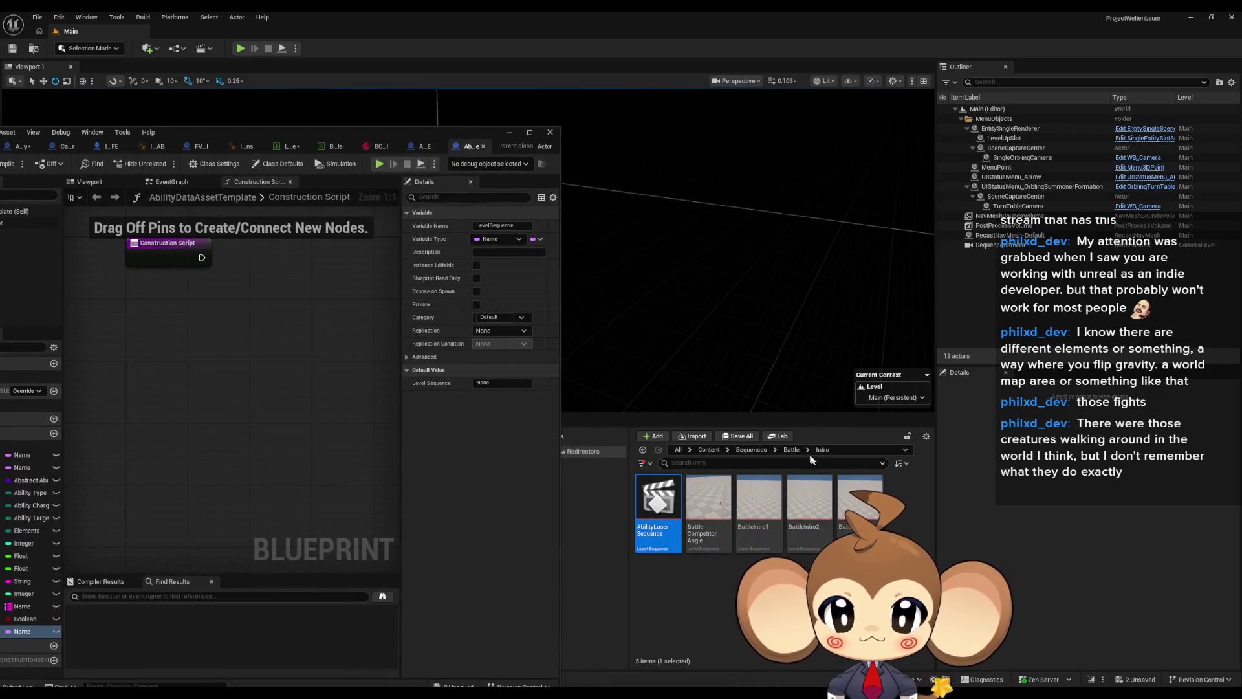
- Browse the Content Browser to Blueprints/BattleSystem/Abilities/AbilityAssets/SpecialAbilities/Beam
click(705, 450)
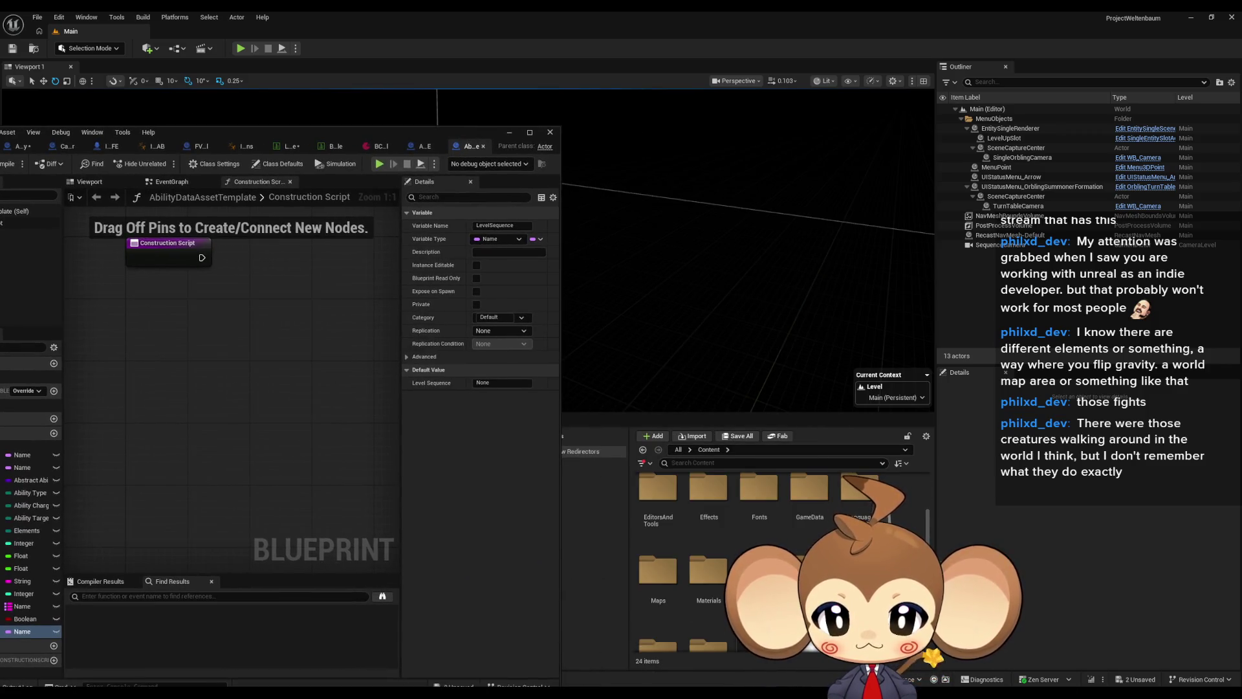
scroll(709, 511, up, 2)
double_click(709, 495)
double_click(709, 495)
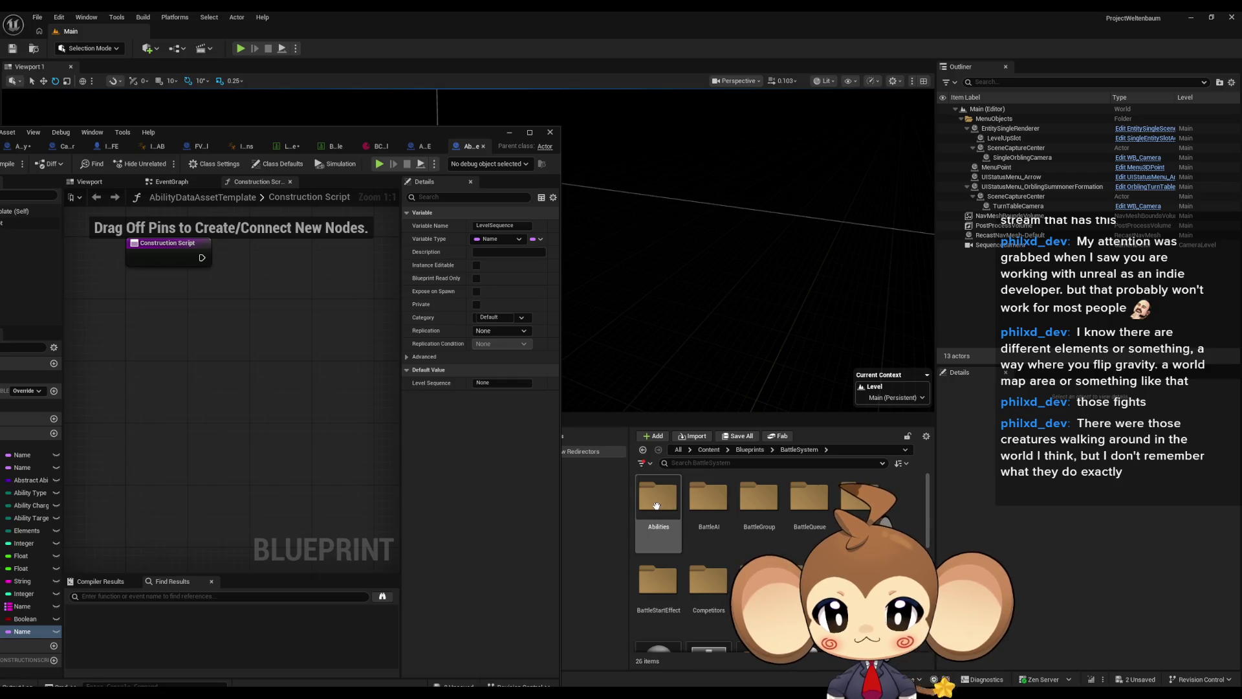
double_click(656, 505)
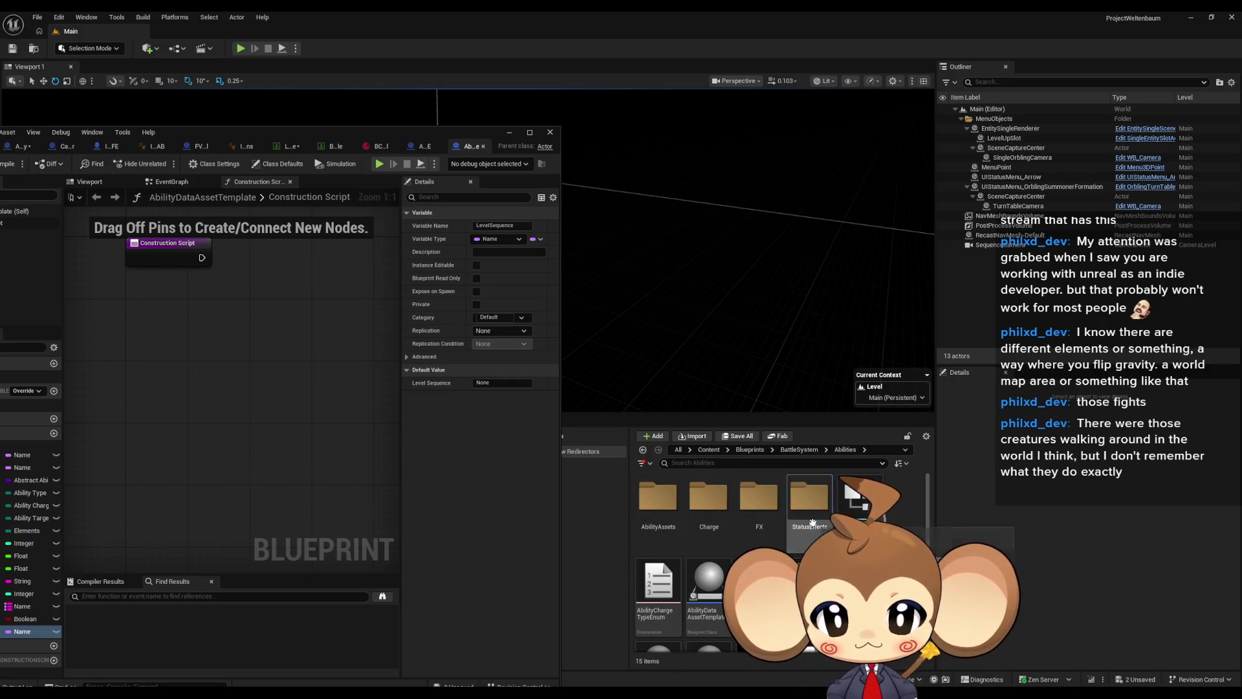
double_click(658, 497)
double_click(809, 497)
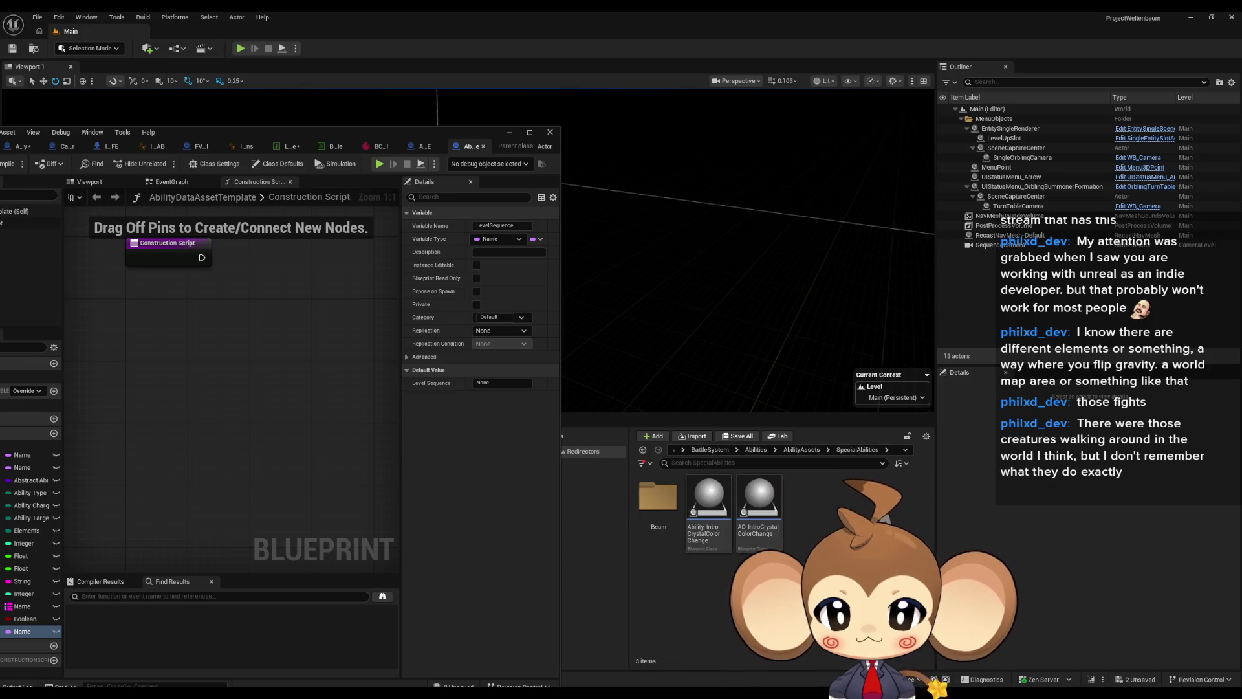
double_click(658, 497)
scroll(777, 563, down, 1)
scroll(711, 542, down, 1)
- Open all the AD_HelperBeam data assets, BLUE through YELLOW, in a maximized editor
click(711, 542)
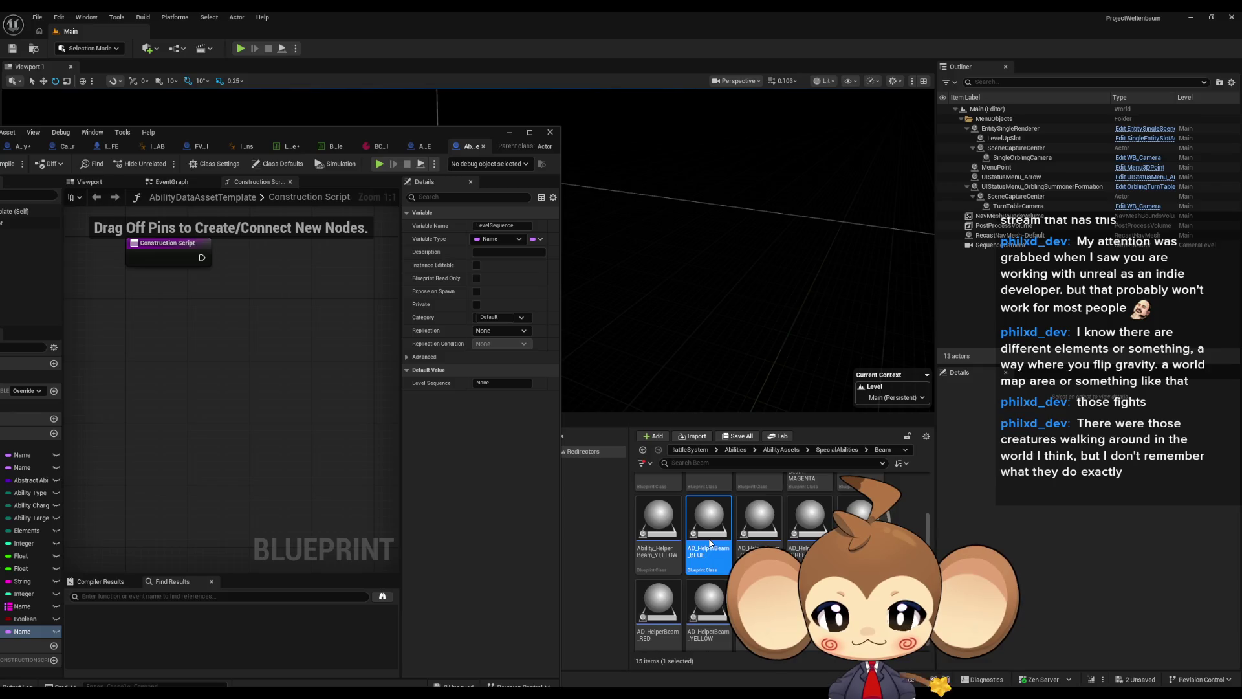
double_click(711, 542)
click(760, 528)
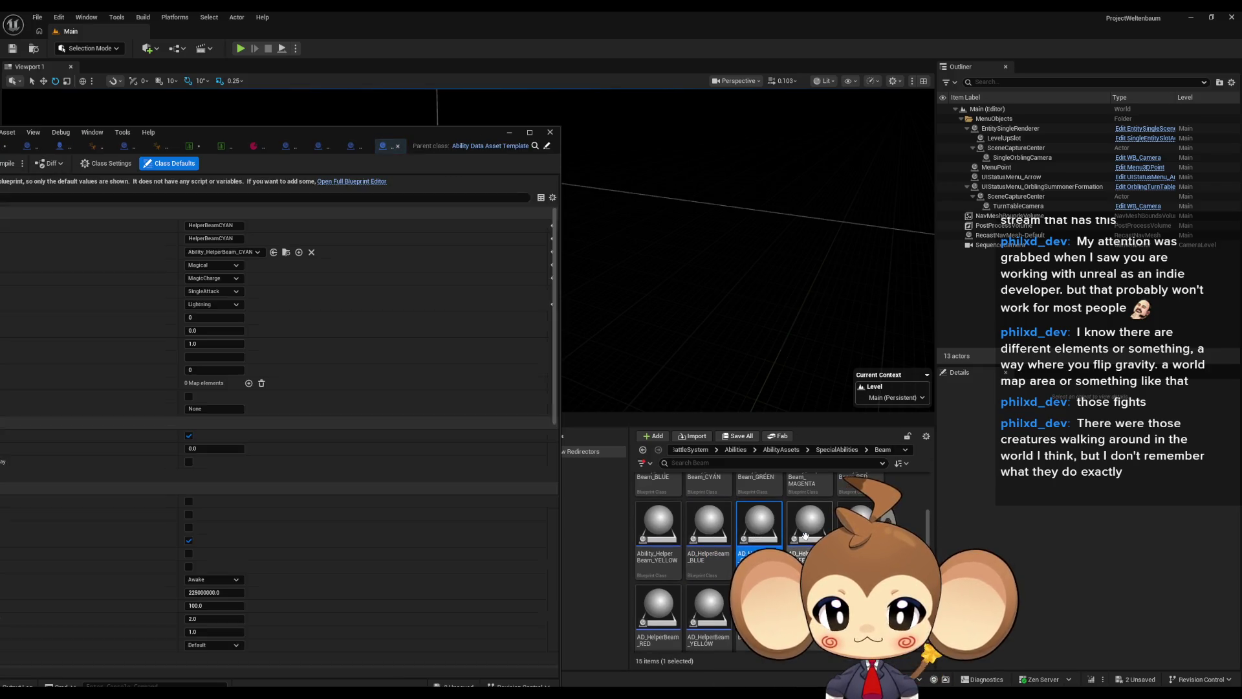
double_click(805, 535)
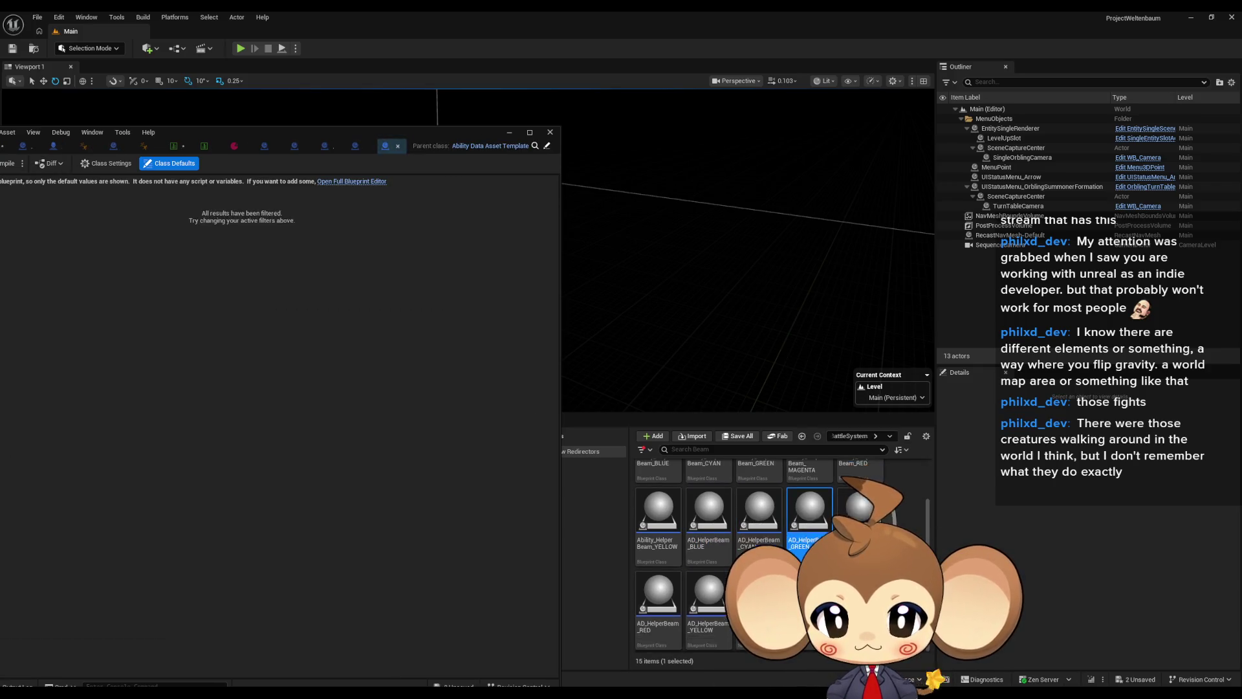
double_click(660, 604)
double_click(710, 605)
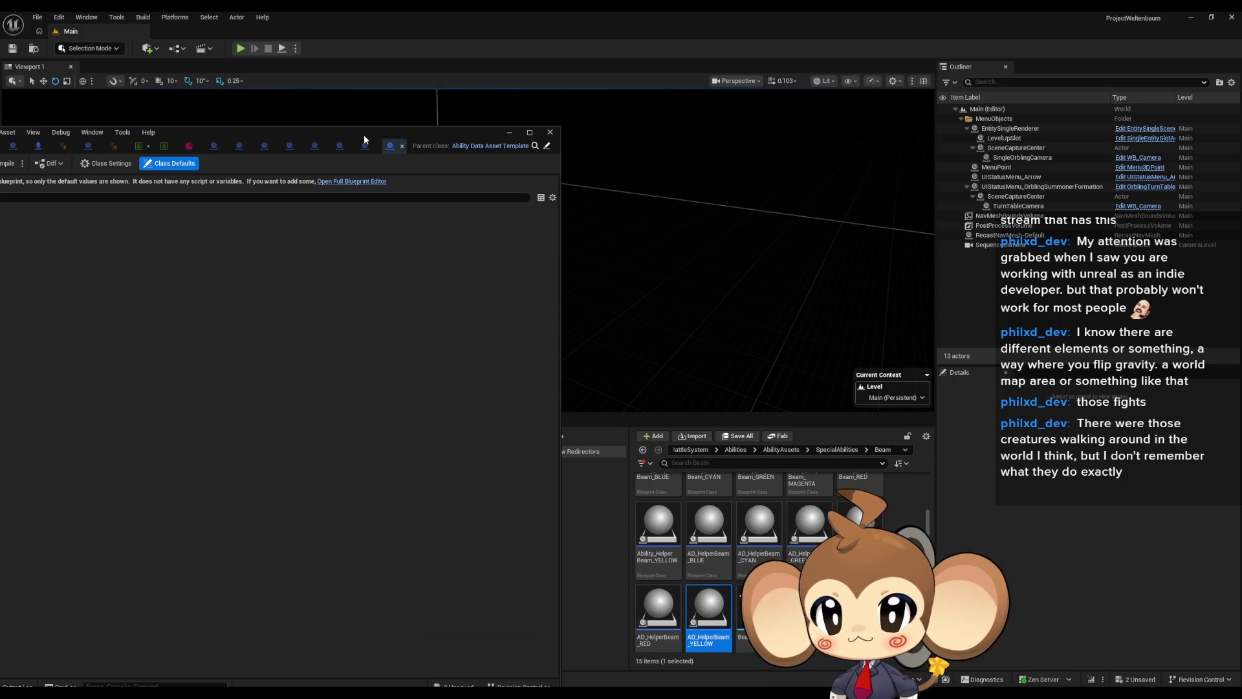
double_click(364, 135)
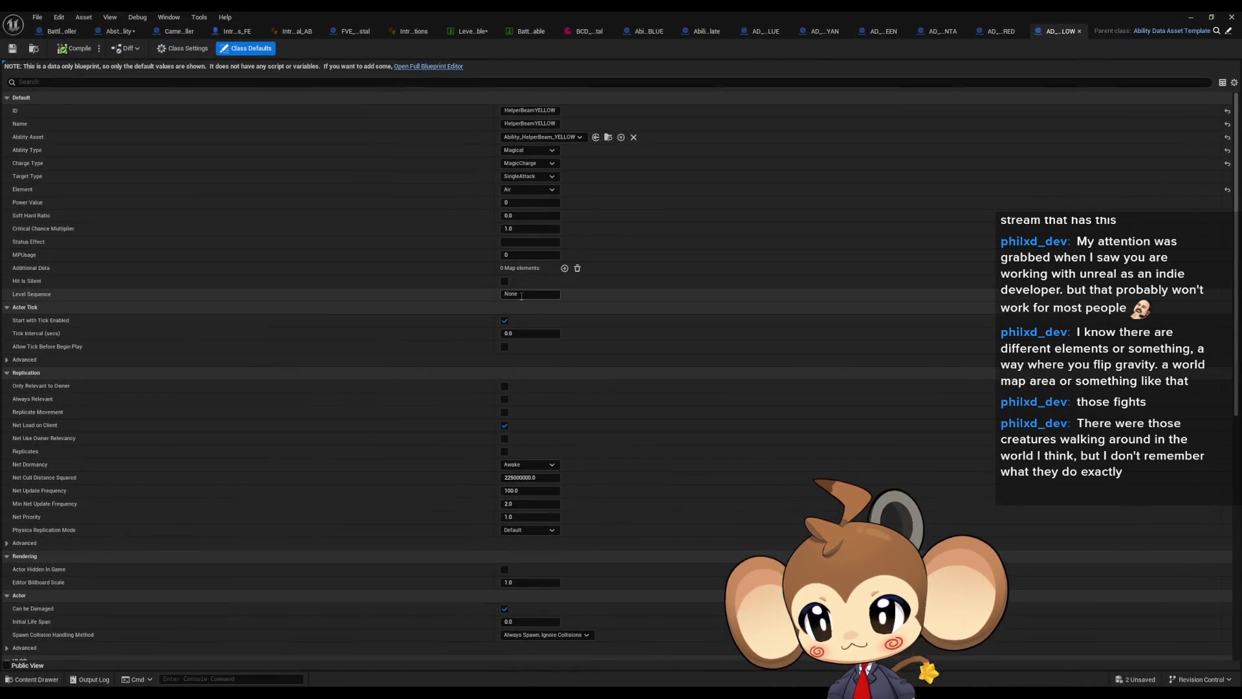
- Set Level Sequence to AbilityLaserSequence on the YELLOW, RED and MAGENTA assets
click(522, 296)
text(AbilityLaserSequence)
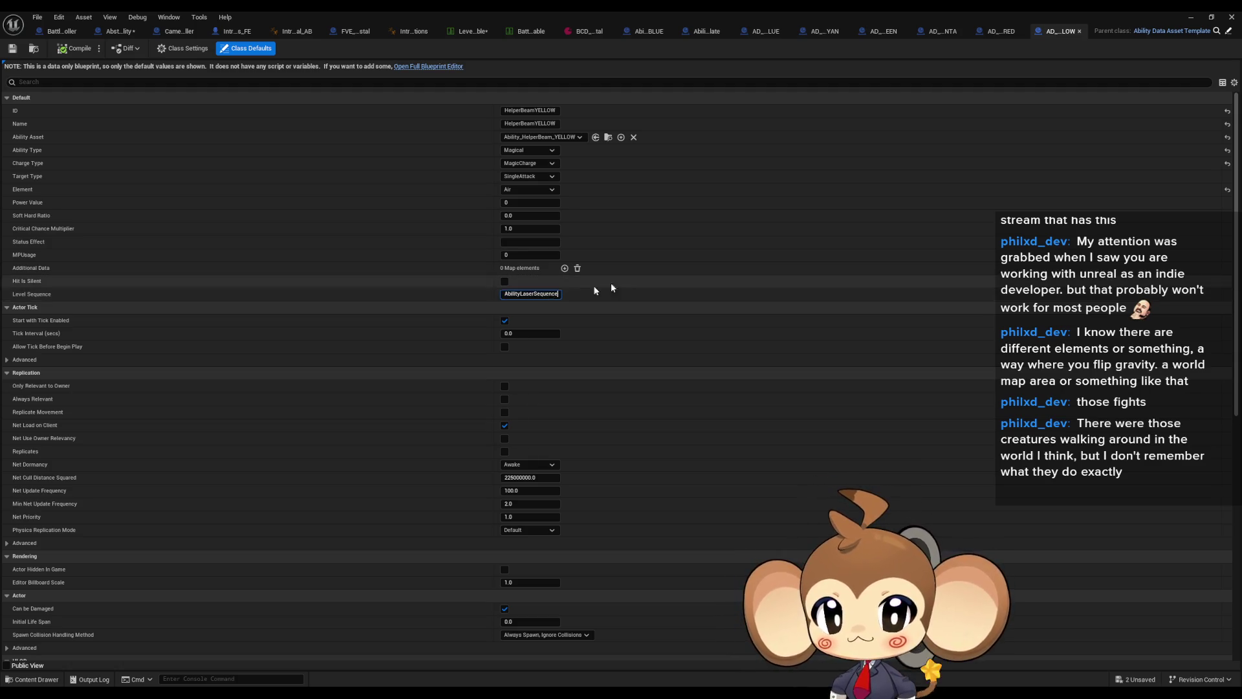
click(1001, 31)
click(521, 294)
text(AbilityLaserSequence)
click(942, 31)
click(521, 294)
text(AbilityLaserSequence)
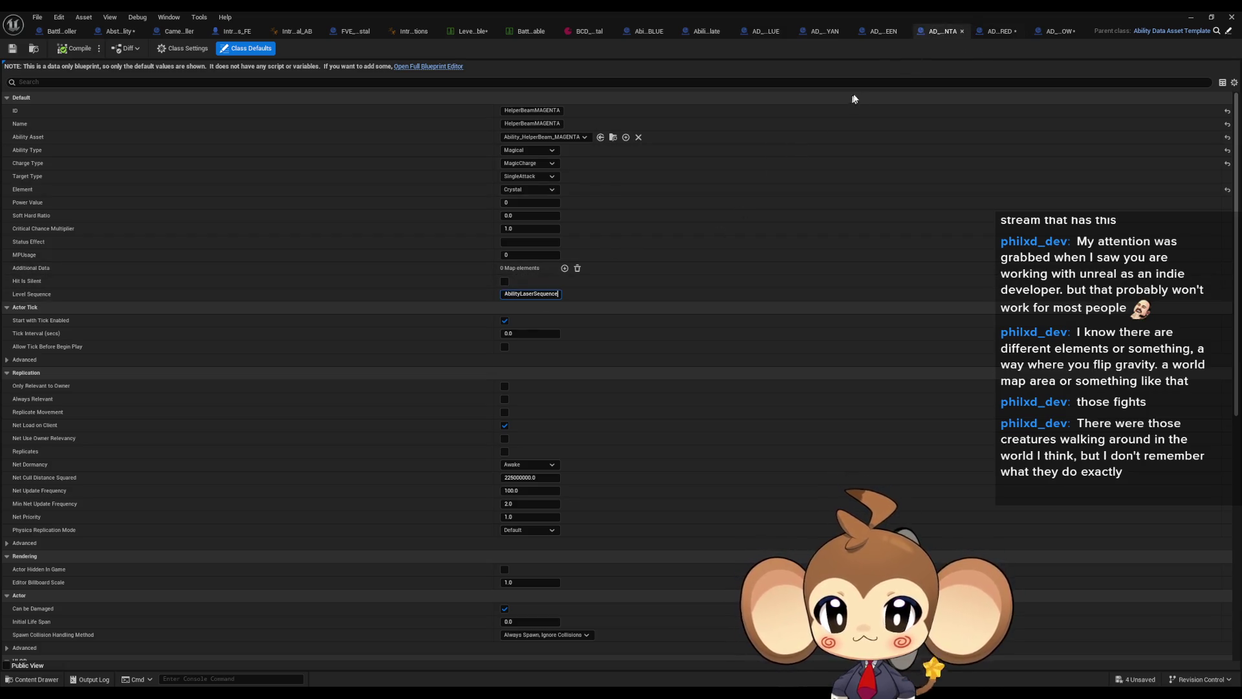
- Paste AbilityLaserSequence into the GREEN and CYAN assets' Level Sequence fields
click(881, 31)
click(507, 296)
text(AbilityLaserSequence)
click(825, 31)
click(512, 294)
text(AbilityLaserSequence)
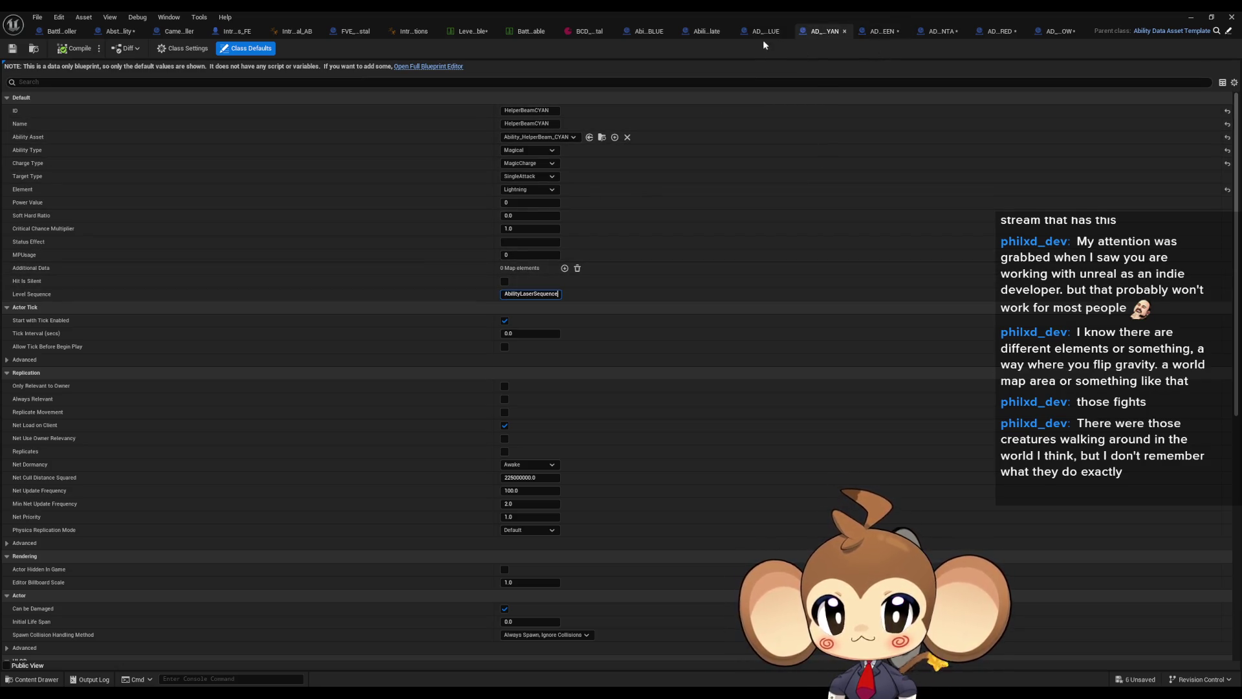
- Review the edited helper beam assets and save each one, ending with YELLOW
click(766, 31)
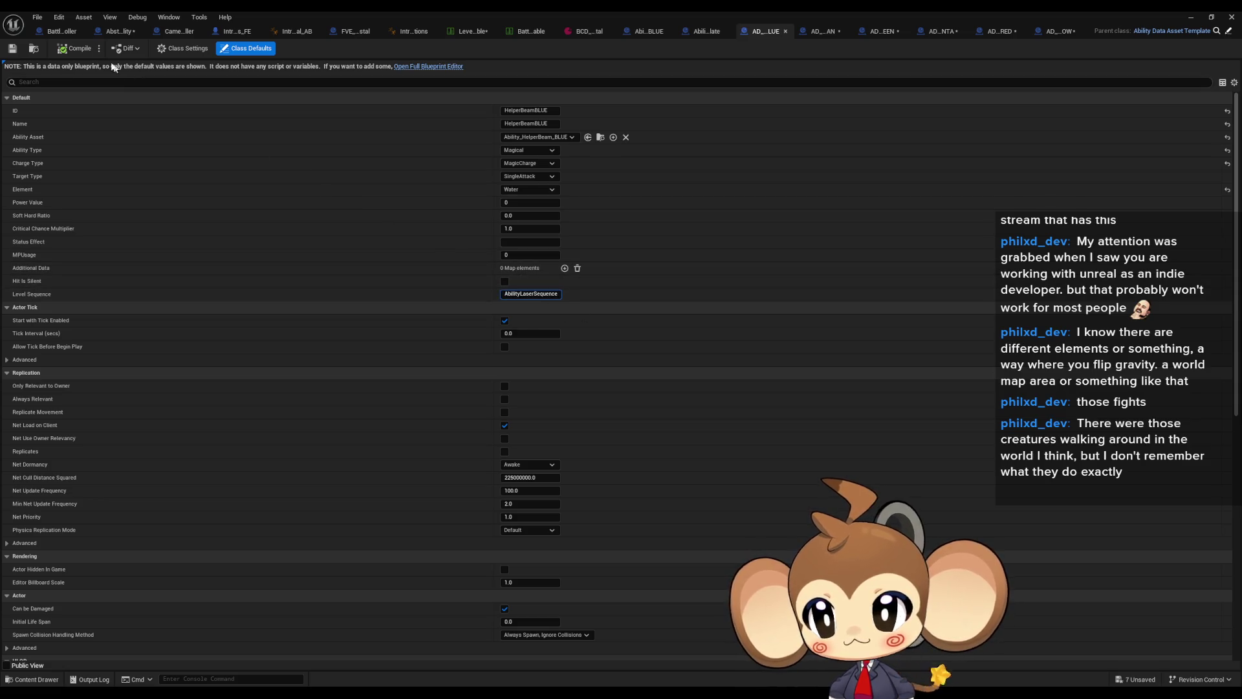
click(820, 31)
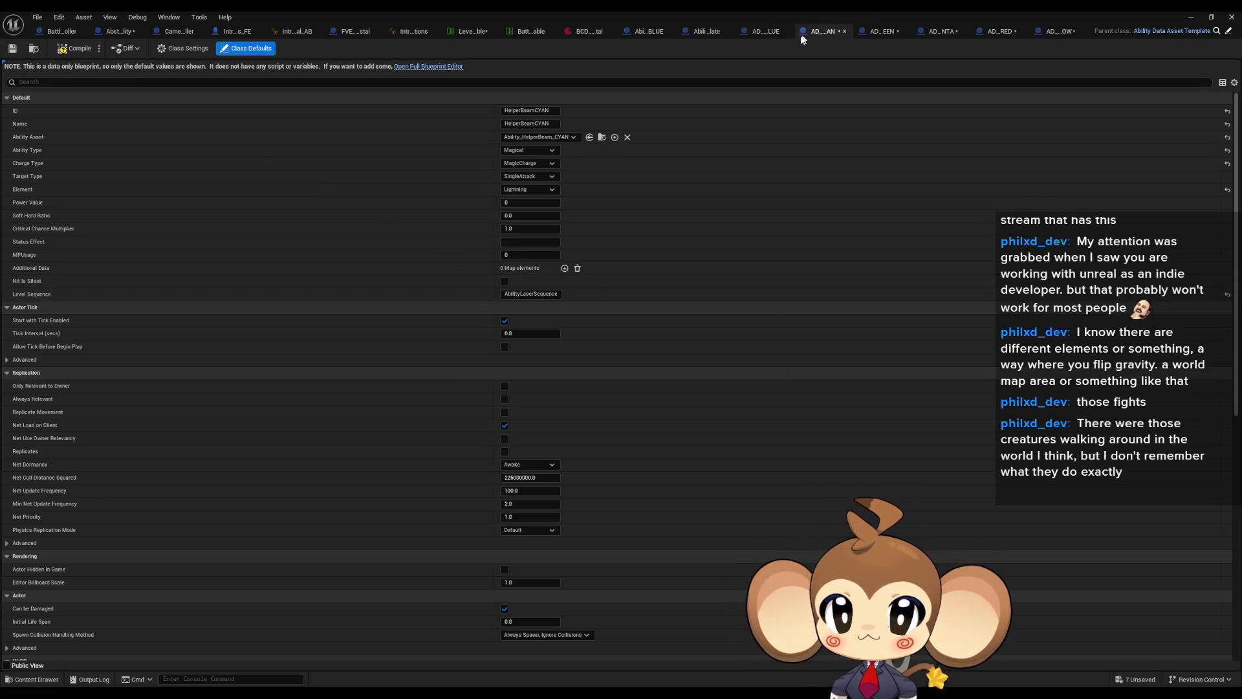
click(881, 31)
key(ctrl+s)
click(941, 31)
key(ctrl+s)
click(1000, 31)
key(ctrl+s)
click(1048, 32)
key(ctrl+s)
- Close all six helper beam asset editors
middle_click(1048, 33)
middle_click(1048, 34)
middle_click(1049, 33)
middle_click(1049, 33)
middle_click(1049, 32)
middle_click(1050, 31)
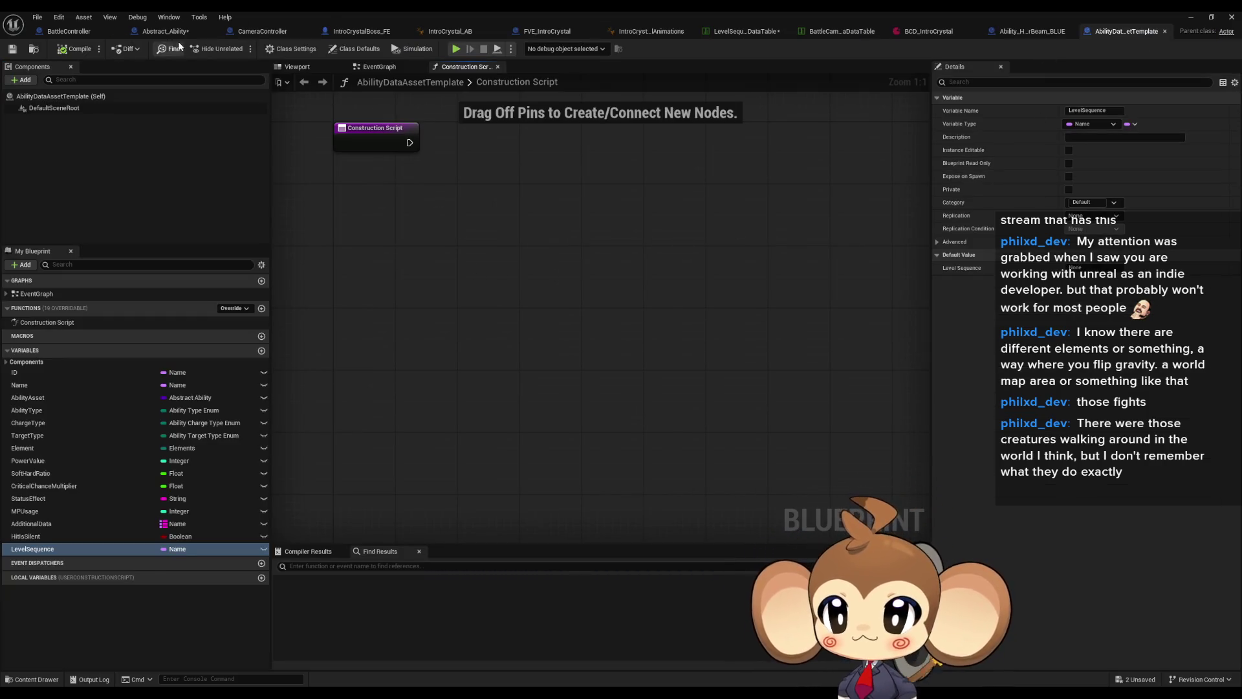
- Wire the Level Sequence getter into Play Sequence's Sequence Name input
click(162, 31)
mouse_move(596, 405)
mouse_down()
mouse_move(631, 419)
mouse_move(637, 354)
mouse_up()
scroll(720, 429, down, 4)
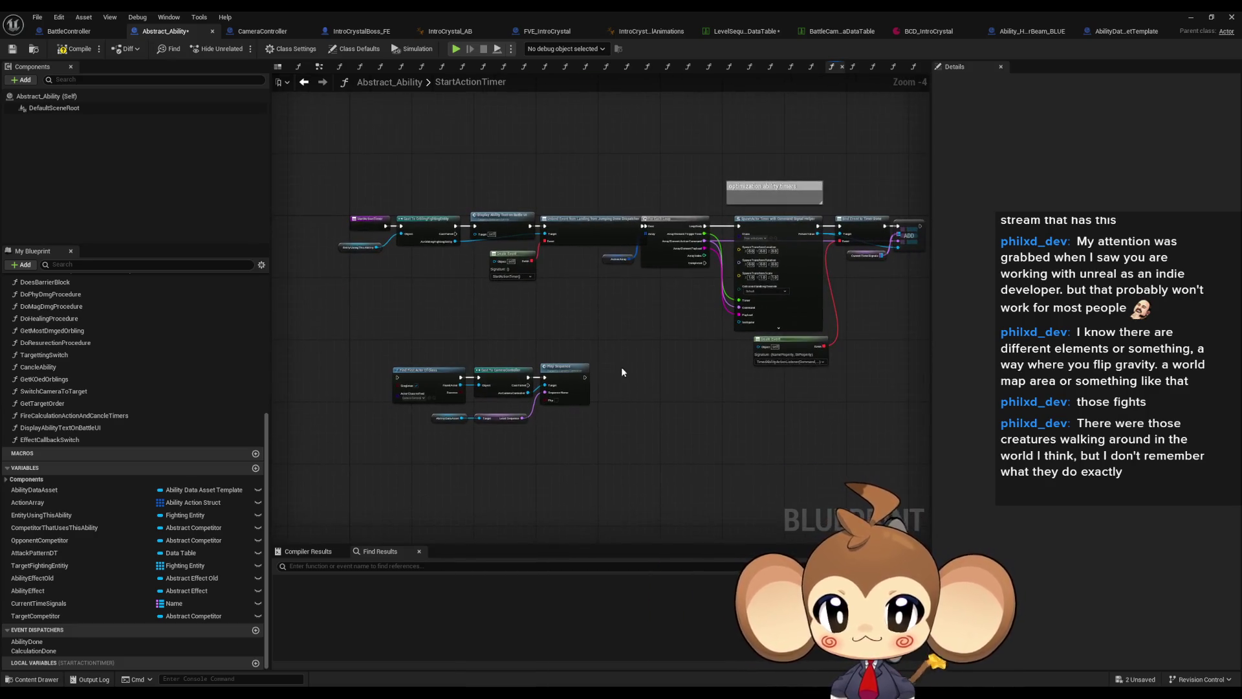
scroll(623, 367, up, 2)
scroll(693, 278, down, 2)
scroll(574, 281, up, 4)
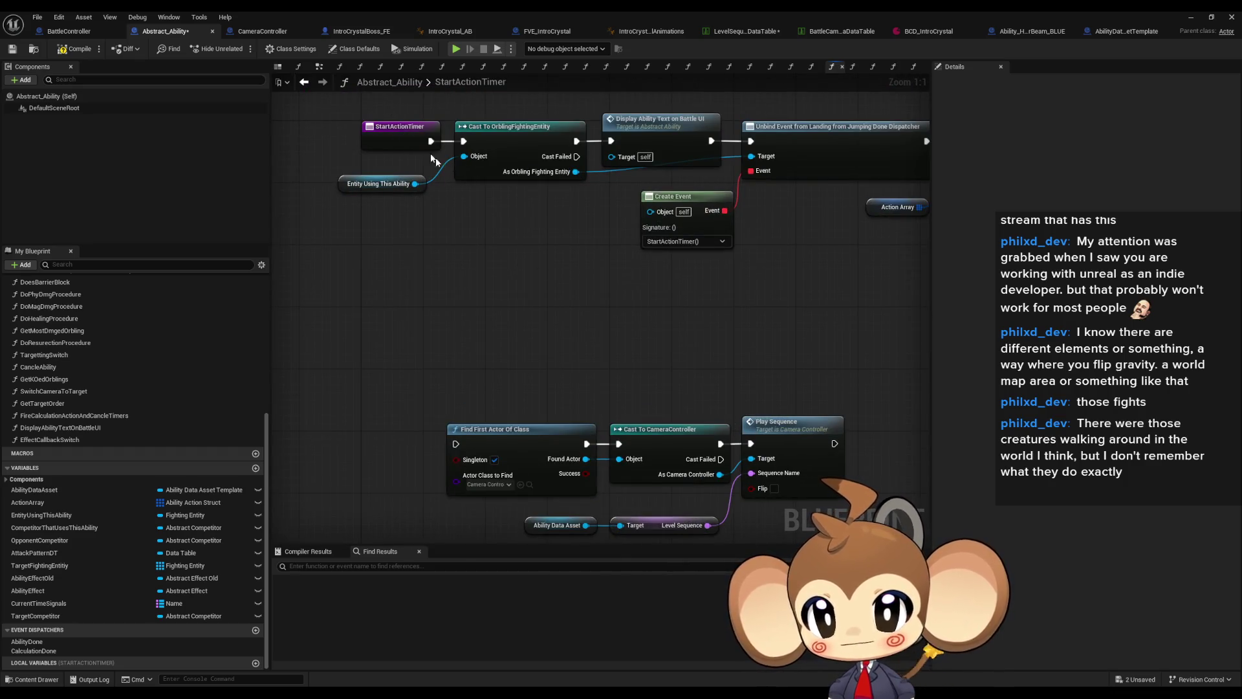
mouse_move(418, 133)
mouse_down()
mouse_move(510, 285)
mouse_move(322, 319)
mouse_move(477, 385)
mouse_move(674, 358)
mouse_move(552, 302)
mouse_up()
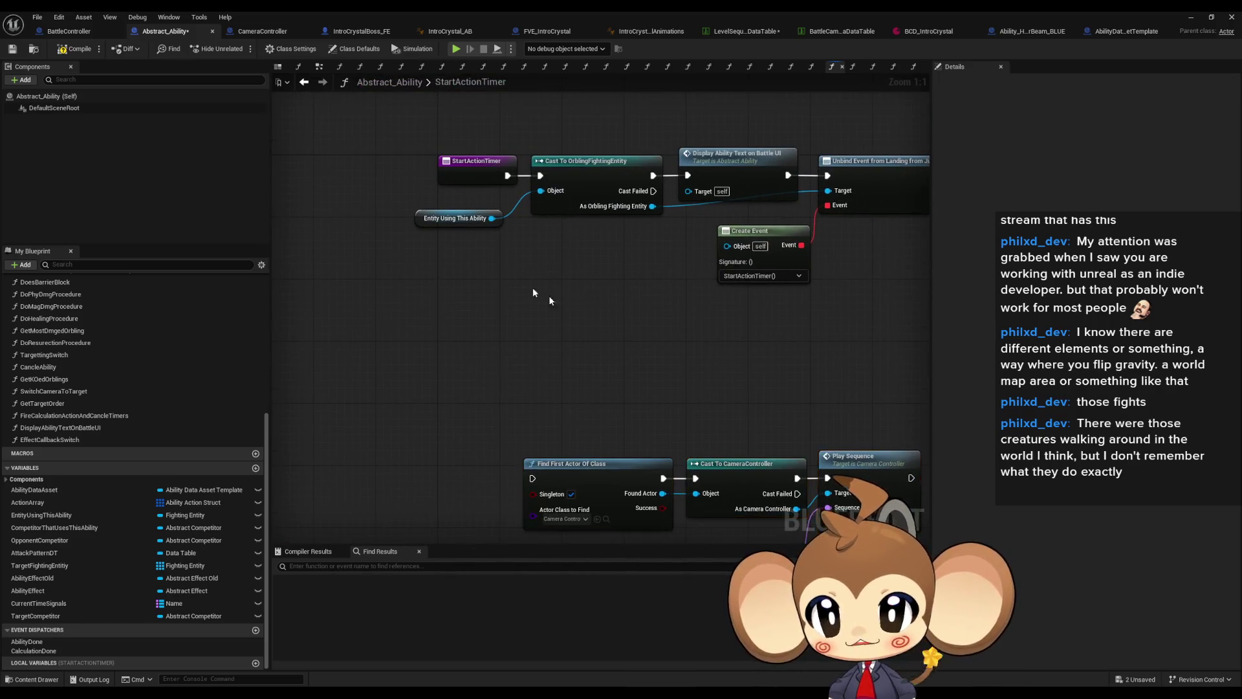
- Insert a Sequence node after StartActionTimer and run Find First Actor Of Class from Then 1
drag(508, 175, 528, 301)
text(eq)
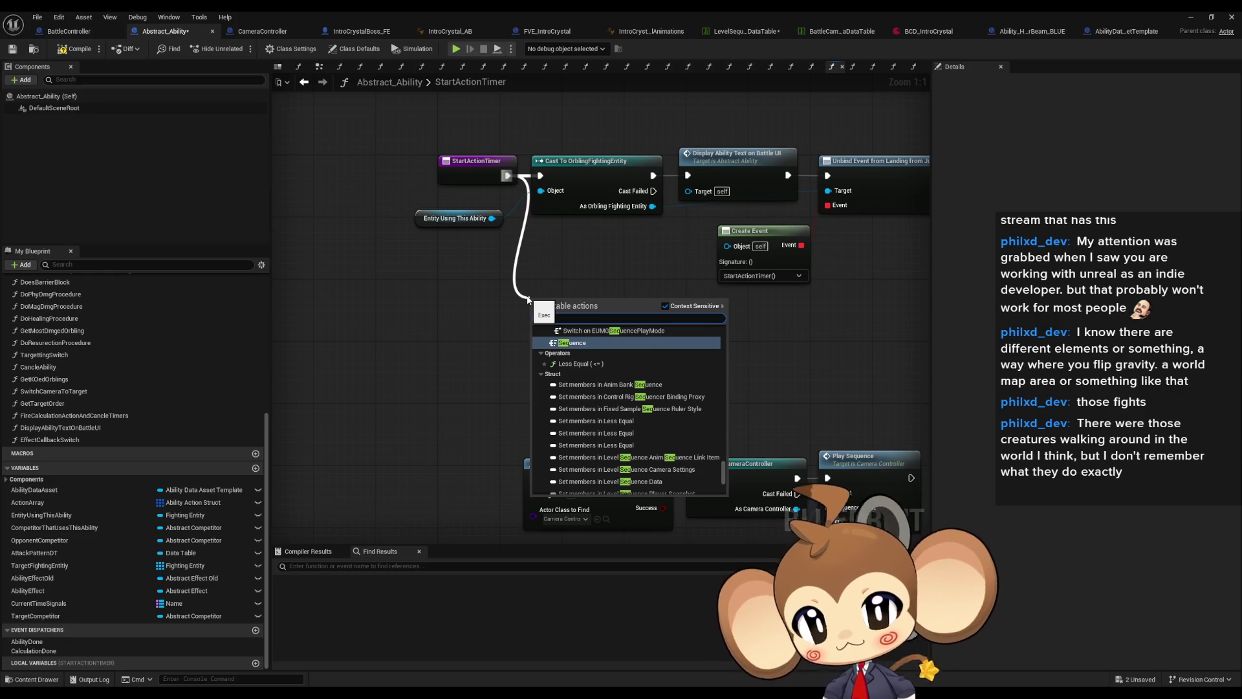
key(Return)
drag(578, 330, 533, 479)
- Move the cast, display and unbind node group beside Sequence, aligned with StartActionTimer
drag(777, 145, 479, 255)
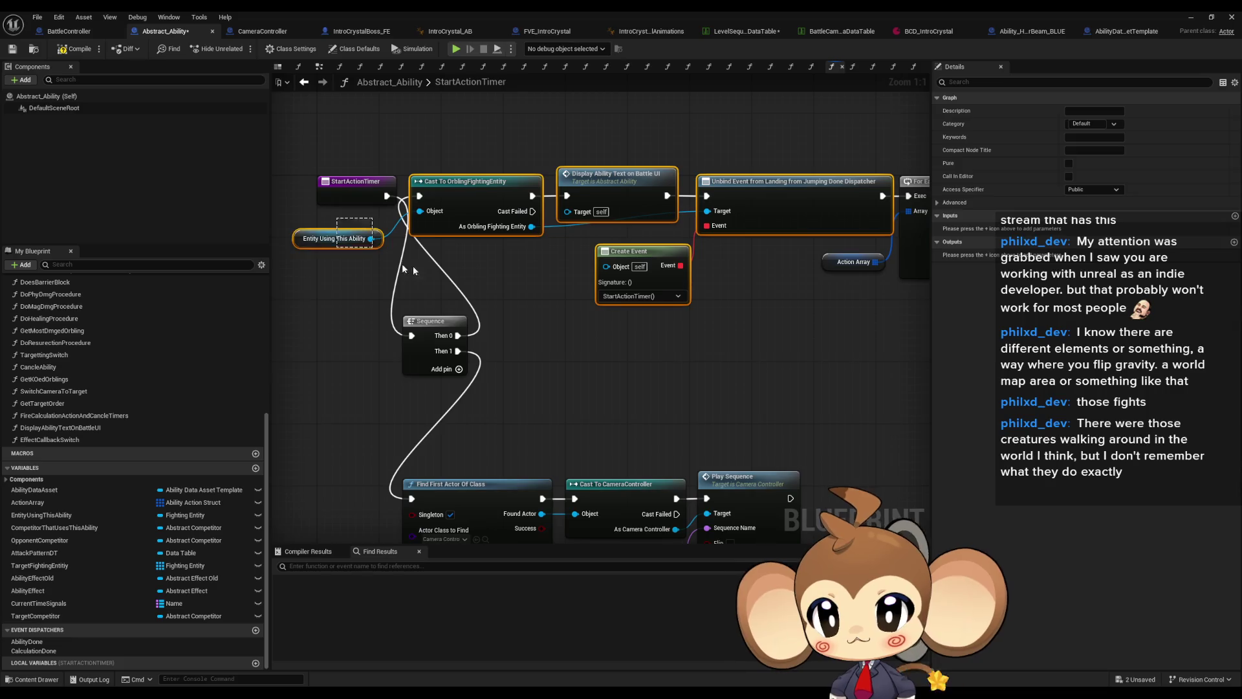
scroll(626, 278, down, 5)
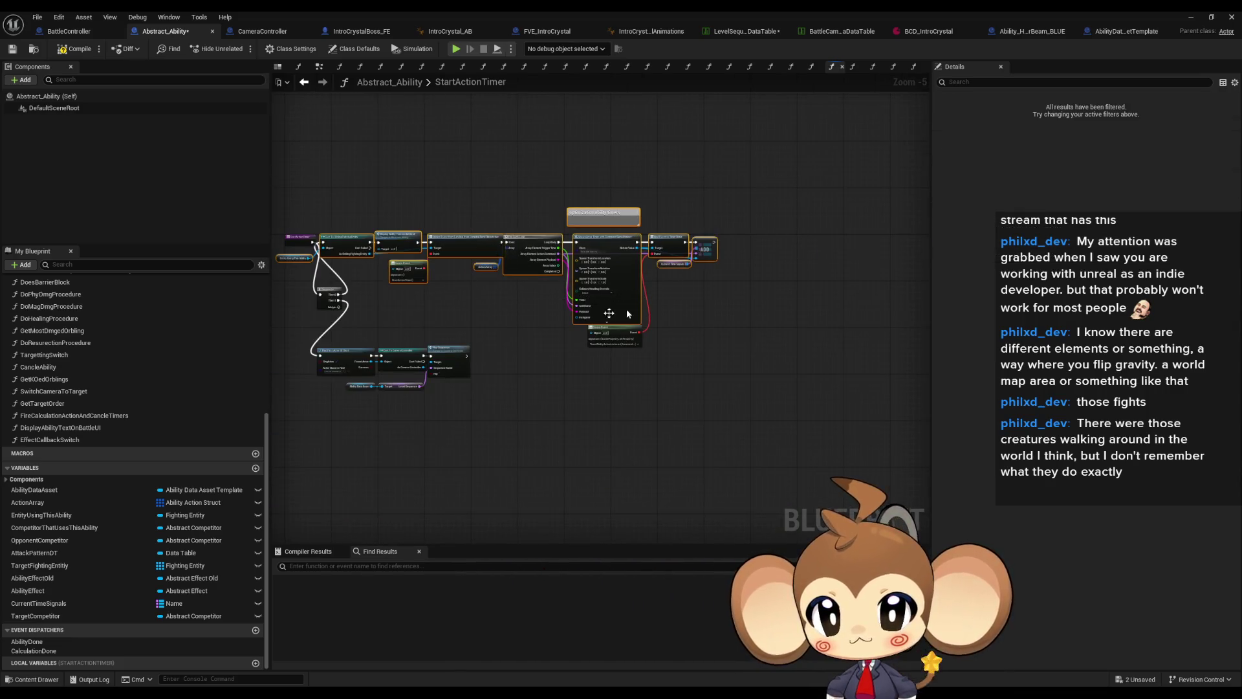
scroll(560, 249, up, 3)
mouse_move(560, 249)
mouse_down()
mouse_move(671, 347)
mouse_move(717, 349)
mouse_up()
drag(554, 358, 568, 253)
click(612, 377)
- Shift the camera sequence nodes right and up, then recenter the graph view
mouse_move(728, 463)
mouse_down()
mouse_move(554, 446)
mouse_move(389, 362)
mouse_up()
scroll(388, 362, up, 2)
mouse_move(550, 393)
mouse_down()
mouse_move(671, 328)
mouse_move(774, 331)
mouse_up()
click(746, 283)
drag(826, 266, 591, 230)
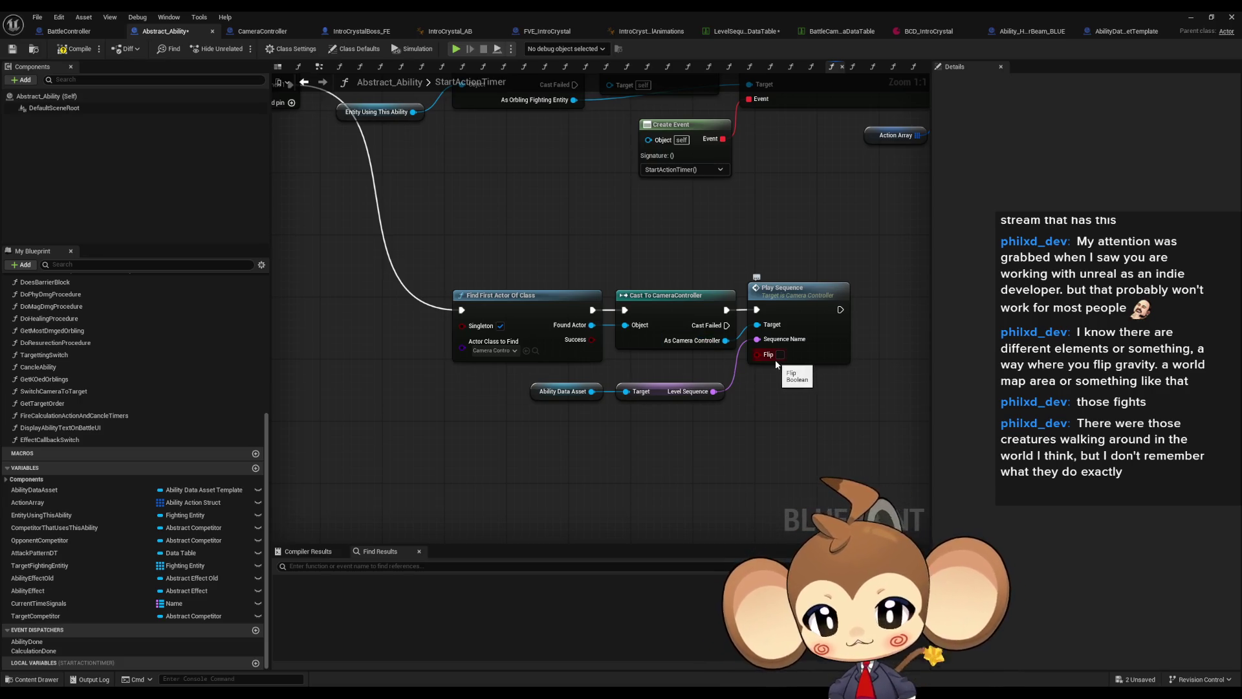
mouse_move(278, 246)
mouse_down()
mouse_move(300, 308)
mouse_move(368, 293)
mouse_move(425, 340)
mouse_up()
scroll(441, 340, down, 4)
drag(547, 357, 527, 352)
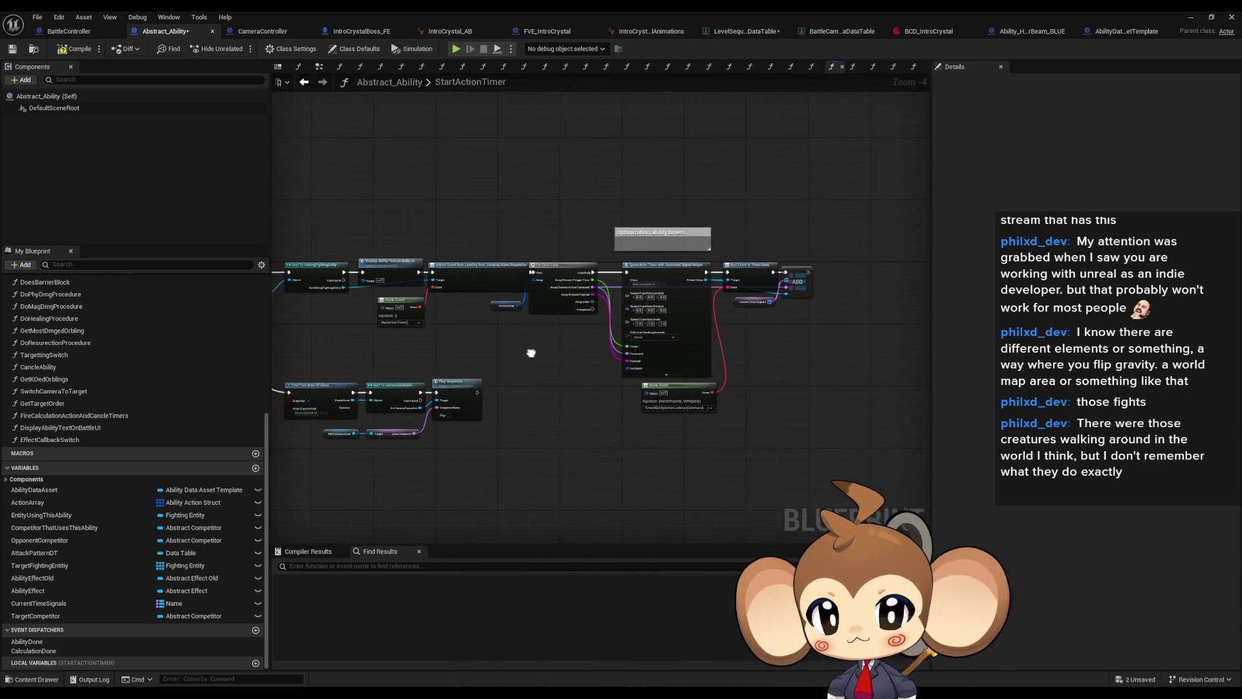
scroll(527, 352, up, 3)
drag(636, 357, 683, 322)
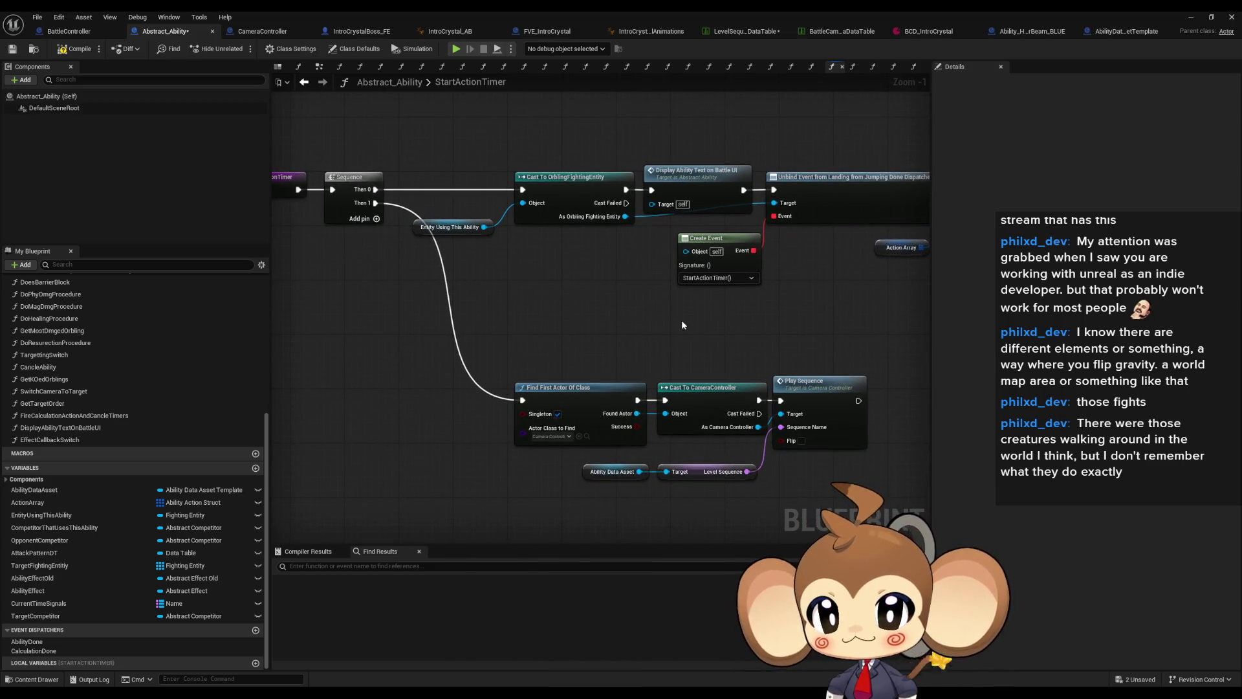
right_click(403, 454)
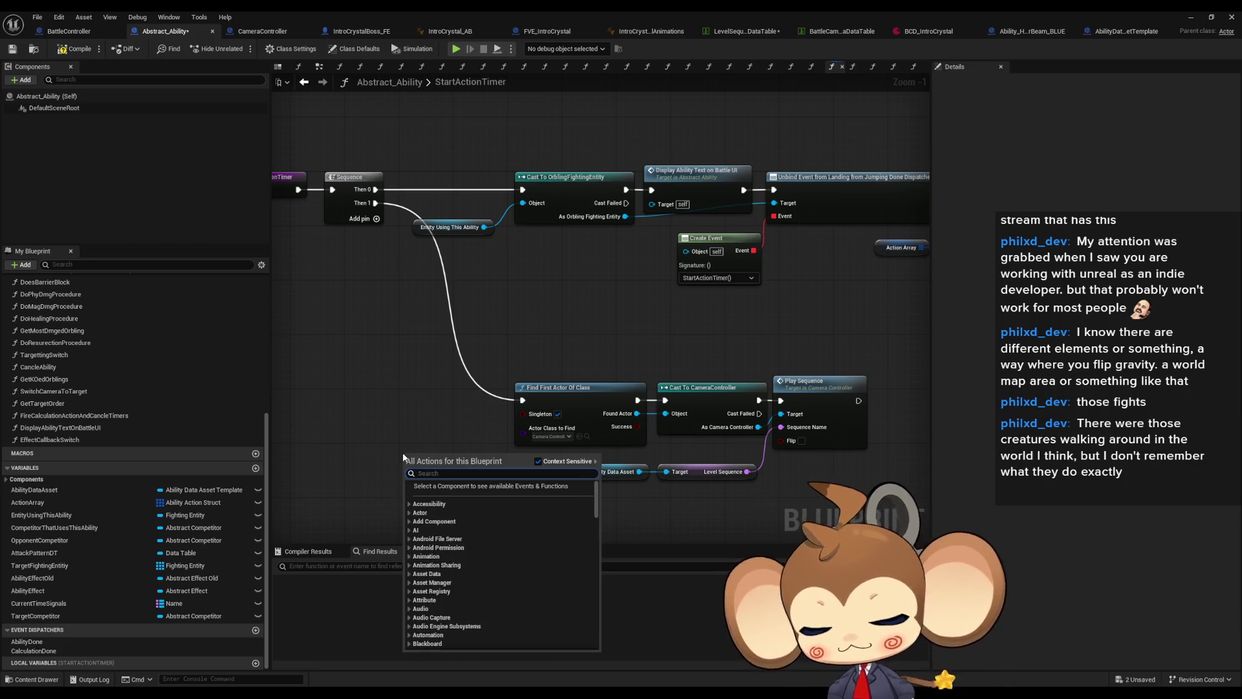
- Add a Get Target Competitor node and position it in the graph
text(competo)
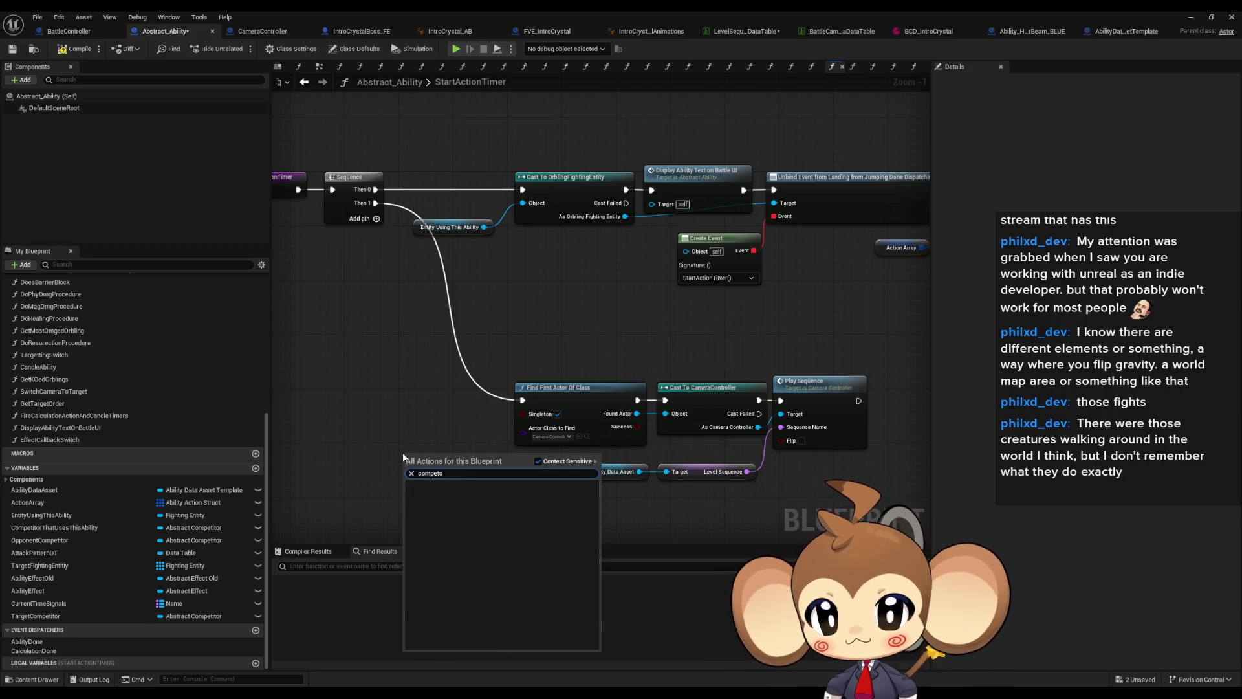
key(BackSpace)
text(itor)
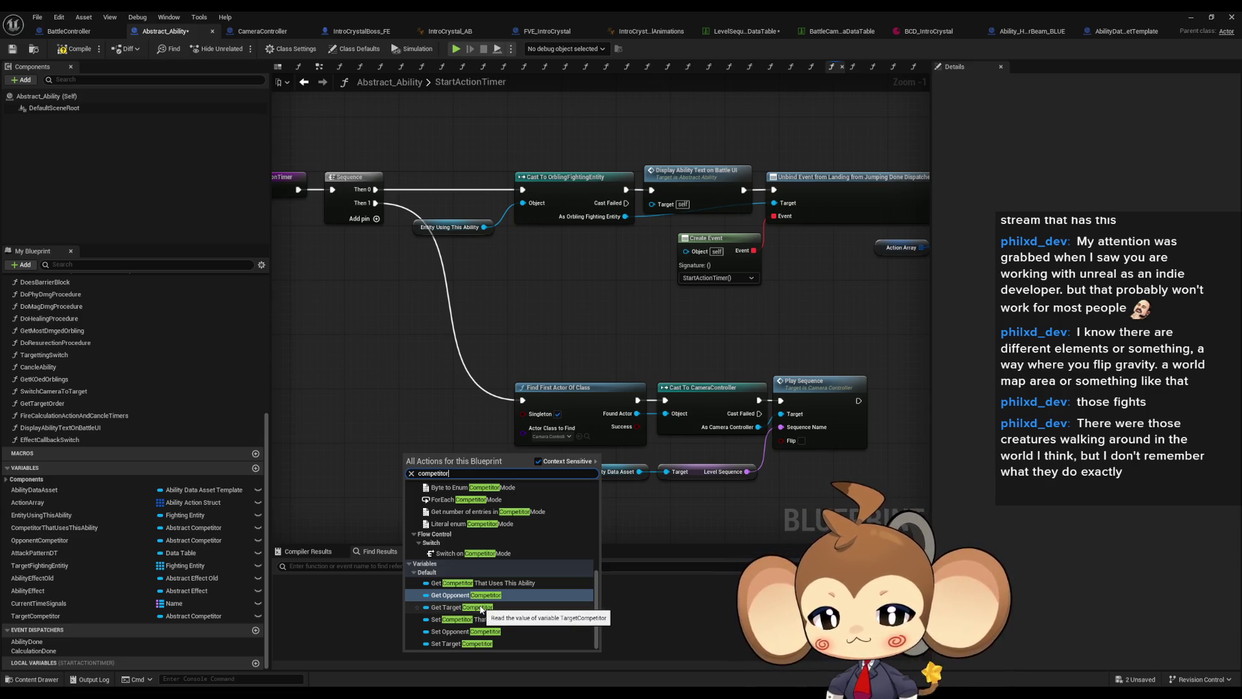
click(481, 609)
drag(540, 481, 673, 388)
drag(594, 366, 533, 371)
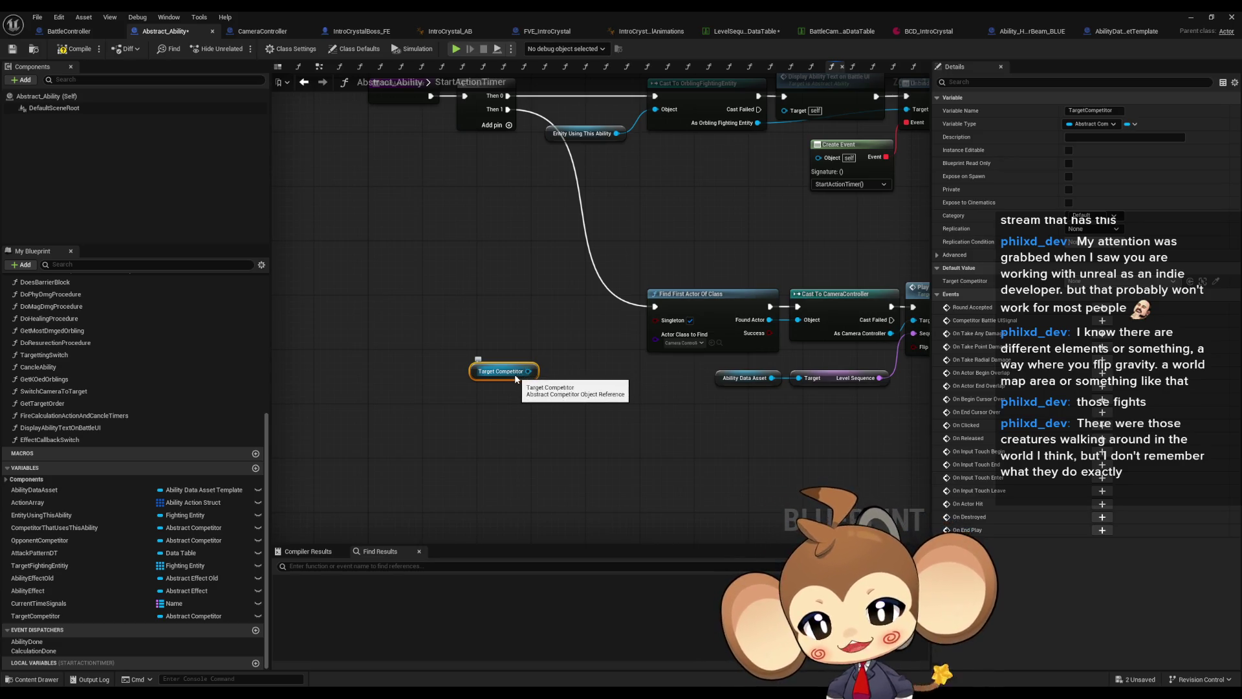
mouse_move(514, 376)
mouse_down()
mouse_move(468, 424)
mouse_move(504, 425)
mouse_up()
- Add a Get Competitor ID node from Target Competitor and position both nodes
text(get)
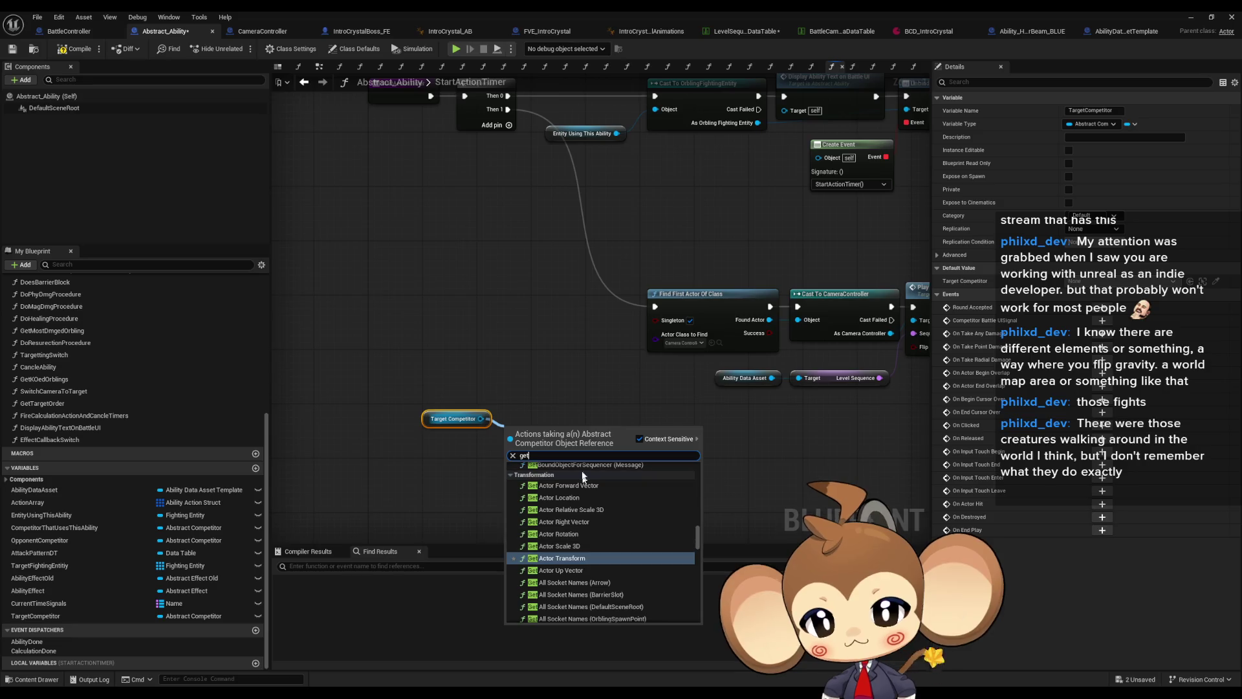
text( id)
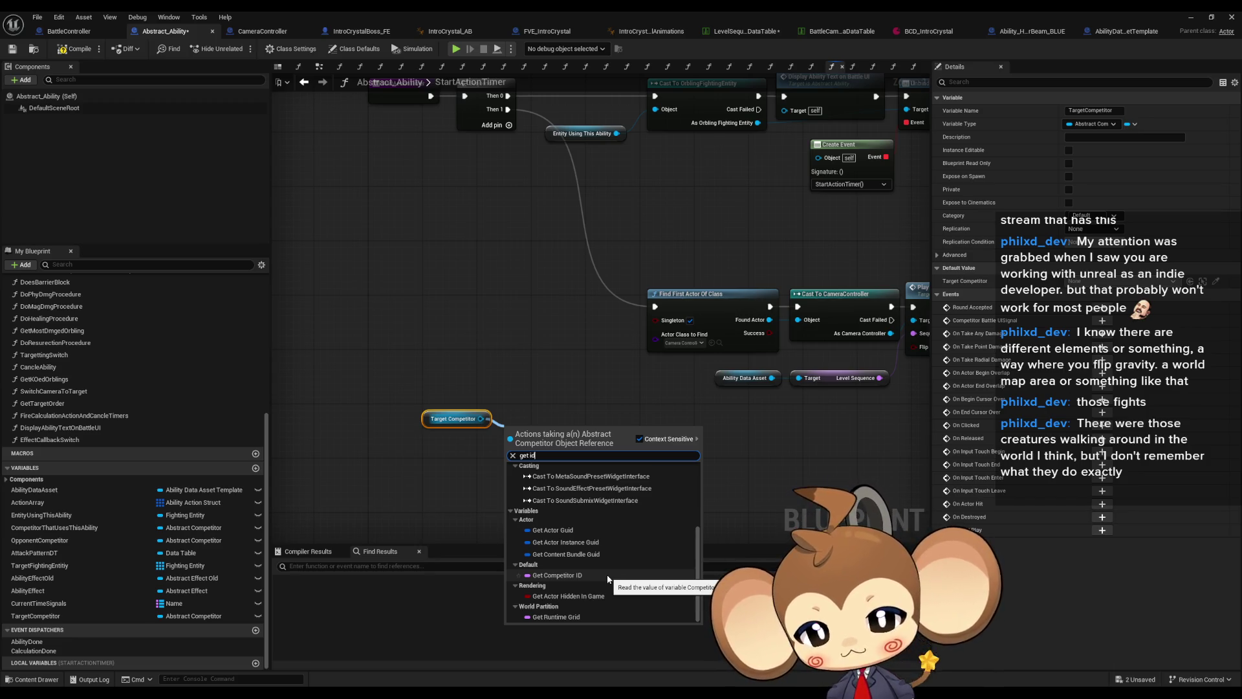
scroll(615, 572, up, 3)
scroll(599, 577, down, 3)
click(579, 575)
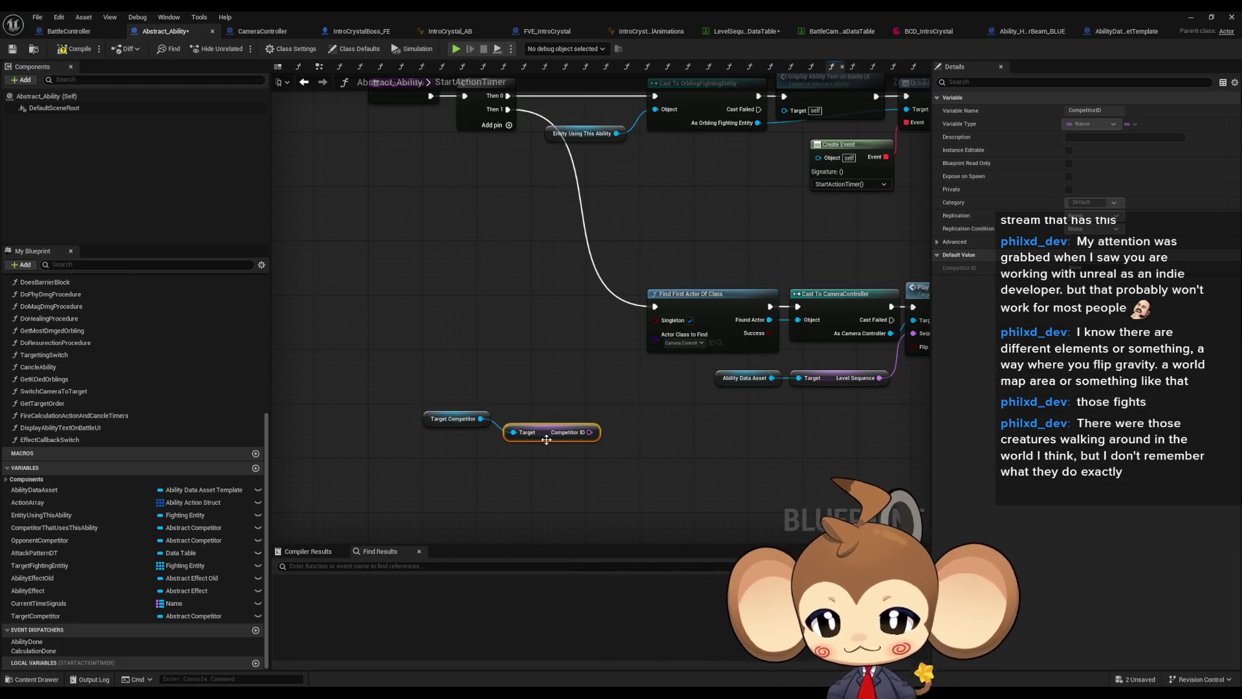
mouse_move(428, 382)
mouse_down()
mouse_move(537, 430)
mouse_move(511, 469)
mouse_move(607, 396)
mouse_up()
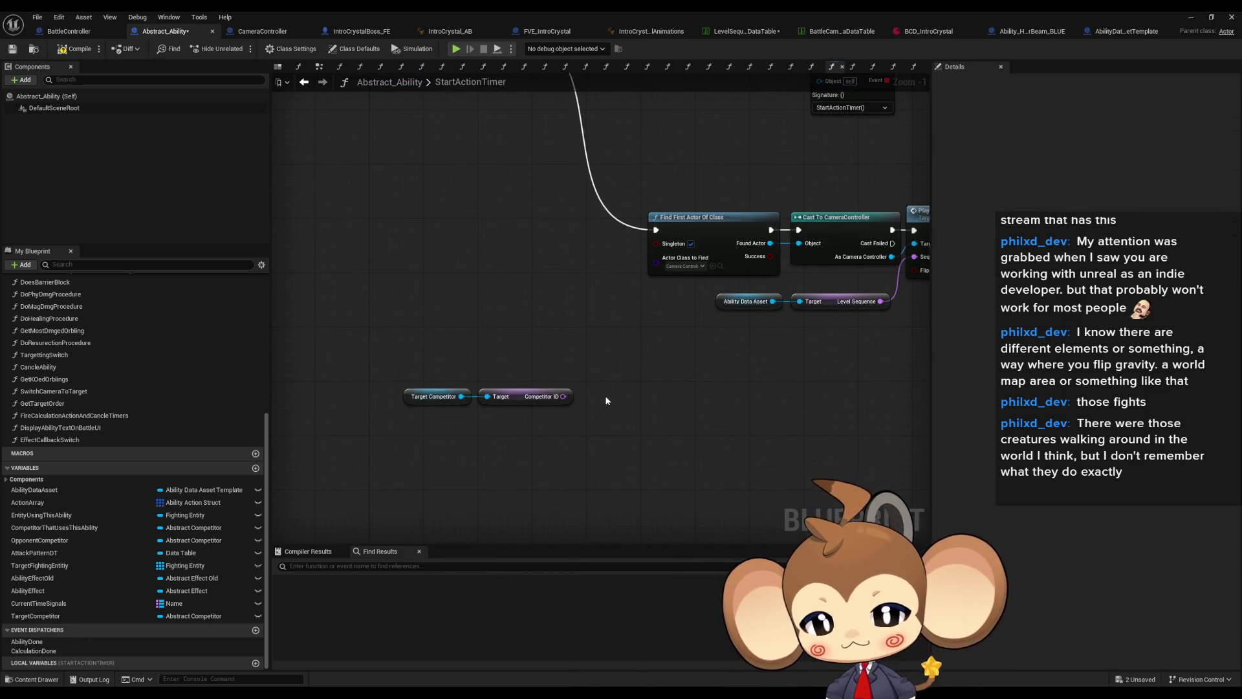
click(550, 400)
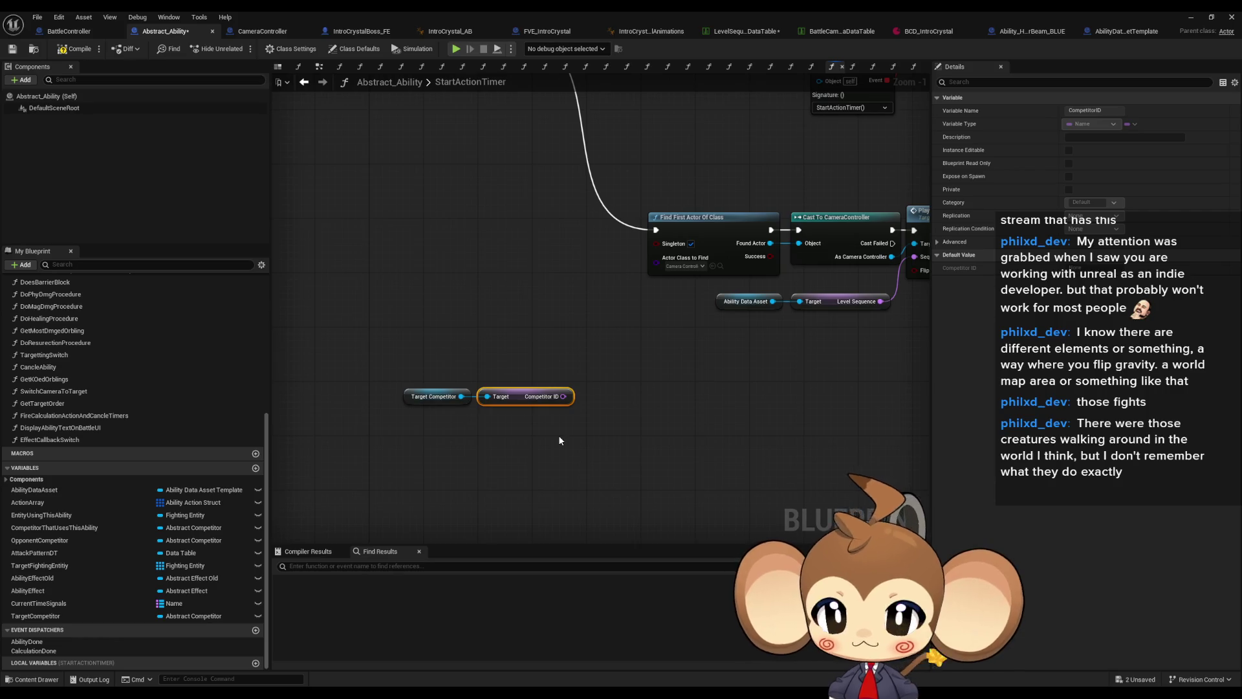
mouse_move(563, 396)
mouse_down()
mouse_move(651, 407)
mouse_move(623, 392)
mouse_up()
- Add an == node comparing Competitor ID to Competitor0, copied from BattleController's Find Results
text(==)
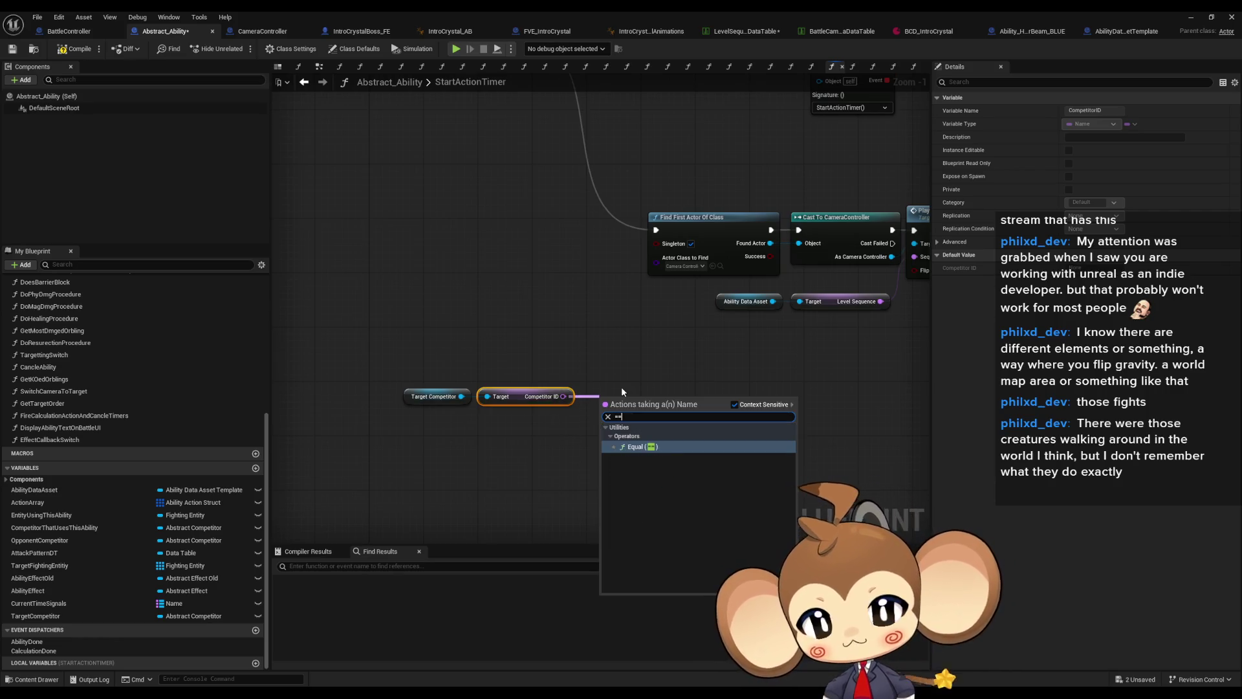
key(Return)
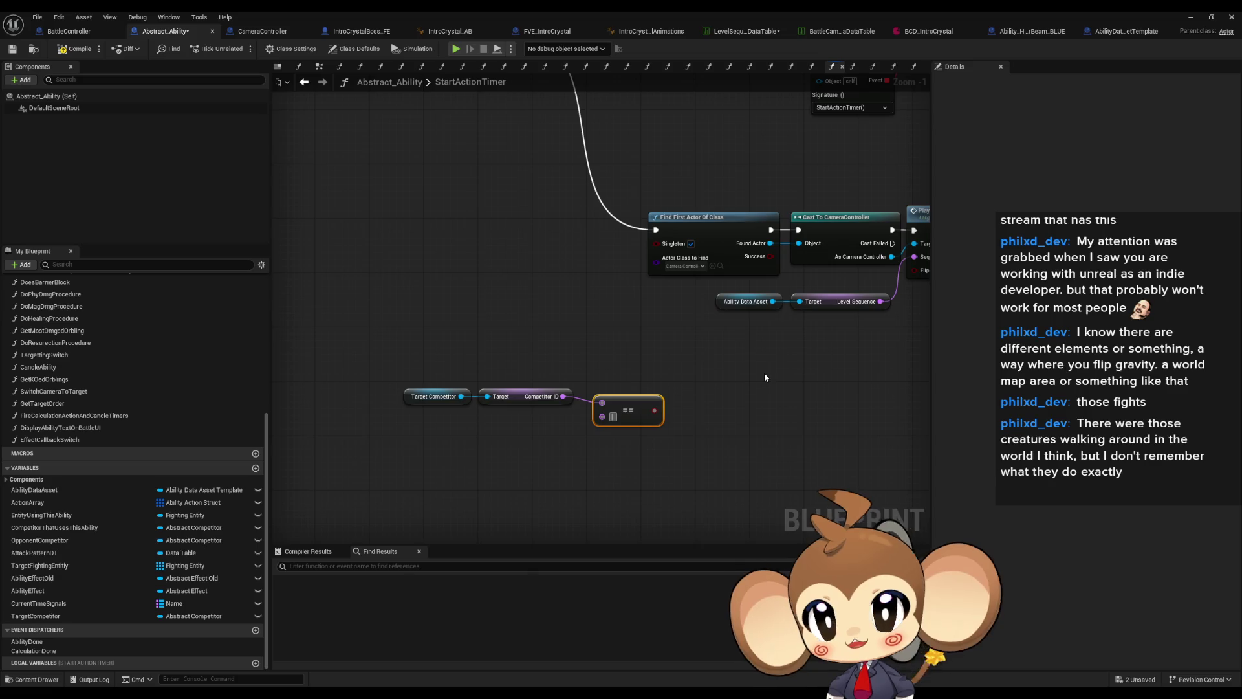
click(79, 32)
click(444, 565)
text(compe id)
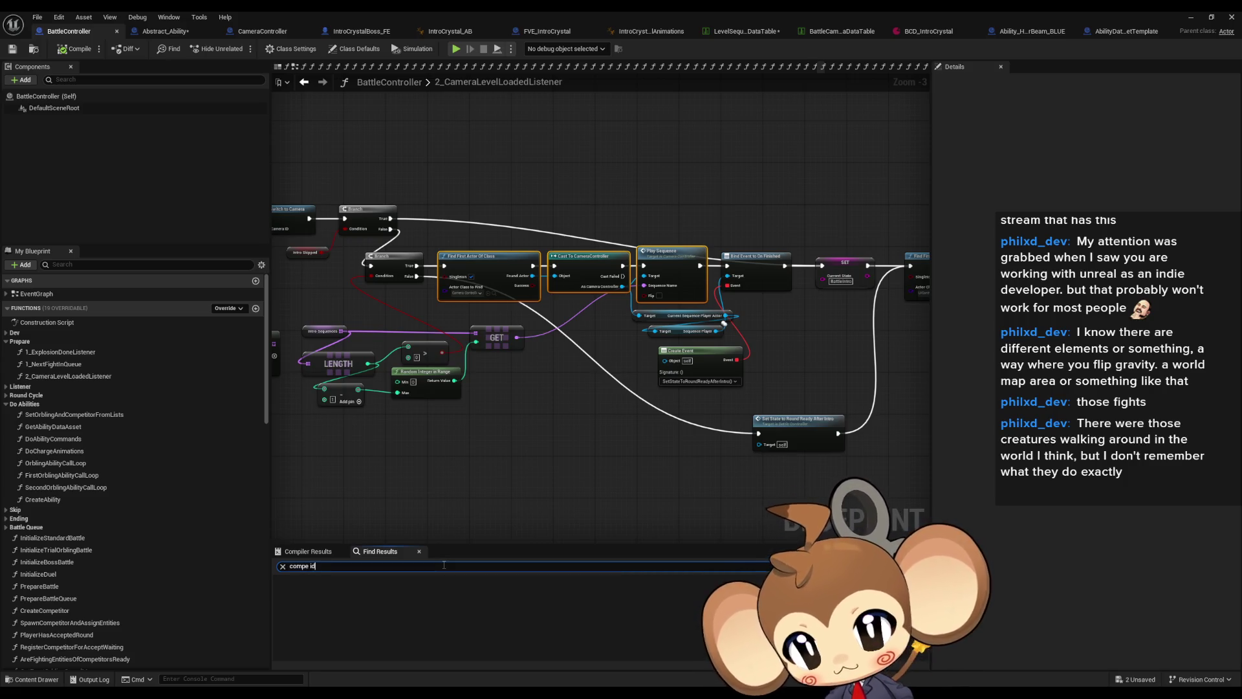
key(Return)
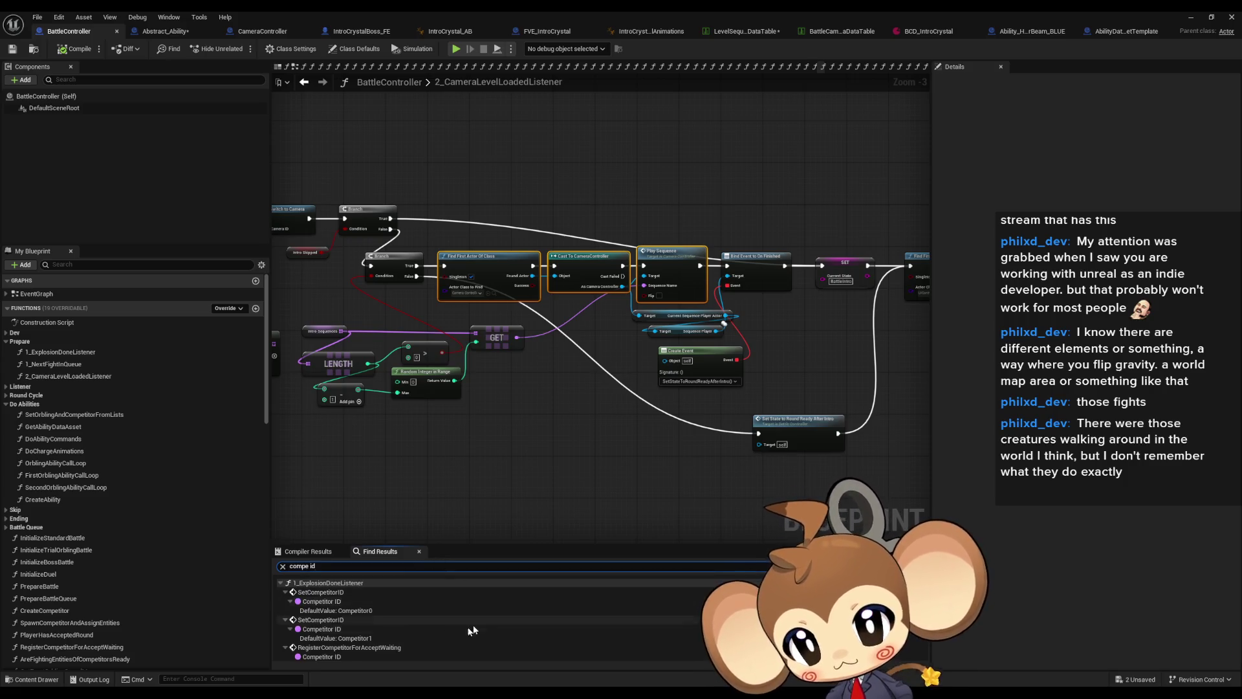
click(324, 601)
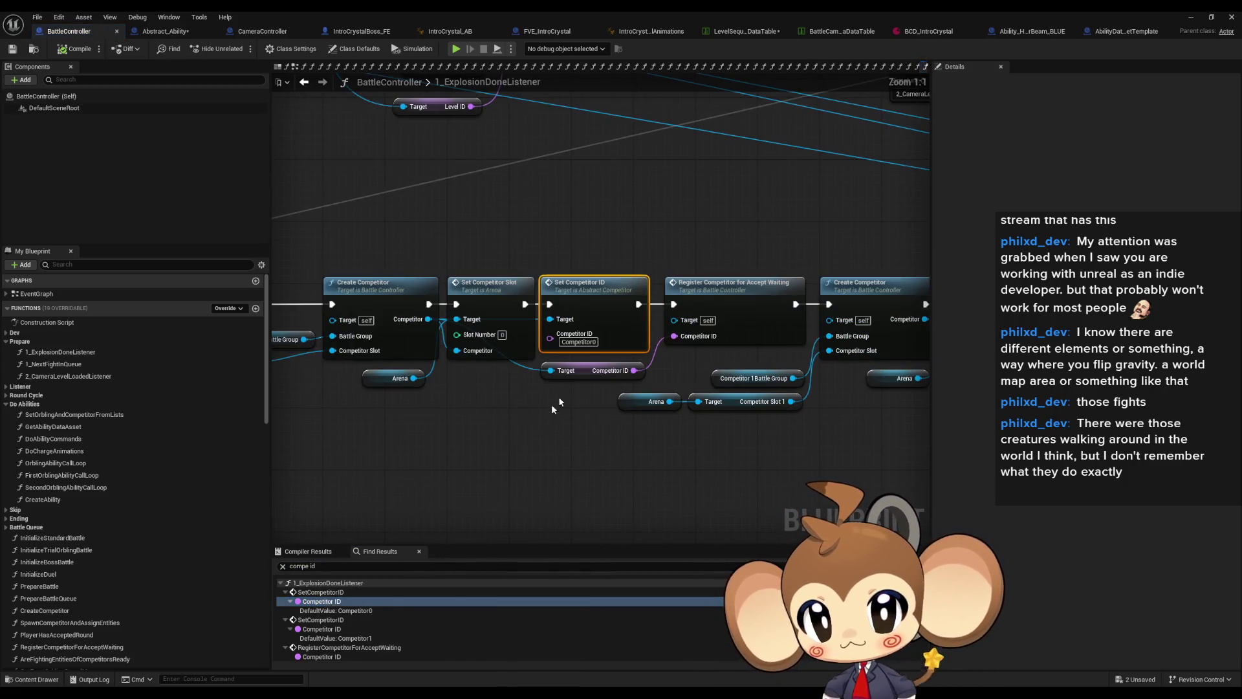
click(582, 342)
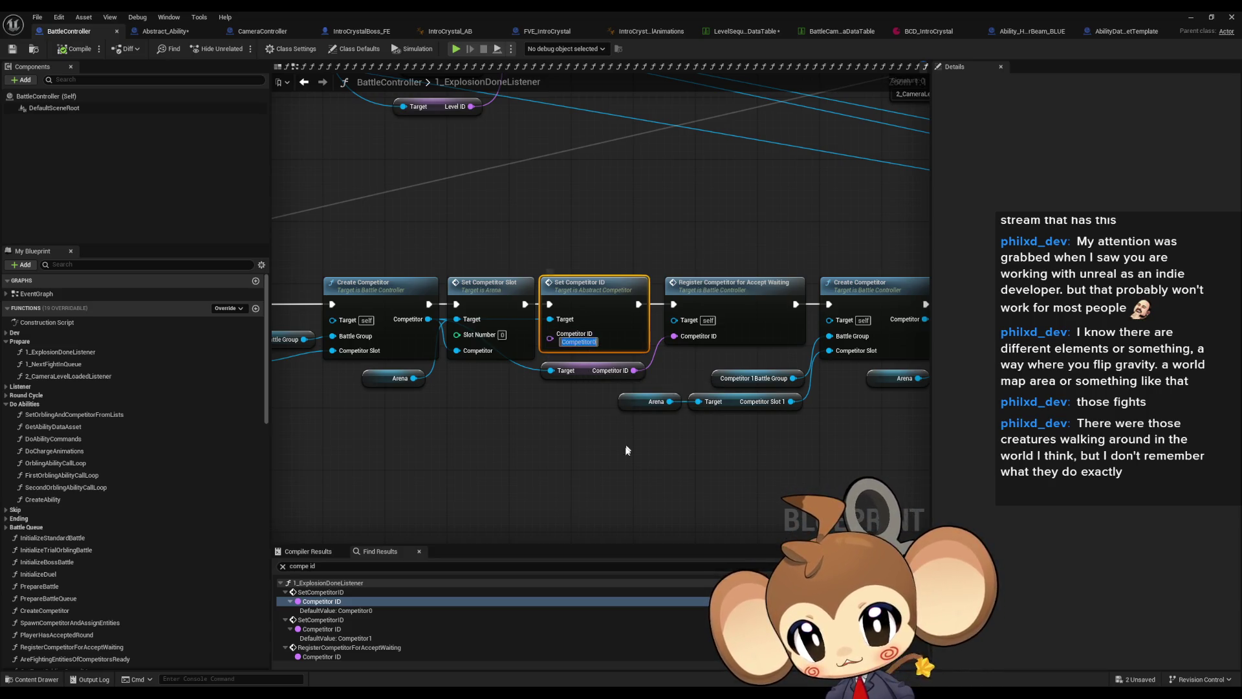
click(165, 31)
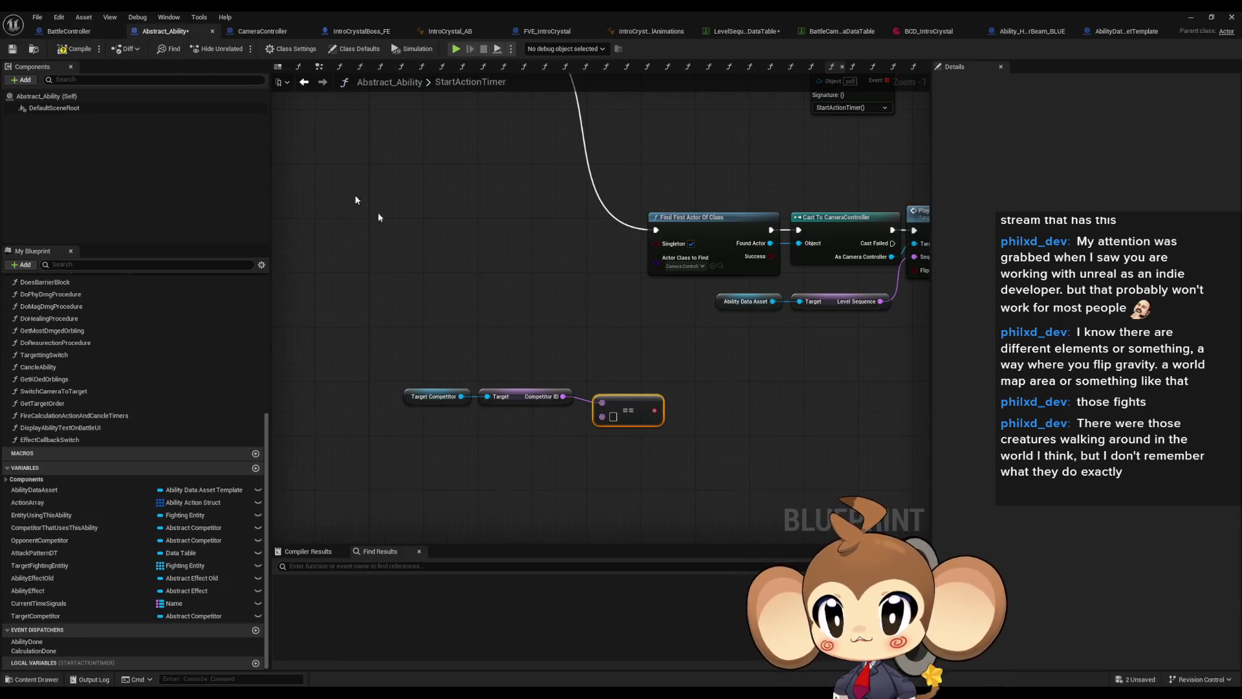
click(614, 417)
text(Competitor0)
click(667, 476)
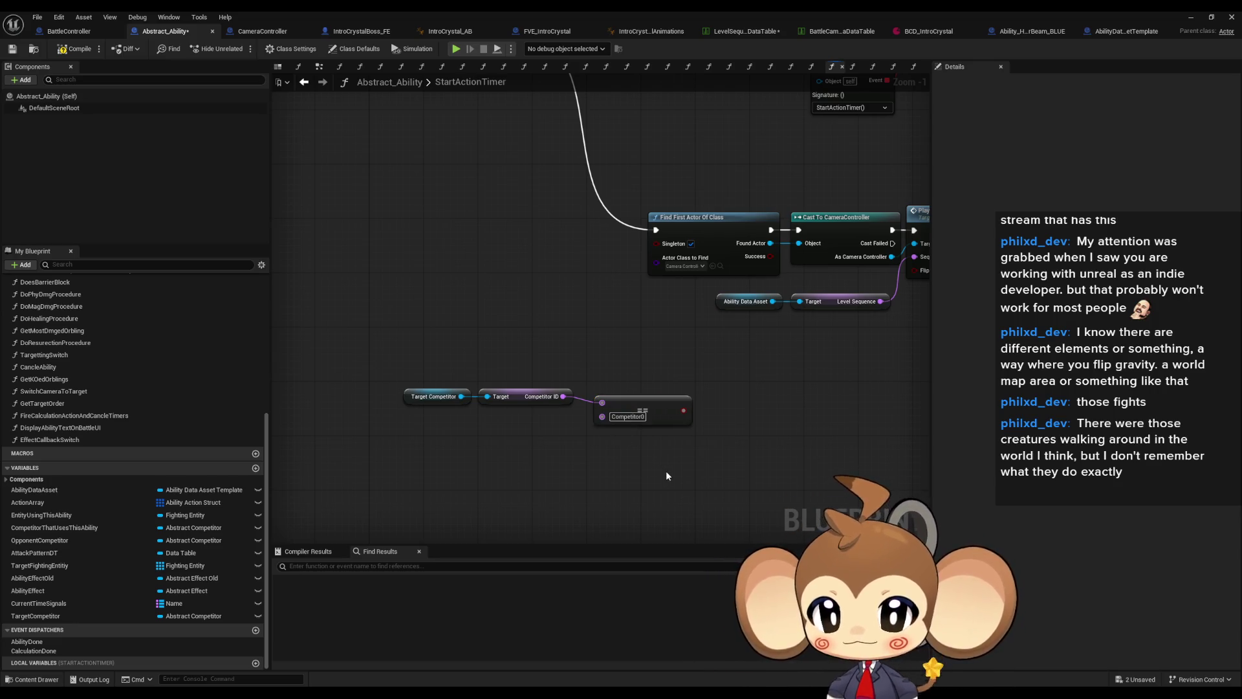
- Move the three comparison nodes beside Play Sequence and save Abstract_Ability
click(644, 409)
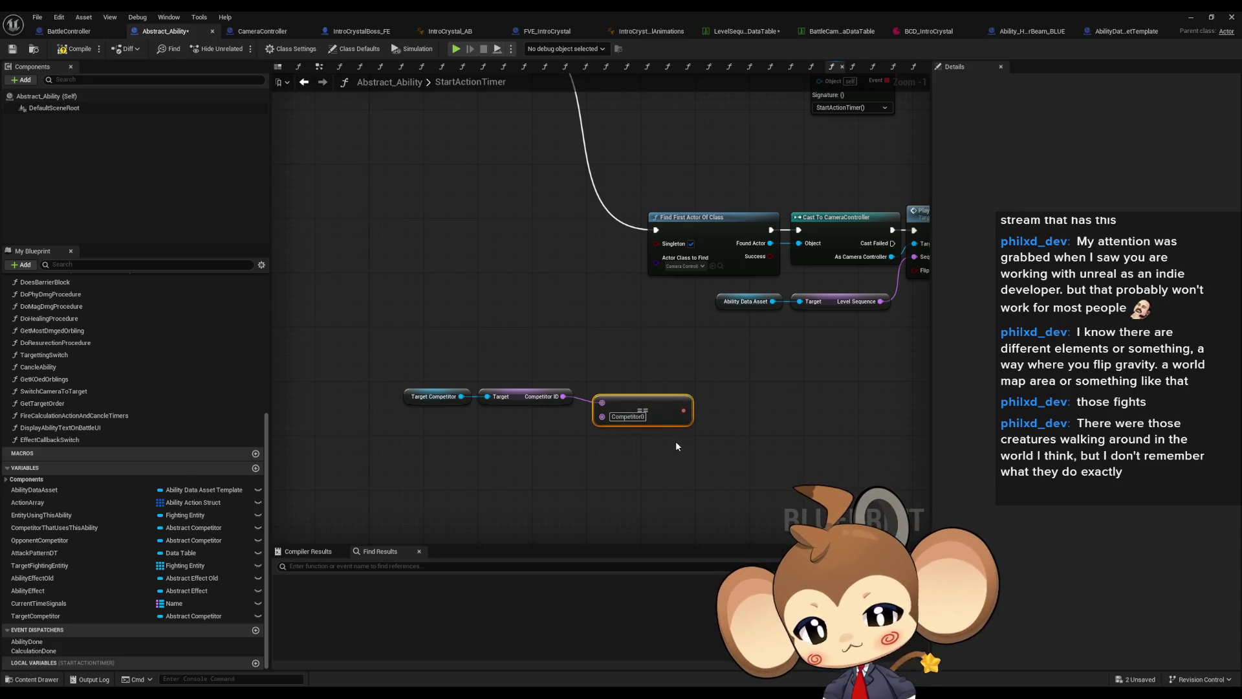
drag(724, 409, 604, 336)
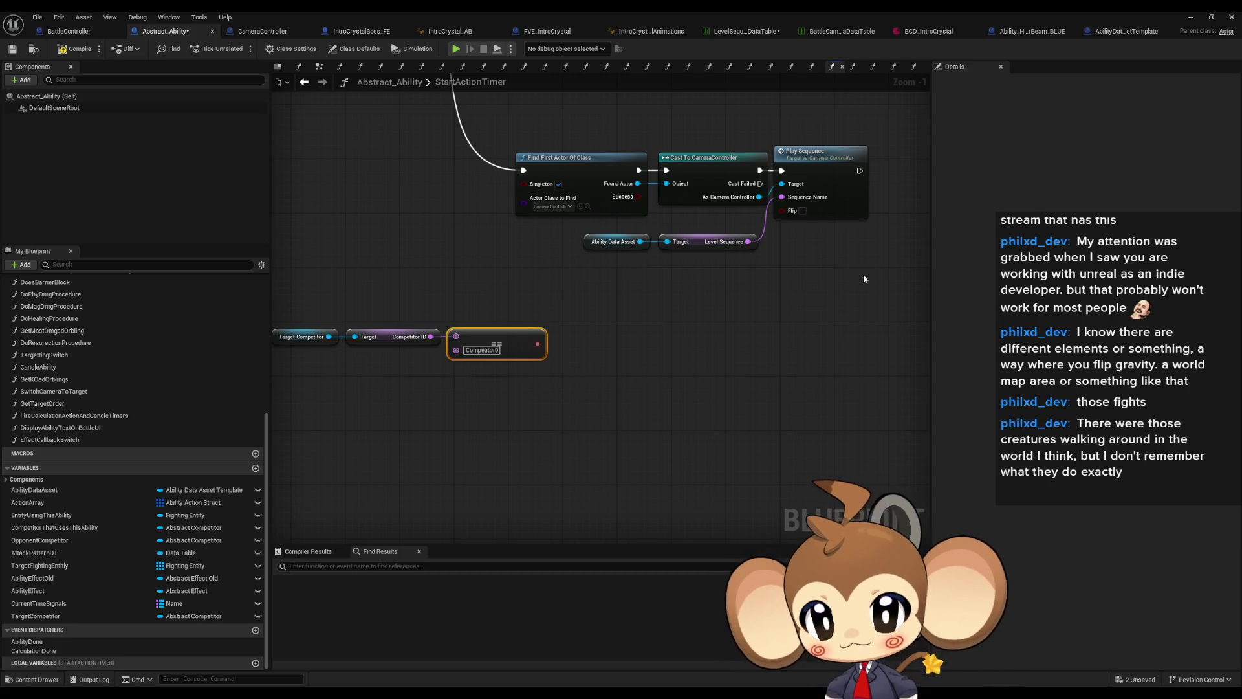
drag(547, 344, 512, 387)
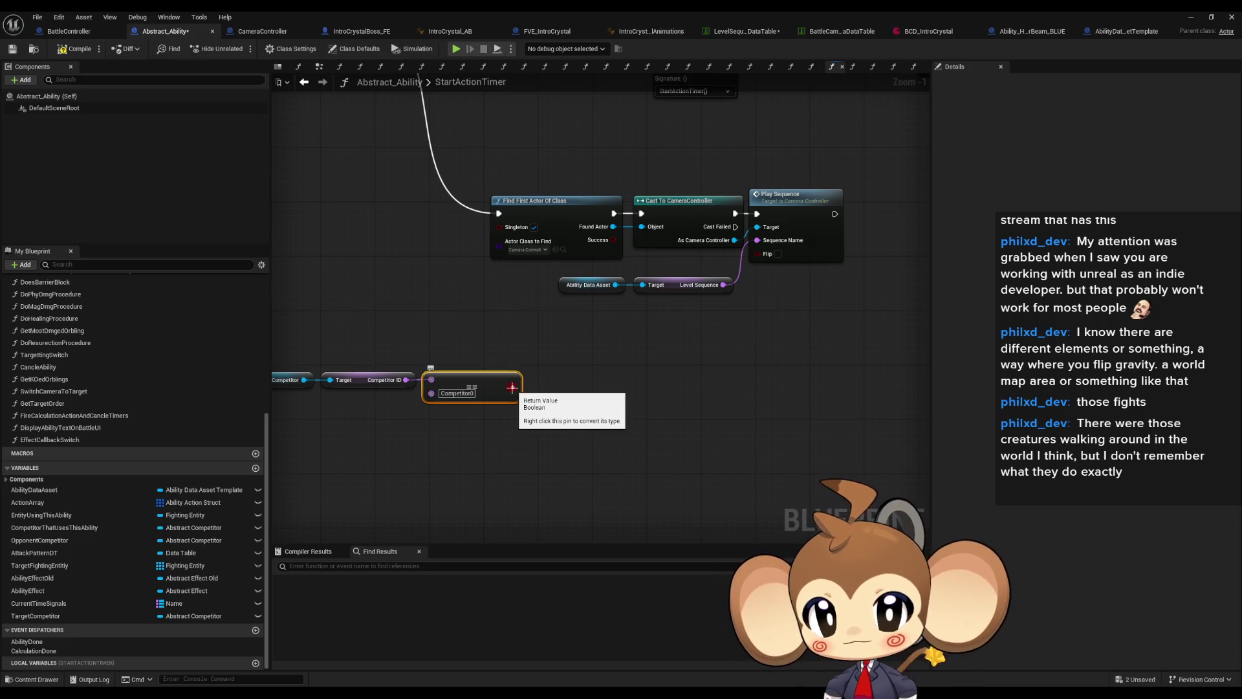
drag(512, 387, 759, 252)
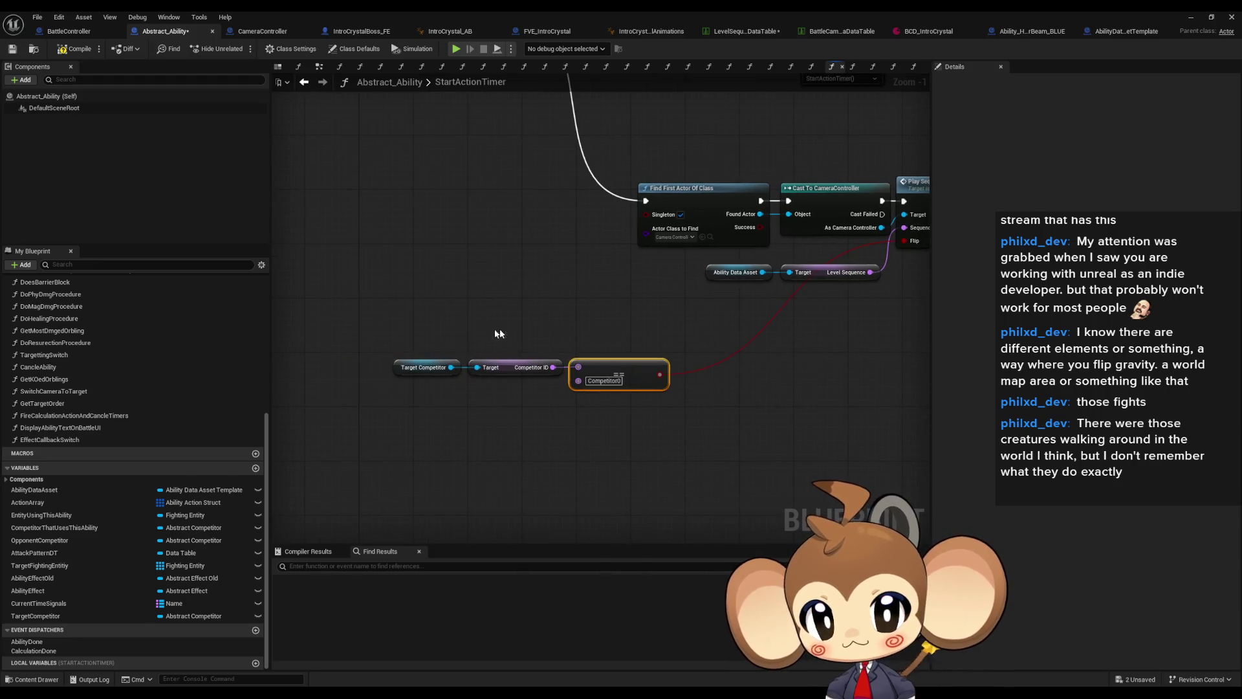
drag(679, 346, 382, 398)
mouse_move(626, 370)
mouse_down()
mouse_move(818, 339)
mouse_move(843, 310)
mouse_up()
click(807, 418)
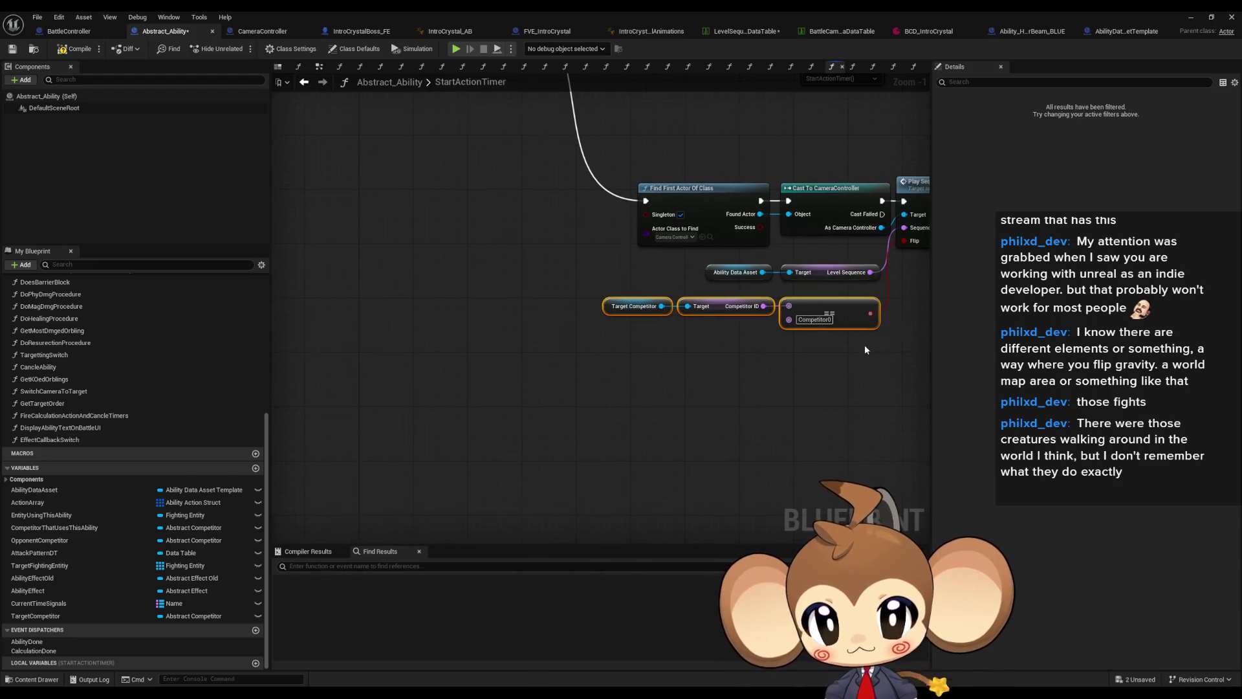
drag(807, 418, 600, 456)
scroll(597, 461, down, 3)
click(642, 365)
mouse_move(642, 371)
mouse_down()
mouse_move(681, 474)
mouse_move(700, 348)
mouse_up()
click(700, 348)
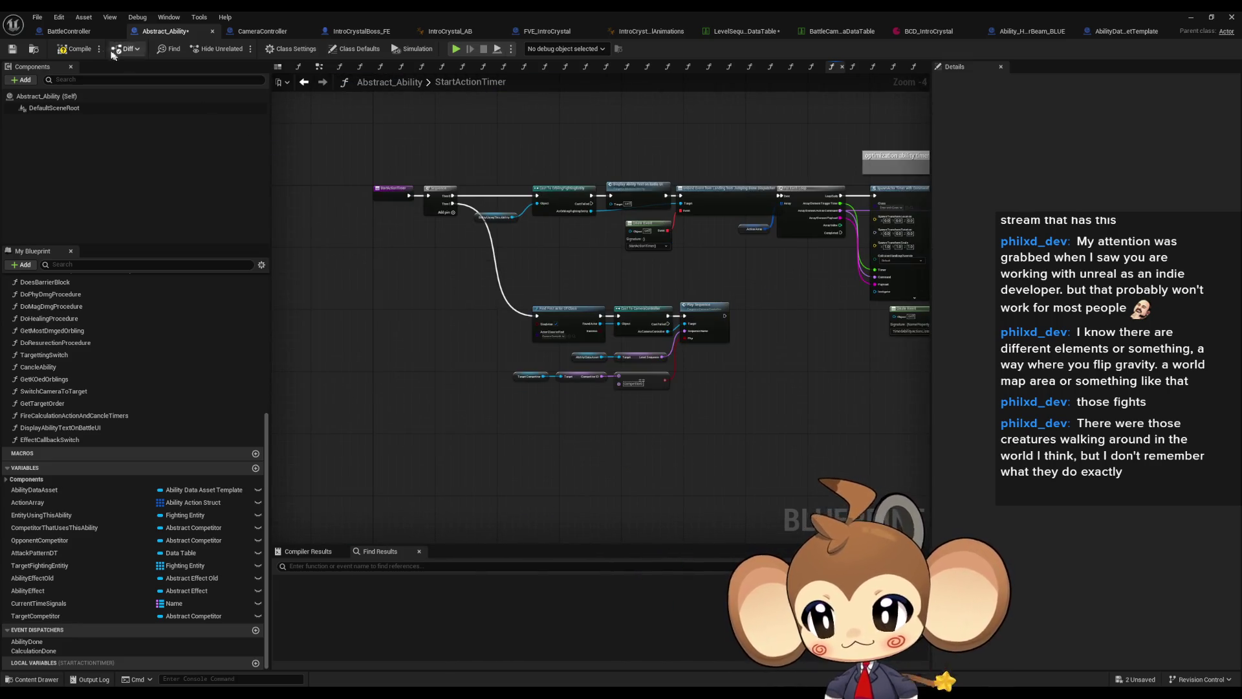
- Save Abstract_Ability, review CameraController's PlaySequence graph, then minimize the blueprint window
key(ctrl+s)
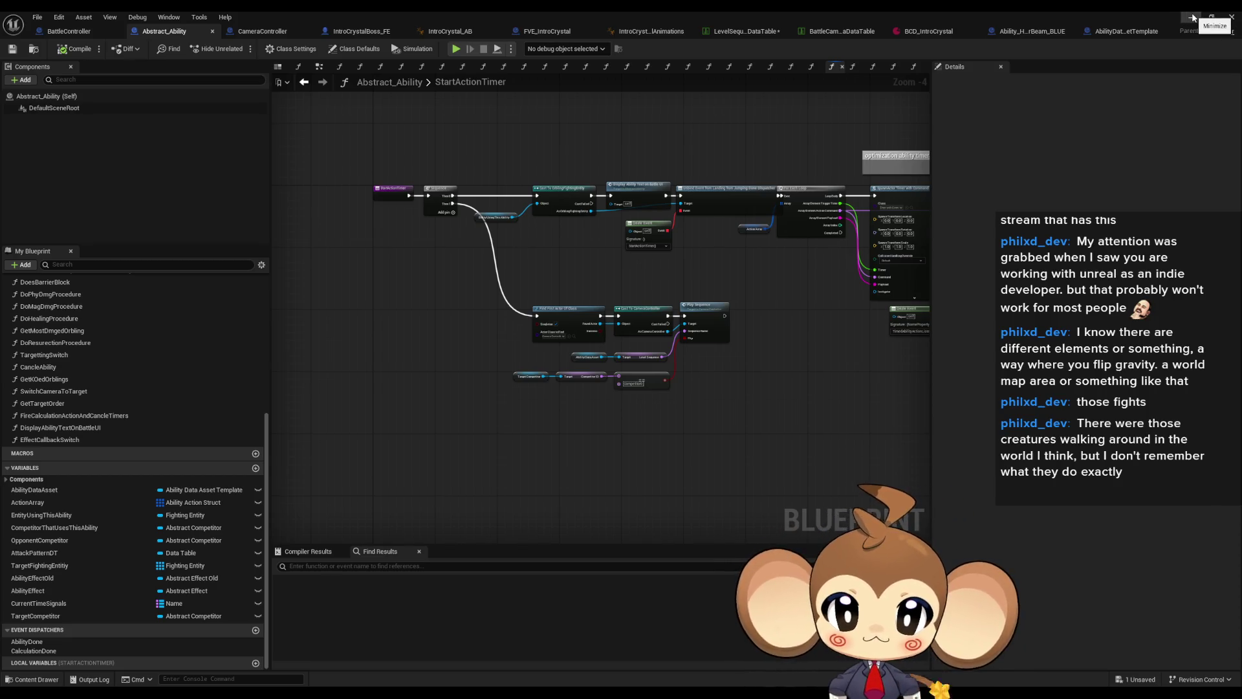
scroll(691, 365, up, 4)
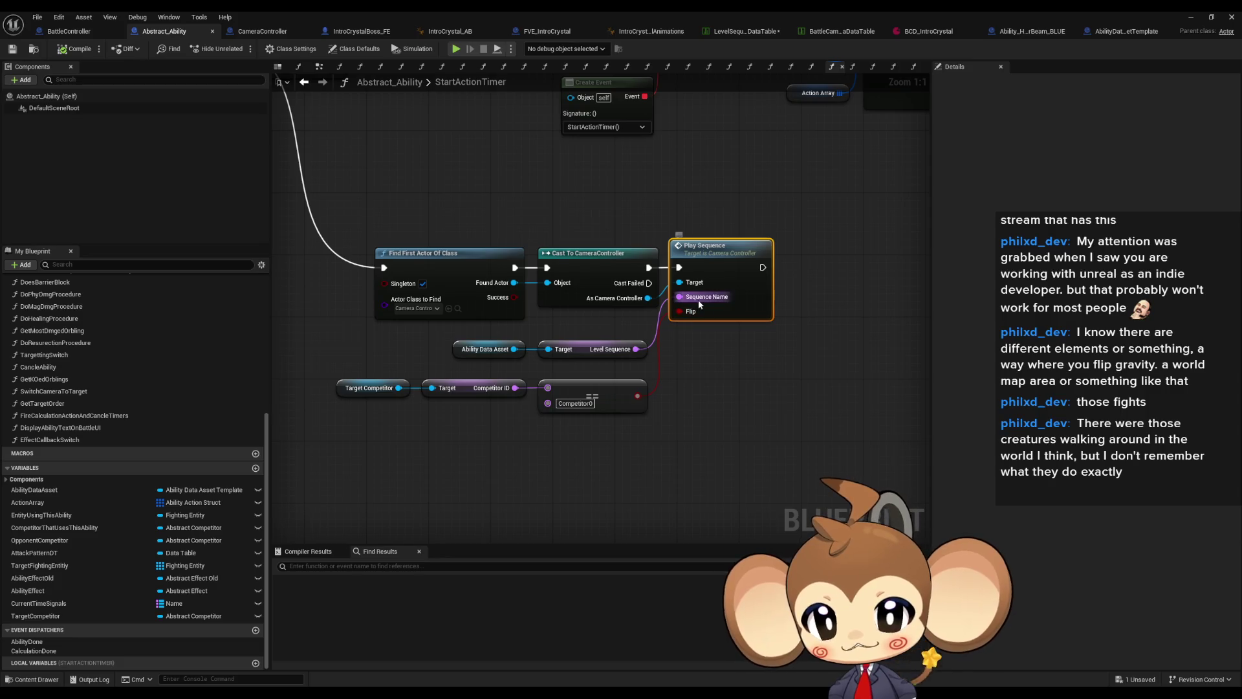
double_click(730, 262)
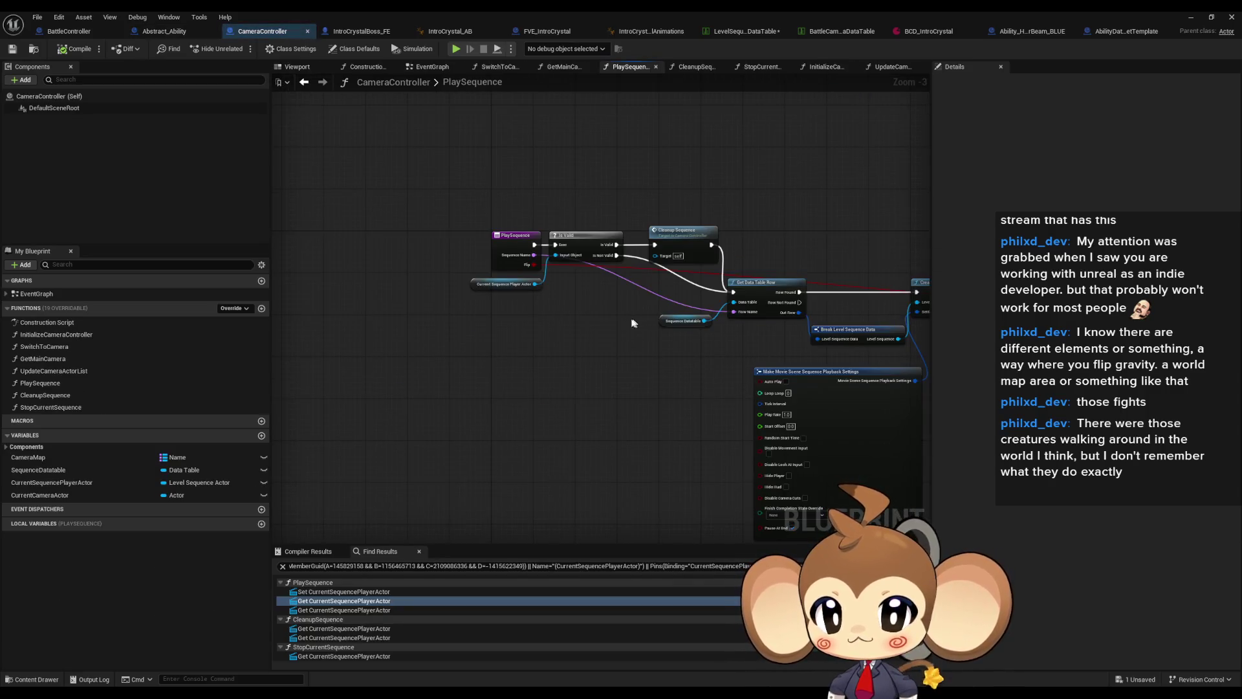
scroll(633, 317, up, 3)
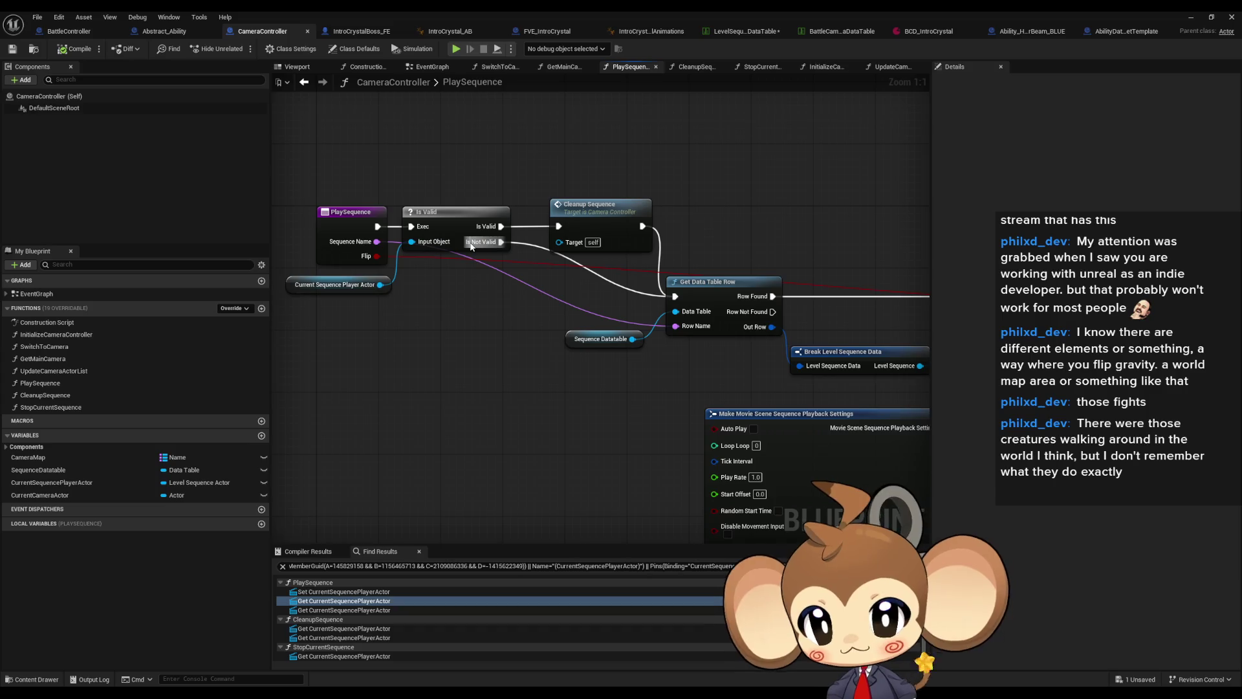
drag(789, 319, 481, 282)
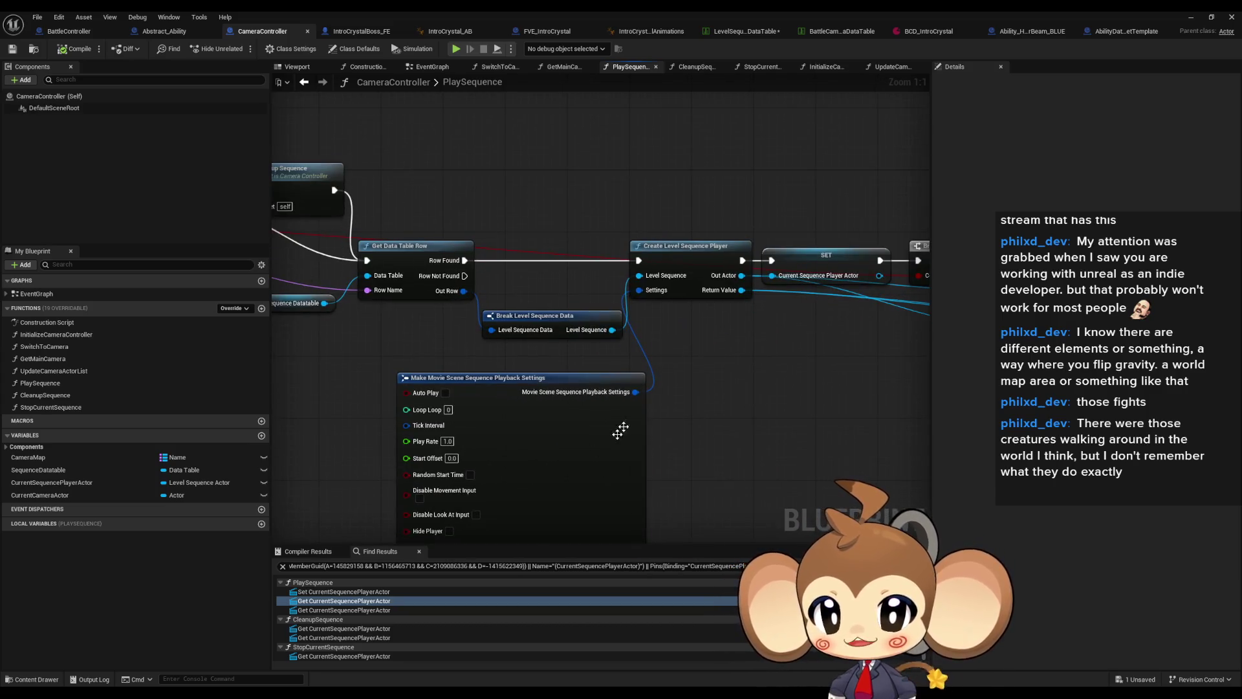
scroll(615, 400, down, 2)
click(1191, 17)
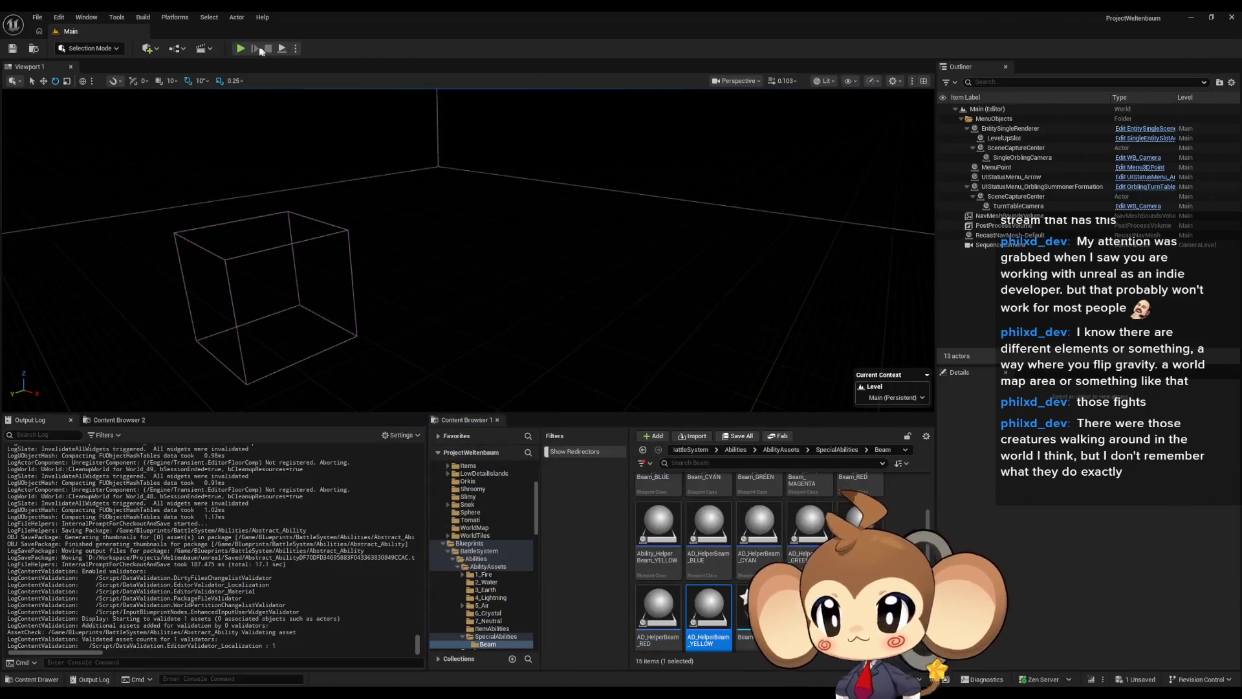
- Run a fullscreen PIE test, stop it, and follow the Accessed None error to Play Sequence
click(245, 49)
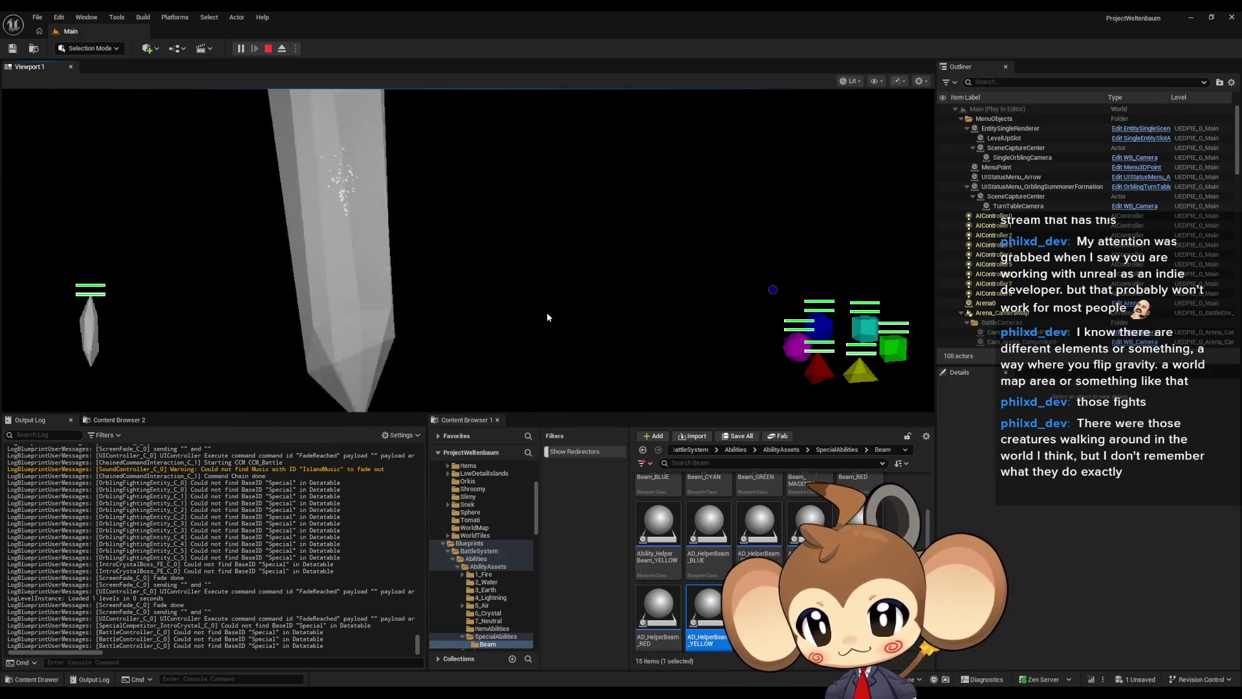
key(F11)
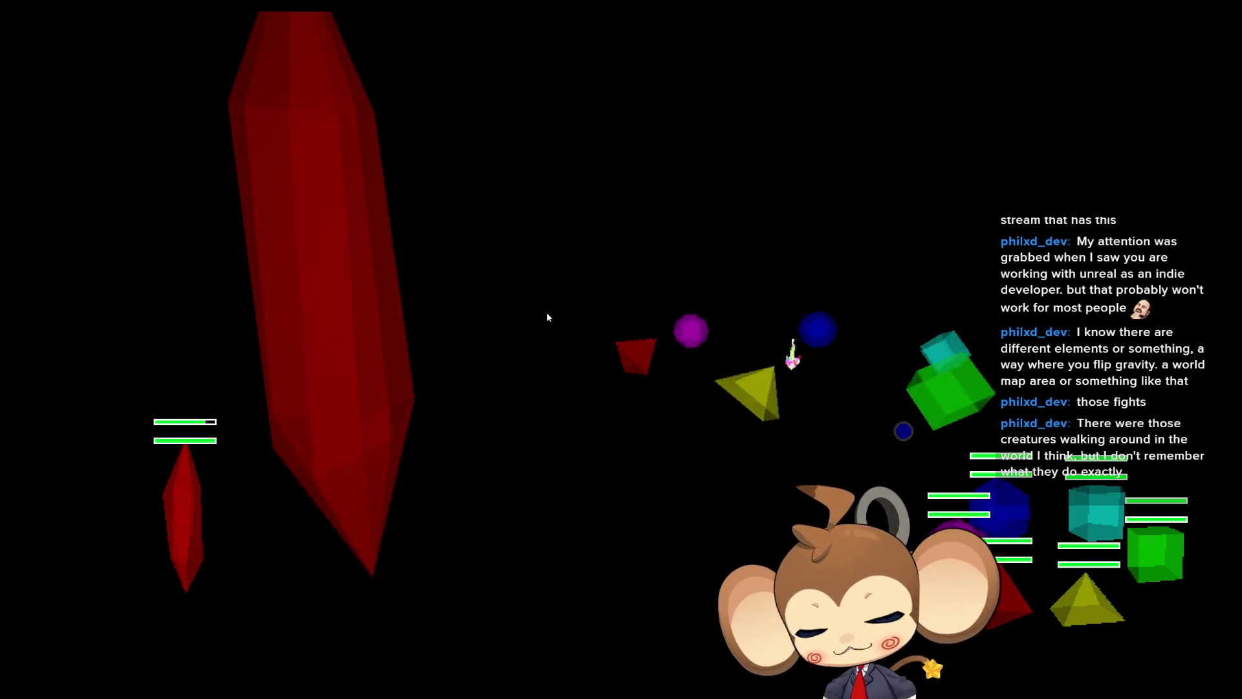
key(F11)
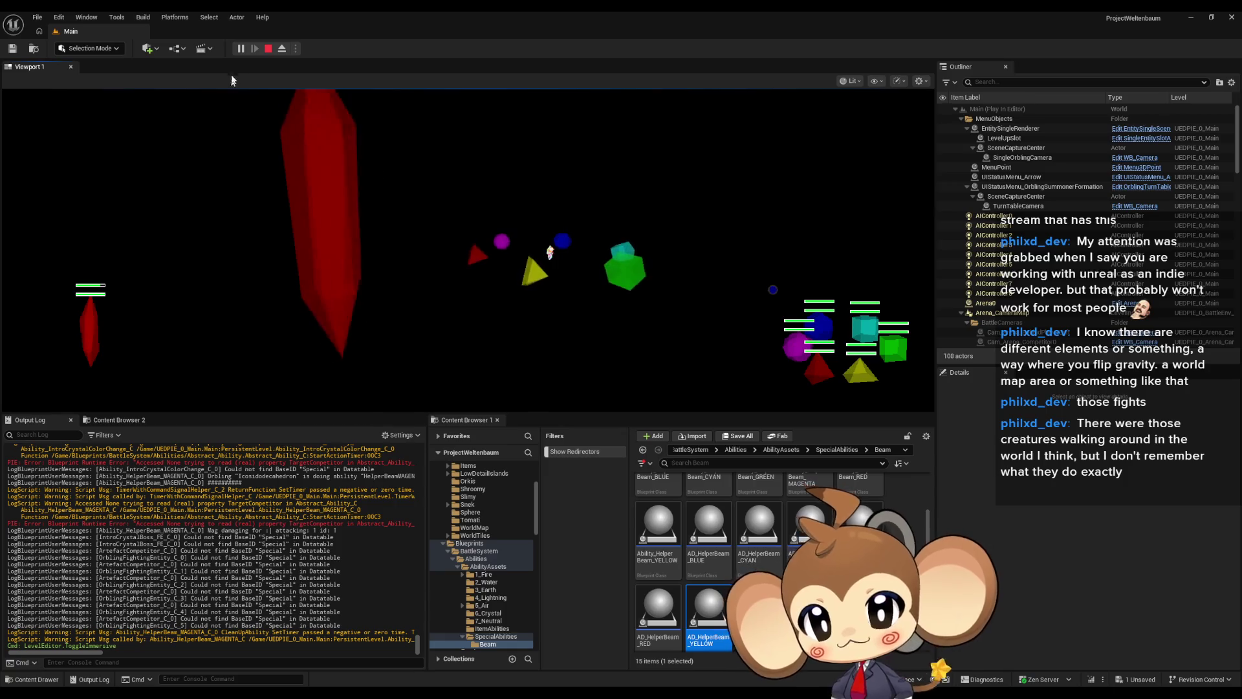
key(Escape)
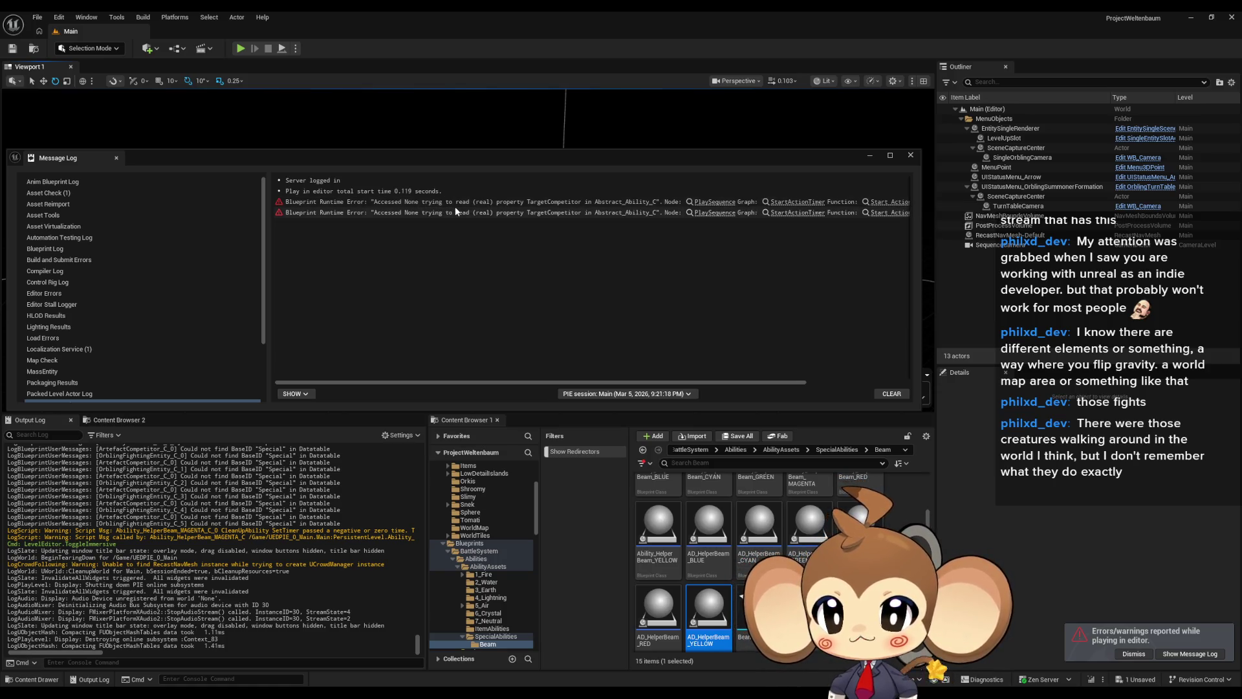
click(711, 202)
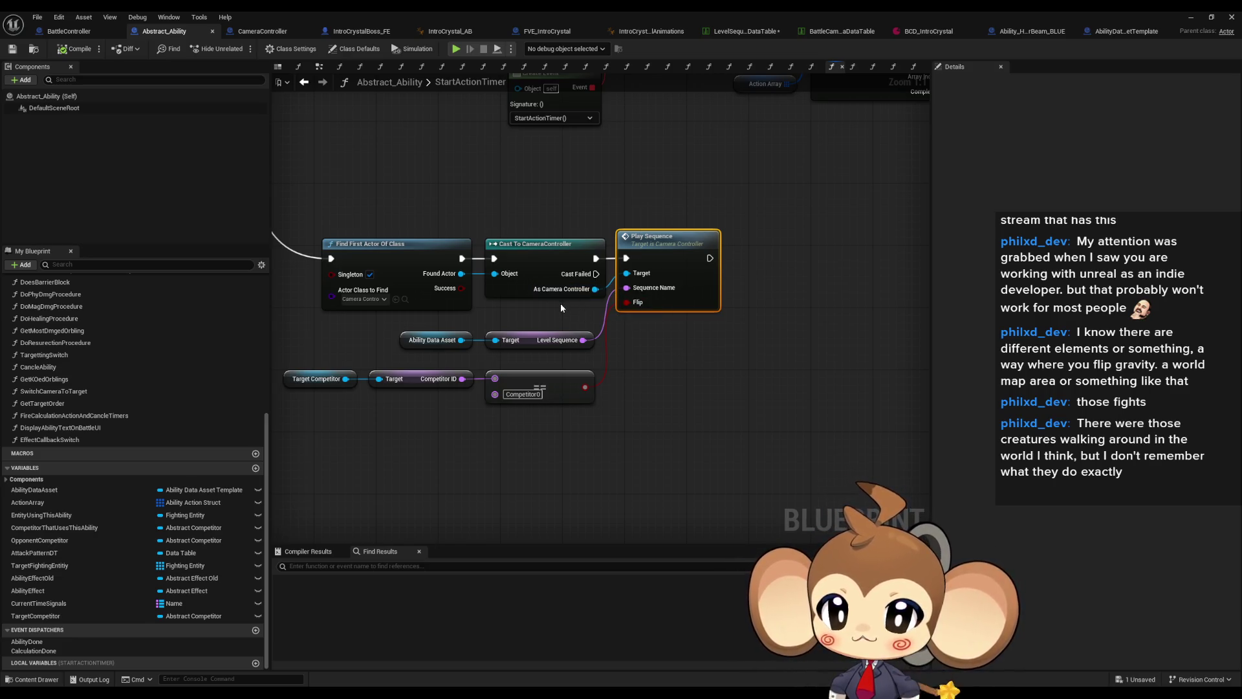
- Restore the maximized Abstract_Ability blueprint editor to a floating window
double_click(470, 12)
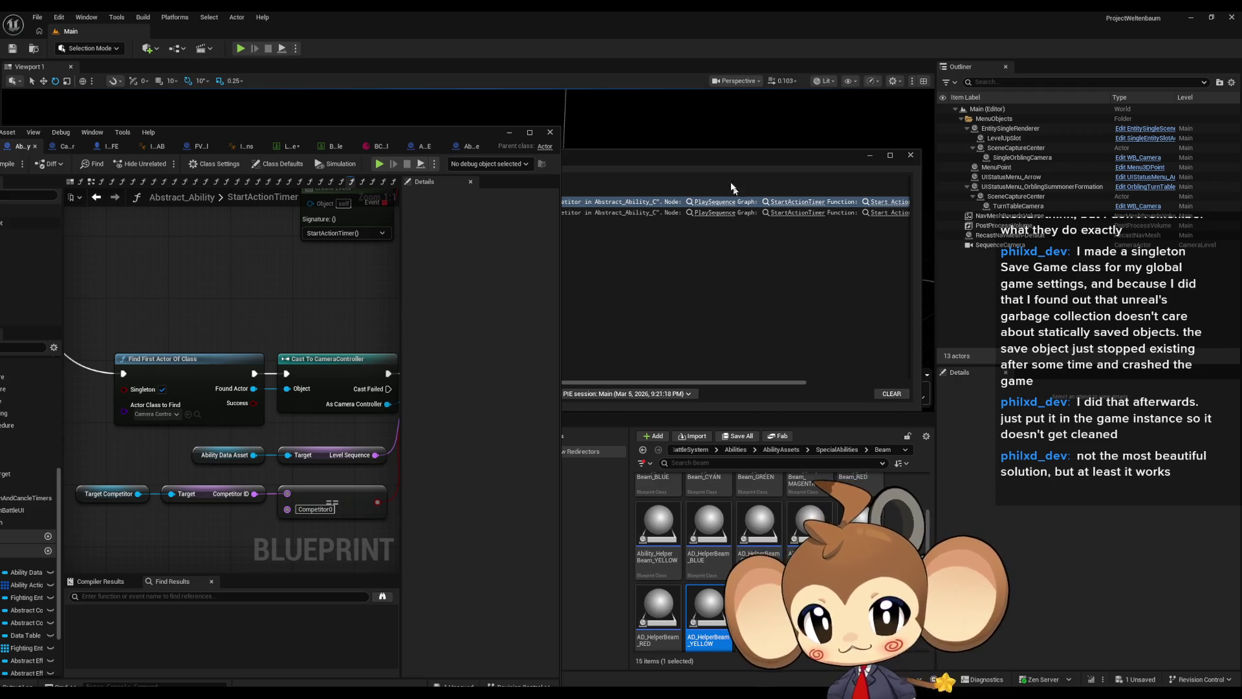
- Move the Message Log aside and maximize the blueprint editor on StartActionTimer
mouse_move(682, 156)
mouse_down()
mouse_move(760, 153)
mouse_move(806, 127)
mouse_move(784, 127)
mouse_up()
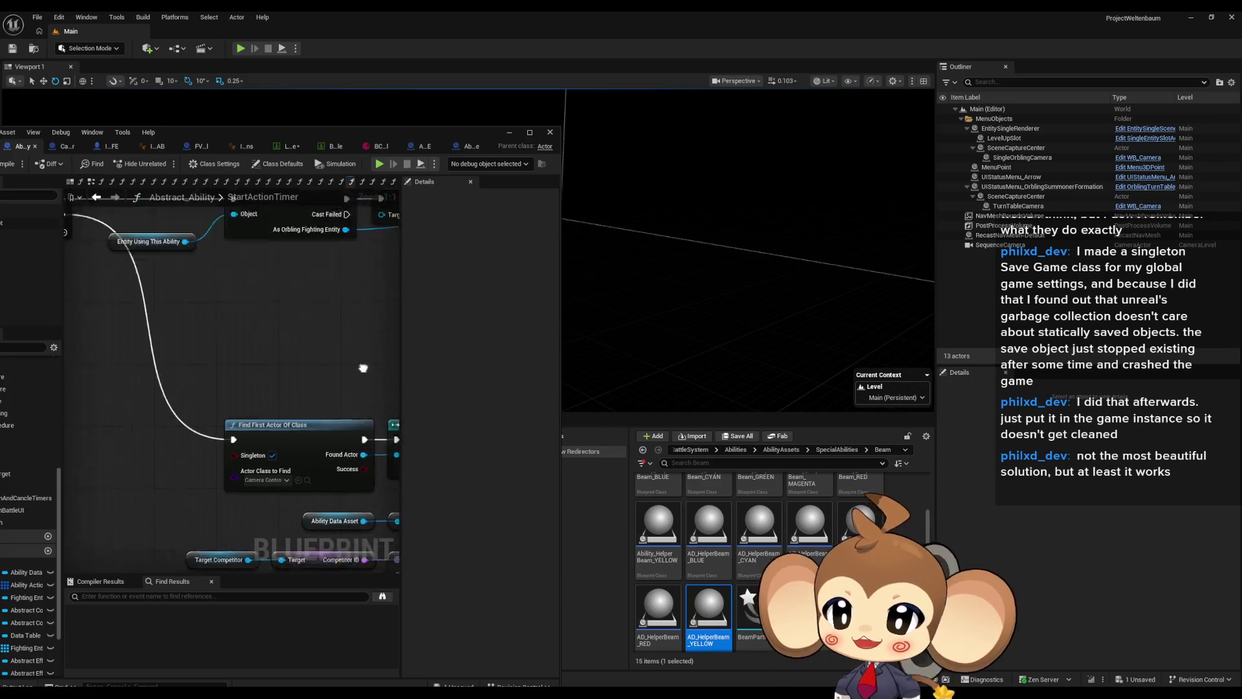
double_click(297, 132)
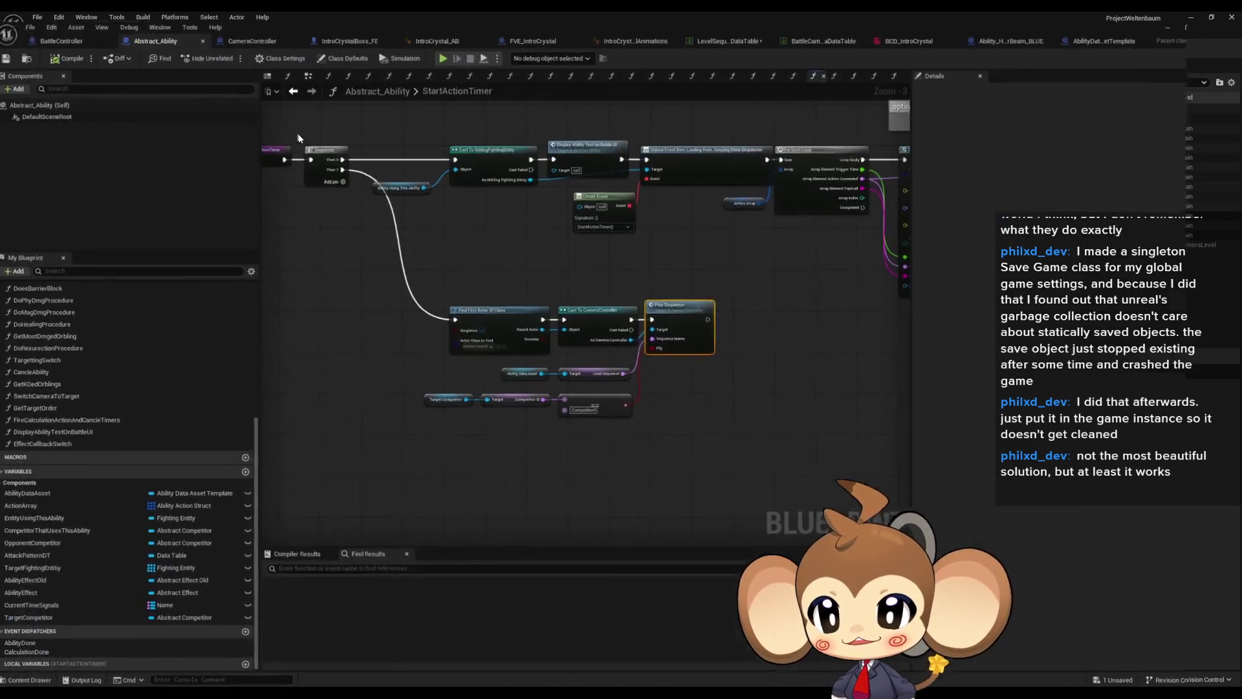
mouse_move(336, 335)
mouse_down()
mouse_move(313, 281)
mouse_move(641, 324)
mouse_move(830, 323)
mouse_up()
click(405, 255)
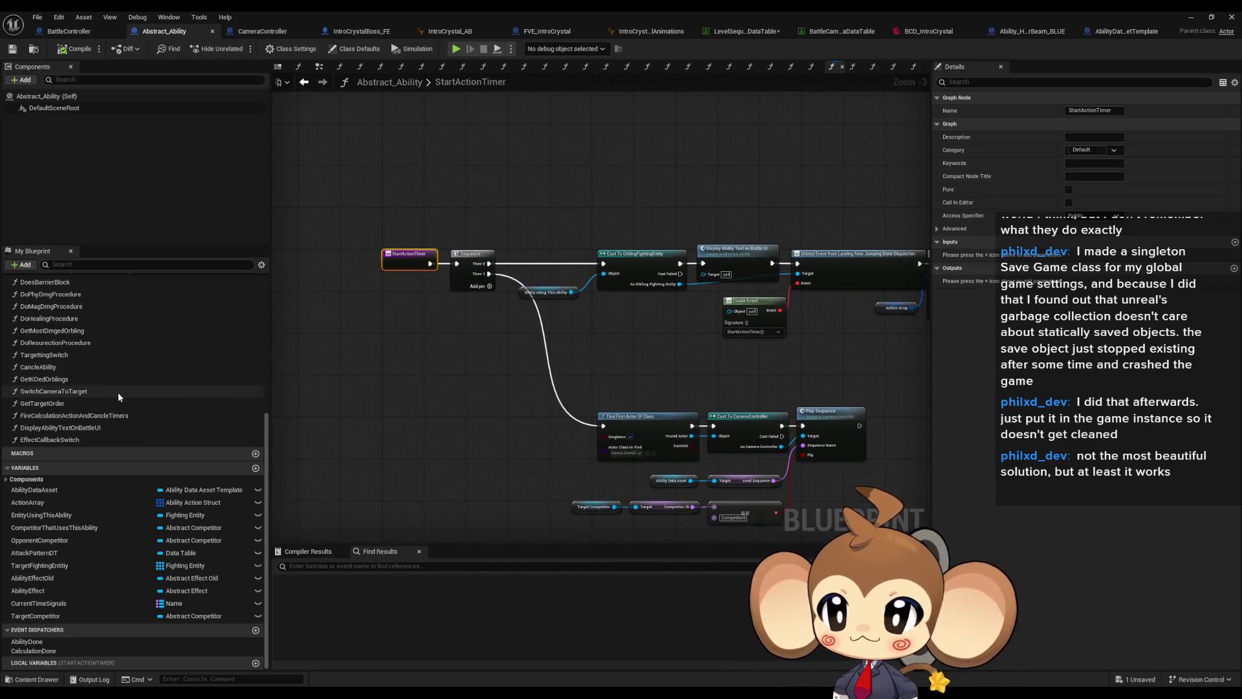
- Find all TargetCompetitor references by class member and jump to where TargettingSwitch sets it
scroll(565, 494, up, 3)
right_click(565, 494)
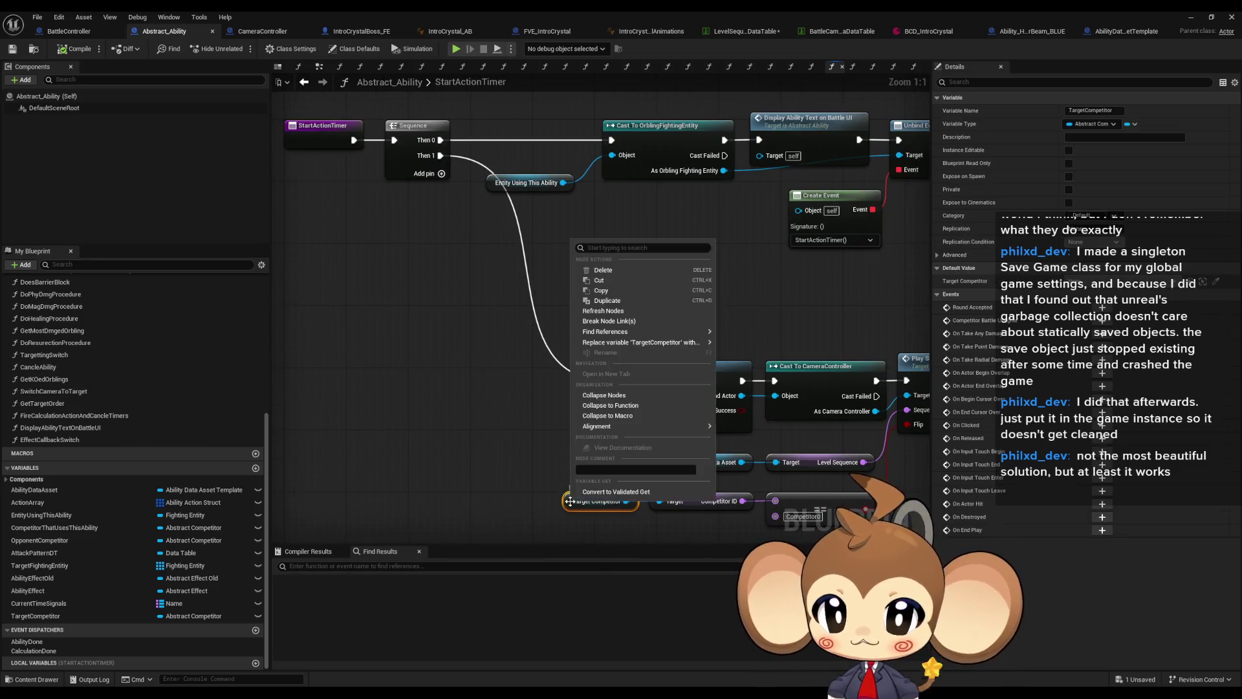
mouse_move(680, 331)
click(745, 356)
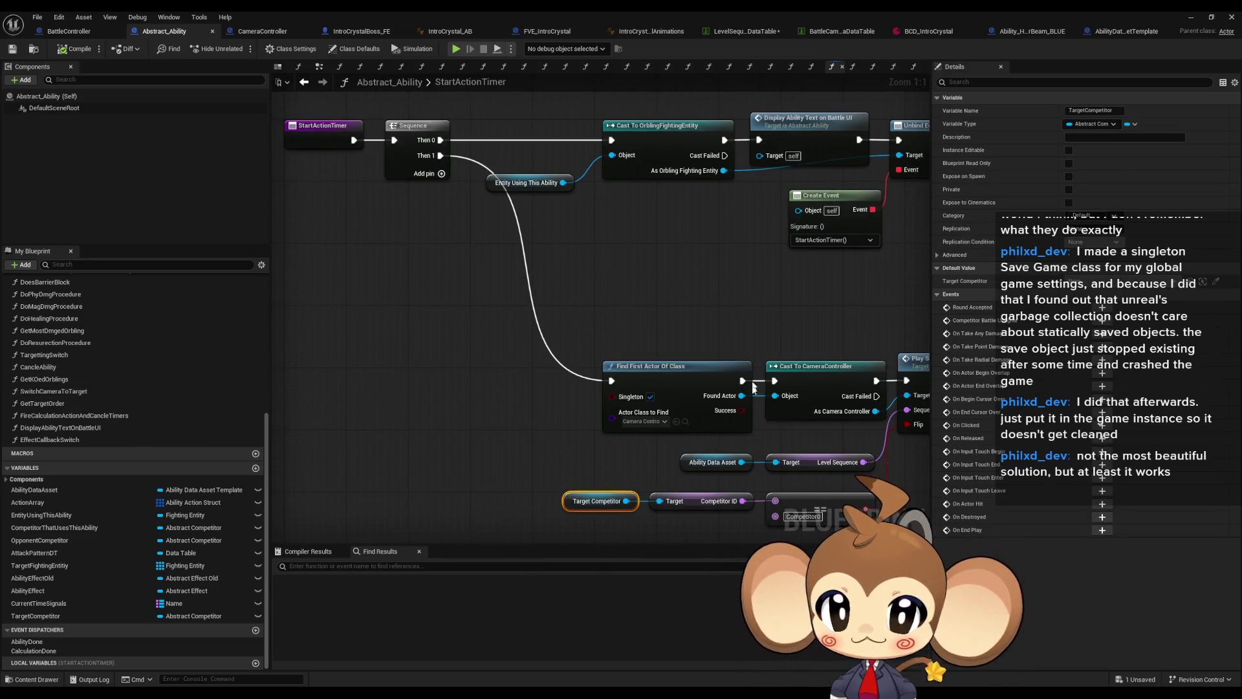
click(321, 611)
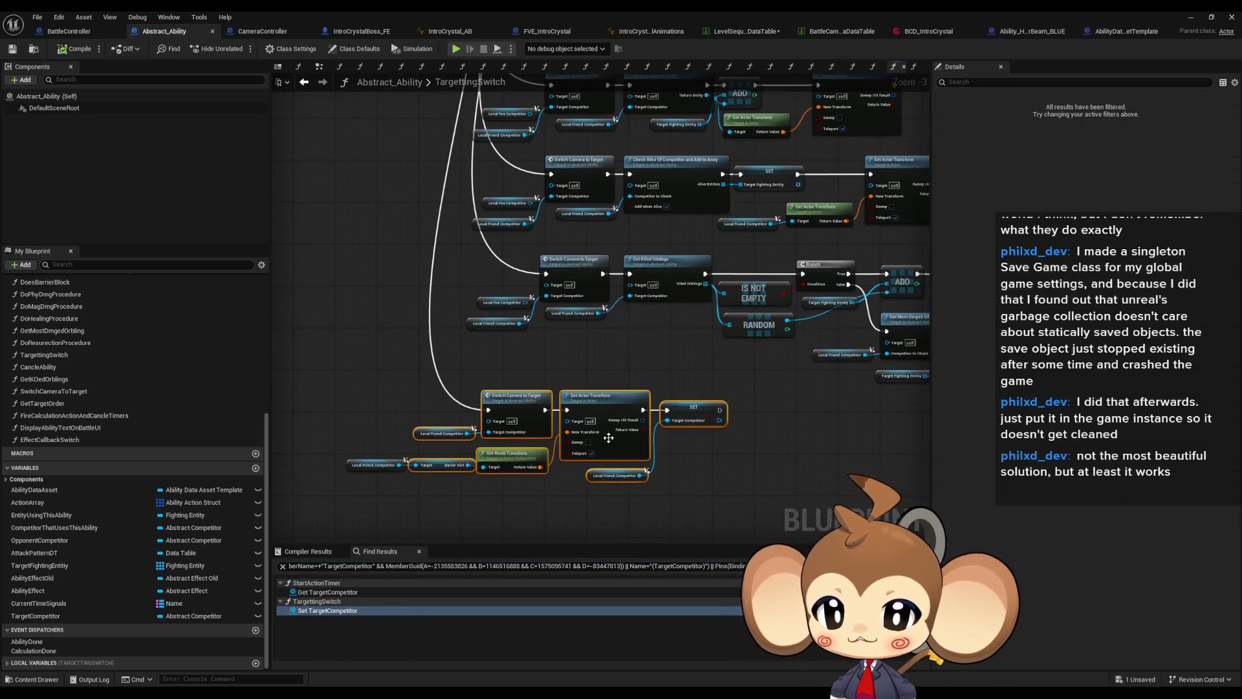
scroll(686, 505, down, 4)
scroll(627, 448, up, 3)
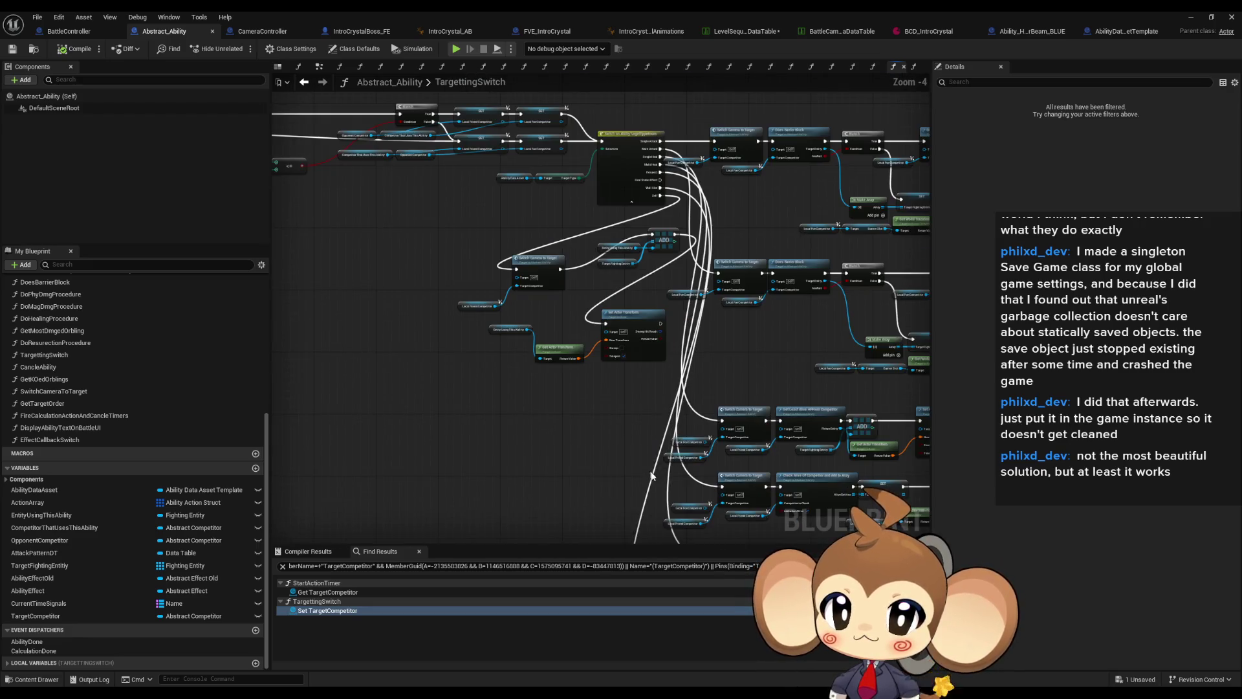
scroll(647, 497, up, 1)
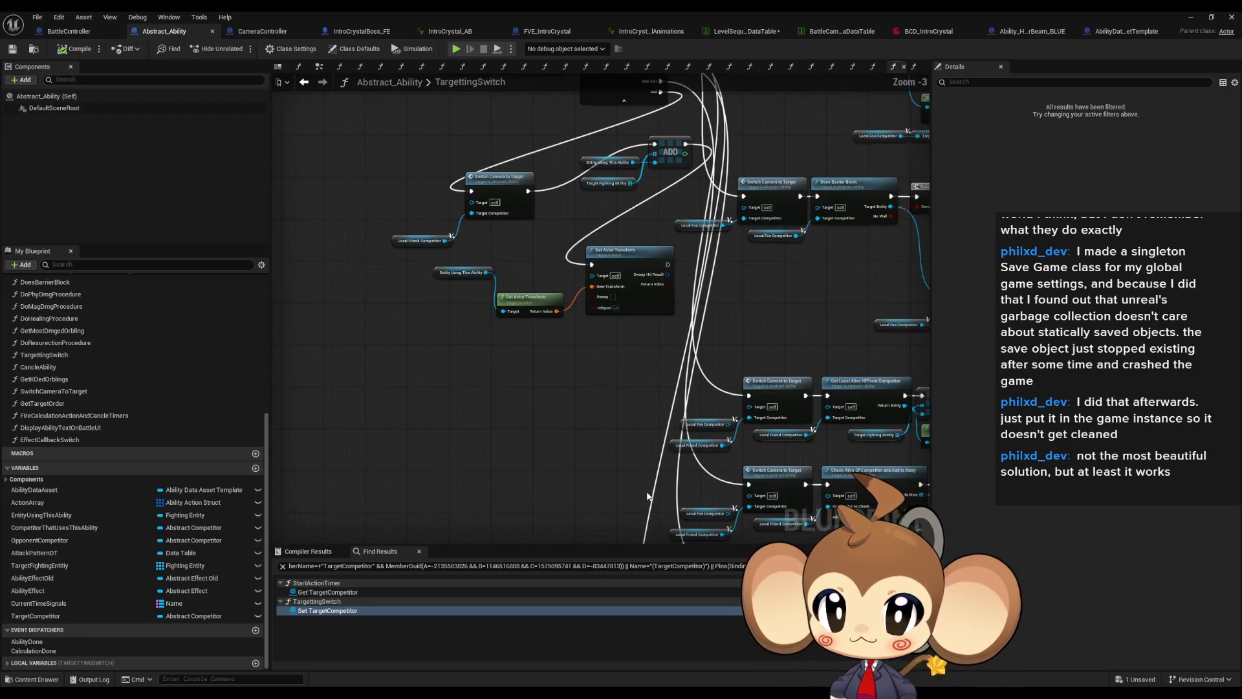
scroll(712, 466, up, 3)
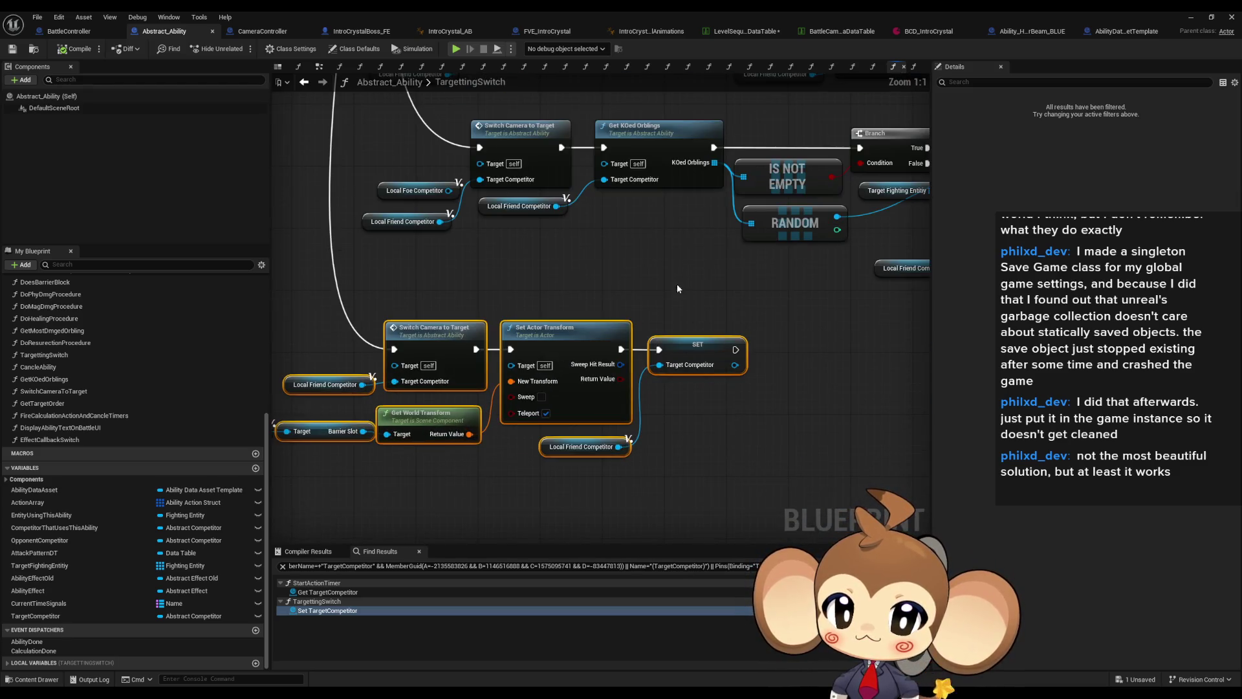
click(702, 356)
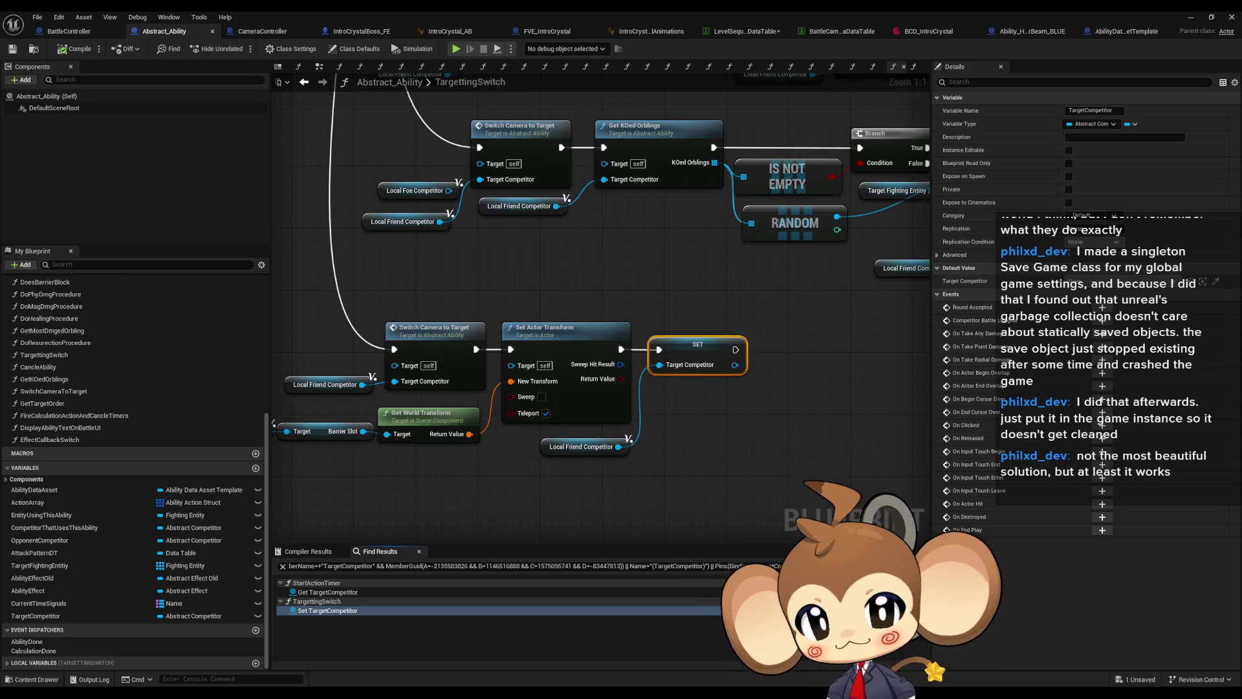
scroll(777, 388, down, 5)
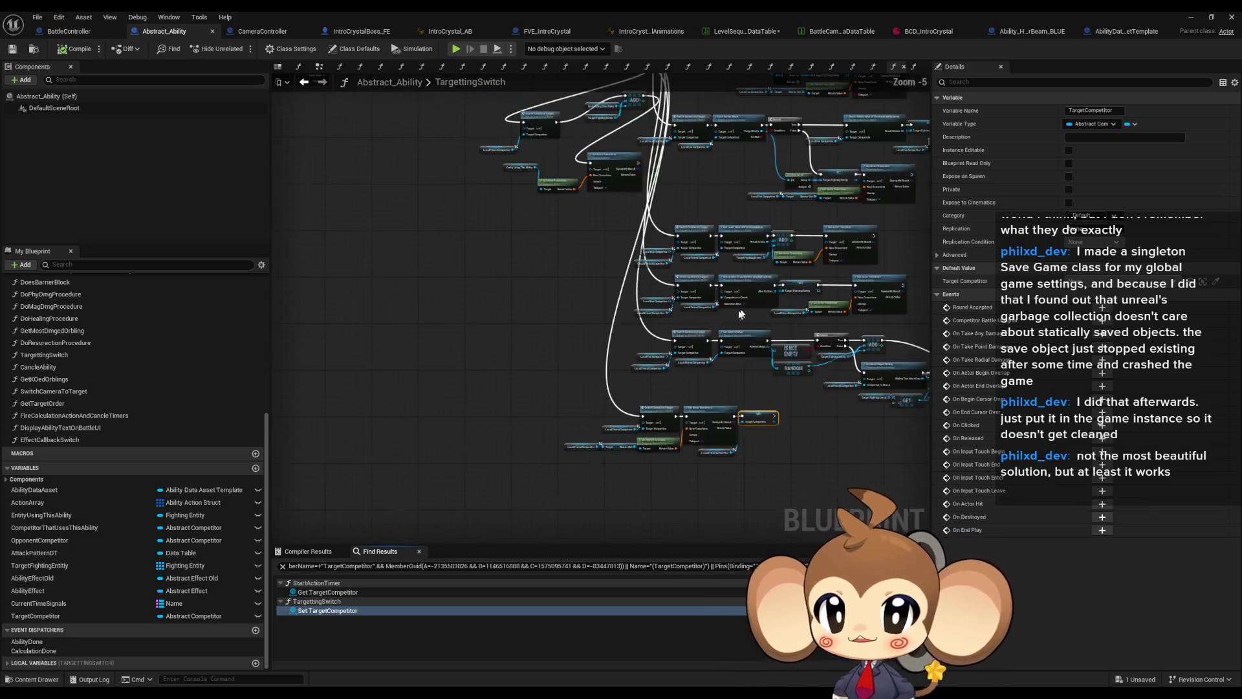
scroll(549, 331, up, 4)
click(582, 284)
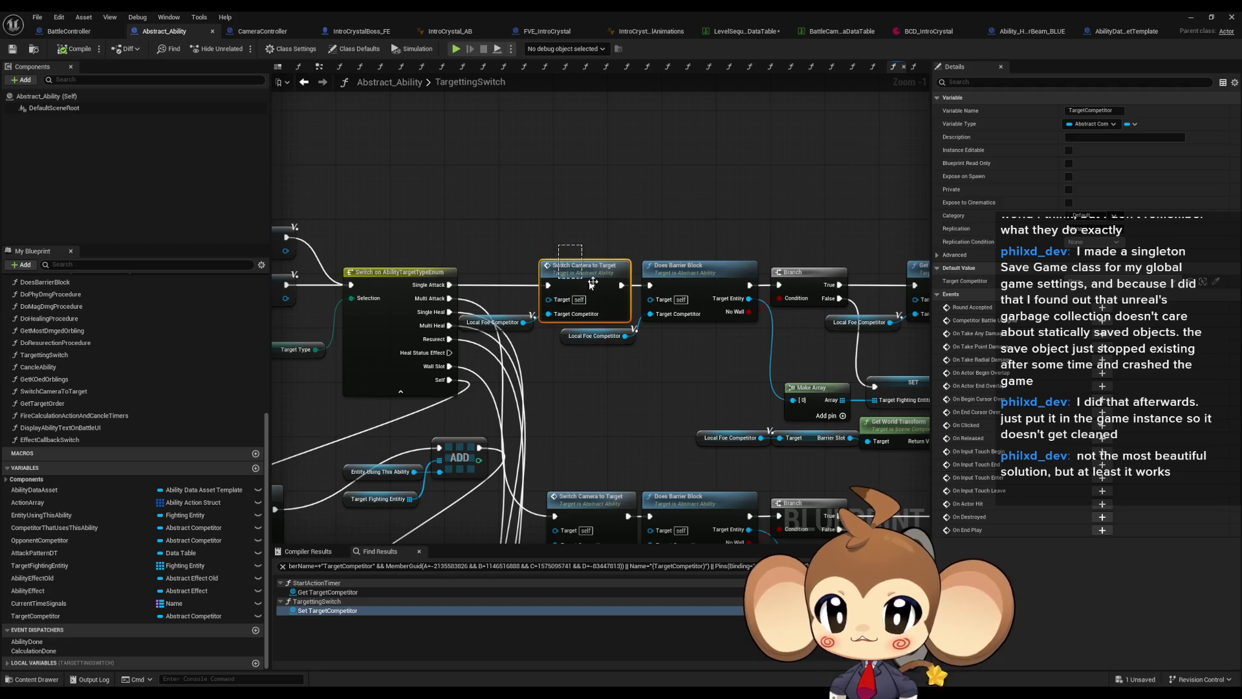
click(745, 294)
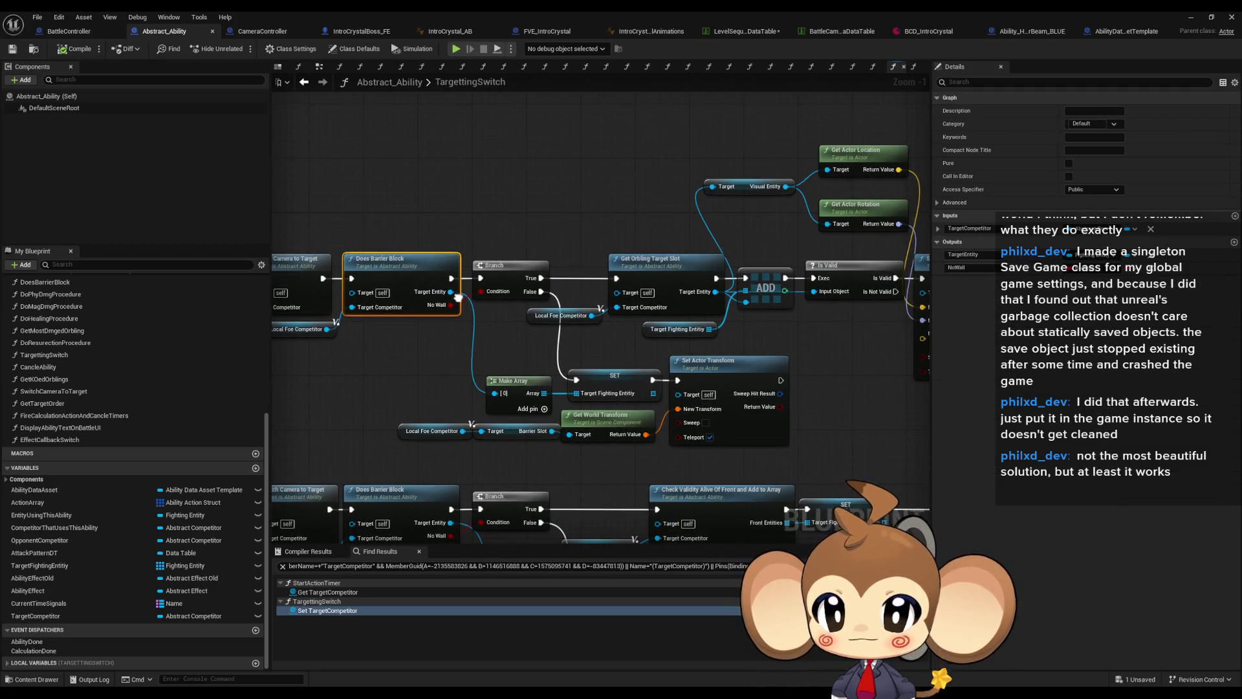
click(560, 320)
click(677, 329)
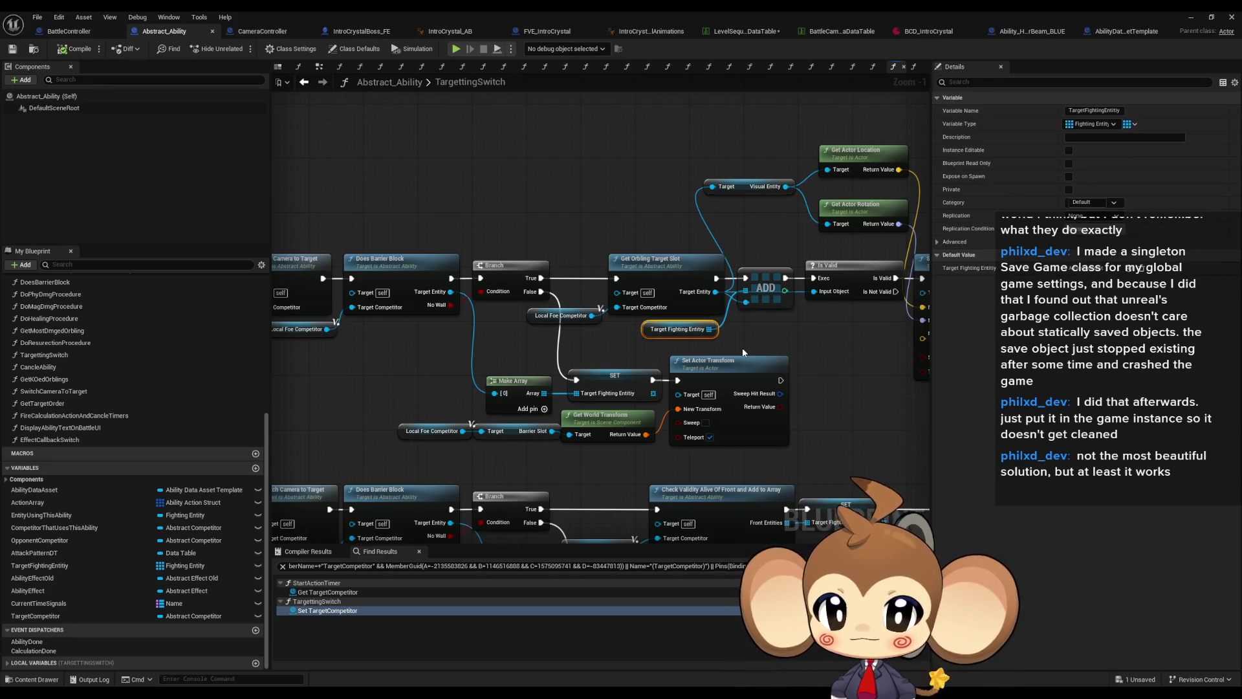
drag(743, 347, 678, 359)
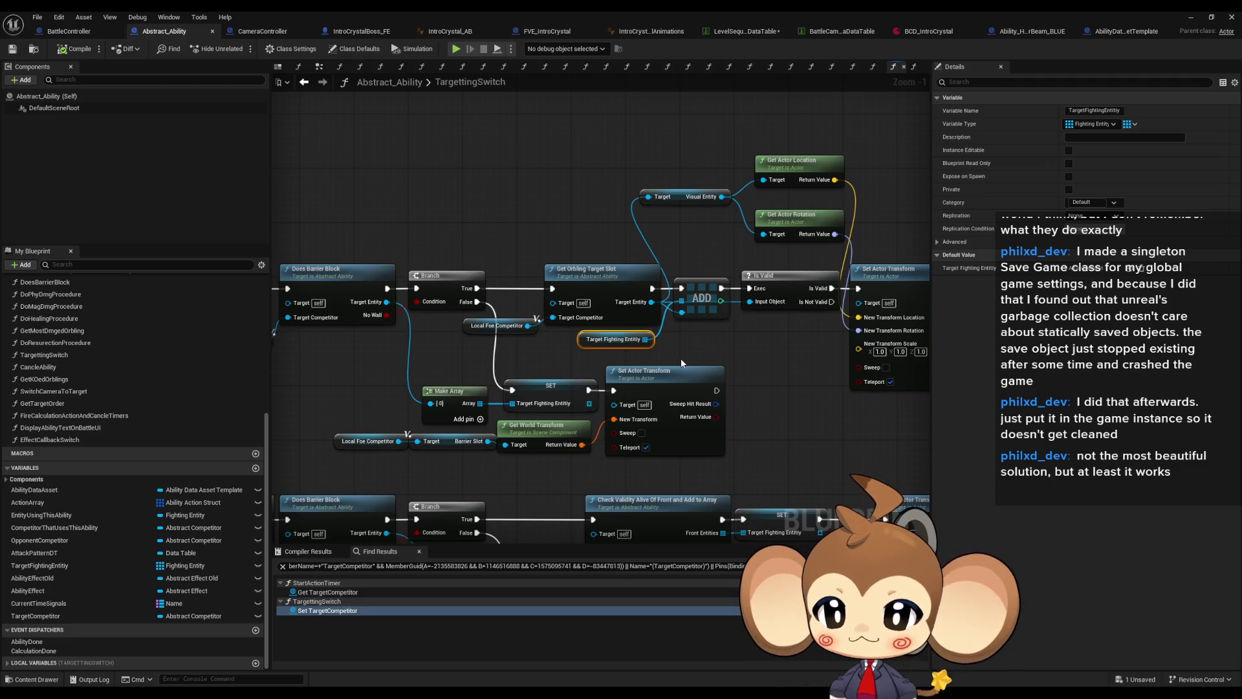
mouse_move(684, 362)
mouse_down()
mouse_move(563, 365)
mouse_move(748, 363)
mouse_up()
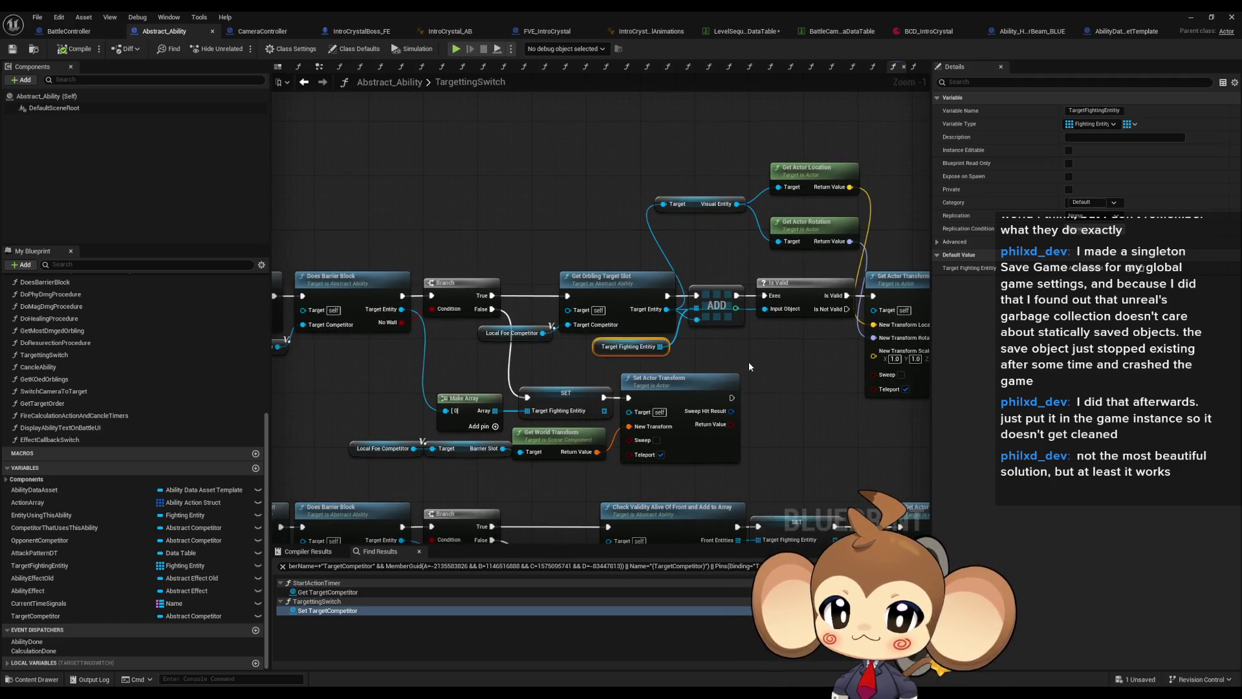
click(591, 279)
mouse_move(779, 343)
mouse_down()
mouse_move(650, 340)
mouse_move(880, 291)
mouse_up()
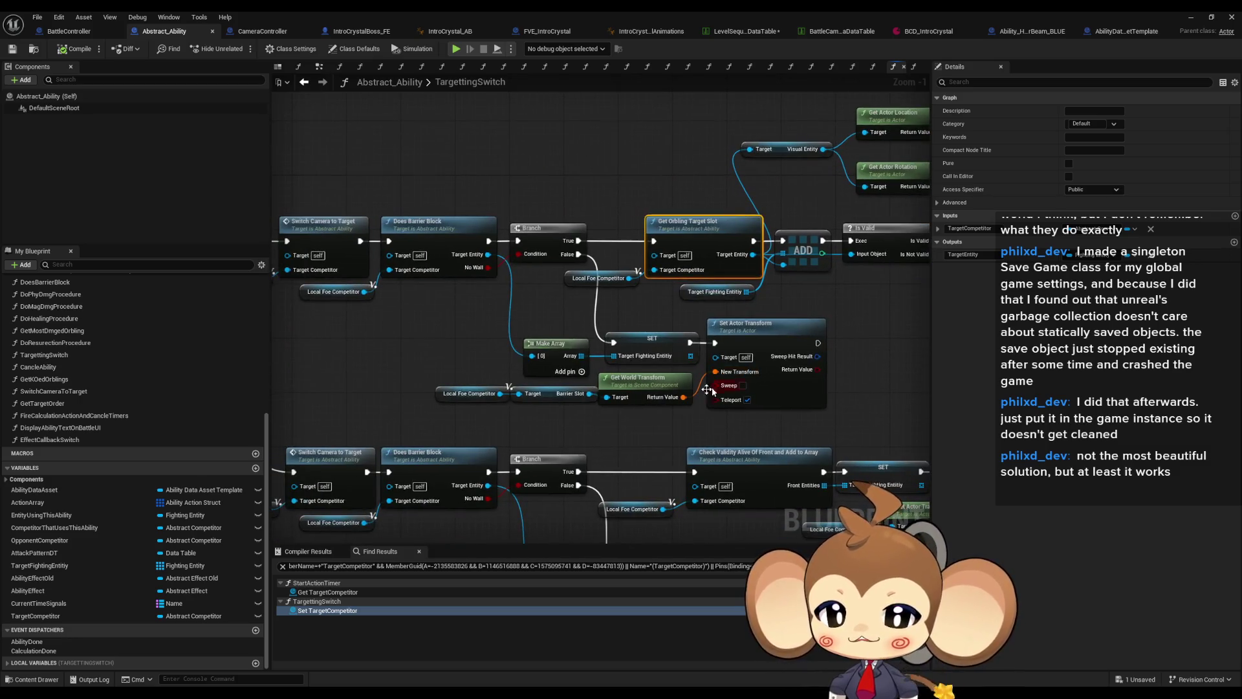
drag(721, 387, 827, 340)
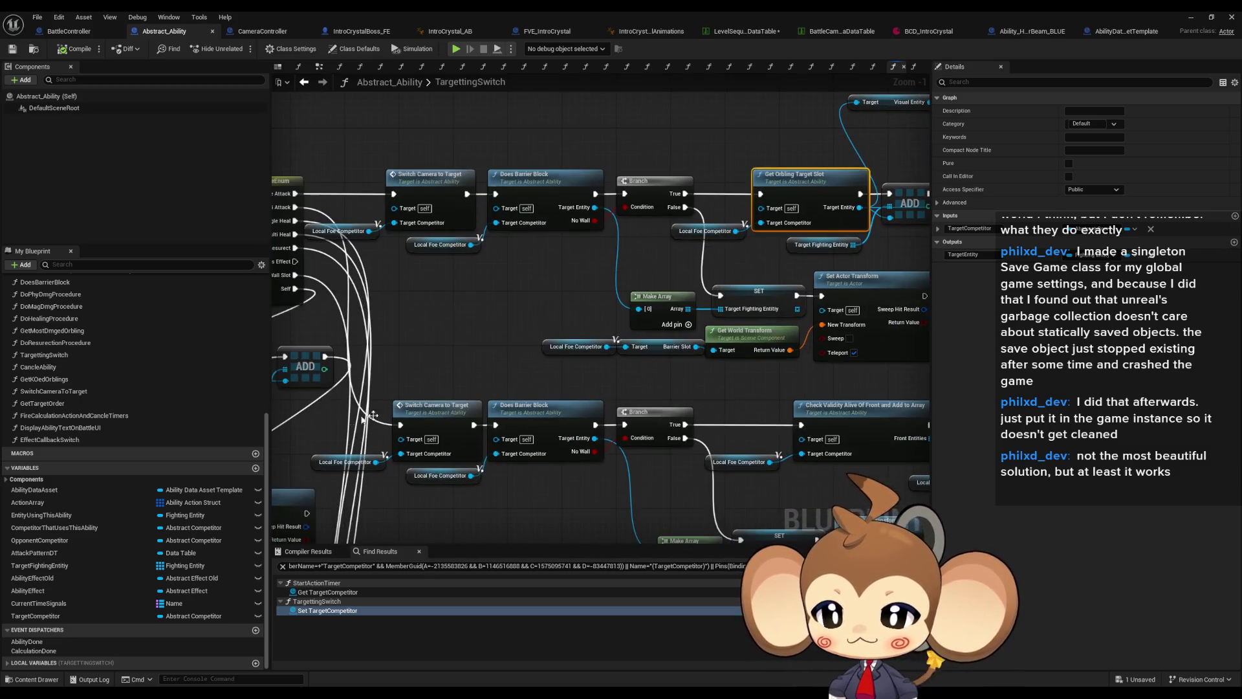
click(56, 615)
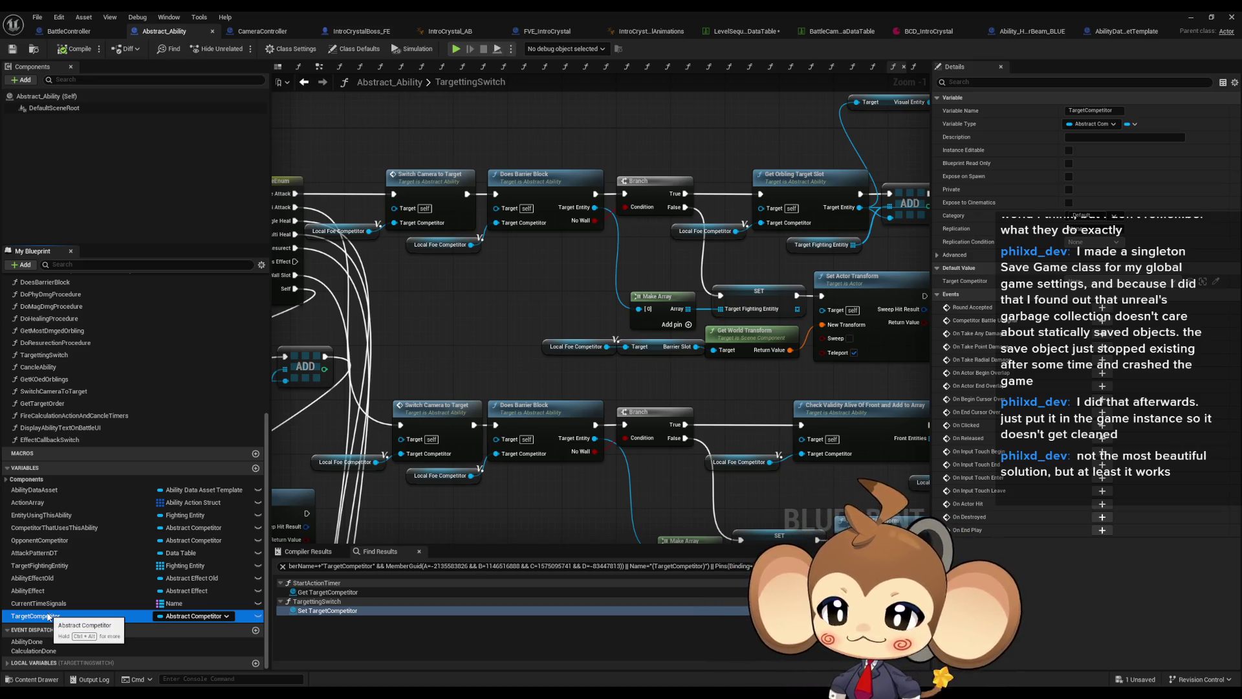
scroll(526, 439, down, 8)
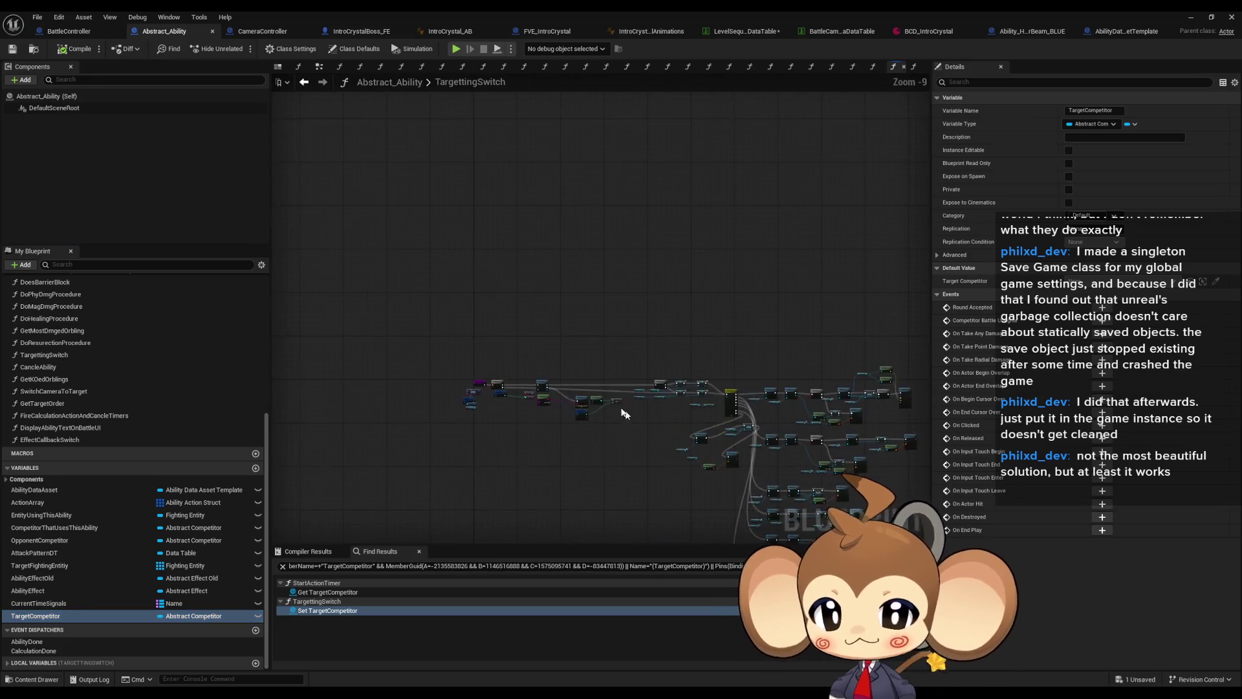
scroll(574, 449, up, 8)
drag(677, 464, 685, 467)
mouse_move(493, 272)
mouse_down()
mouse_move(526, 326)
mouse_move(507, 343)
mouse_move(662, 291)
mouse_up()
scroll(525, 325, up, 1)
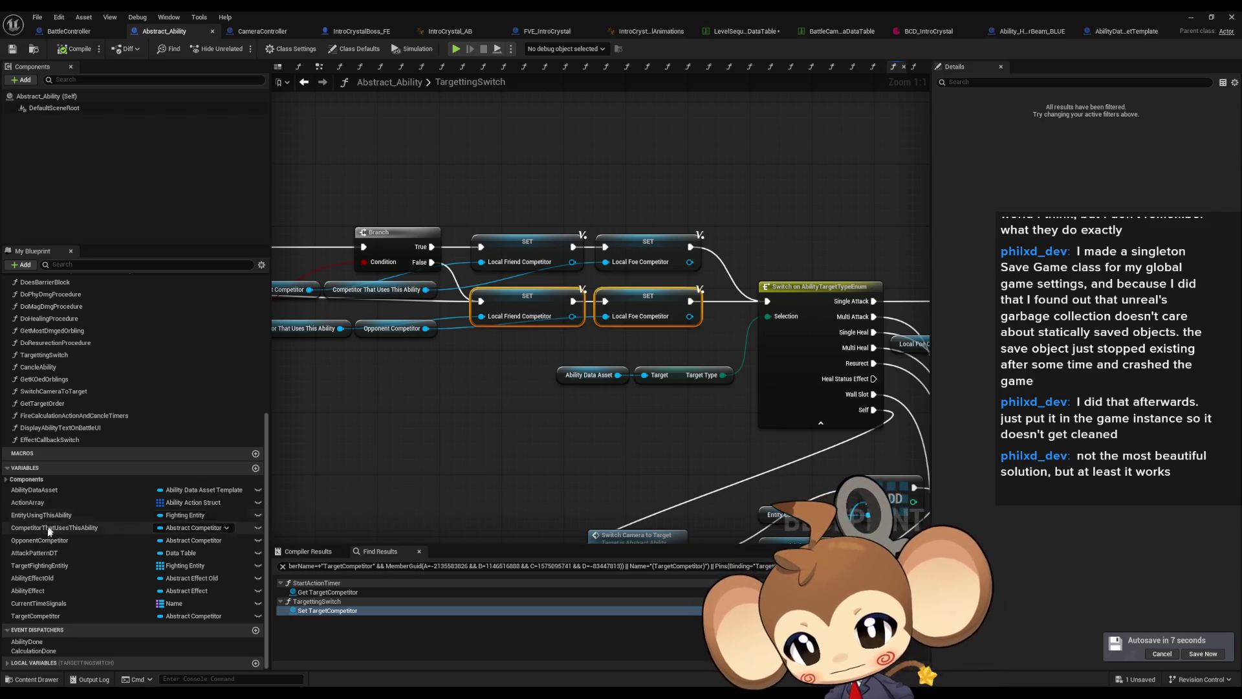
click(56, 567)
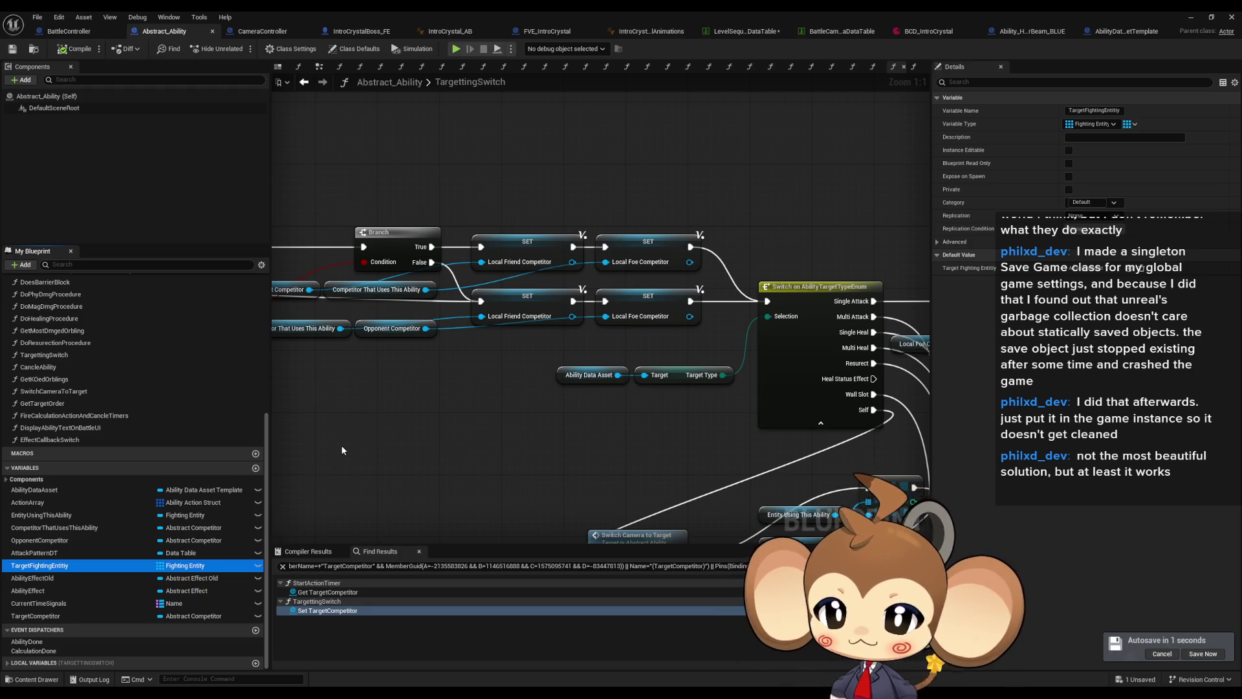
scroll(342, 450, down, 4)
scroll(589, 462, up, 3)
scroll(589, 462, up, 1)
drag(679, 310, 427, 408)
drag(706, 422, 772, 409)
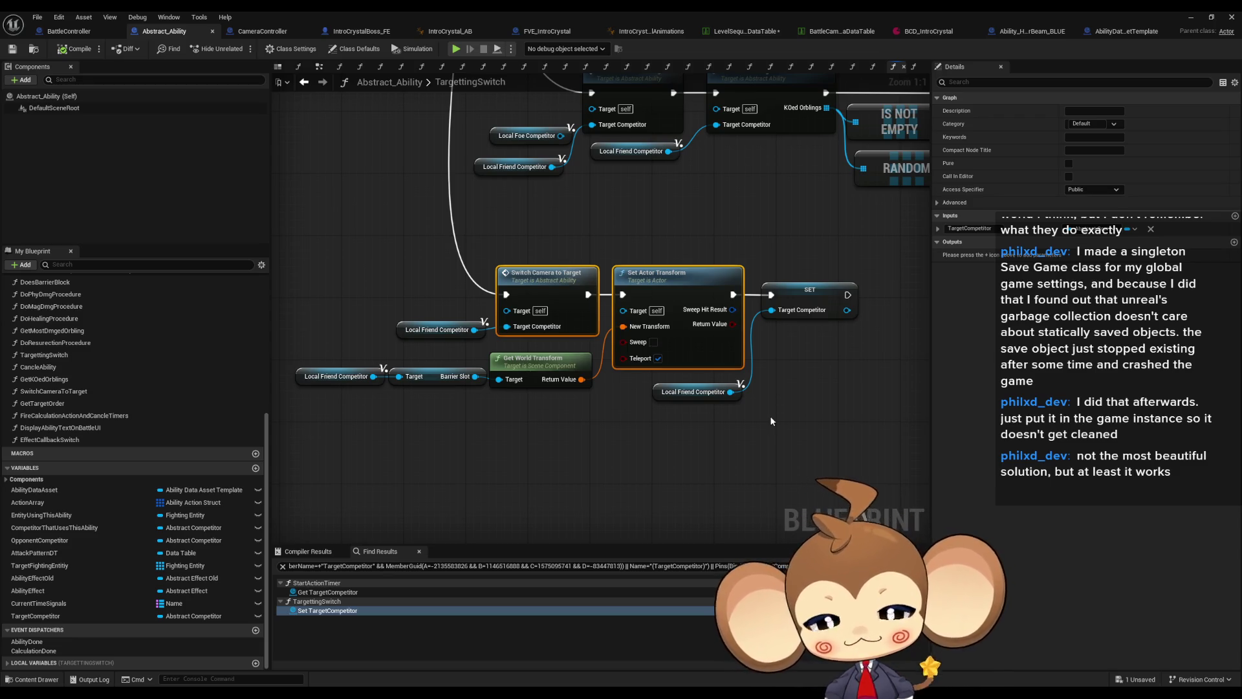
mouse_move(637, 231)
mouse_down()
mouse_move(652, 244)
mouse_move(670, 224)
mouse_move(751, 230)
mouse_up()
scroll(751, 230, down, 3)
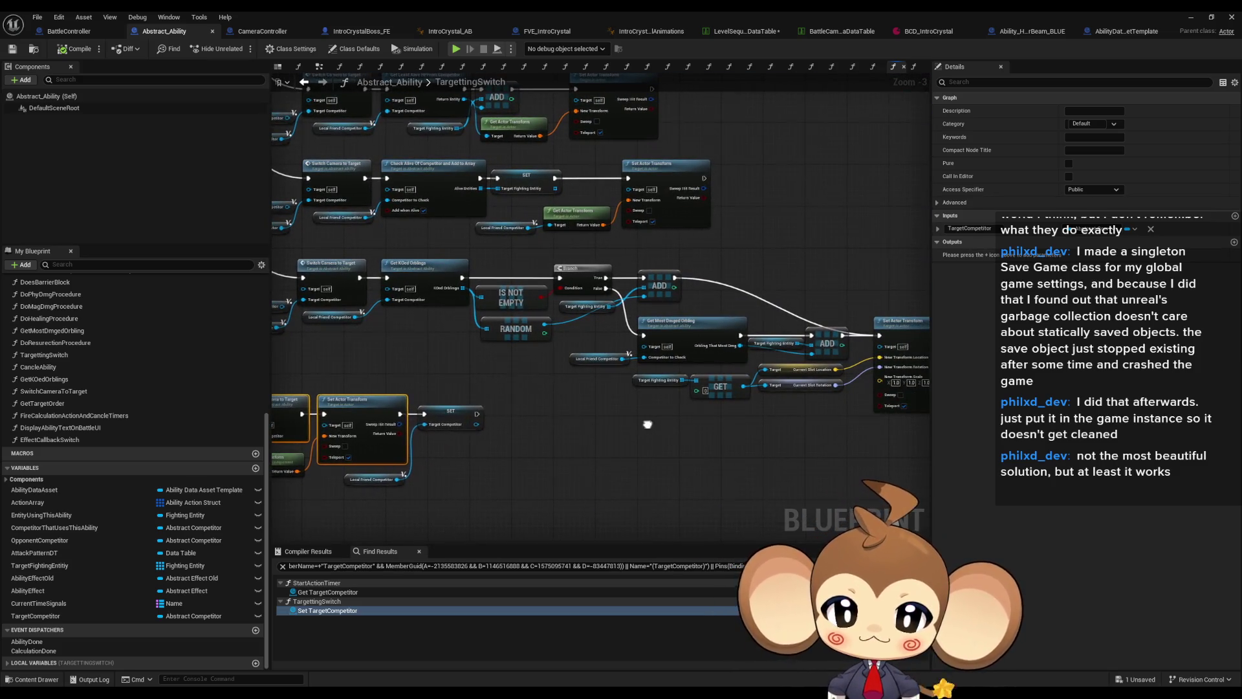
scroll(649, 427, up, 3)
drag(530, 377, 560, 387)
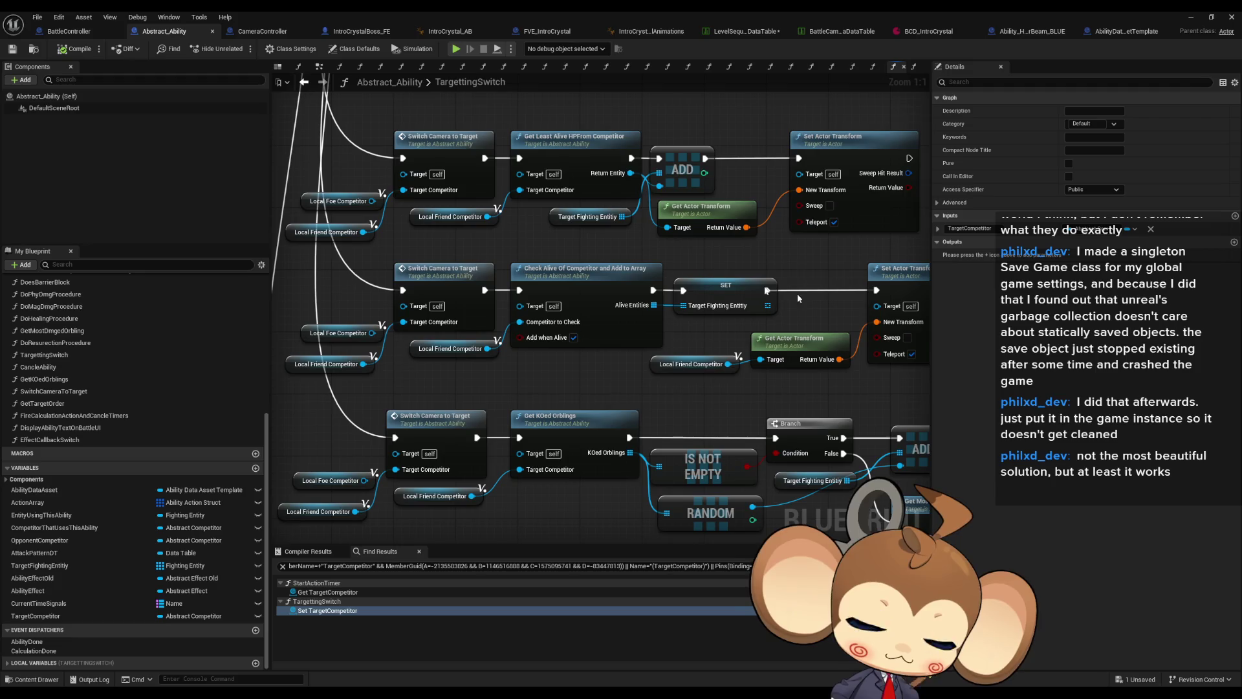
mouse_move(675, 347)
mouse_down()
mouse_move(681, 359)
mouse_move(1040, 479)
mouse_up()
scroll(677, 354, down, 1)
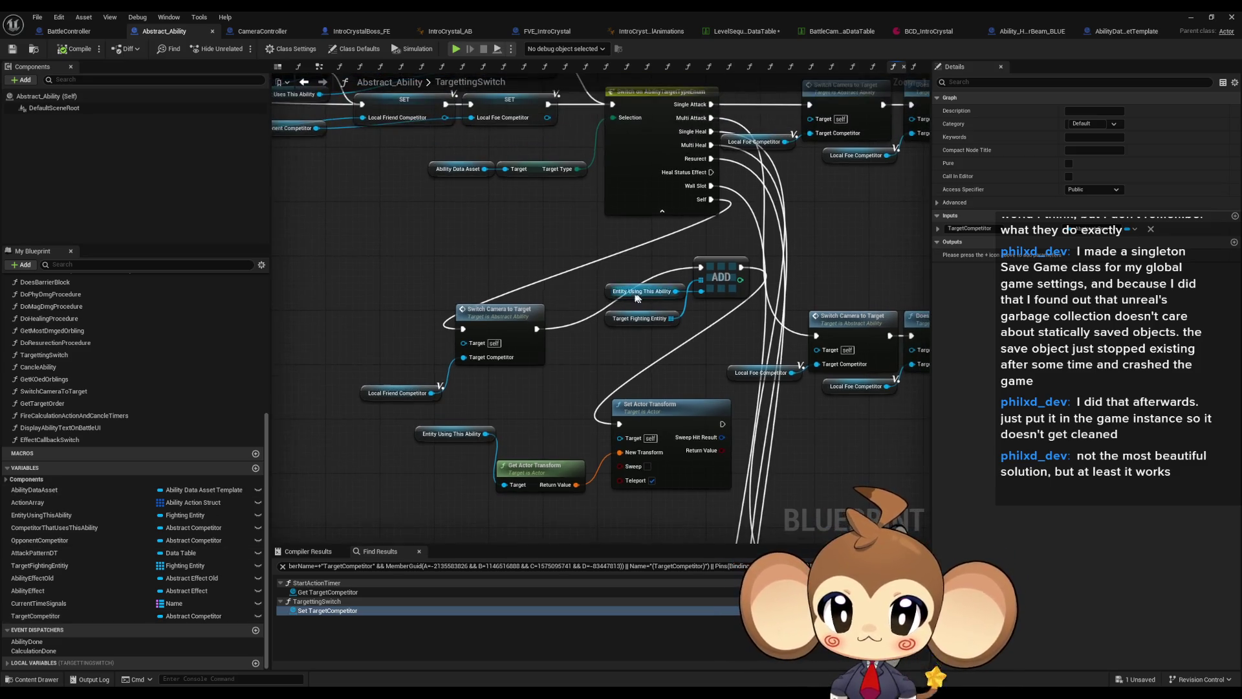
- Shift Switch Camera to Target, Local Friend Competitor and the ADD node group left
mouse_move(422, 296)
mouse_down()
mouse_move(349, 401)
mouse_move(466, 402)
mouse_up()
drag(518, 316, 368, 316)
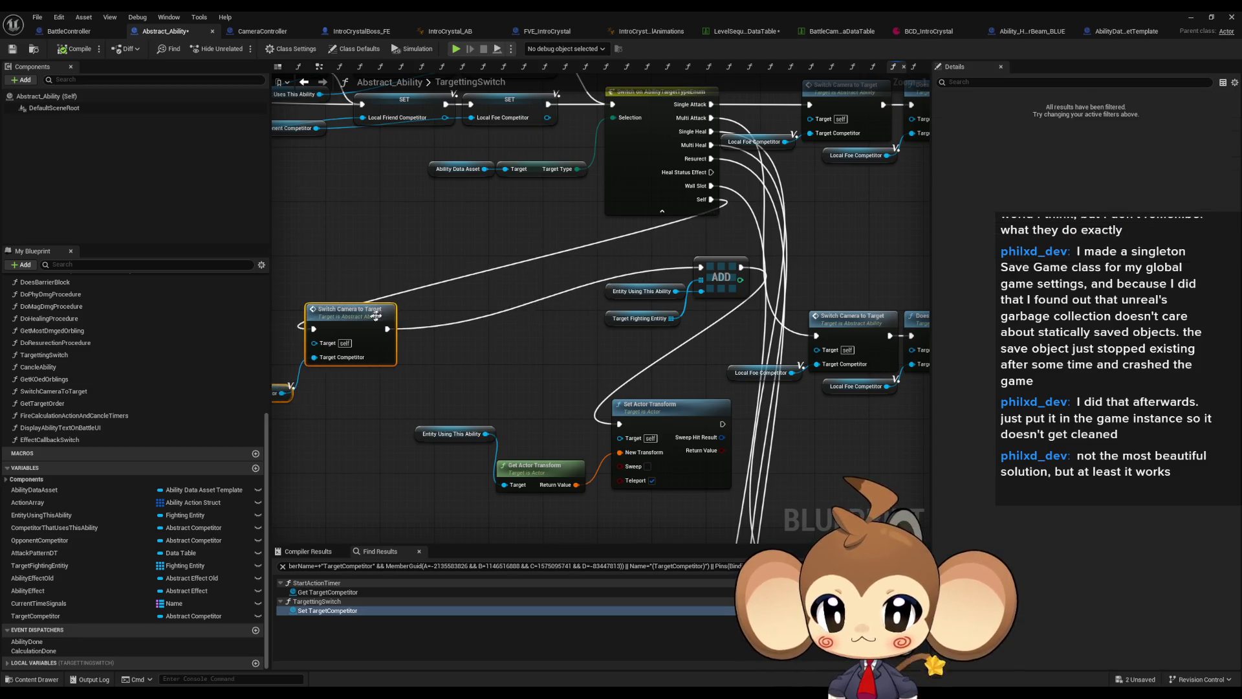
click(590, 279)
drag(590, 279, 750, 343)
drag(741, 280, 586, 328)
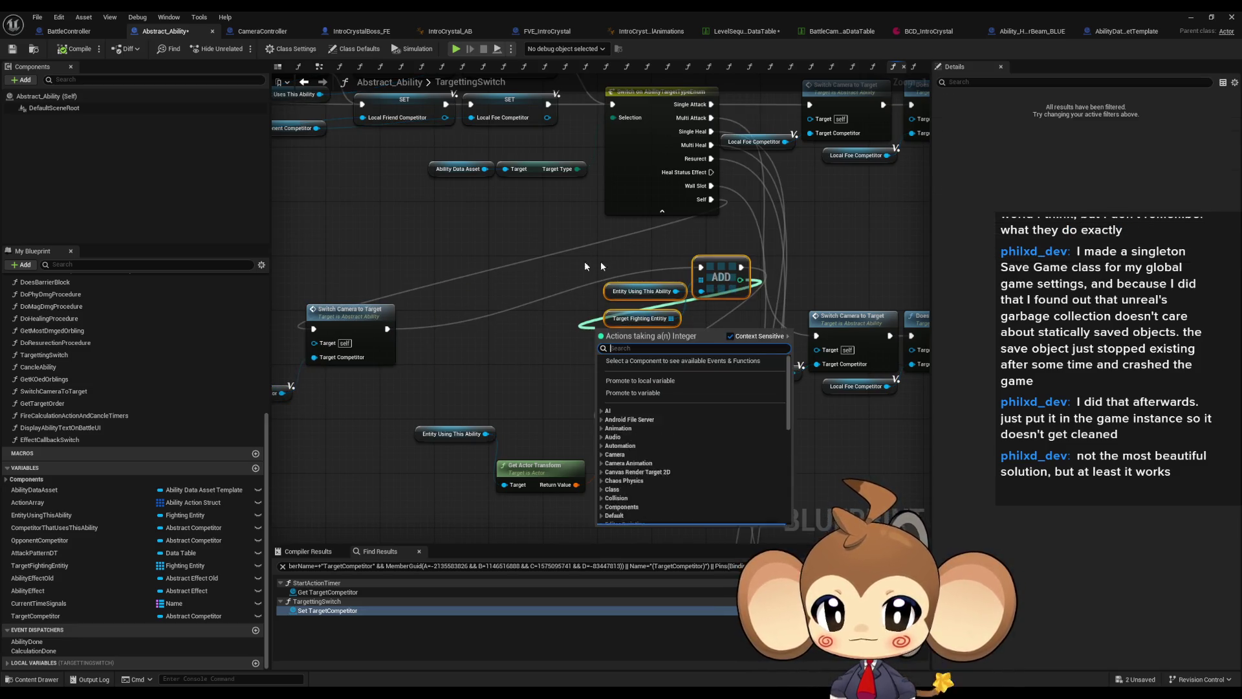
click(719, 273)
mouse_move(719, 274)
mouse_down()
mouse_move(518, 372)
mouse_move(433, 369)
mouse_move(442, 335)
mouse_up()
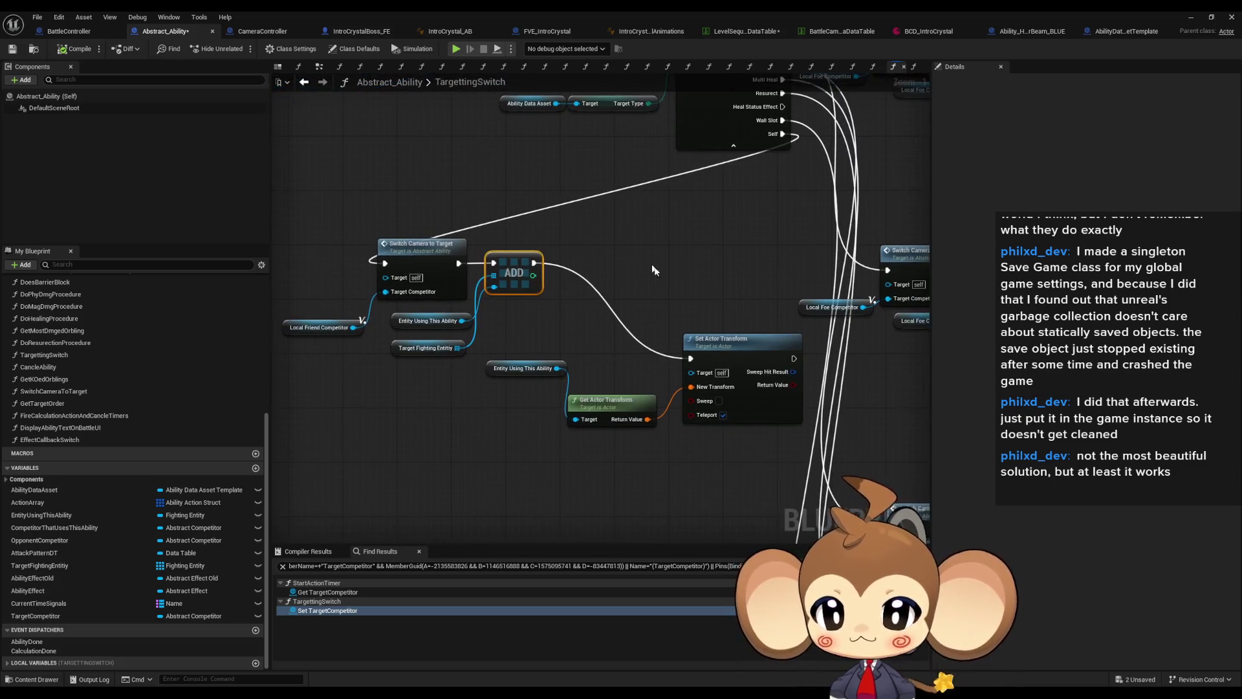
- Put Entity Using This Ability beside Get Actor Transform, and Set Actor Transform next to ADD
drag(525, 368, 519, 422)
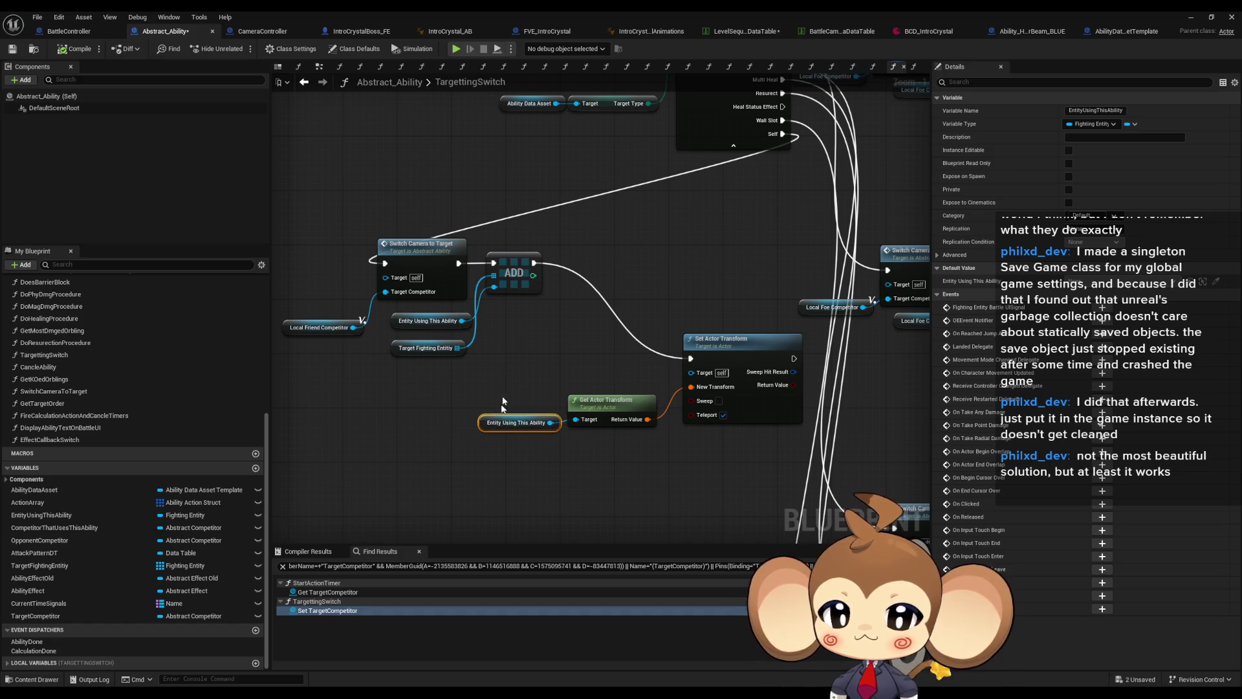
ctrl+click(614, 399)
drag(614, 400, 499, 378)
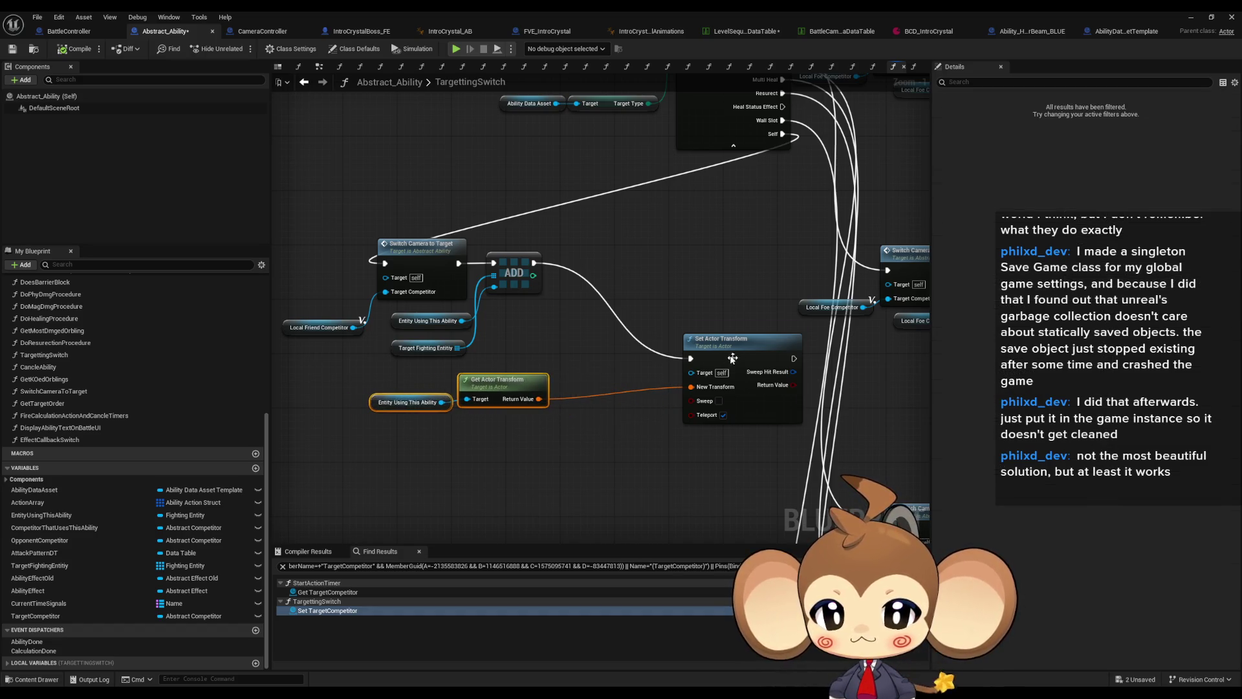
drag(734, 358, 604, 260)
click(633, 398)
- Select the Target Fighting Entity getter, survey the surrounding graph, and open its context menu
mouse_move(422, 368)
mouse_down()
mouse_move(414, 349)
mouse_move(447, 401)
mouse_move(601, 437)
mouse_up()
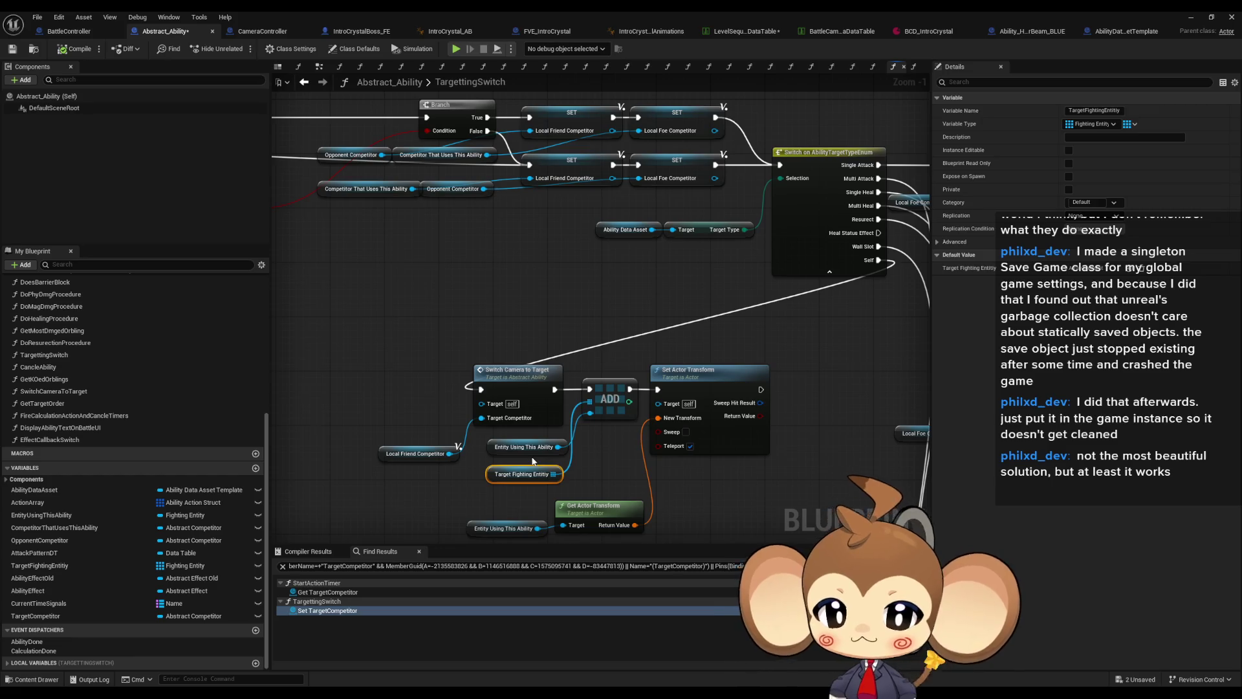
drag(462, 338, 455, 321)
drag(475, 457, 979, 599)
mouse_move(583, 362)
mouse_down()
mouse_move(621, 361)
mouse_move(388, 324)
mouse_move(619, 394)
mouse_up()
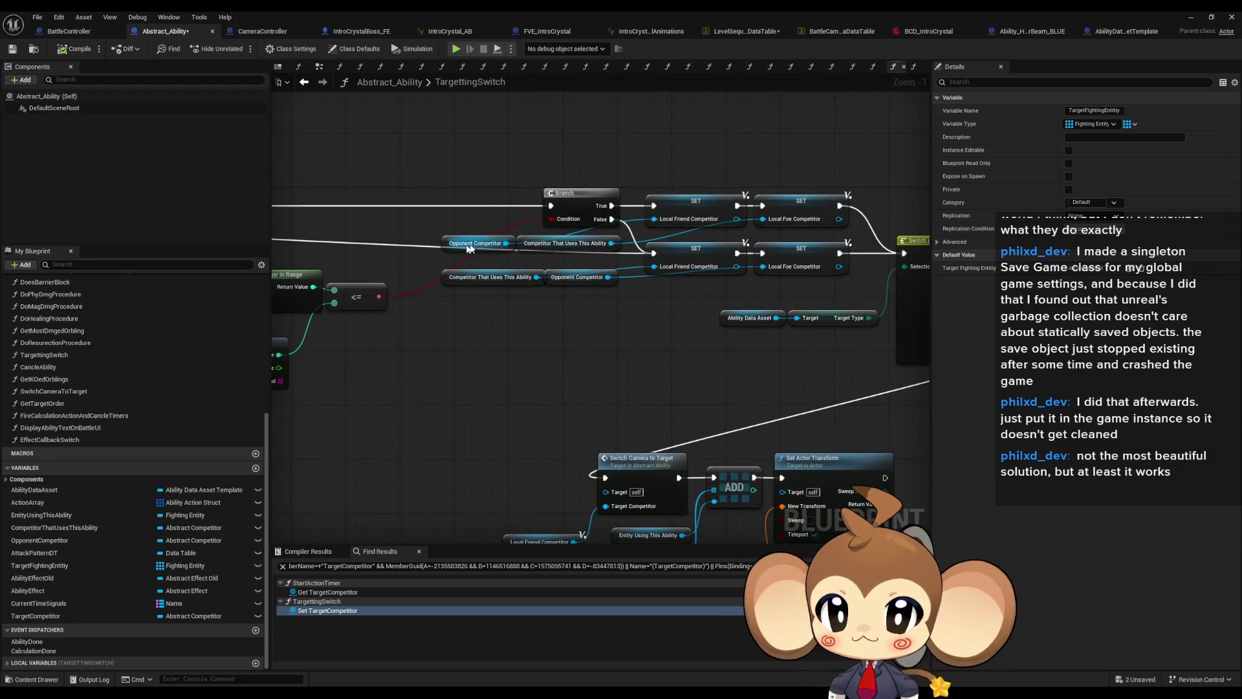
drag(699, 193, 539, 200)
scroll(570, 388, up, 1)
mouse_move(571, 388)
mouse_down()
mouse_move(664, 347)
mouse_move(751, 224)
mouse_up()
right_click(426, 428)
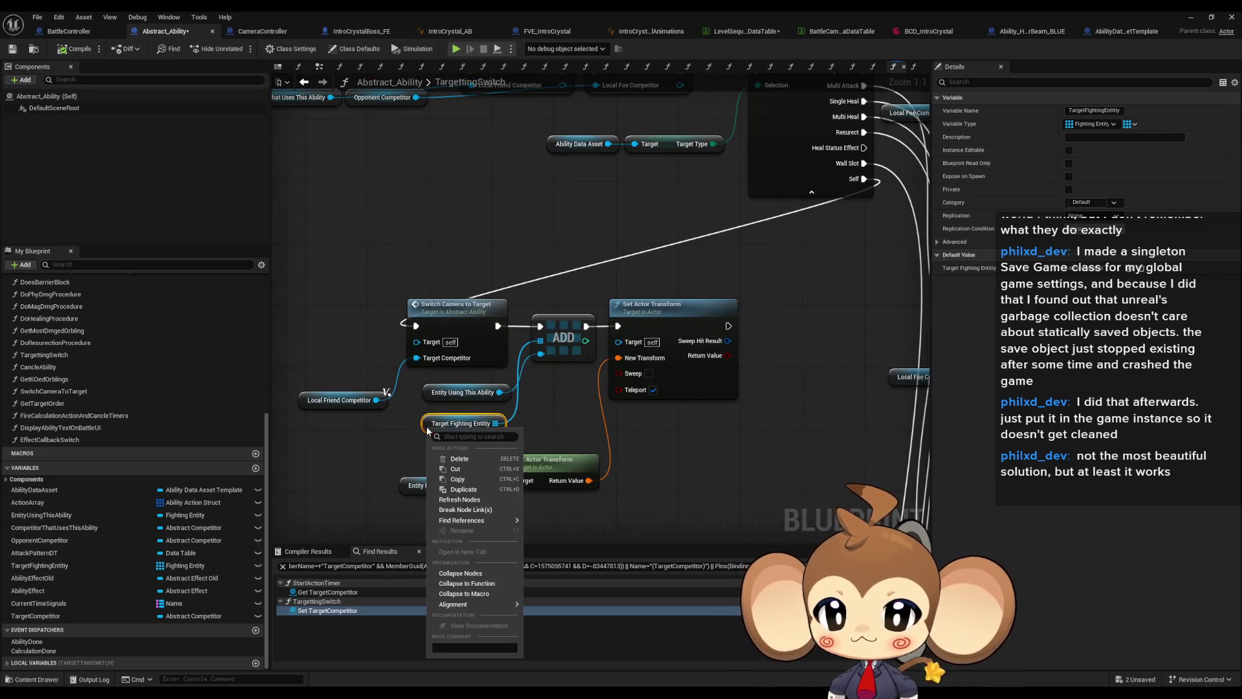
- Find all TargetFightingEntity references and visit its uses in DoAbility and TimedAbilityActionListener
mouse_move(468, 521)
click(565, 546)
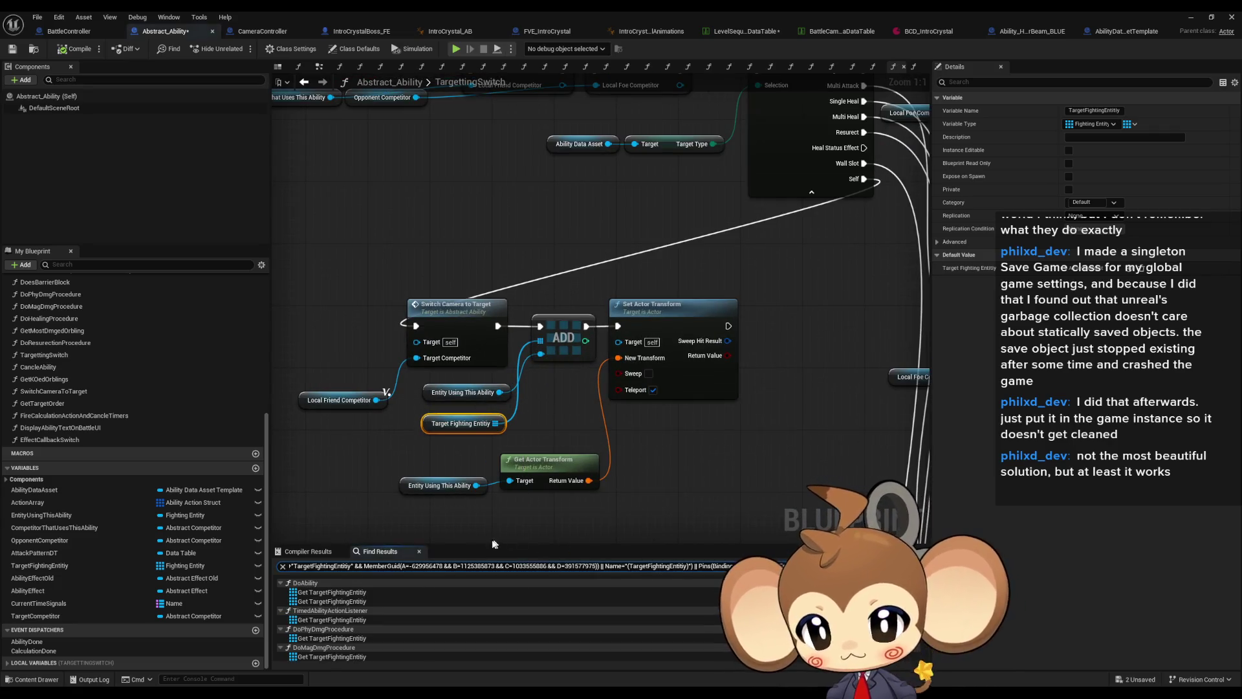
double_click(340, 601)
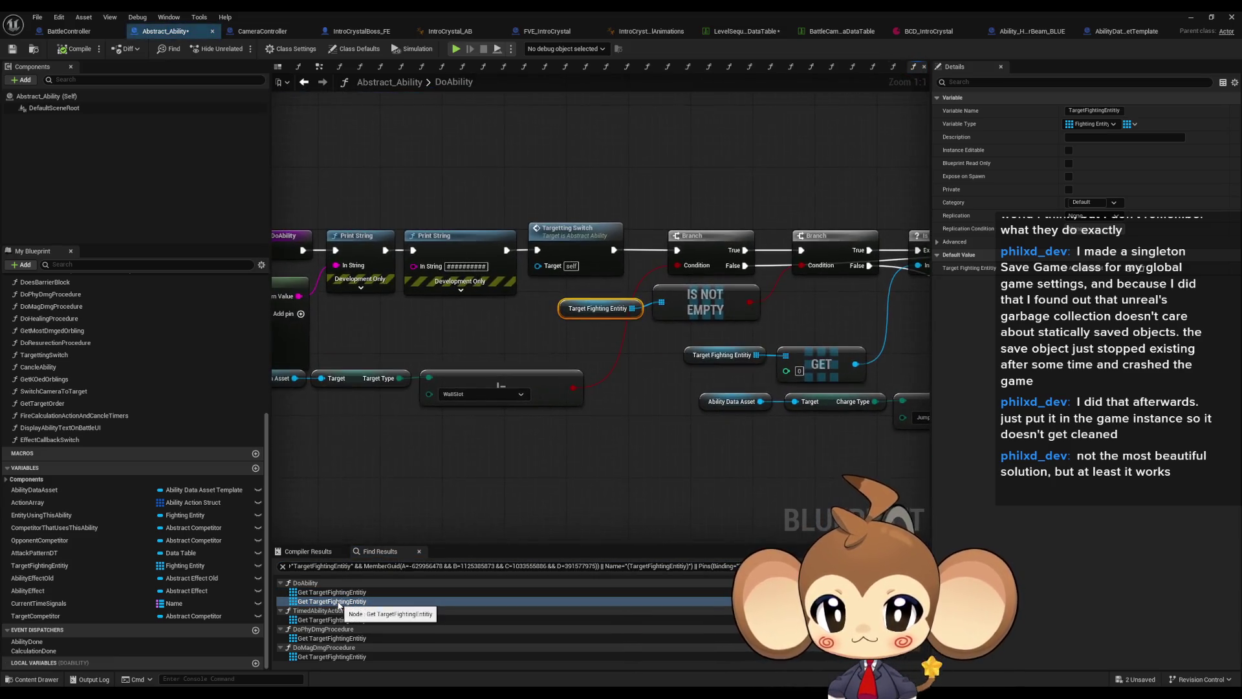
scroll(331, 608, down, 1)
scroll(330, 608, up, 1)
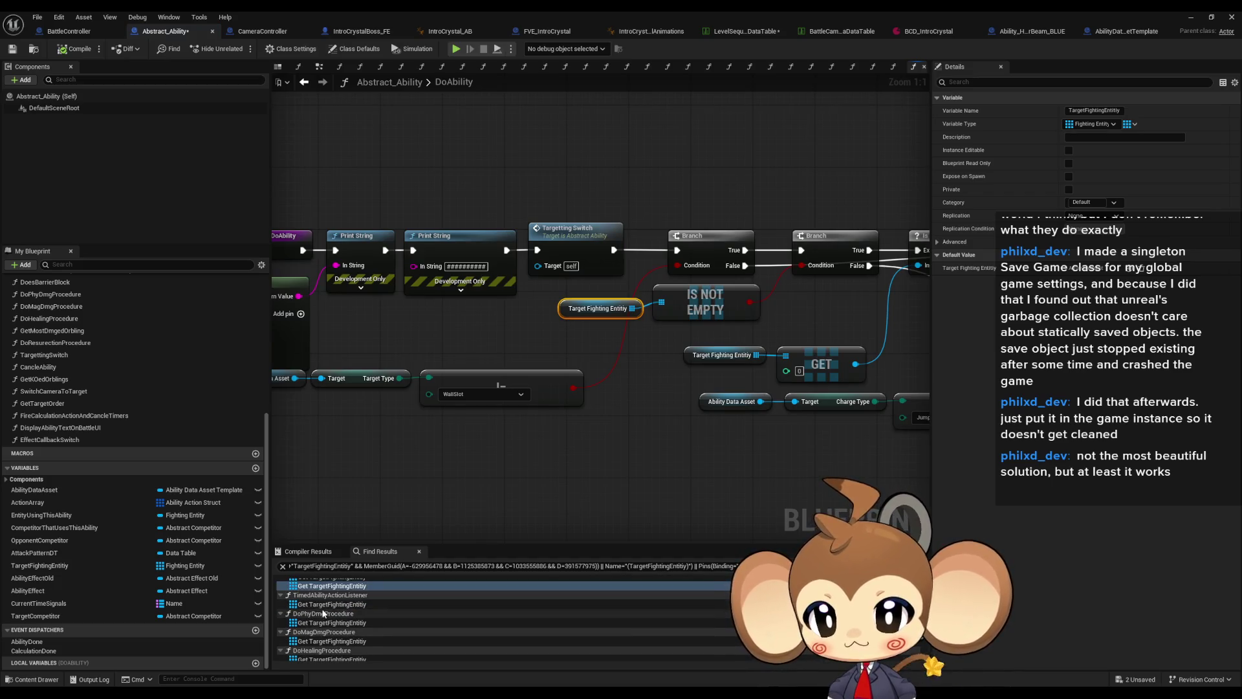
double_click(323, 604)
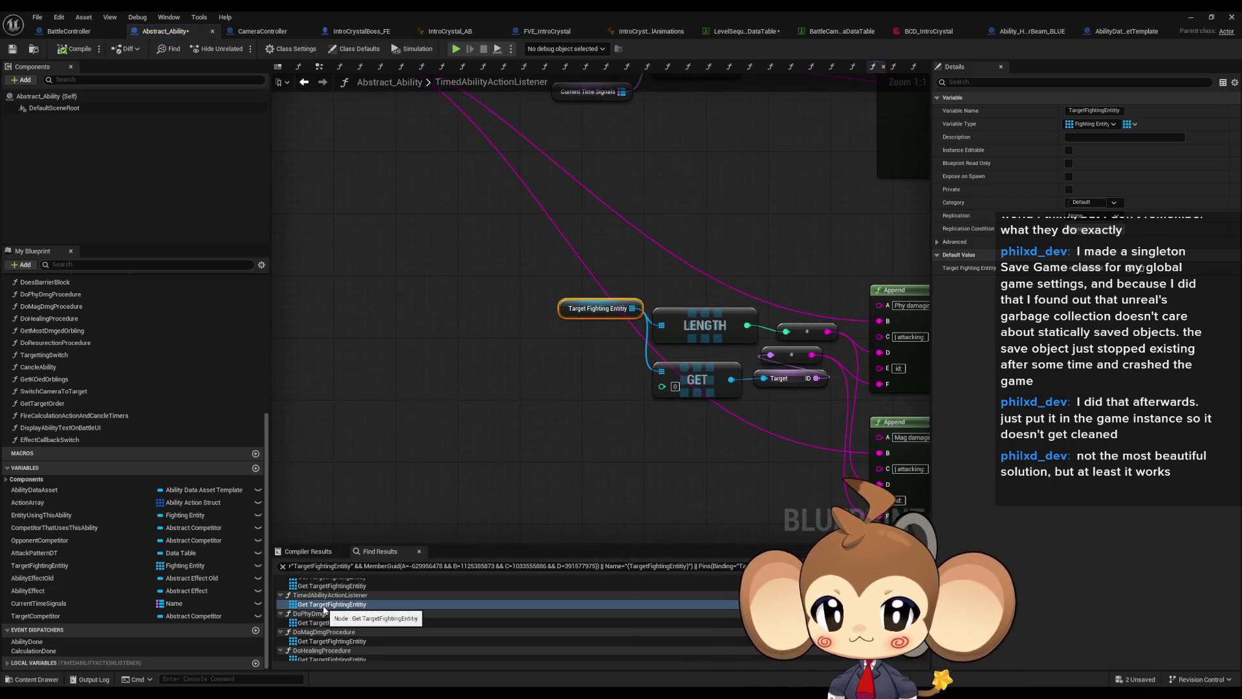
scroll(342, 626, down, 1)
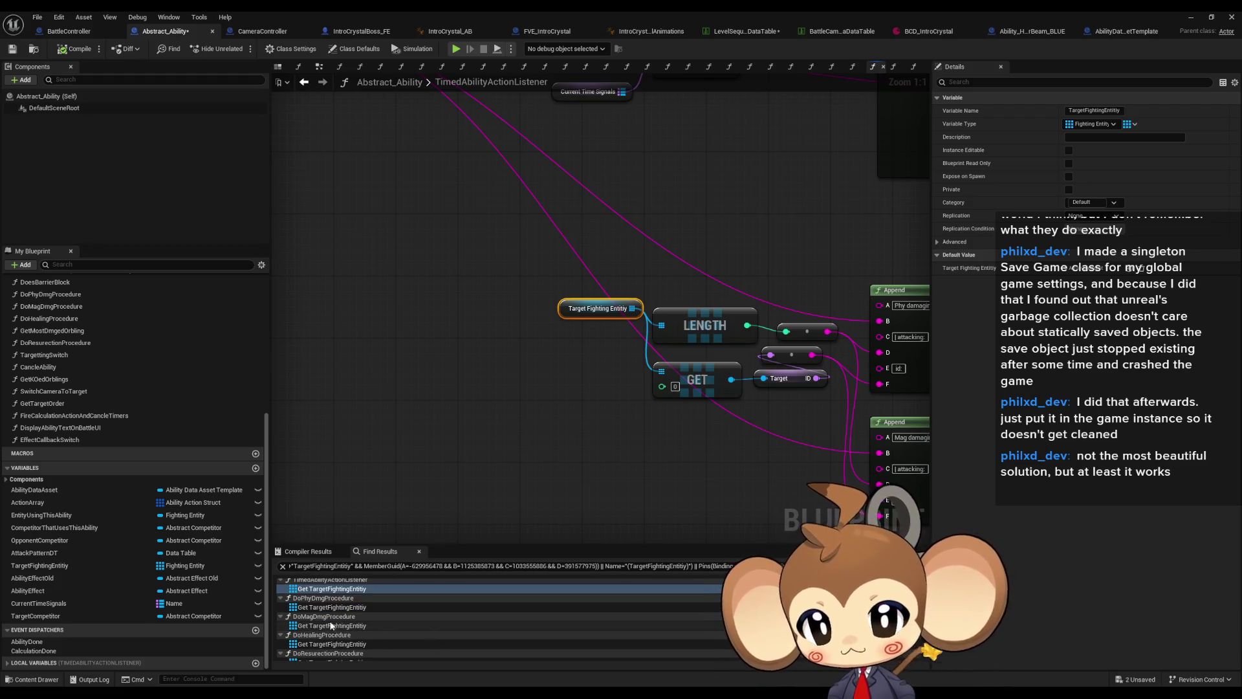
- Collapse the damage, healing and resurrection results and jump to TargettingSwitch's TargetFightingEntity getter
click(281, 598)
click(280, 607)
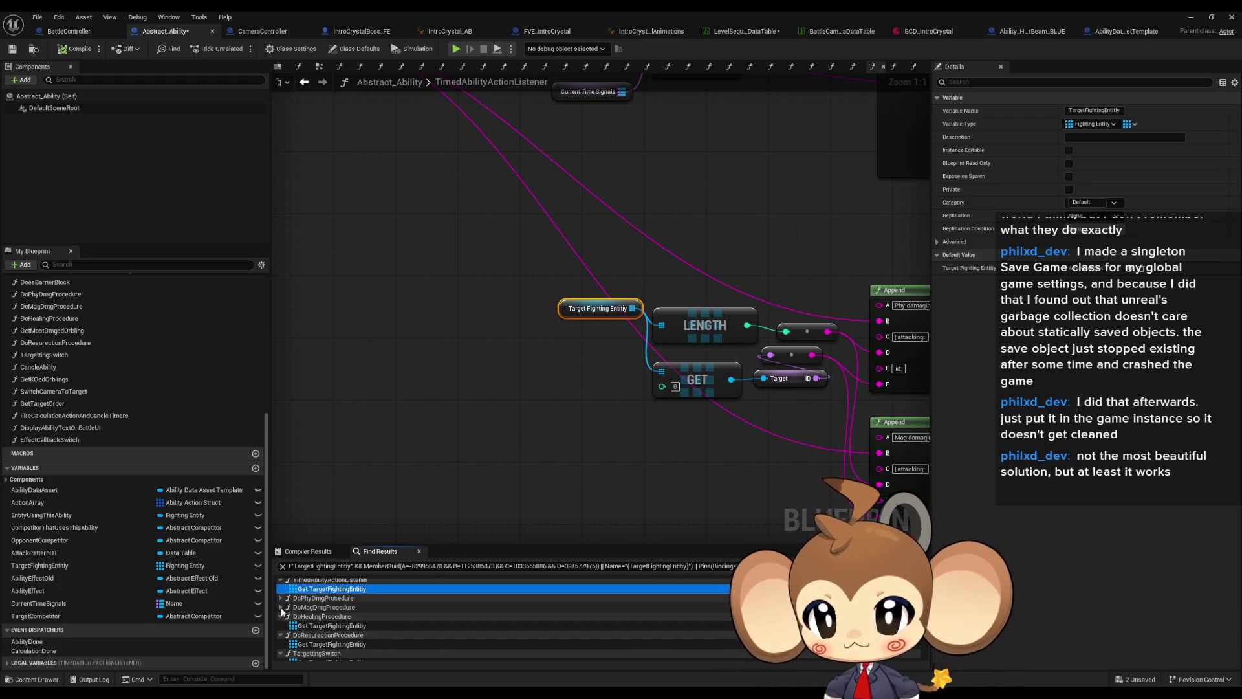
click(282, 618)
scroll(282, 615, down, 1)
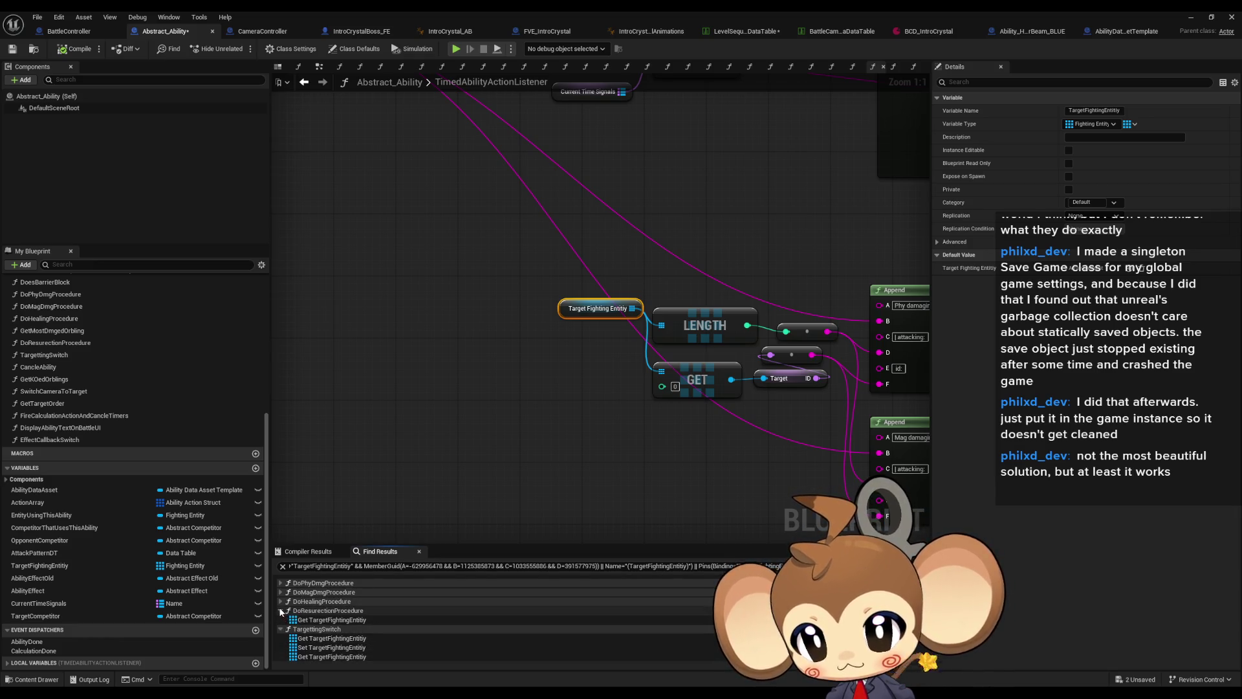
click(281, 610)
double_click(317, 630)
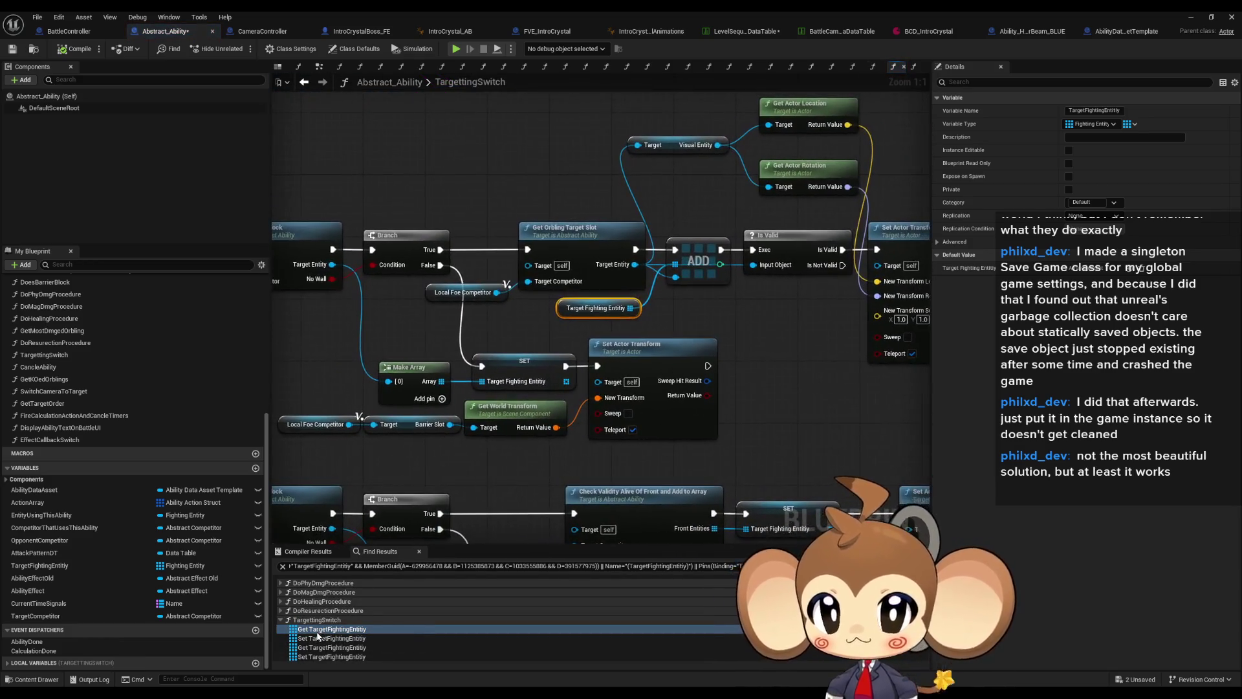
scroll(603, 367, down, 3)
mouse_move(603, 367)
mouse_down()
mouse_move(731, 362)
mouse_move(1025, 293)
mouse_up()
scroll(507, 422, up, 3)
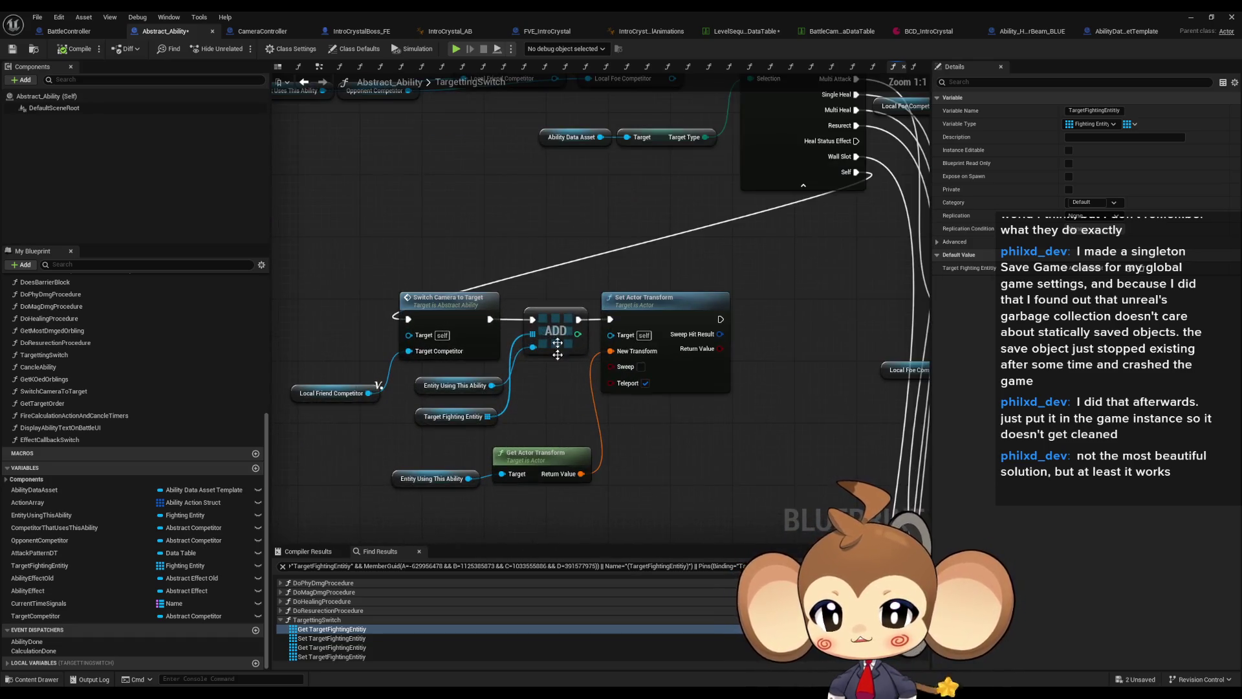
- Swap the Target Fighting Entity and Entity Using This Ability getters beside the ADD node
mouse_move(447, 395)
mouse_down()
mouse_move(440, 440)
mouse_move(438, 407)
mouse_move(422, 415)
mouse_up()
ctrl+click(453, 410)
click(440, 445)
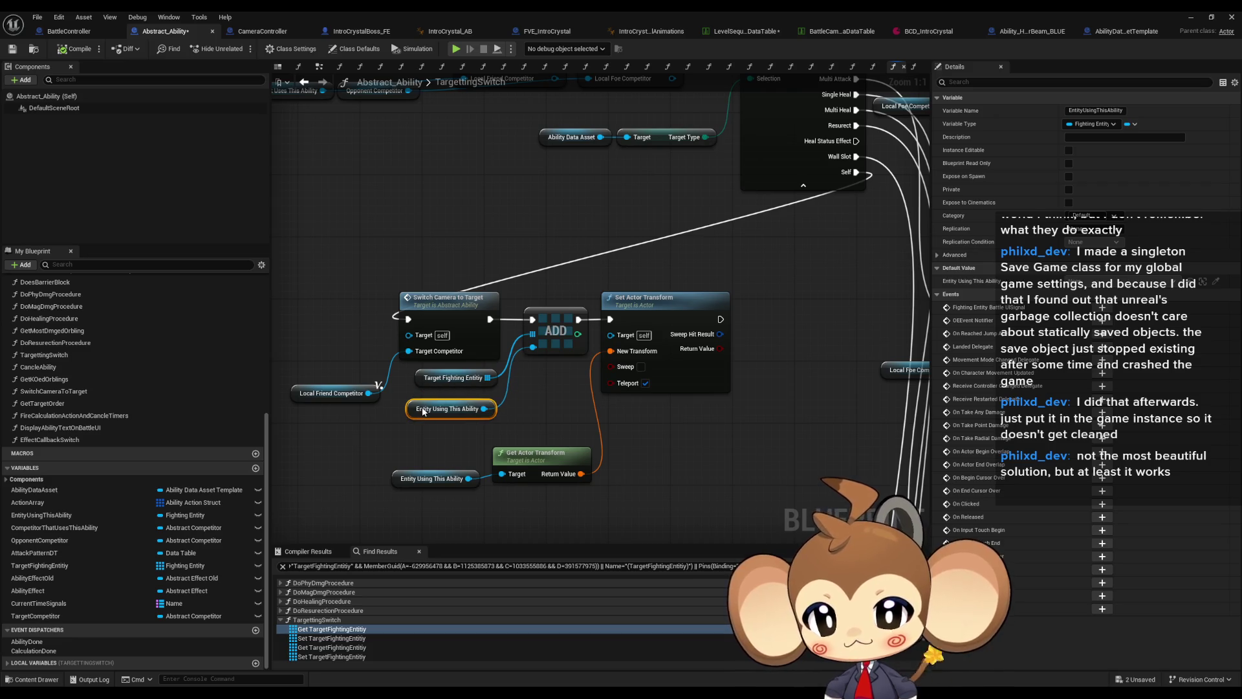
click(553, 355)
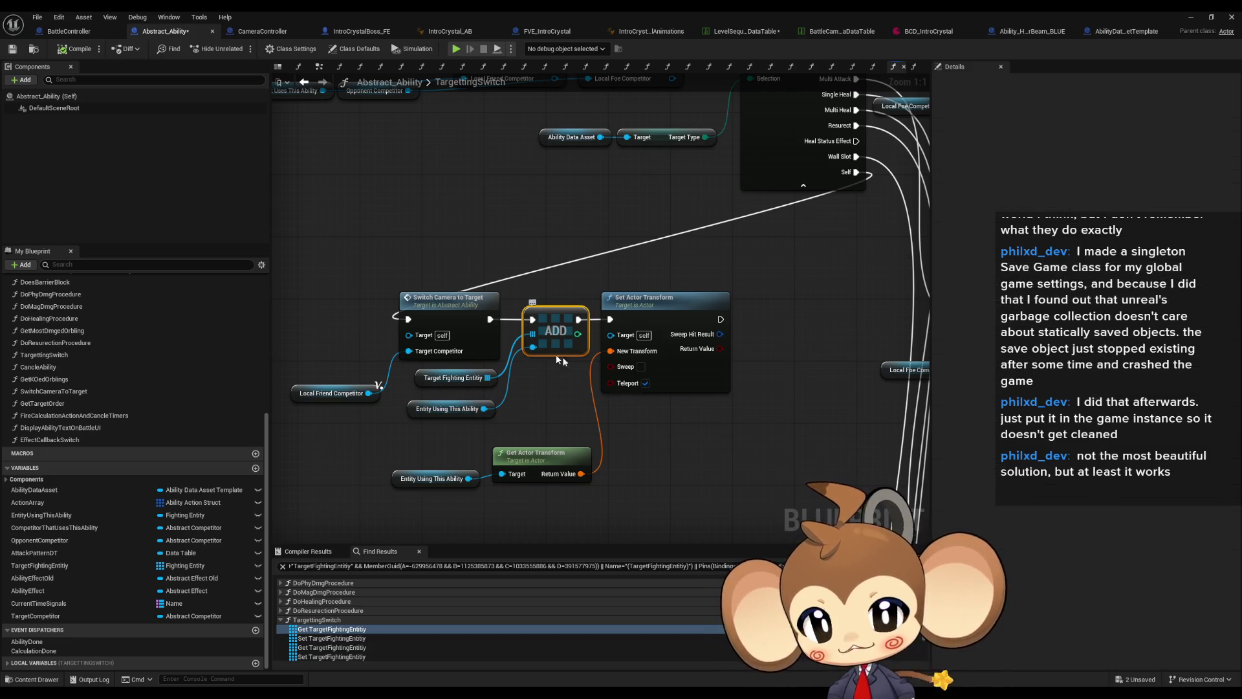
- Review the Switch node's Self output and the Branch and SET nodes above it
drag(746, 422, 695, 505)
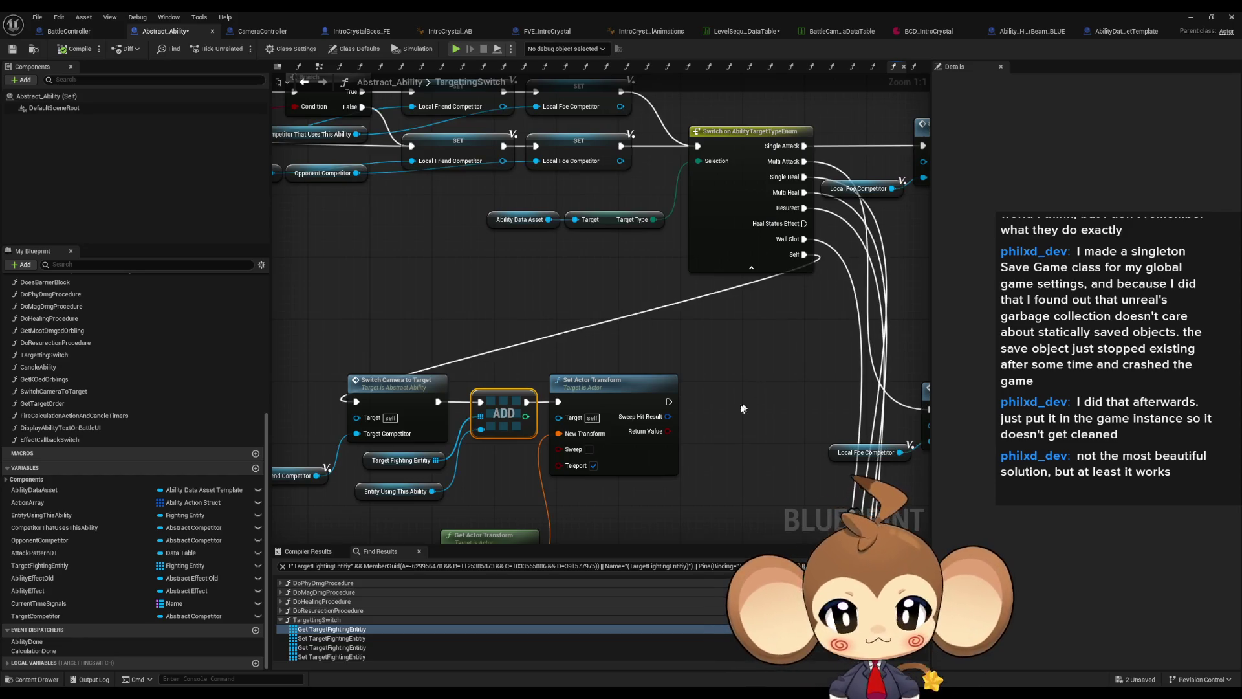
drag(737, 406, 787, 349)
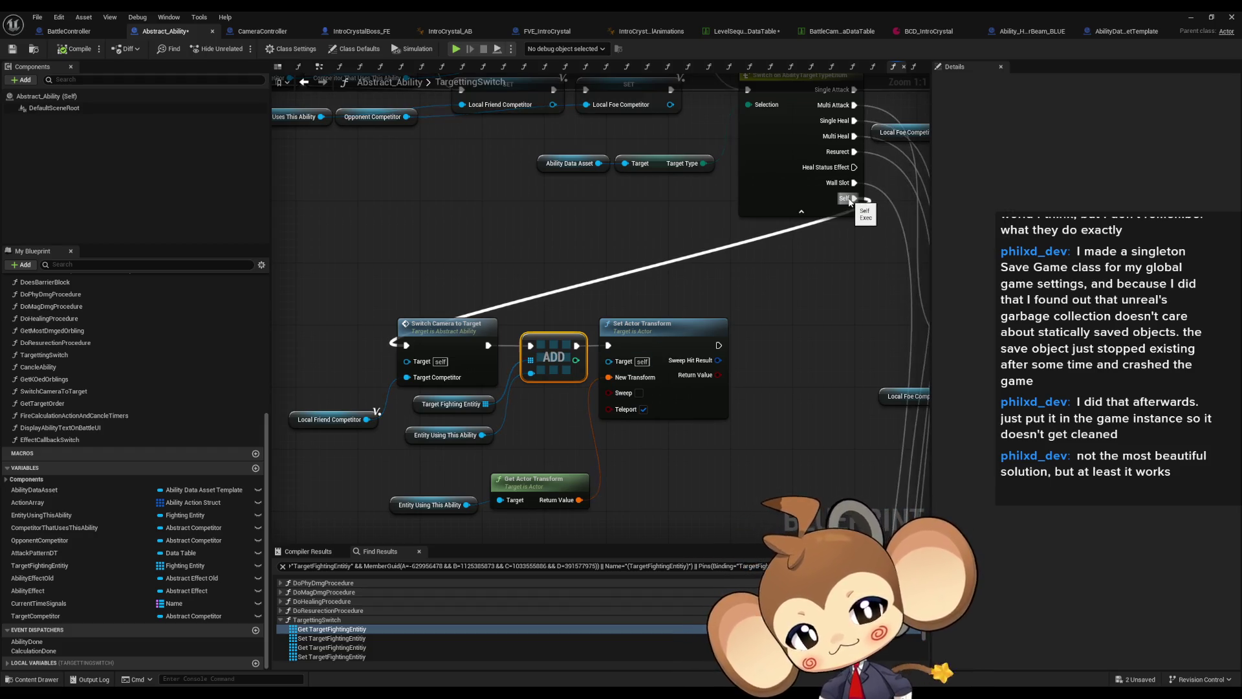
drag(772, 296, 734, 366)
scroll(734, 366, down, 1)
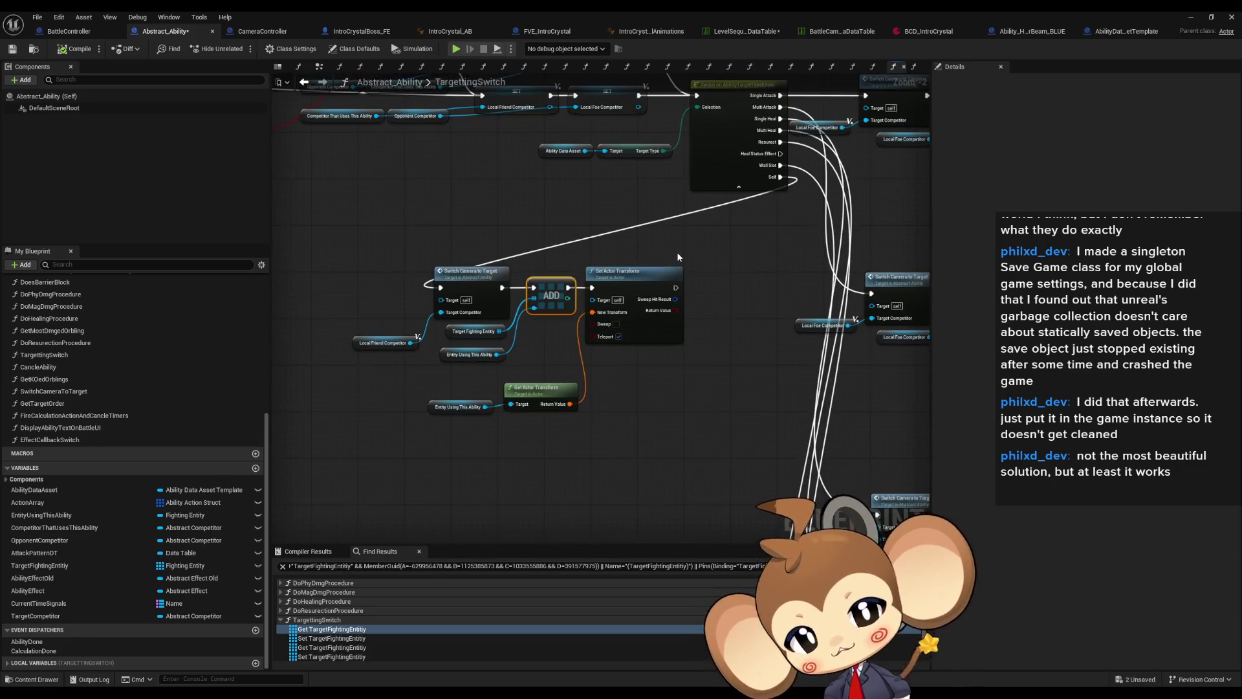
scroll(659, 251, down, 1)
scroll(626, 289, up, 2)
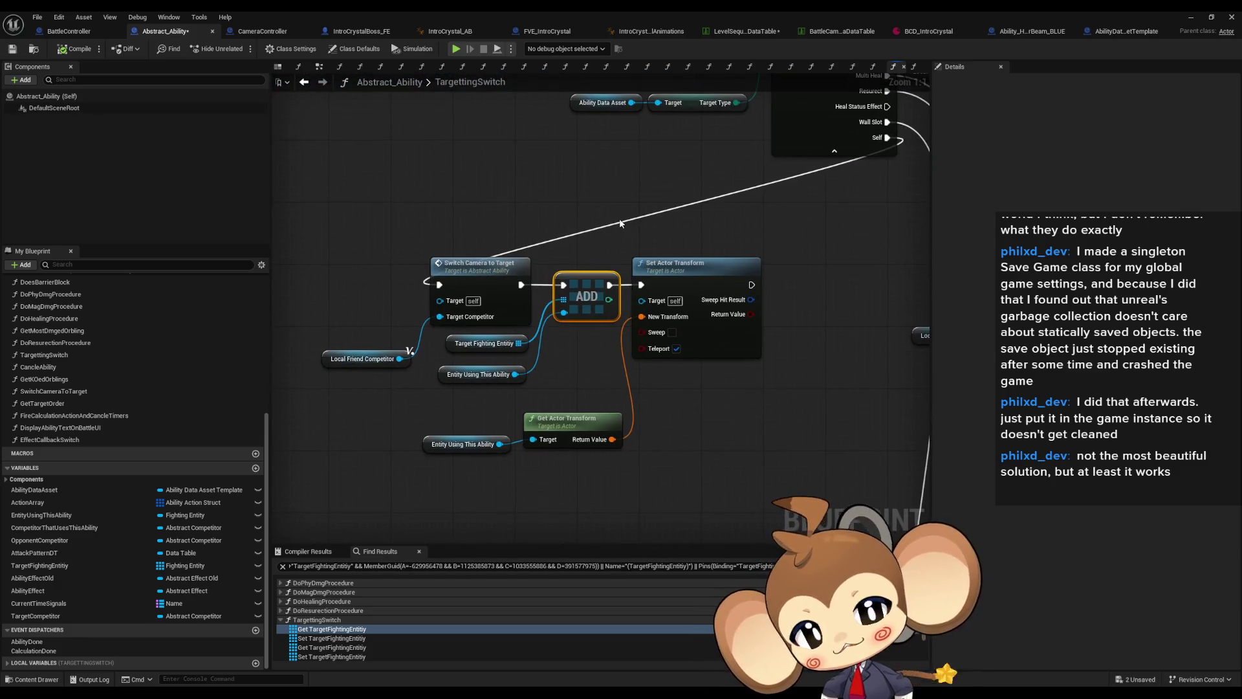
drag(637, 279, 662, 461)
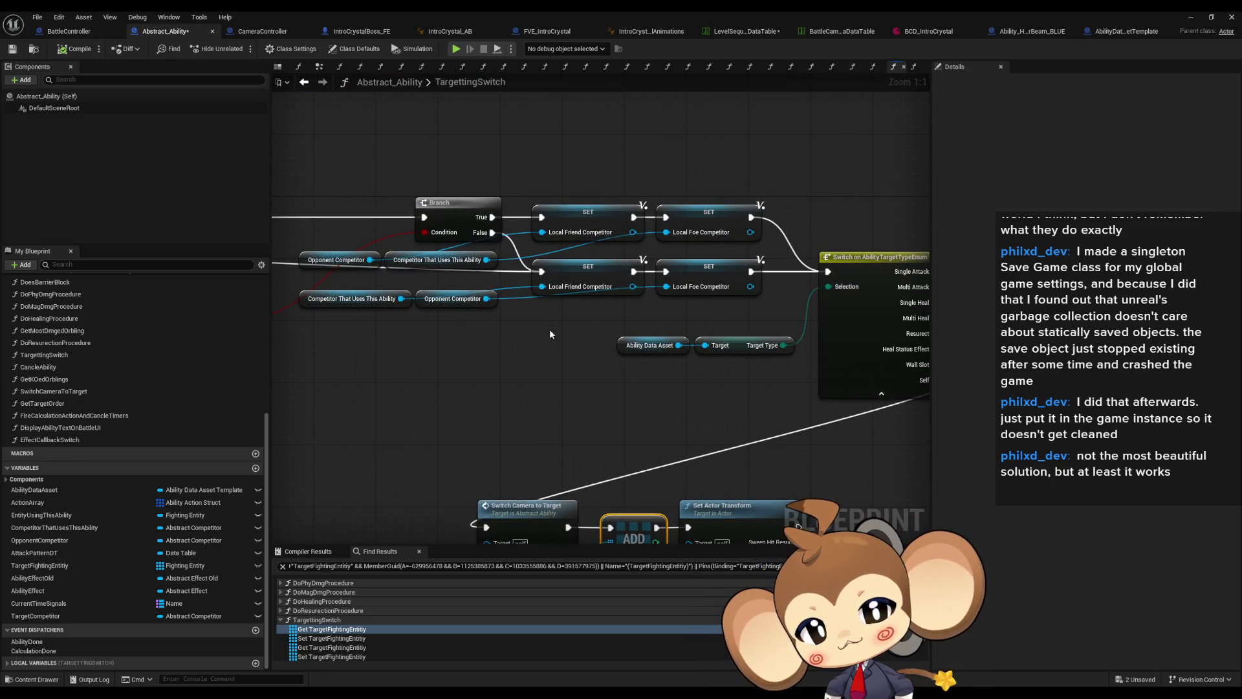
click(586, 277)
- Select the four SET nodes, browse to Make Array and Get Orbling Target Slot, then return to ADD
drag(525, 194, 752, 305)
mouse_move(532, 312)
mouse_down()
mouse_move(661, 313)
mouse_move(314, 303)
mouse_move(250, 278)
mouse_up()
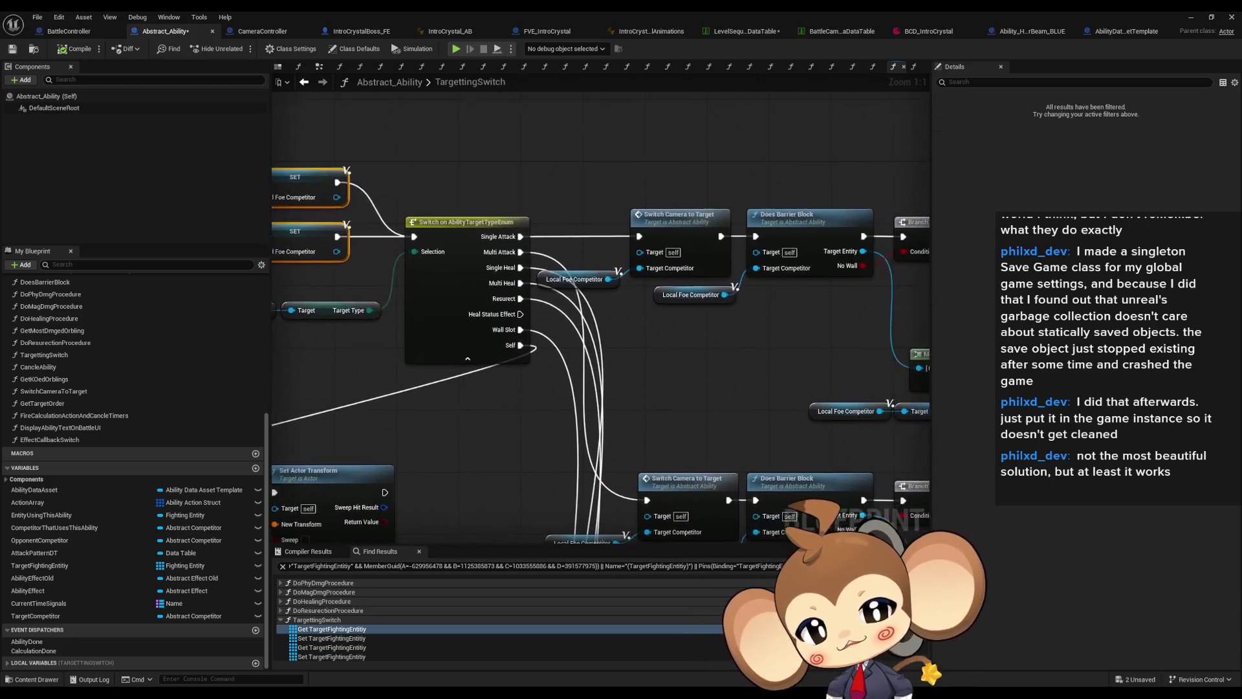
drag(841, 271, 569, 258)
click(816, 206)
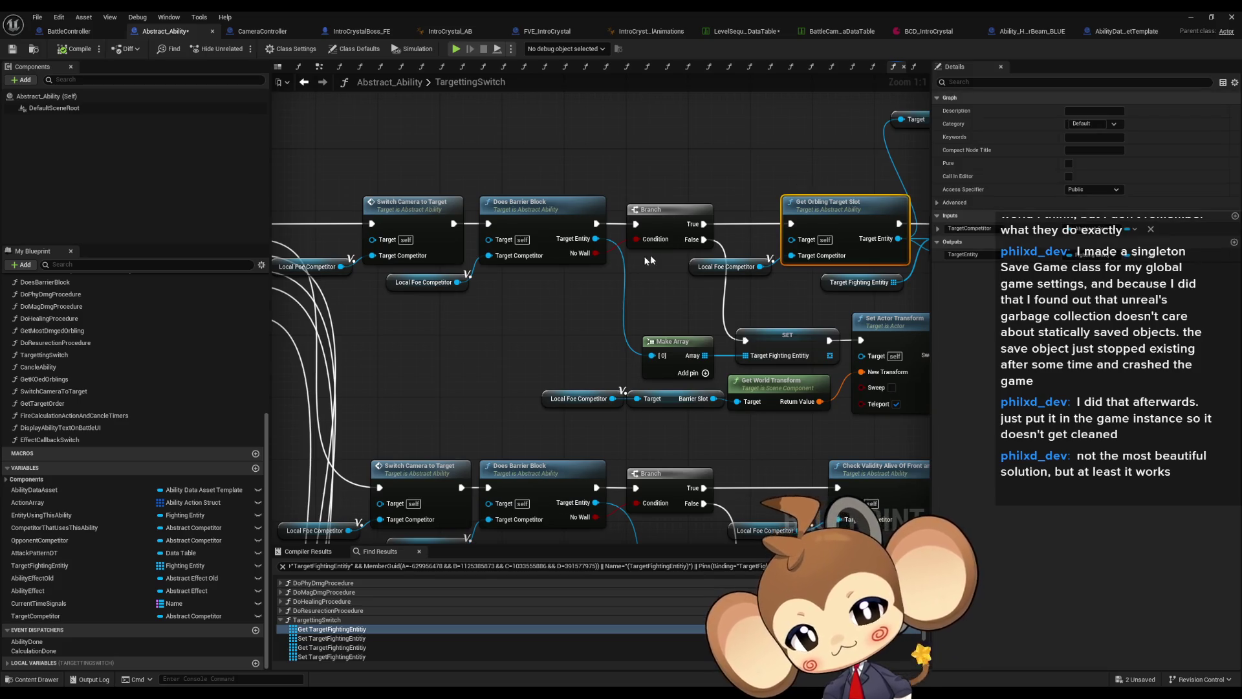
drag(654, 258, 350, 239)
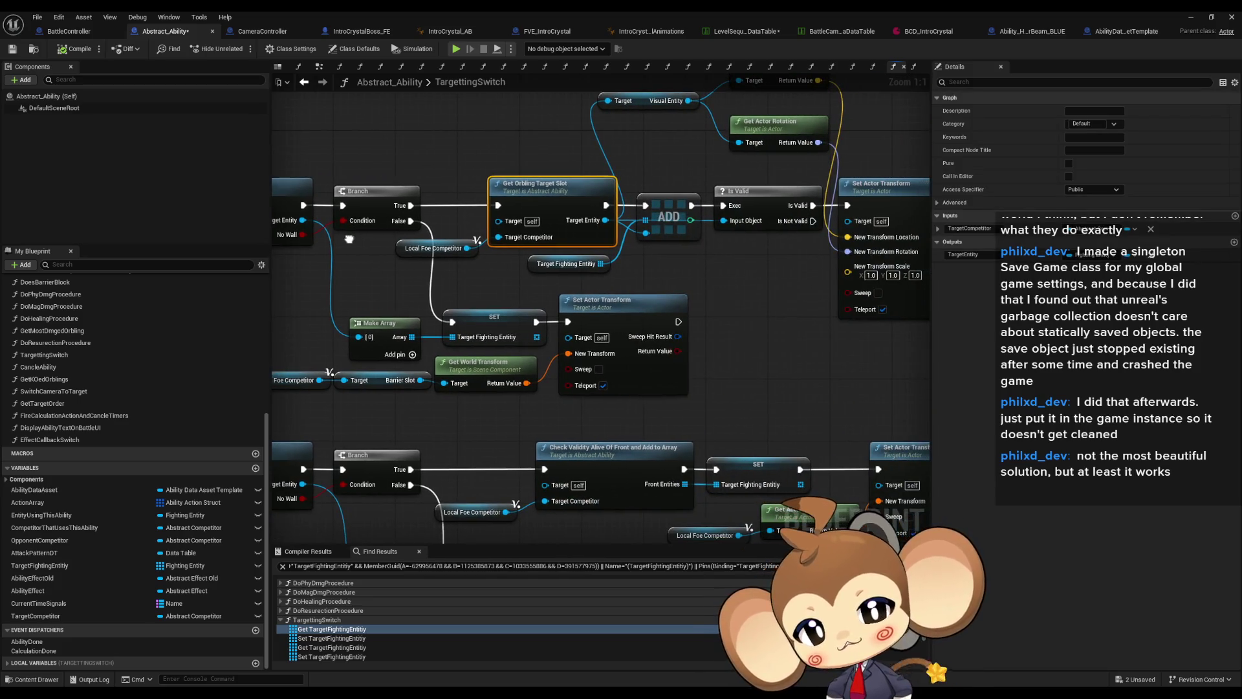
mouse_move(350, 239)
mouse_down()
mouse_move(647, 207)
mouse_move(809, 167)
mouse_up()
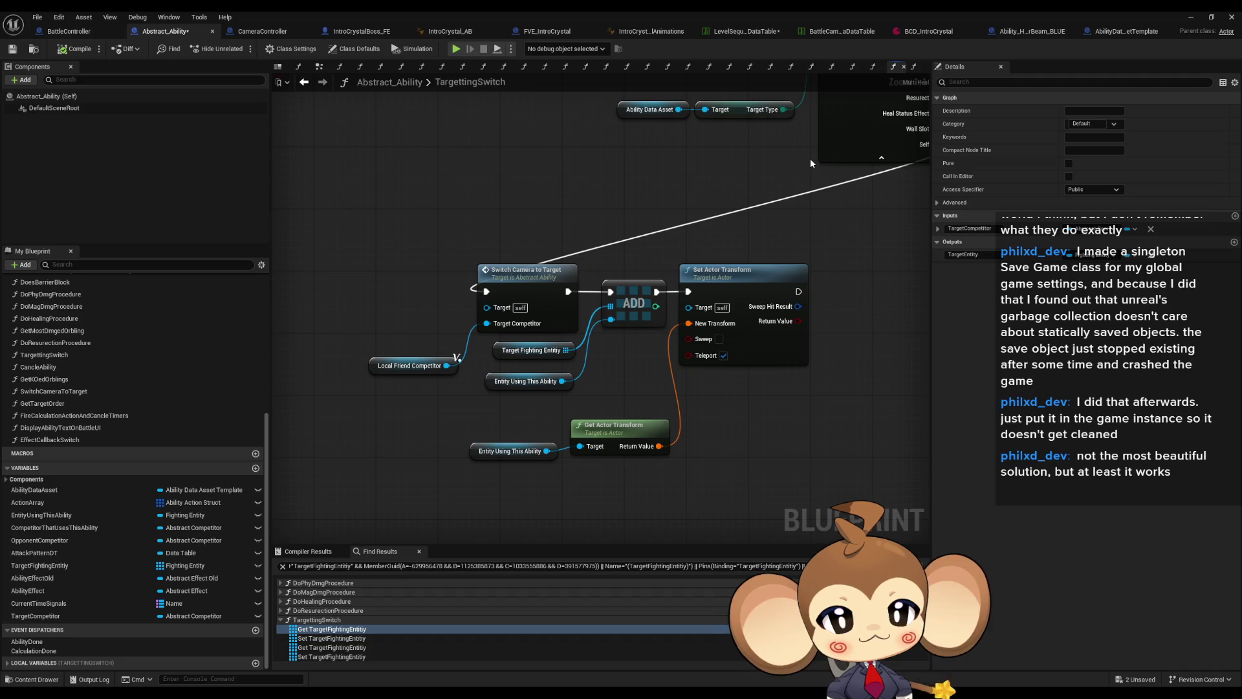
- Add a SET Target Competitor node to the TargettingSwitch graph
drag(365, 226, 736, 480)
scroll(736, 479, down, 5)
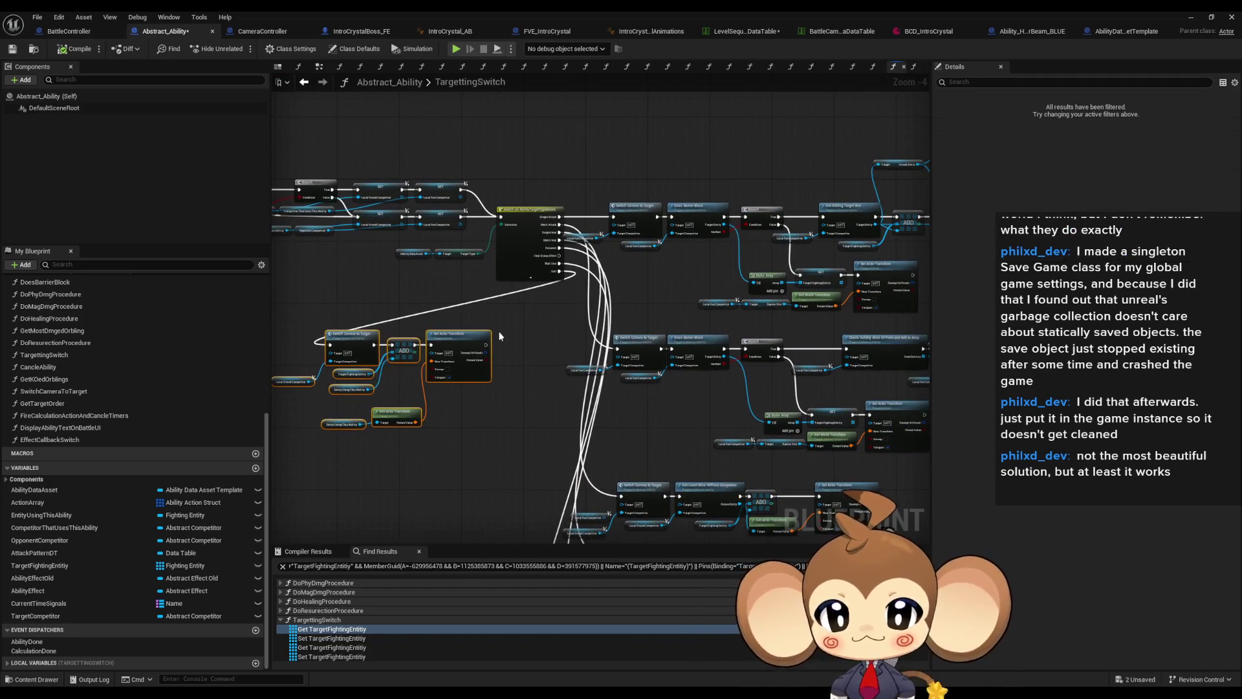
click(525, 318)
scroll(525, 317, up, 3)
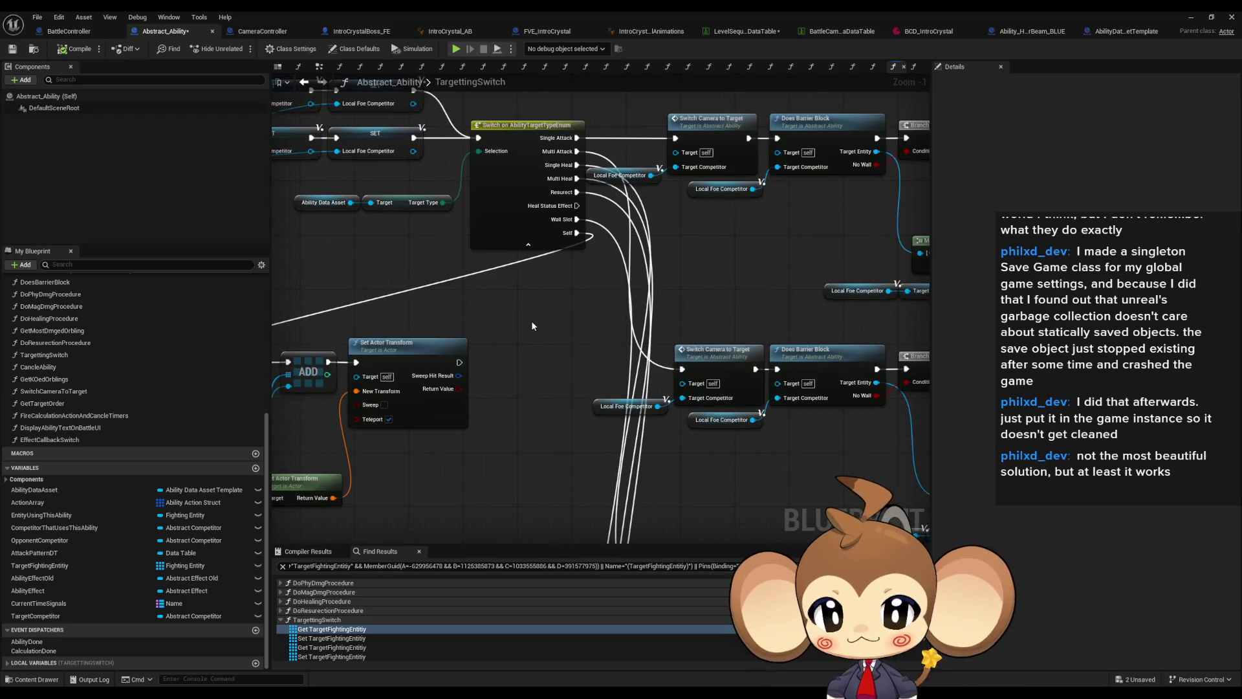
scroll(625, 344, down, 3)
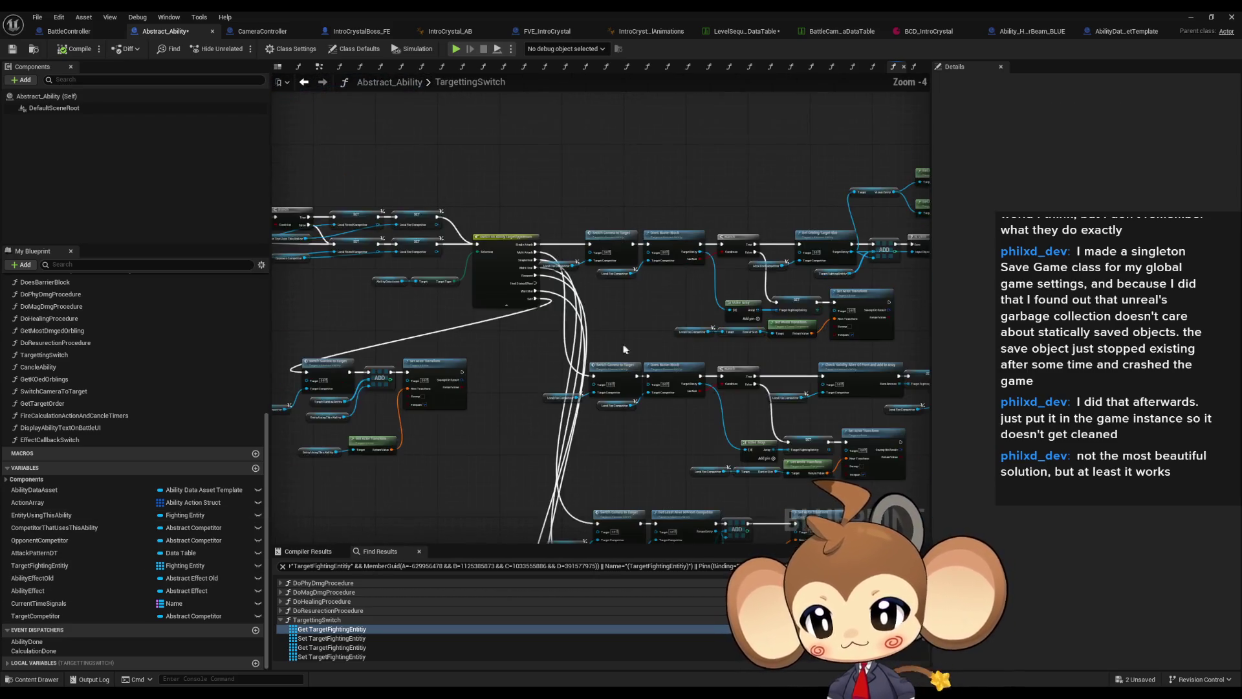
scroll(459, 344, up, 4)
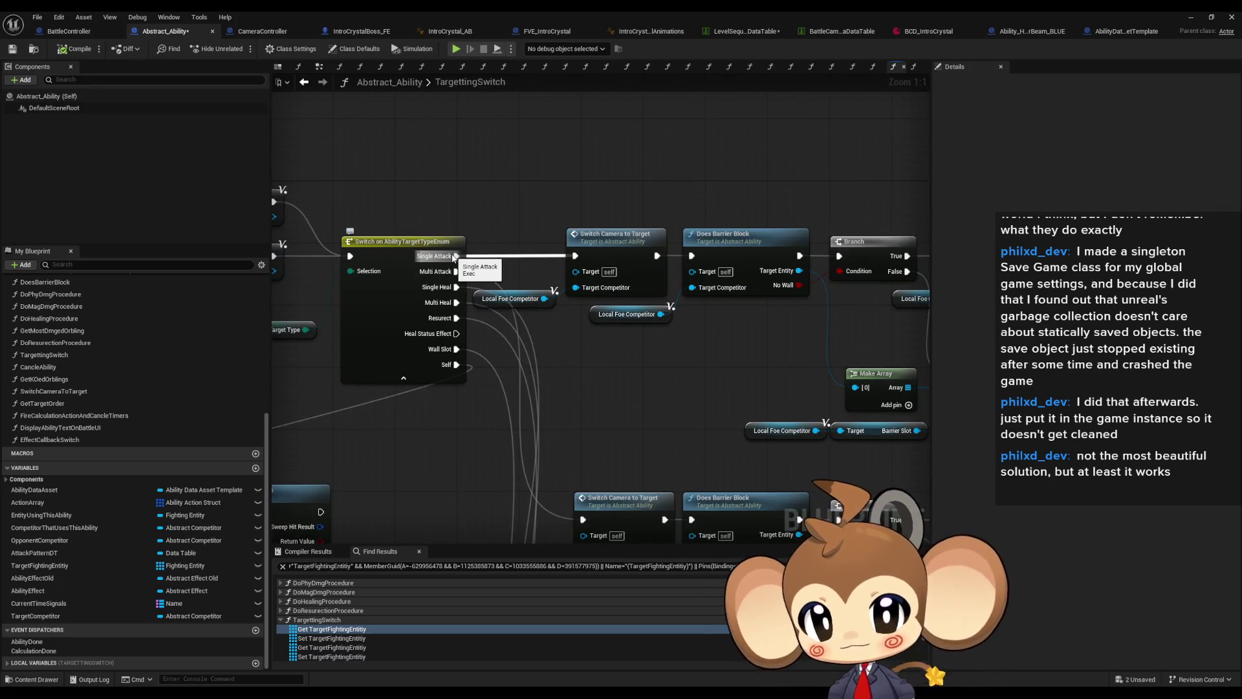
mouse_move(725, 220)
mouse_down()
mouse_move(636, 242)
mouse_move(701, 321)
mouse_up()
drag(36, 616, 605, 233)
click(640, 255)
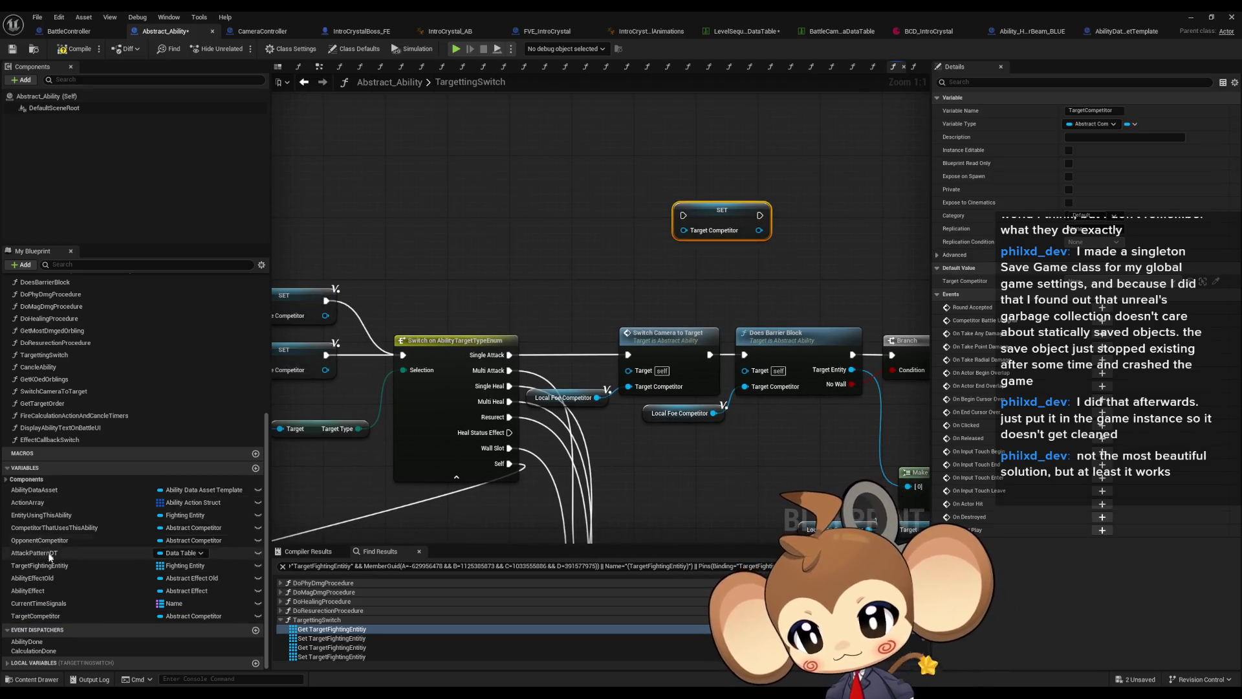
- Feed a Local Foe Competitor getter into SET Target Competitor and wire it after ADD
mouse_move(273, 400)
mouse_down()
mouse_move(602, 405)
mouse_move(440, 402)
mouse_up()
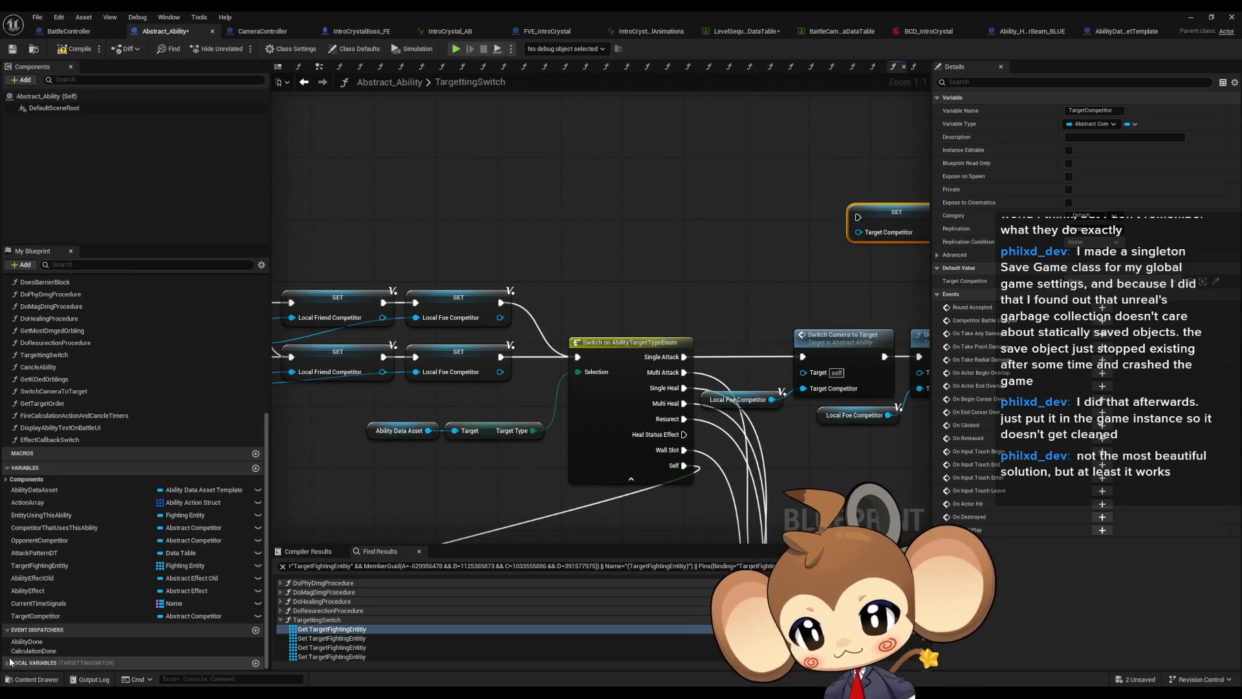
click(22, 662)
mouse_move(39, 663)
mouse_down()
mouse_move(751, 350)
mouse_move(756, 246)
mouse_up()
click(767, 251)
drag(858, 232, 796, 238)
scroll(530, 242, down, 3)
ctrl+click(578, 222)
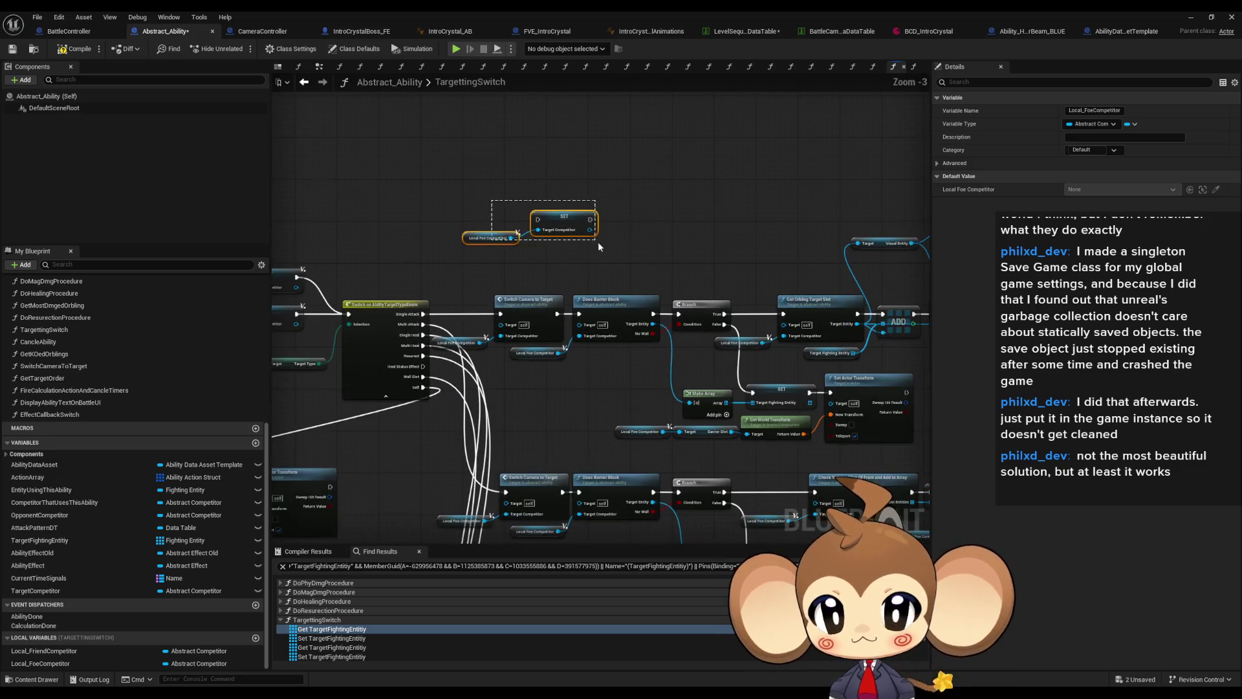
mouse_move(578, 222)
mouse_down()
mouse_move(820, 196)
mouse_move(710, 262)
mouse_move(638, 337)
mouse_move(605, 271)
mouse_move(605, 361)
mouse_move(459, 413)
mouse_move(660, 330)
mouse_move(134, 185)
mouse_move(408, 196)
mouse_move(518, 249)
mouse_move(572, 248)
mouse_move(597, 266)
mouse_up()
scroll(723, 298, up, 3)
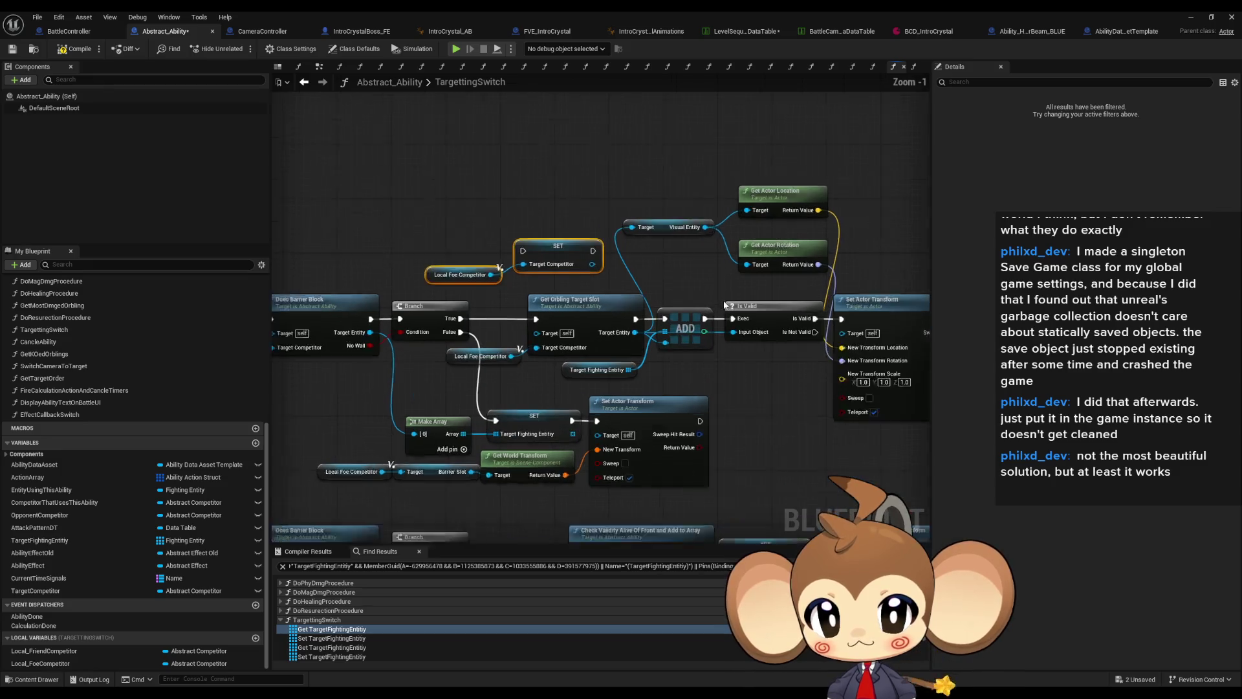
drag(495, 244, 704, 322)
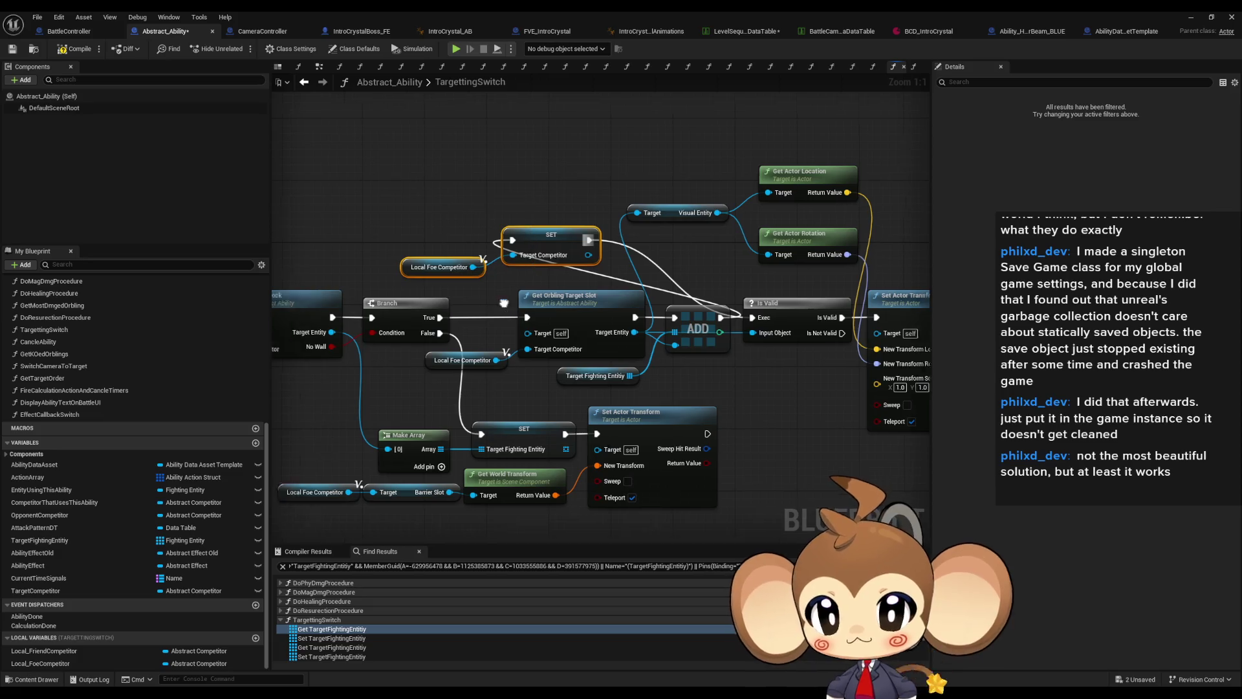
- Remove the extra exec wire into SET and move the SET pair left toward Barrier Block
drag(392, 307, 327, 266)
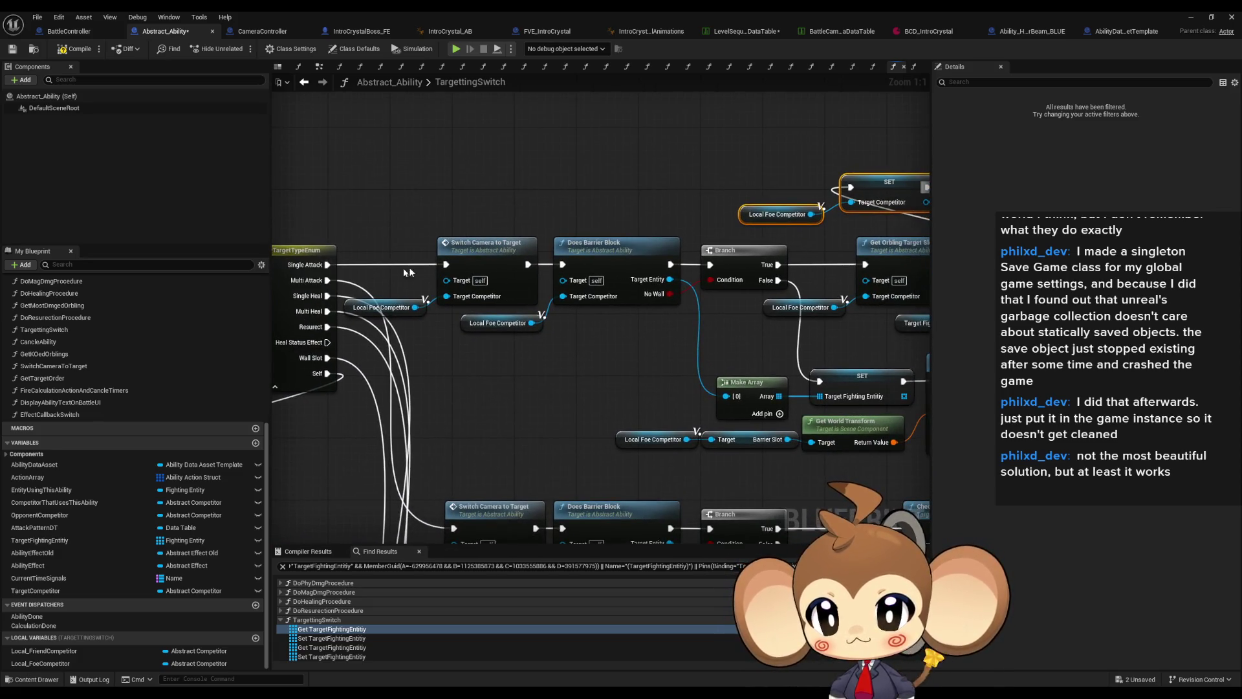
drag(608, 352, 573, 370)
mouse_move(798, 376)
mouse_down()
mouse_move(628, 335)
mouse_move(691, 357)
mouse_move(829, 356)
mouse_up()
mouse_move(524, 256)
mouse_down()
mouse_move(698, 340)
mouse_move(921, 381)
mouse_move(863, 417)
mouse_move(880, 465)
mouse_up()
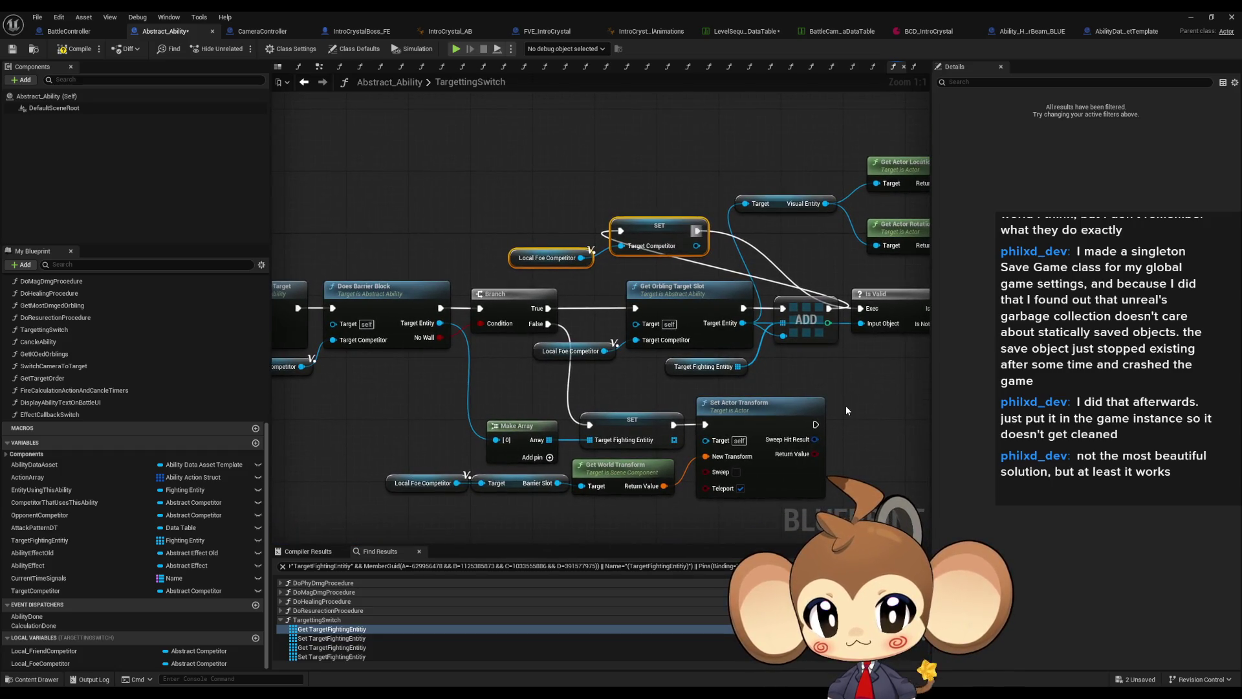
alt+click(620, 230)
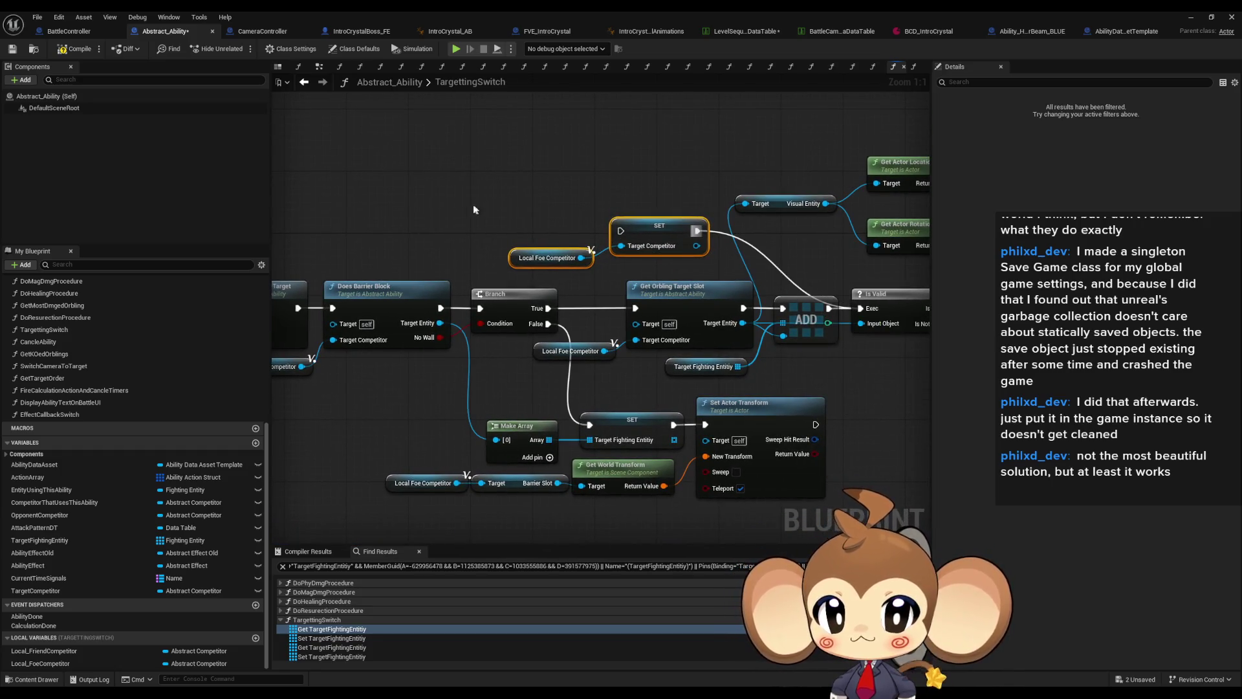
drag(647, 248, 431, 225)
mouse_move(487, 312)
mouse_down()
mouse_move(551, 346)
mouse_move(554, 258)
mouse_up()
drag(572, 315, 572, 353)
click(536, 276)
drag(501, 241, 401, 235)
- Wire SET Target Competitor to run right after Switch Camera to Target
mouse_move(399, 343)
mouse_down()
mouse_move(379, 326)
mouse_move(363, 345)
mouse_up()
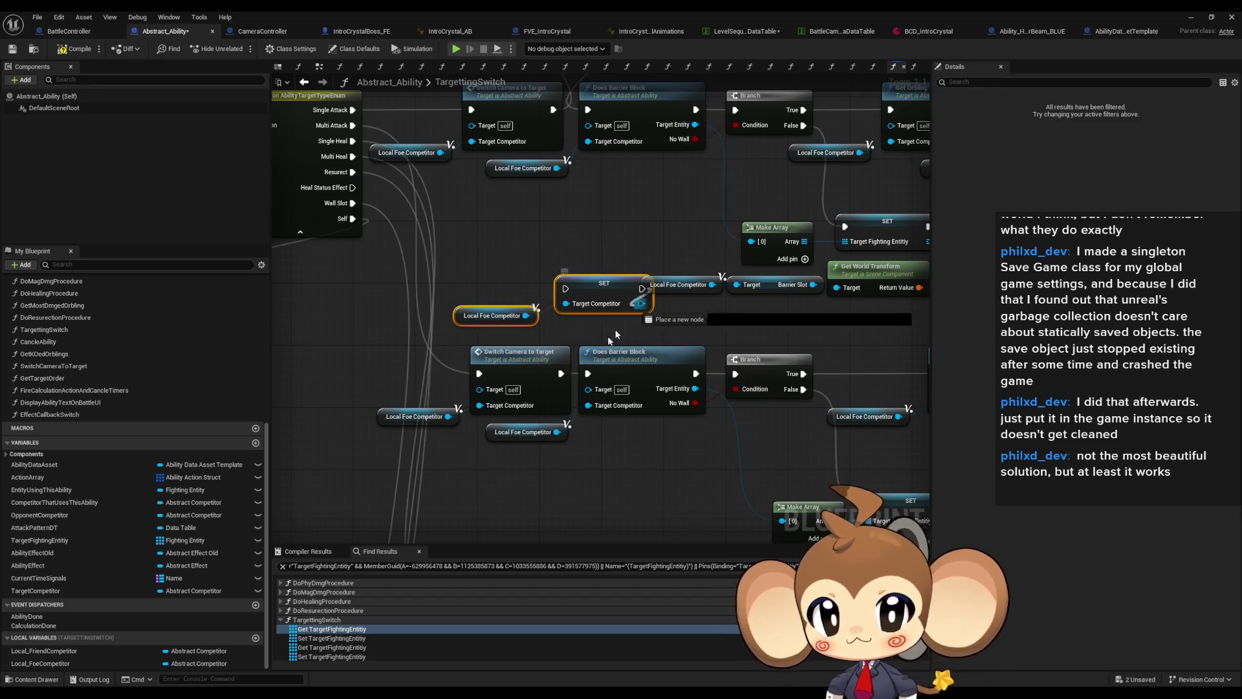
drag(561, 373, 572, 291)
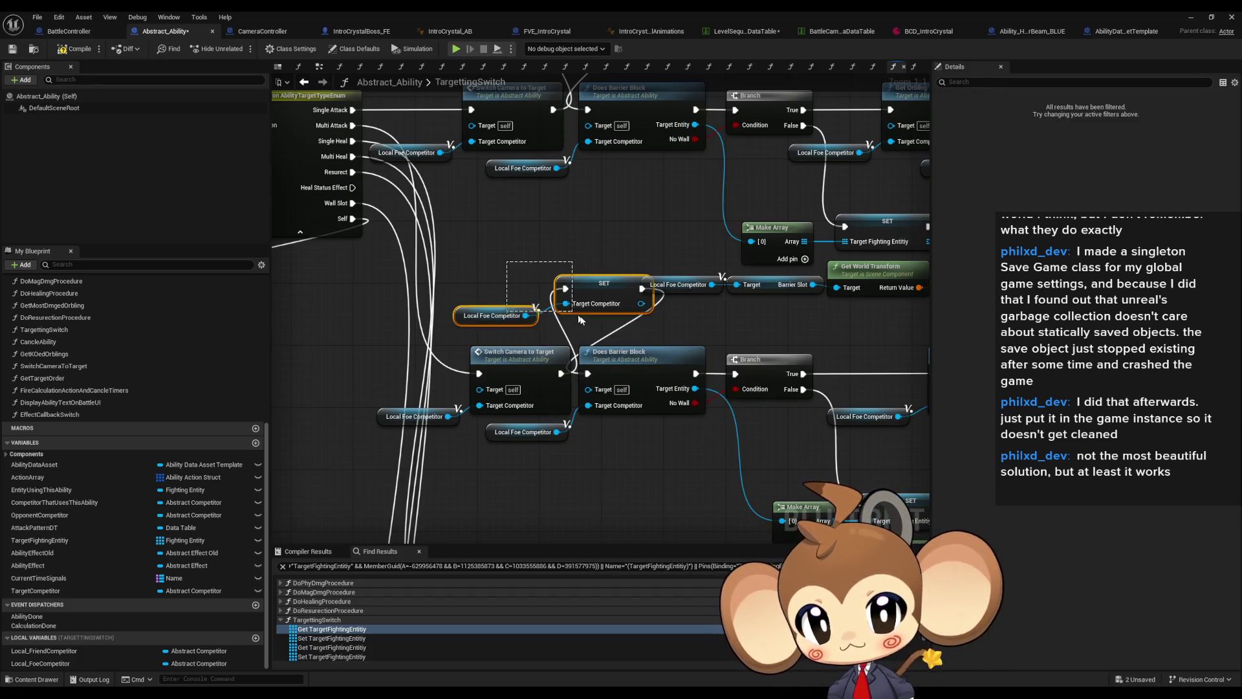
scroll(518, 317, down, 4)
scroll(518, 317, up, 1)
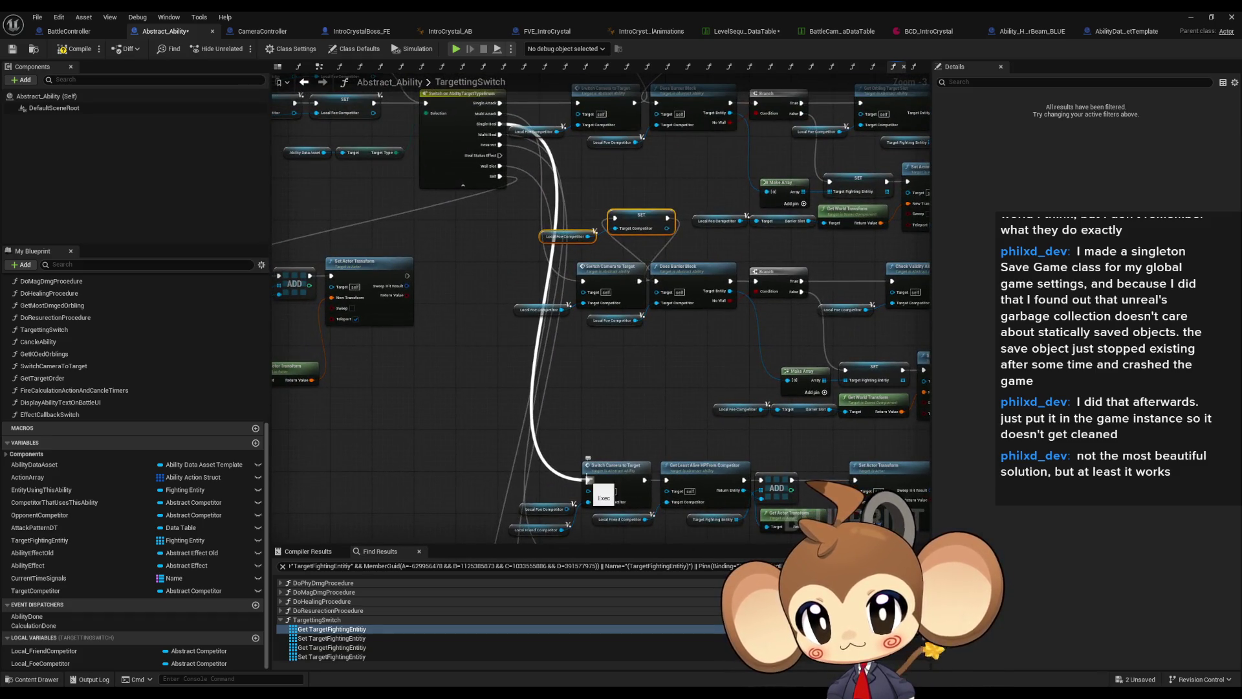
click(607, 405)
- Paste a copy of the SET Target Competitor node and feed it from a Local Friend Competitor getter
key(ctrl+v)
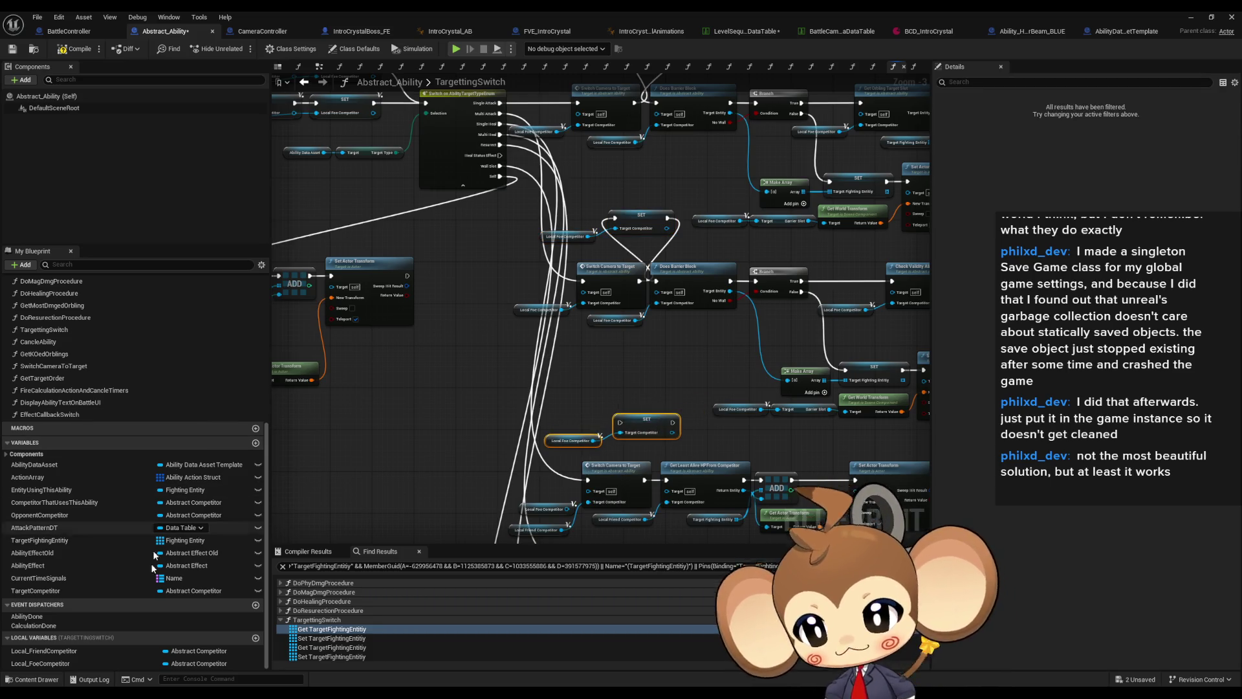
drag(53, 652, 555, 407)
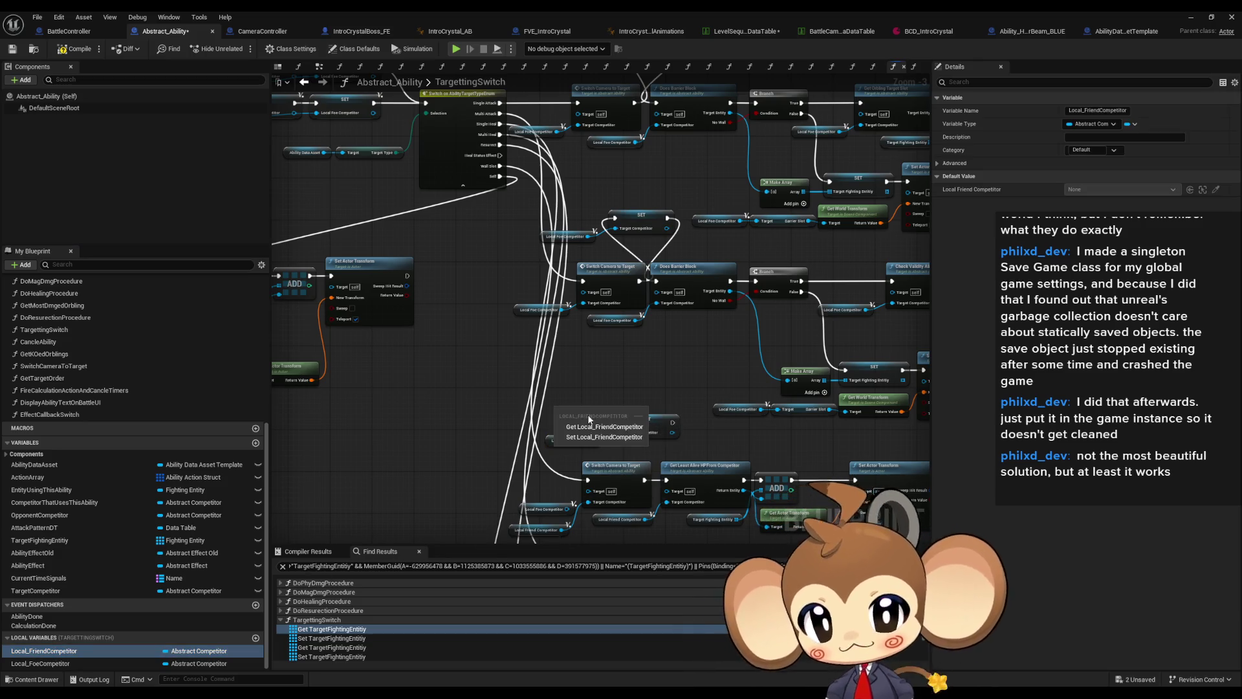
click(582, 416)
scroll(615, 434, up, 3)
mouse_move(629, 431)
mouse_down()
mouse_move(678, 422)
mouse_move(705, 435)
mouse_up()
drag(700, 504, 629, 417)
click(597, 414)
scroll(598, 413, down, 3)
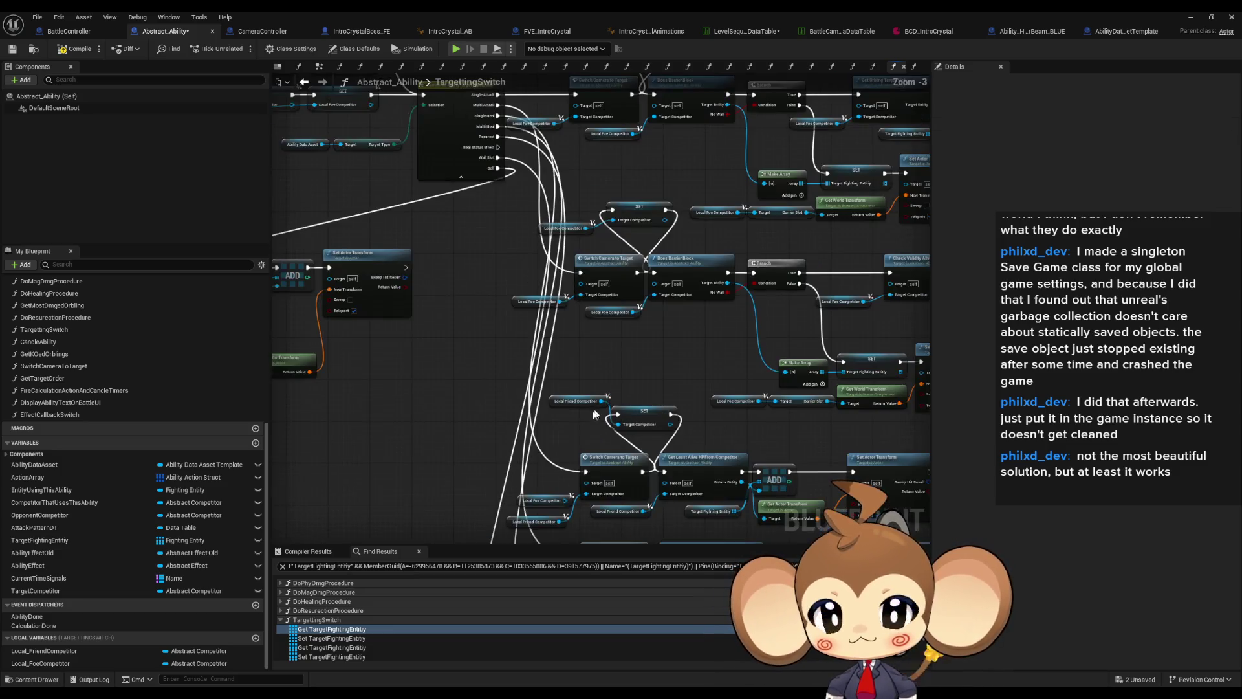
scroll(612, 503, down, 1)
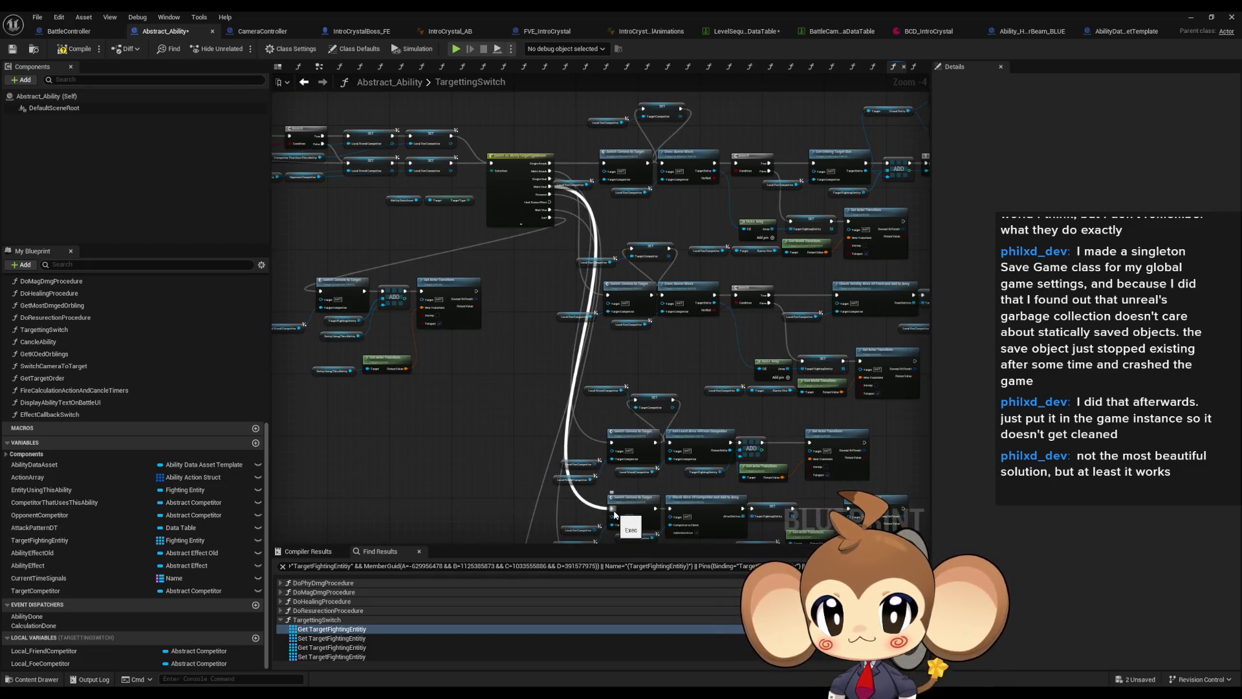
scroll(614, 514, up, 5)
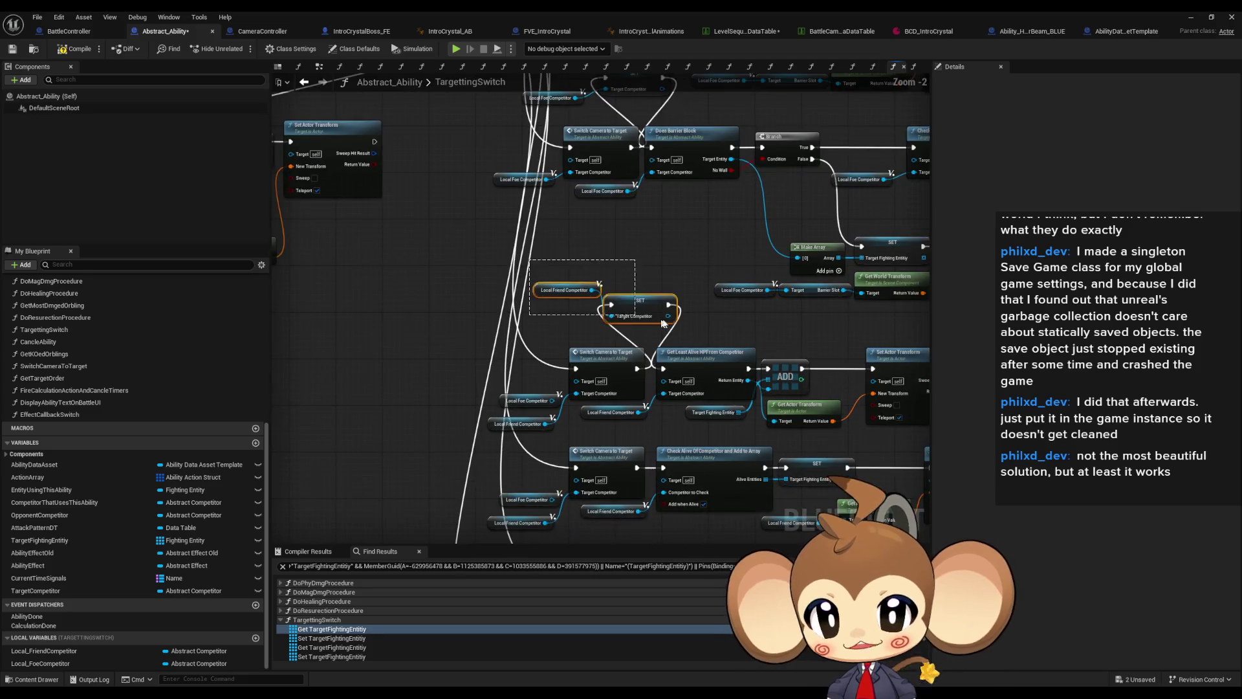
- Wire the friend SET after Switch Camera to Target, then compile and save Abstract_Ability
drag(583, 421, 596, 272)
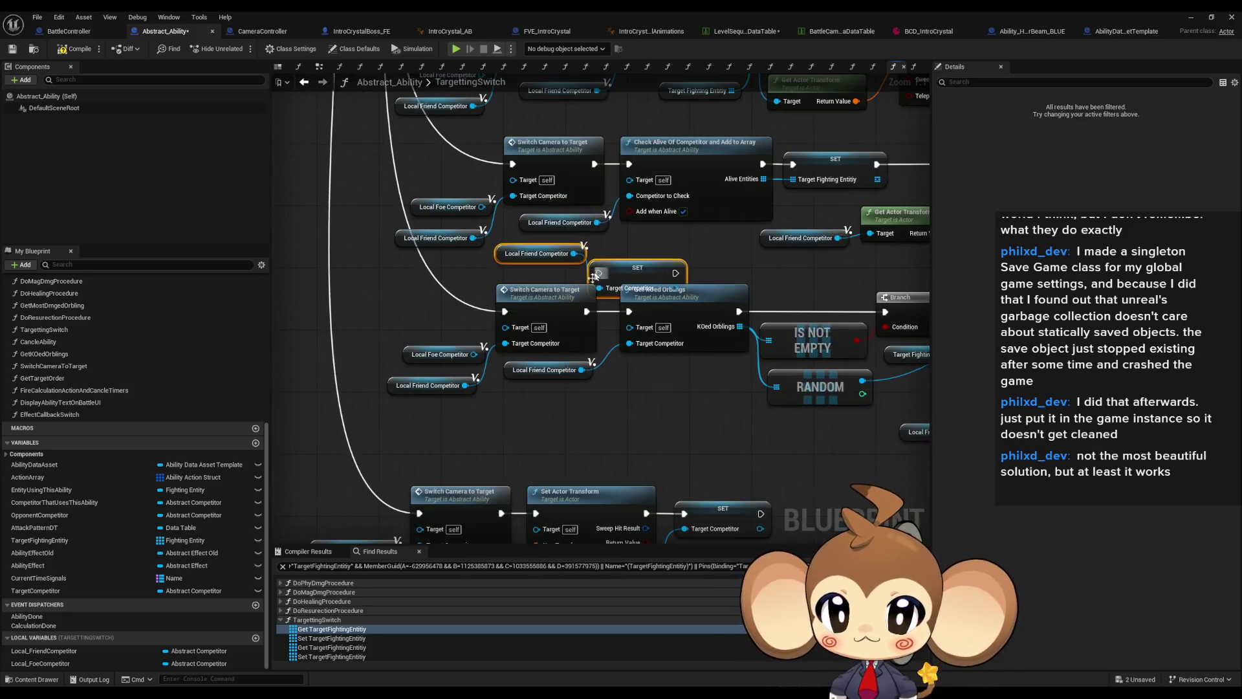
key(ctrl+z)
mouse_move(675, 412)
mouse_down()
mouse_move(629, 312)
mouse_move(599, 413)
mouse_up()
mouse_move(675, 326)
mouse_down()
mouse_move(628, 217)
mouse_move(598, 325)
mouse_up()
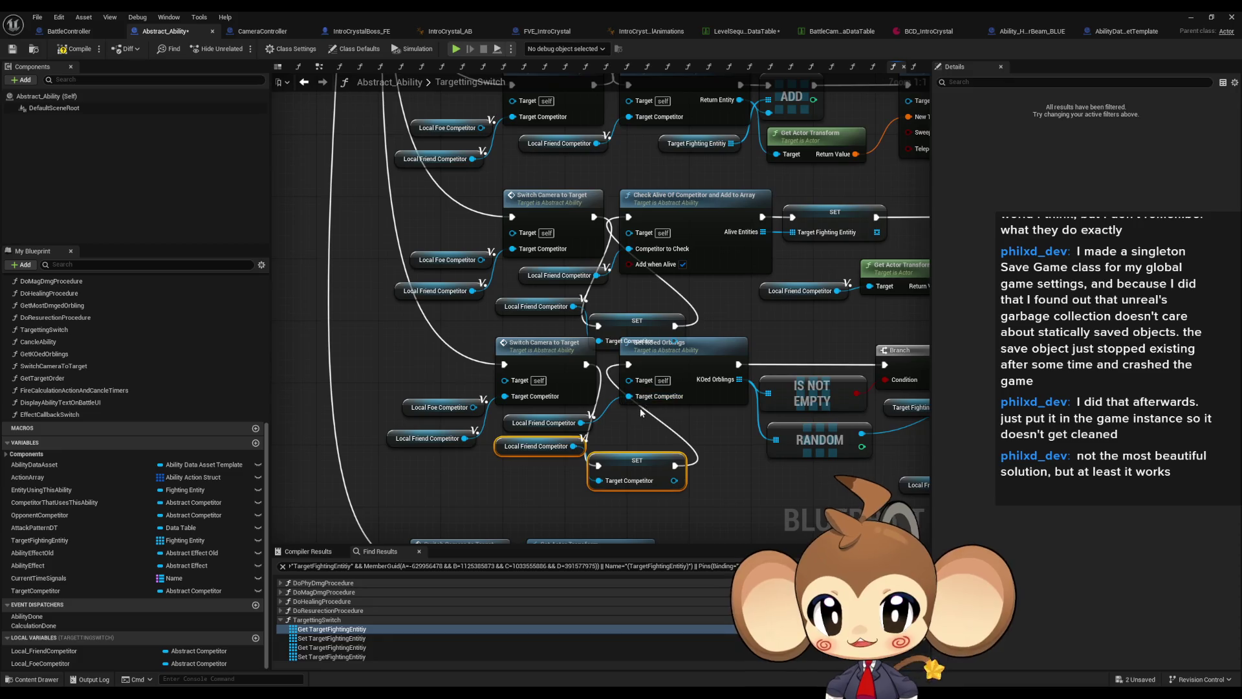
scroll(640, 408, down, 2)
scroll(608, 367, up, 2)
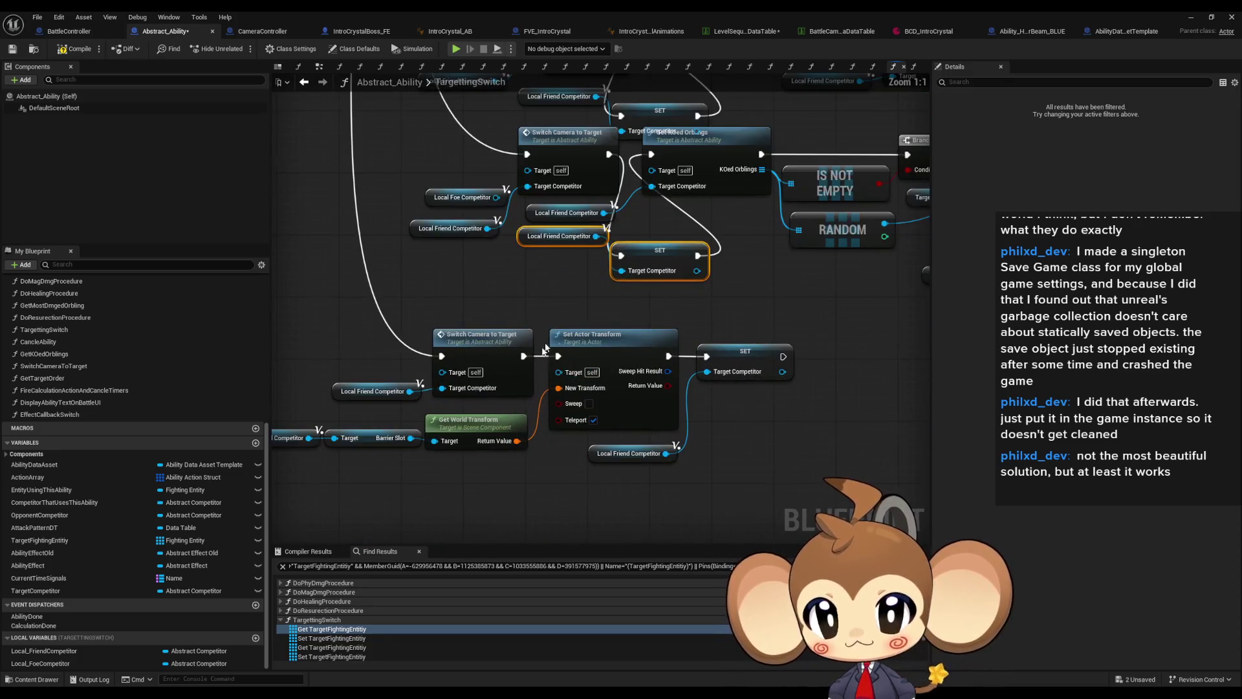
scroll(571, 359, down, 5)
scroll(619, 325, up, 3)
click(621, 298)
click(692, 326)
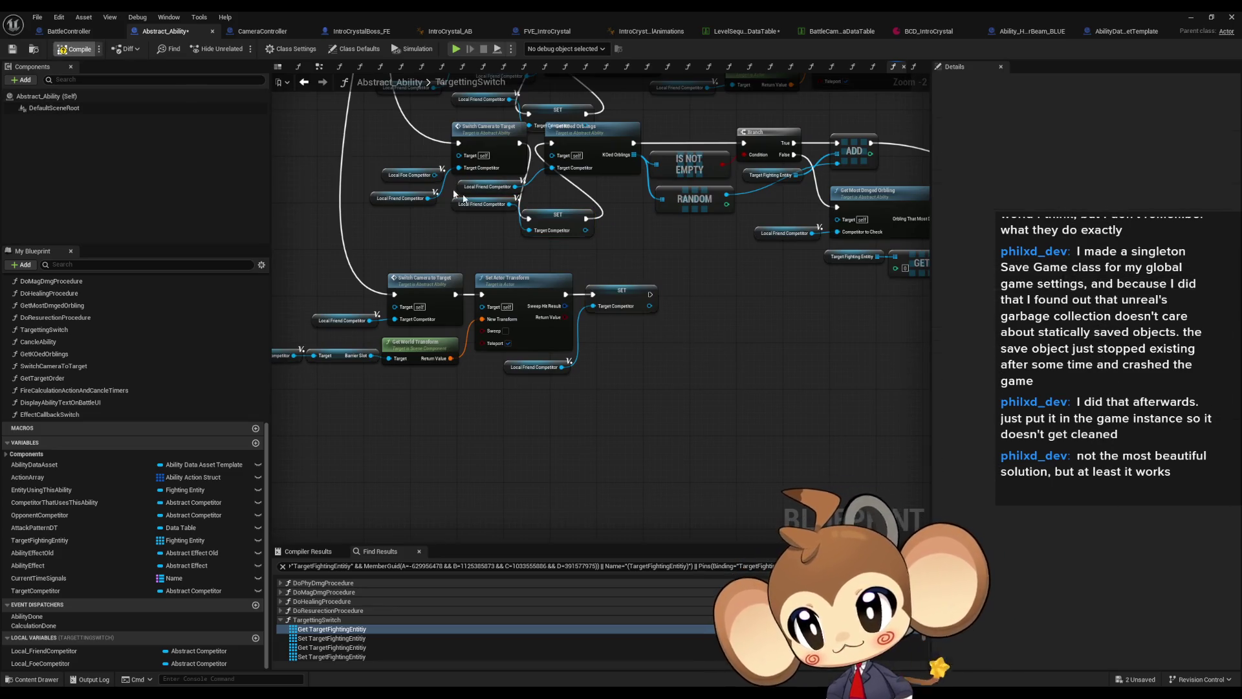
key(ctrl+s)
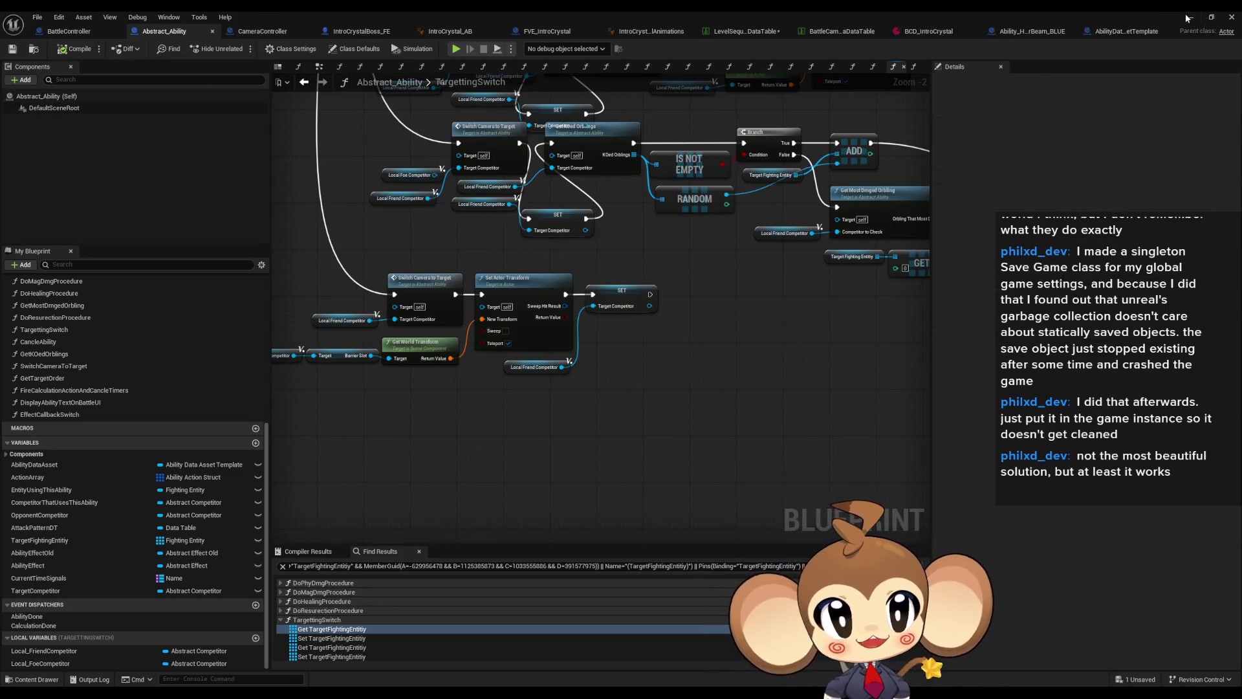
- Test-play the level, stop it, and close the Message Log showing the TargetCompetitor error
click(1189, 18)
click(242, 49)
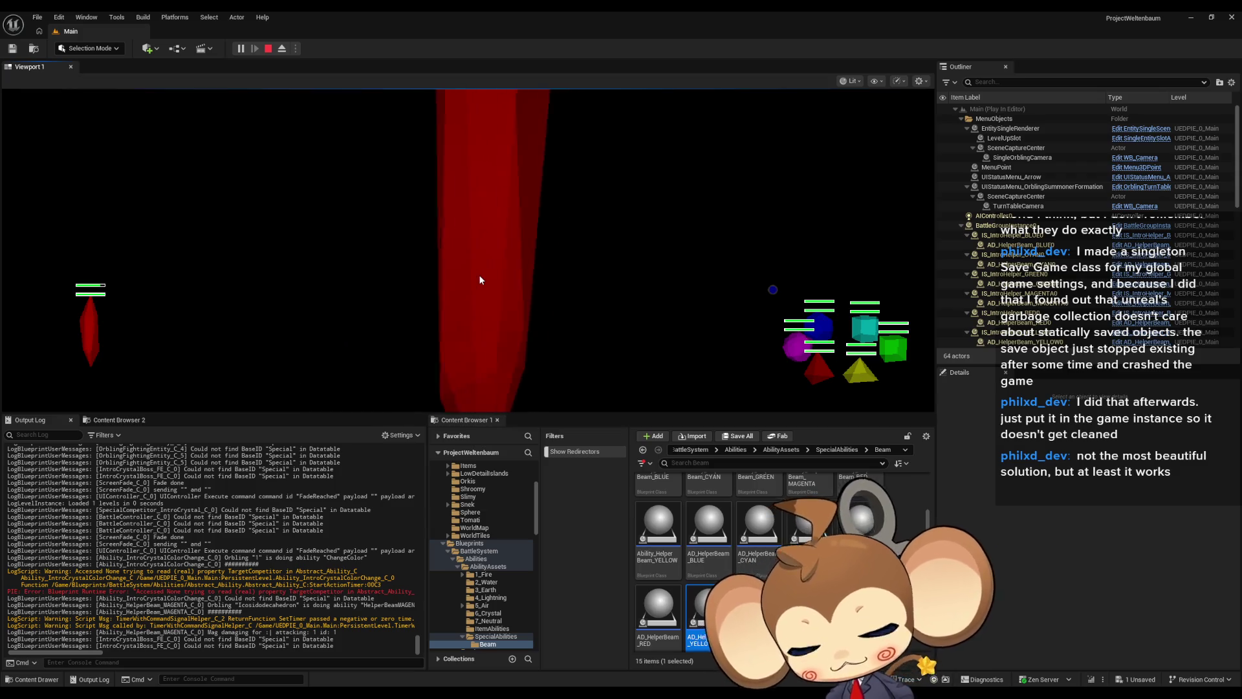
click(268, 49)
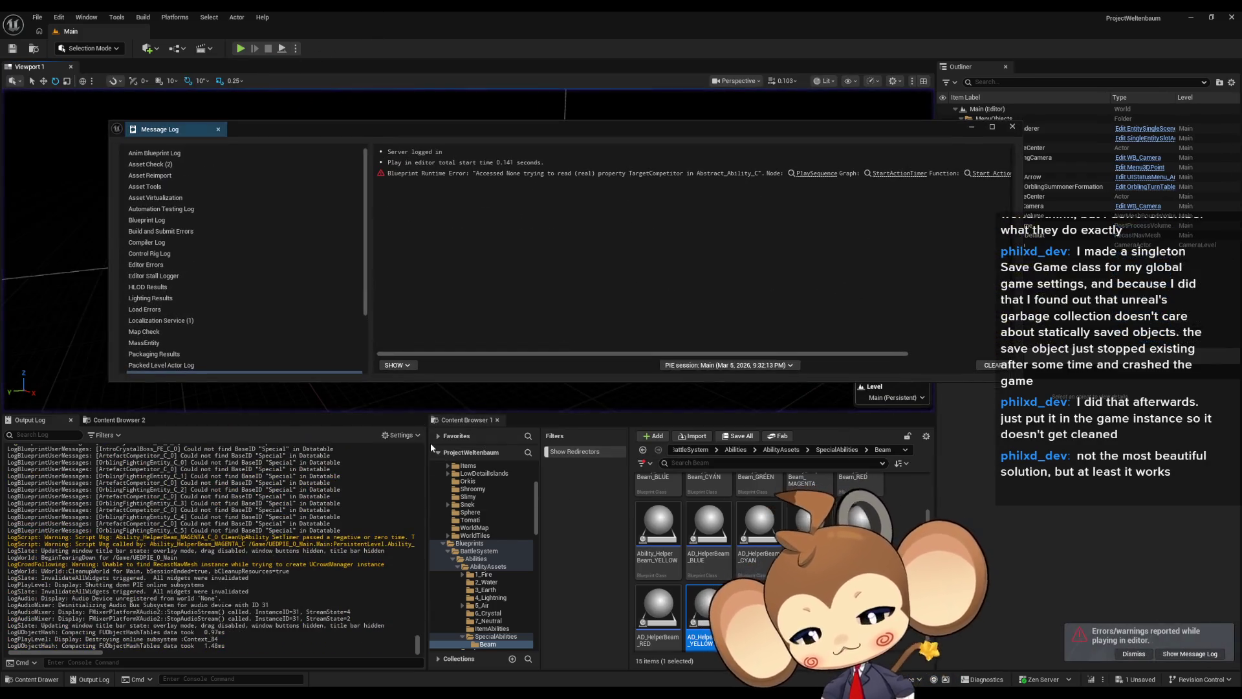
click(1013, 128)
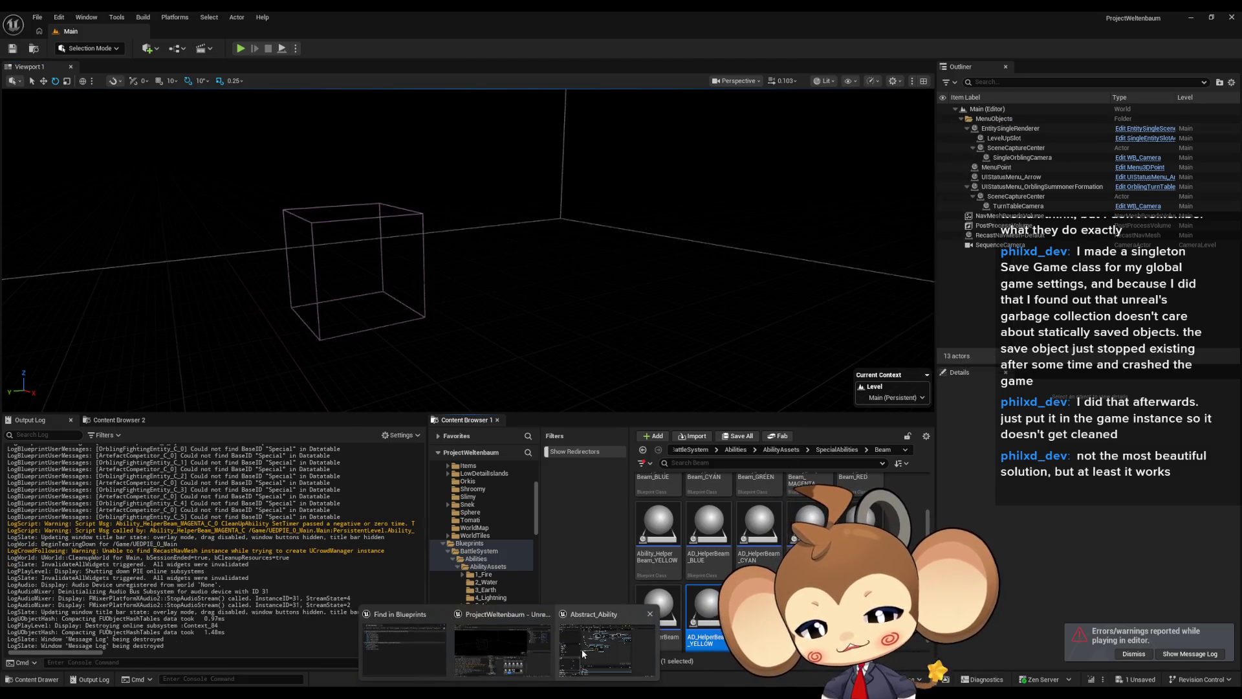
- Paste a SET Target Competitor node into TargettingSwitch and add a CompetitorThatUsesThisAbility getter
key(alt+Tab)
click(583, 647)
scroll(551, 534, down, 5)
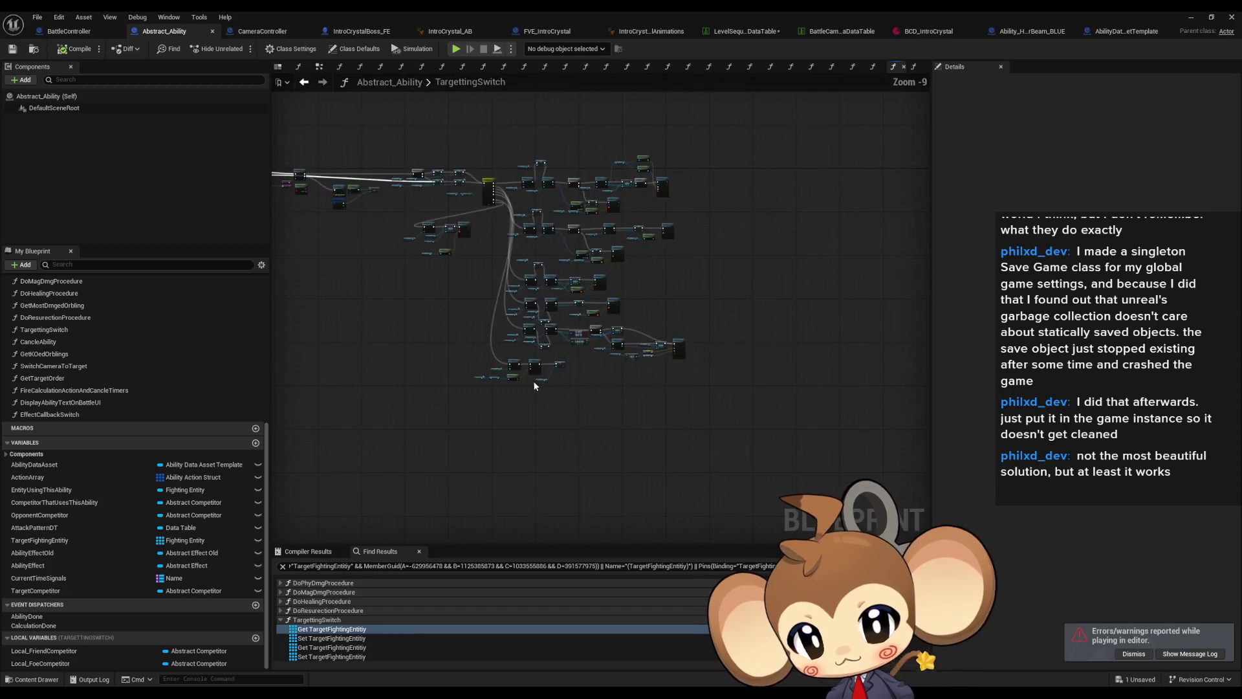
scroll(613, 332, up, 4)
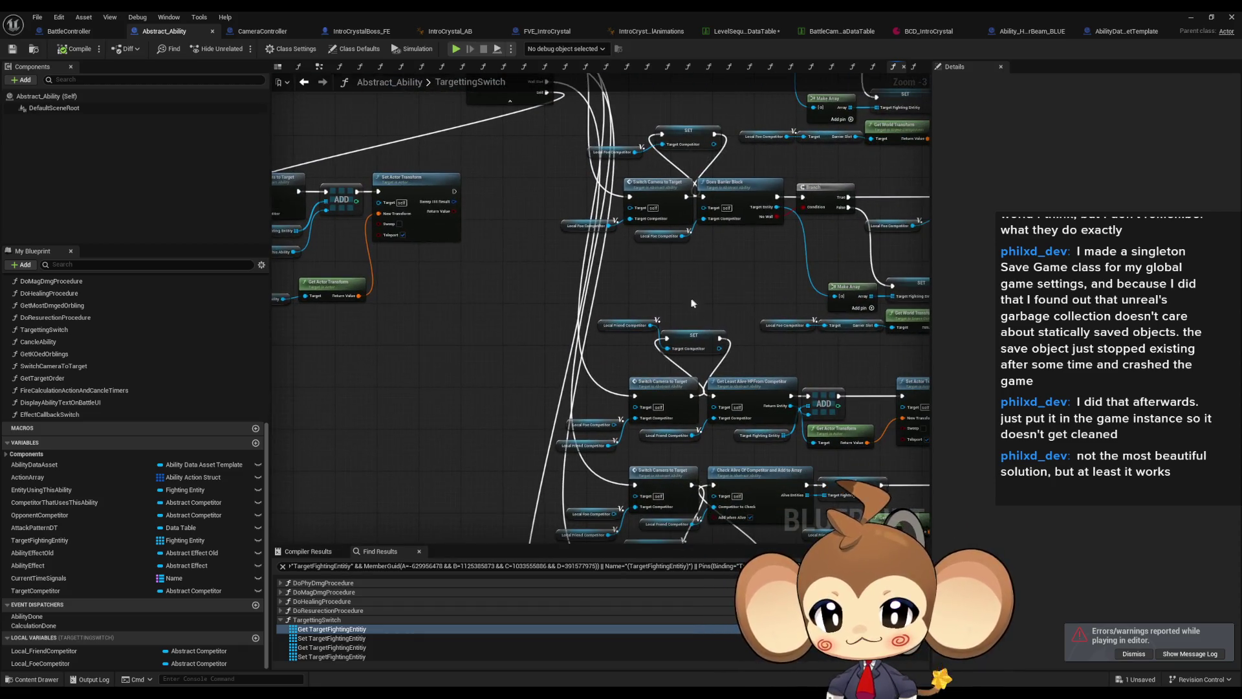
scroll(436, 530, up, 1)
click(437, 530)
scroll(504, 340, up, 1)
click(404, 354)
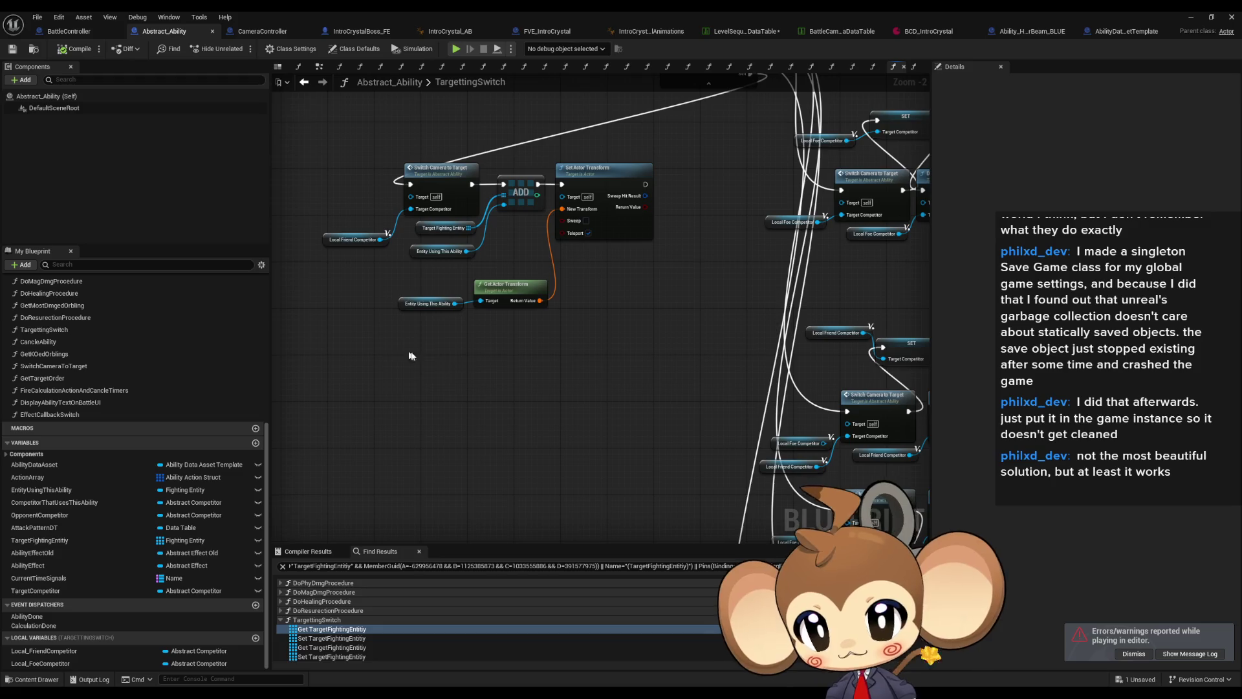
key(ctrl+v)
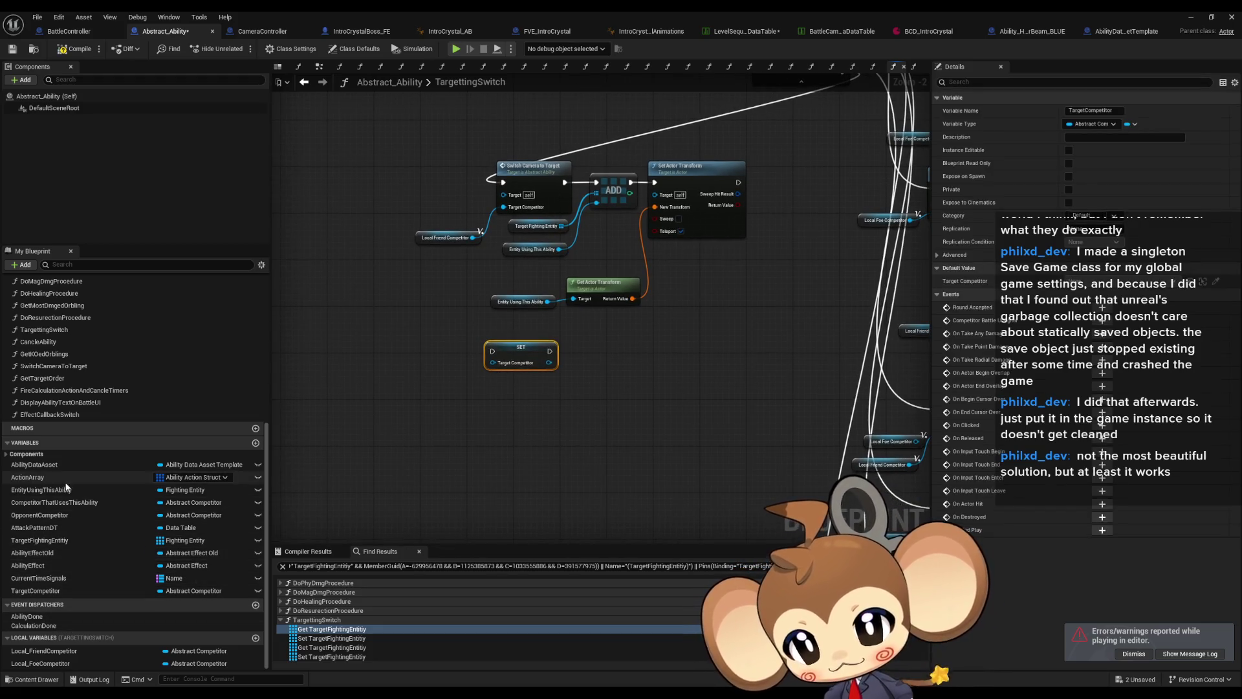
click(103, 503)
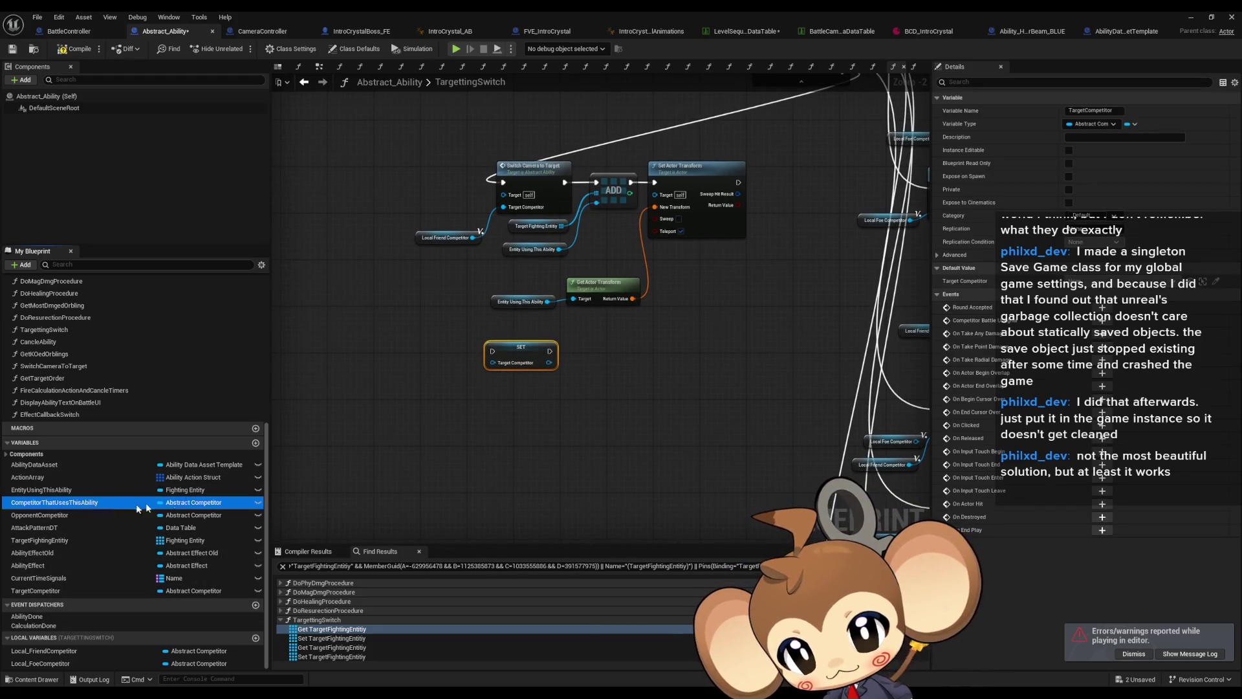
drag(342, 353, 345, 355)
click(388, 365)
- Feed the getter into Target Competitor and run SET after Switch Camera to Target
scroll(480, 370, up, 2)
mouse_move(498, 361)
mouse_down()
mouse_move(405, 354)
mouse_move(468, 380)
mouse_up()
mouse_move(574, 345)
mouse_down()
mouse_move(712, 97)
mouse_move(620, 203)
mouse_move(579, 197)
mouse_move(556, 355)
mouse_up()
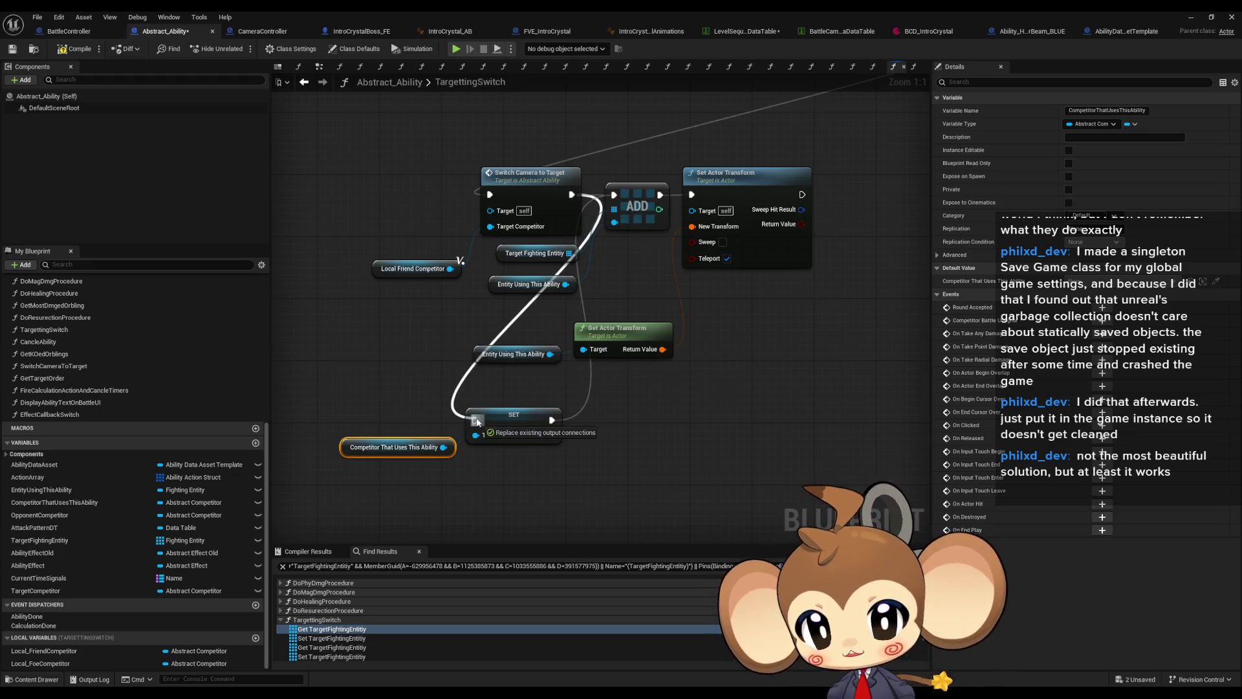
drag(476, 422, 477, 422)
click(1198, 17)
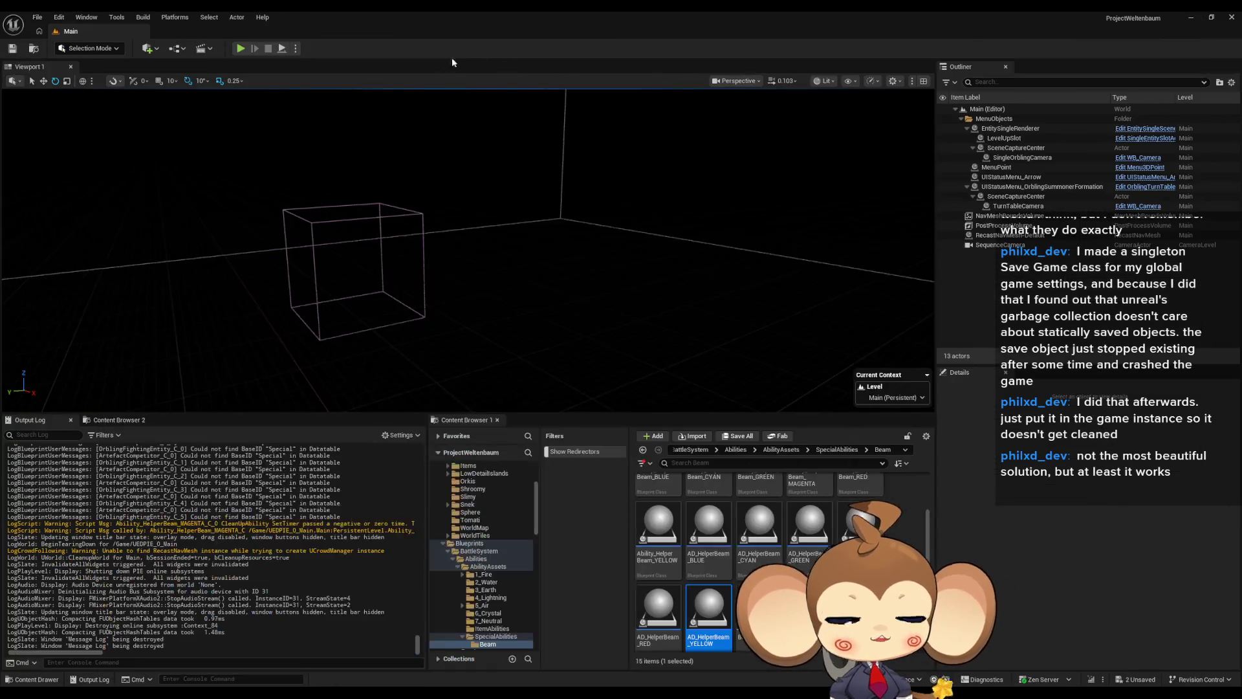
- Play the level again, check a warning in the log, and stop the session
click(241, 48)
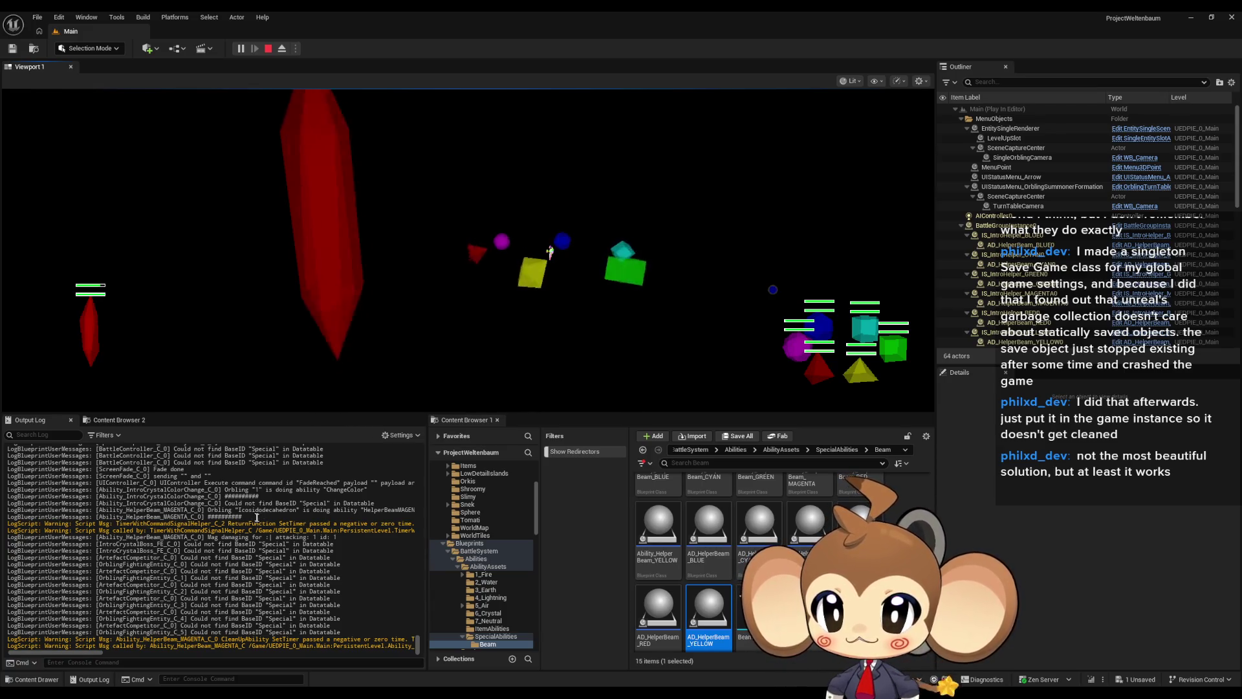
drag(356, 524, 380, 524)
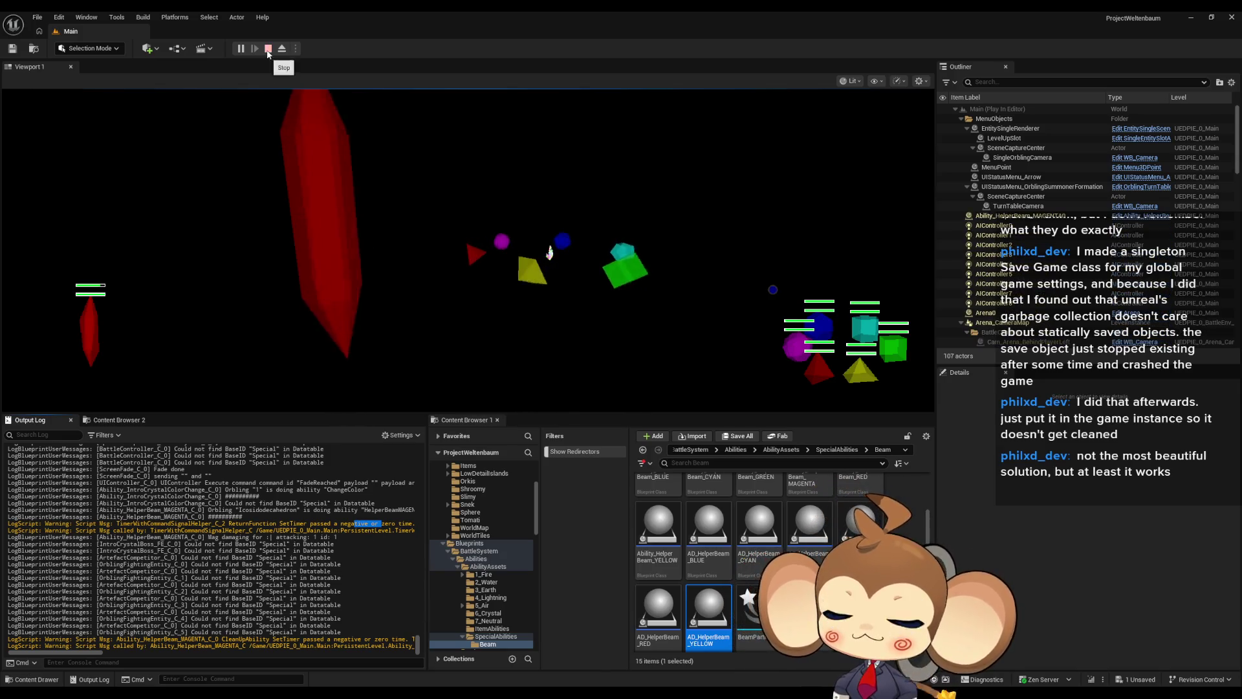
click(268, 49)
mouse_move(547, 682)
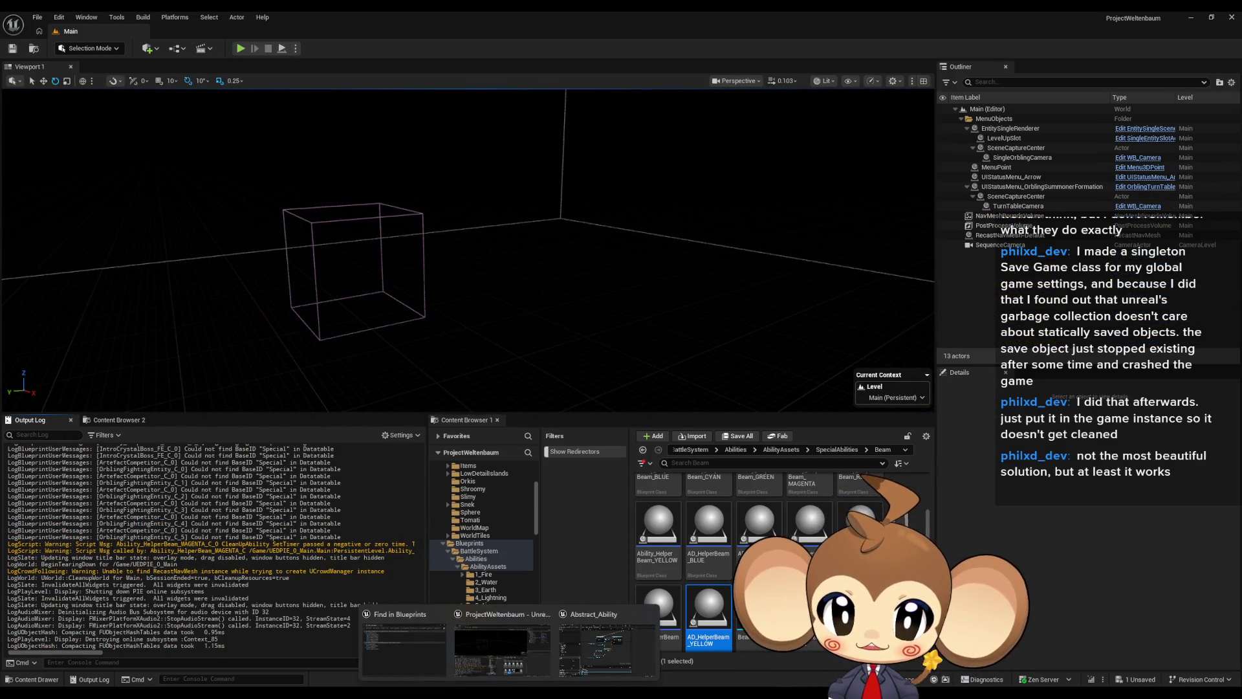
scroll(754, 545, up, 2)
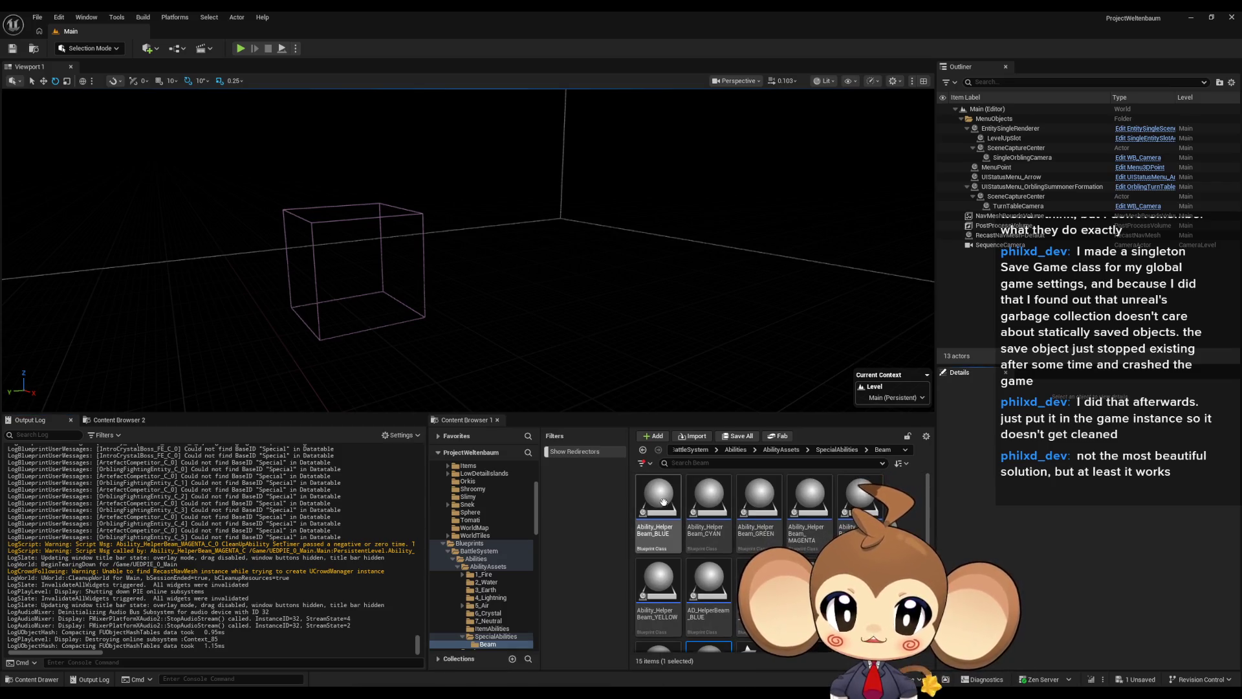
- Open the BLUE, CYAN, GREEN, MAGENTA, RED and YELLOW helper beam Blueprints
double_click(666, 503)
double_click(452, 11)
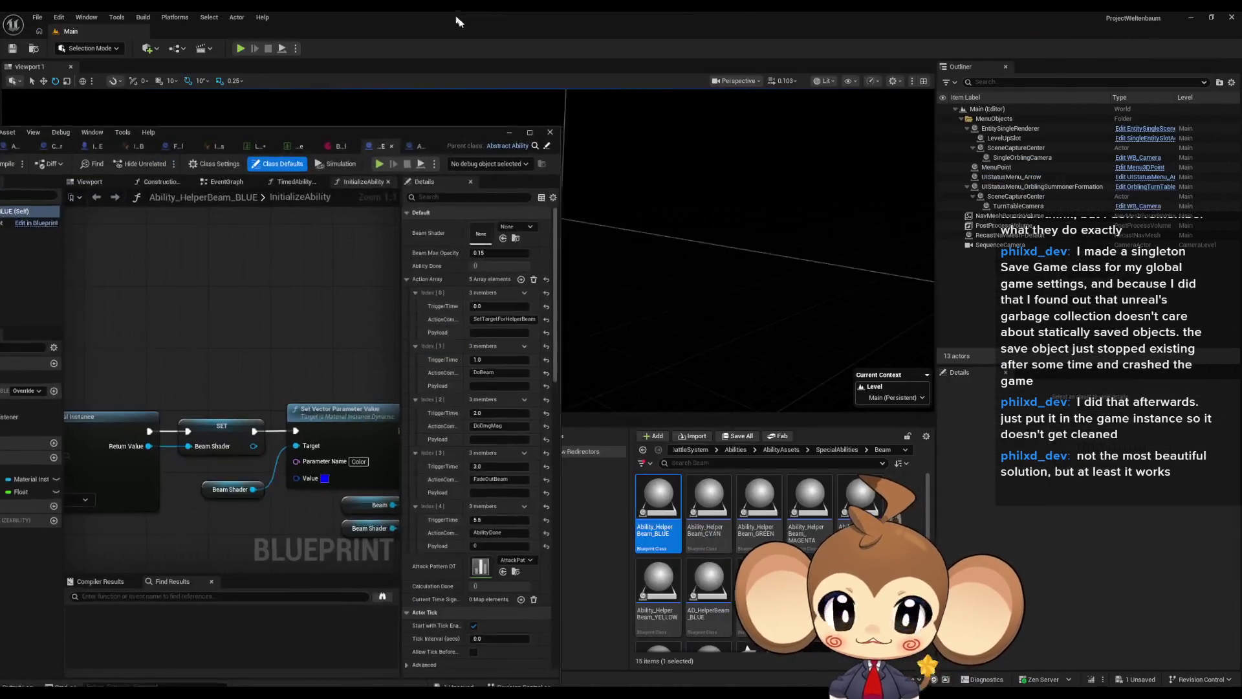
click(726, 508)
double_click(768, 511)
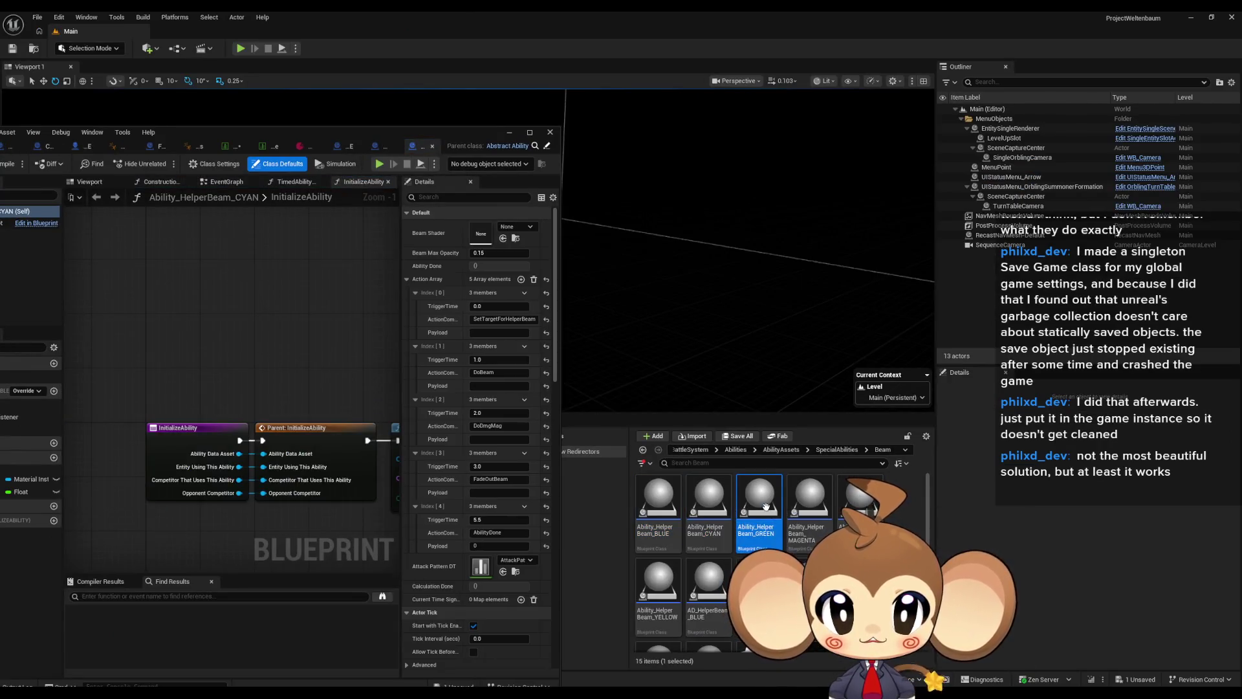
click(873, 514)
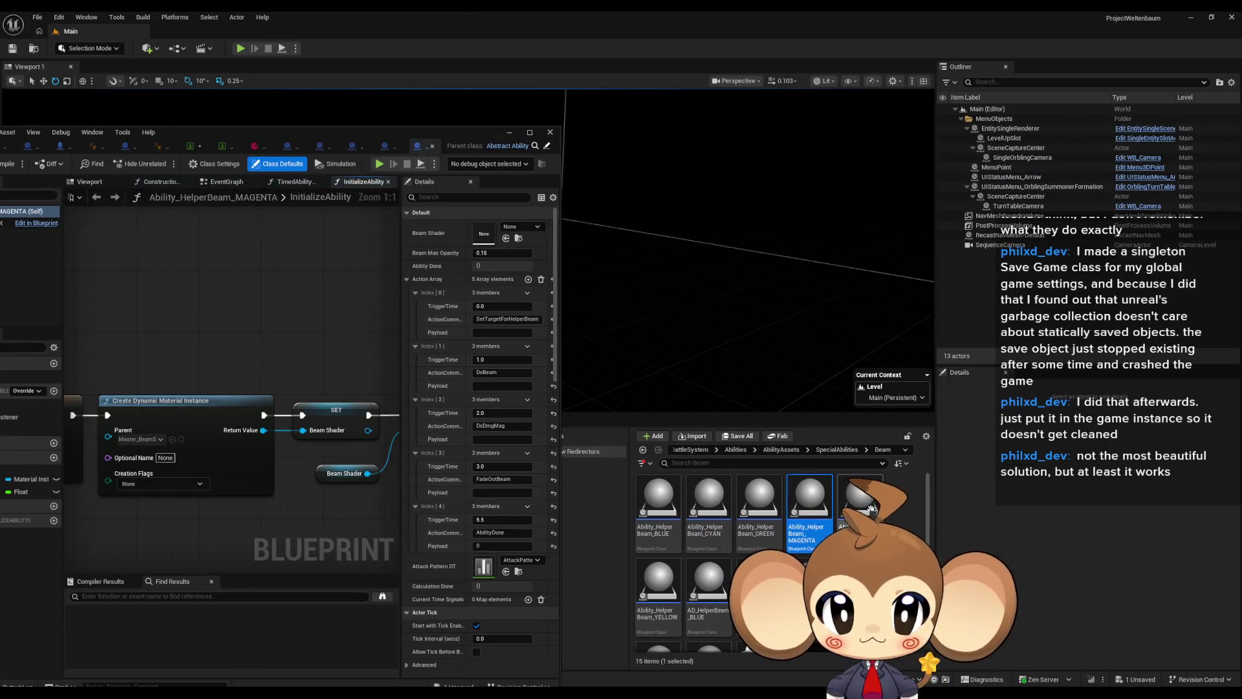
click(659, 596)
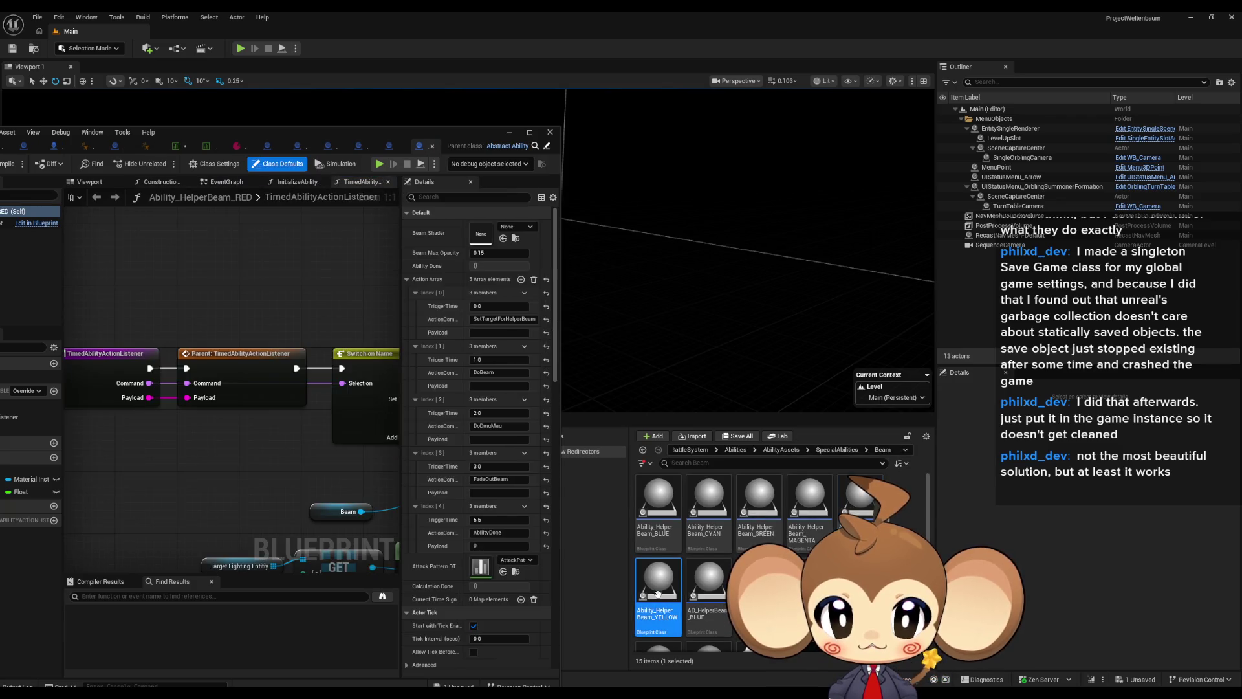
- Dock the Blueprint editor and bring up the parent Abstract_Ability Blueprint
click(313, 186)
drag(283, 132, 608, 163)
scroll(618, 194, down, 5)
scroll(472, 264, up, 3)
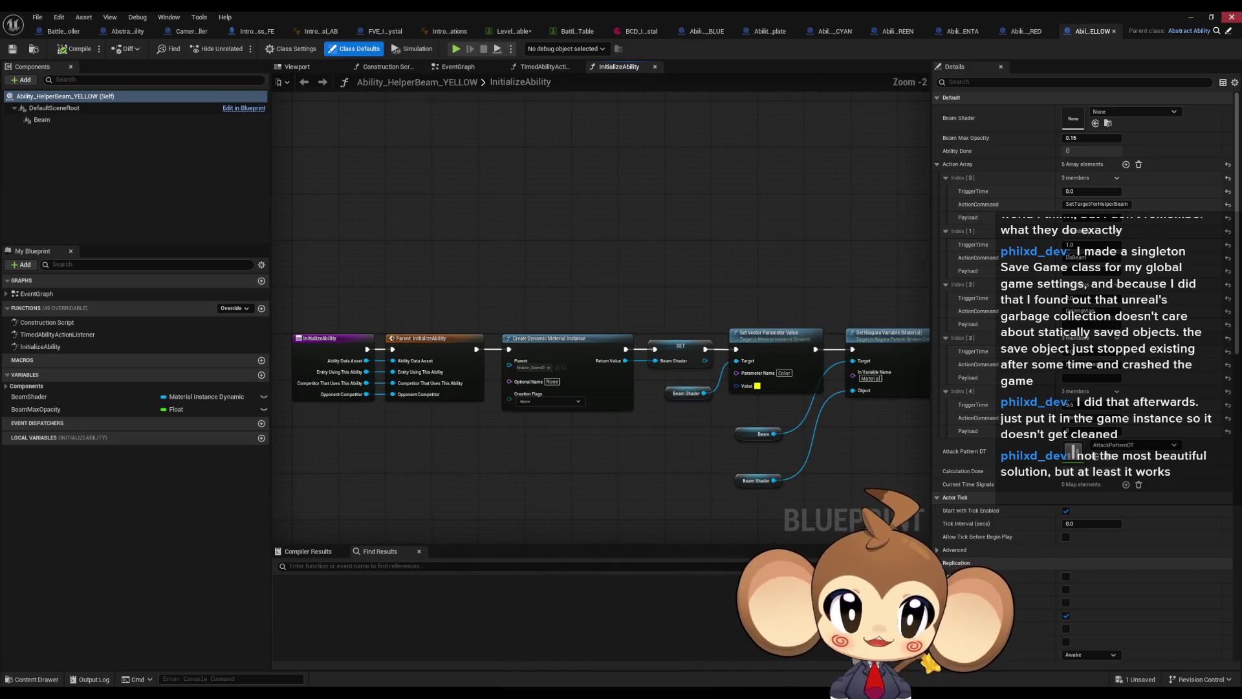
click(1229, 32)
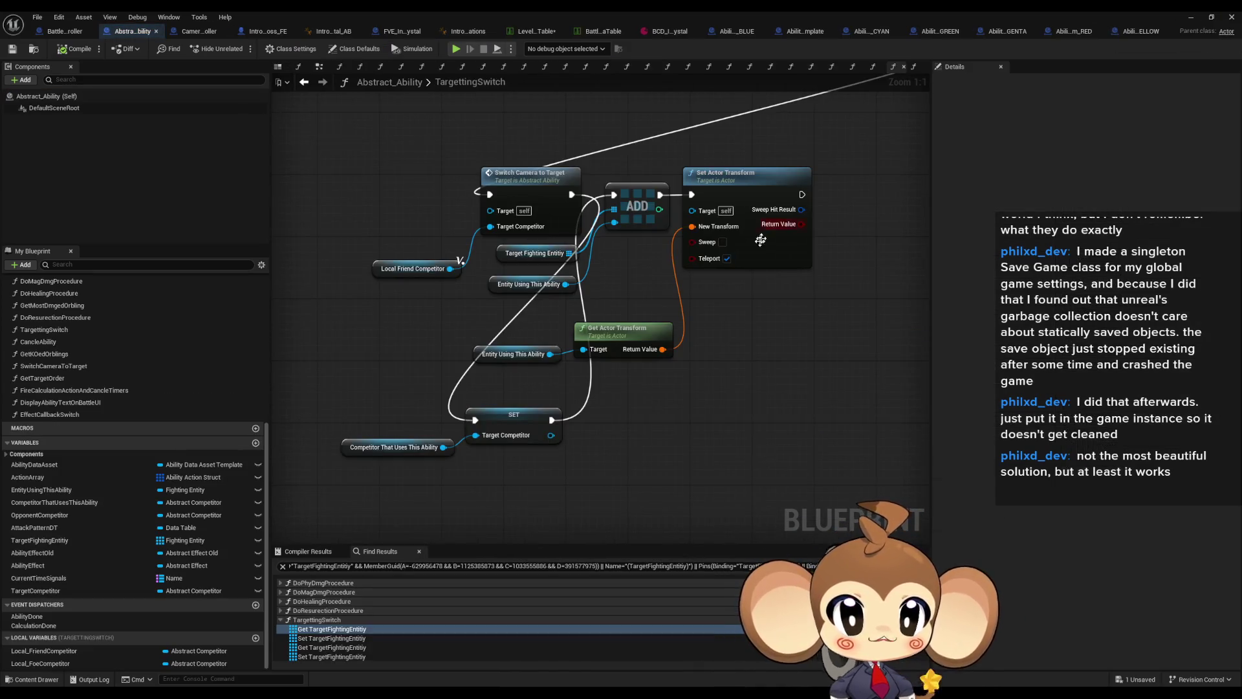
- Open the TimedAbilityActionListener function graph and find its references
drag(764, 236, 683, 342)
scroll(81, 414, up, 5)
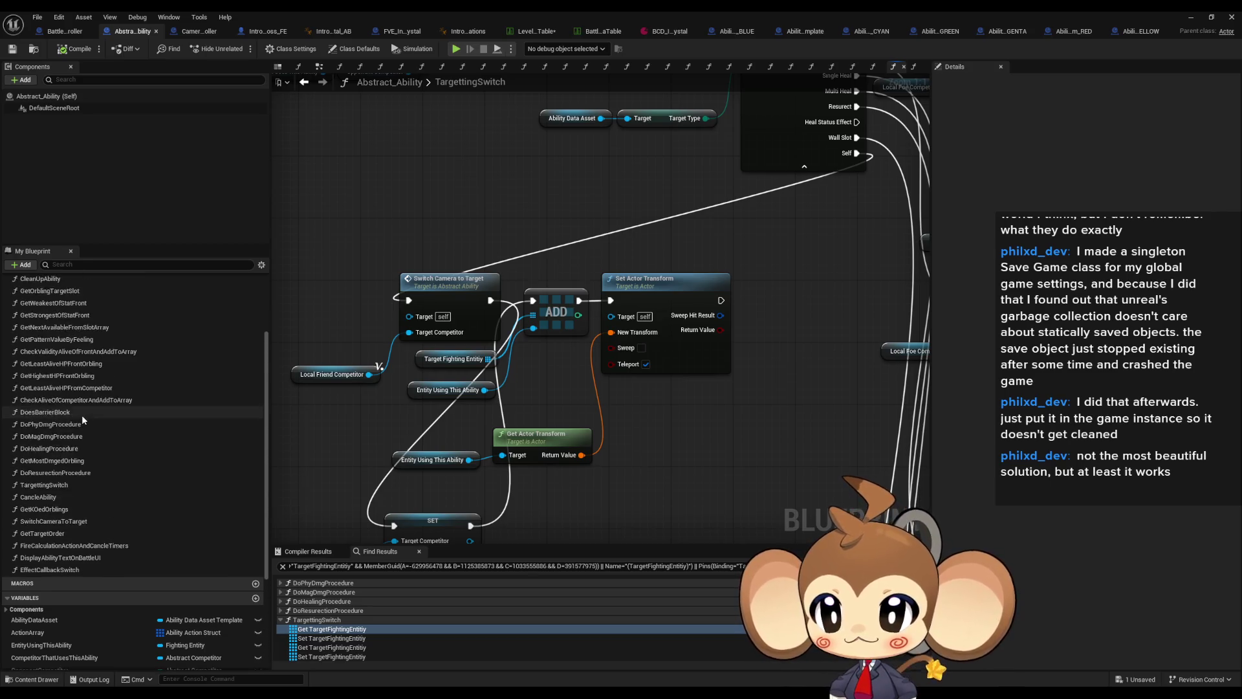
scroll(81, 414, up, 3)
double_click(82, 374)
double_click(79, 360)
right_click(535, 308)
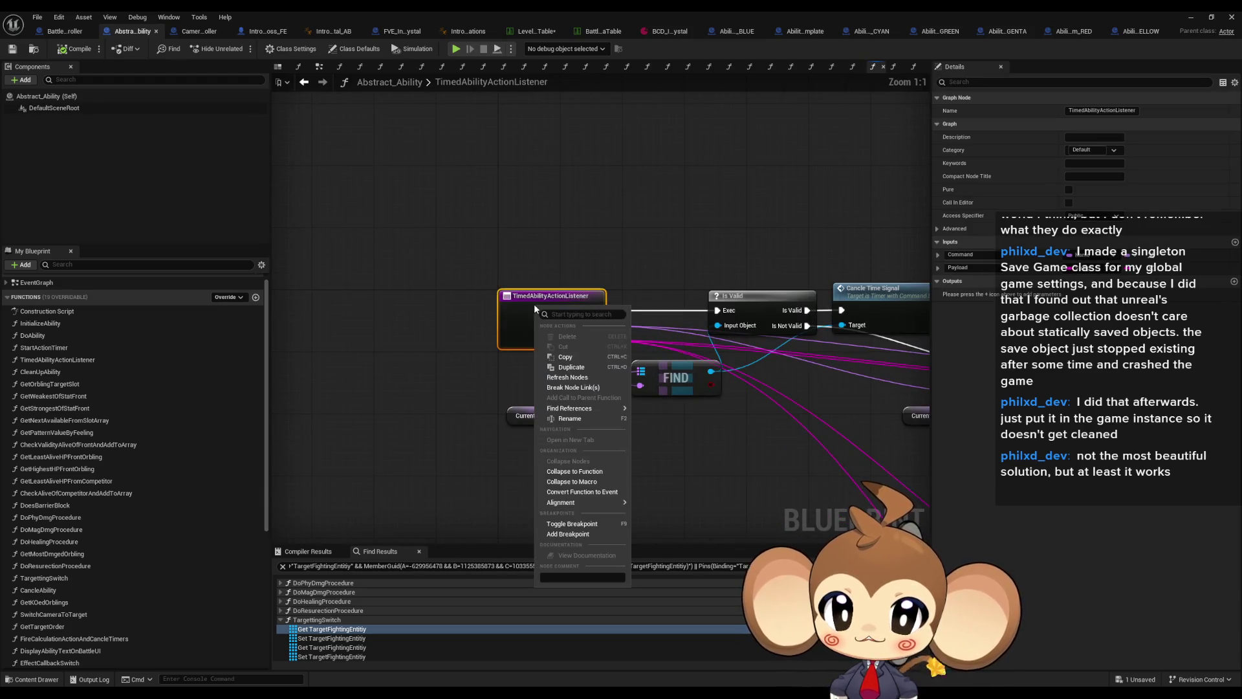
mouse_move(585, 408)
click(656, 434)
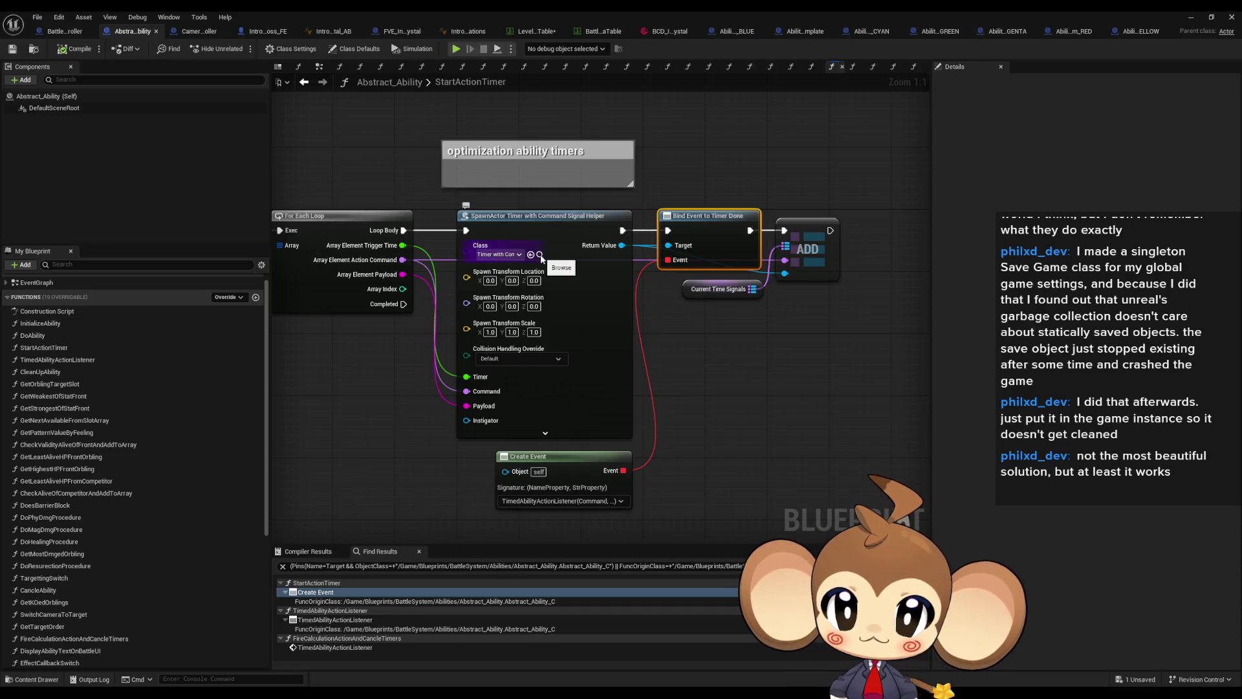
- Inspect the timer-spawning nodes in StartActionTimer, with the Blueprint editor floated aside and then maximized
drag(508, 358, 673, 378)
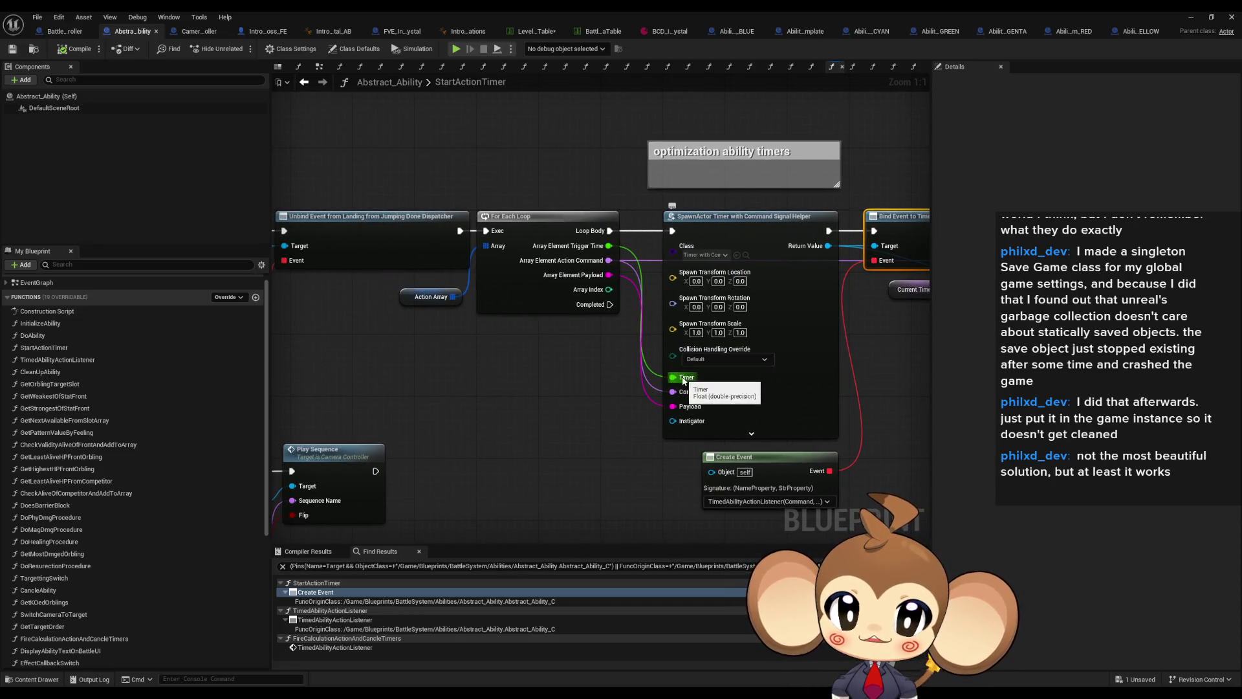
drag(752, 280, 631, 294)
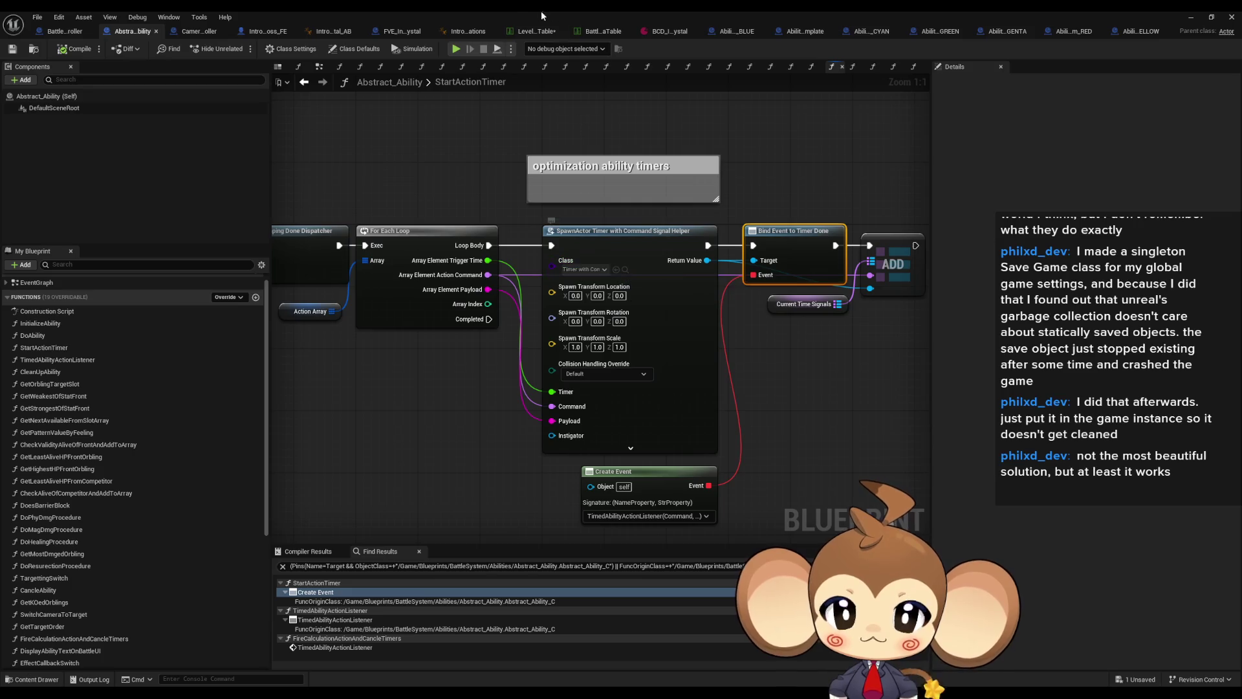
double_click(537, 11)
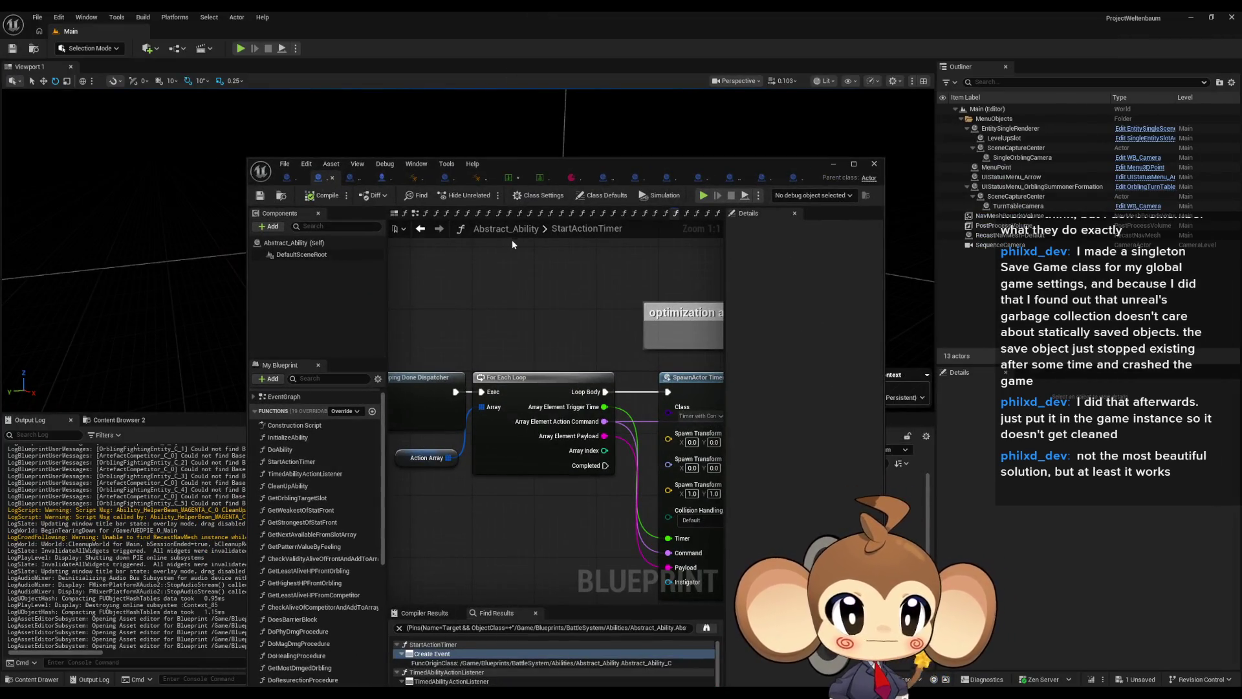
drag(473, 163, 743, 165)
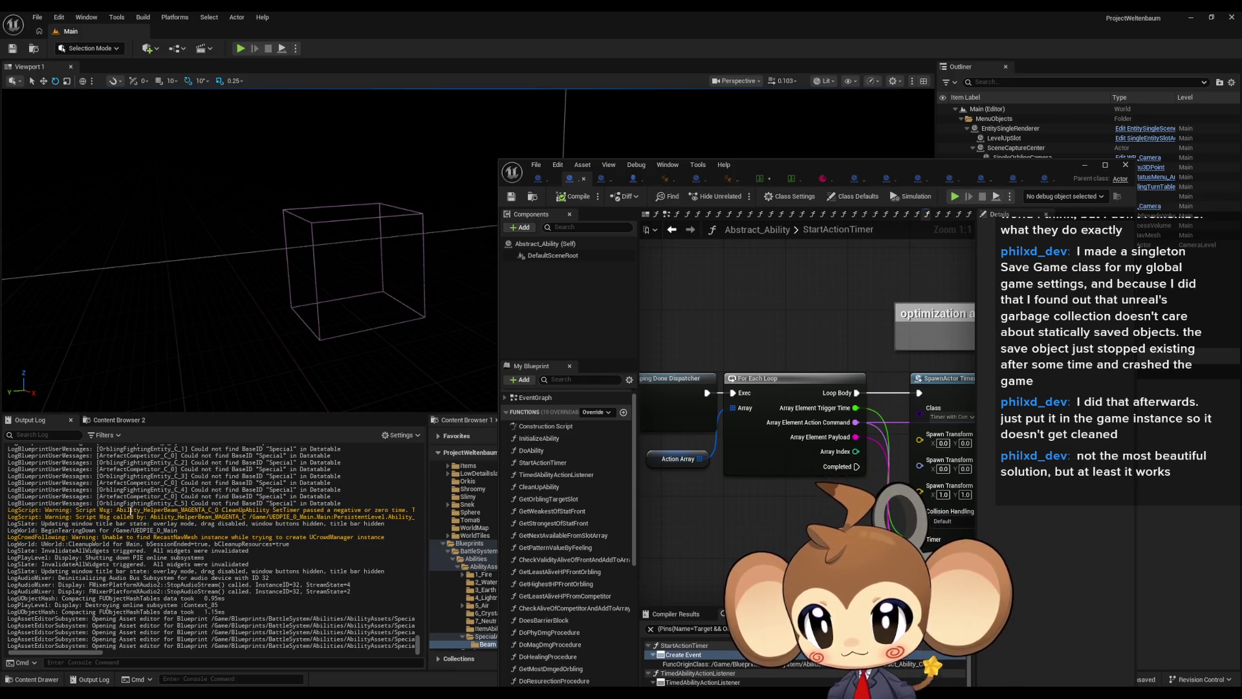
scroll(91, 653, right, 3)
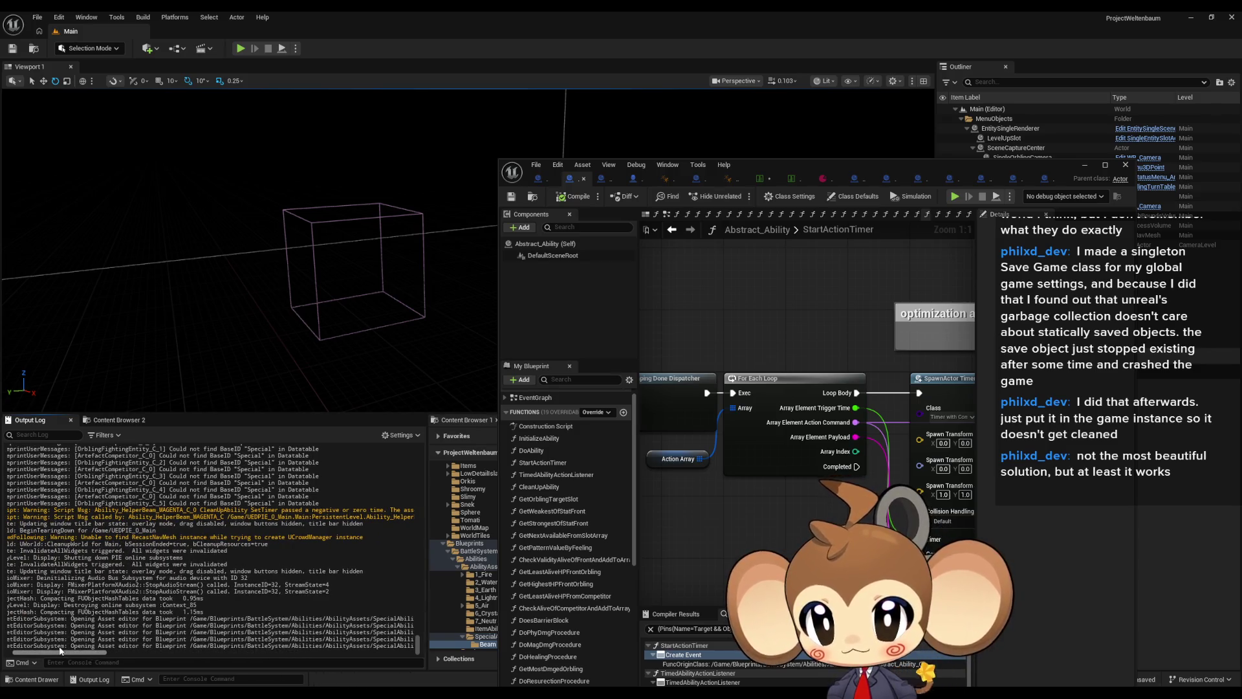
mouse_move(59, 651)
mouse_down()
mouse_move(94, 645)
mouse_move(45, 647)
mouse_up()
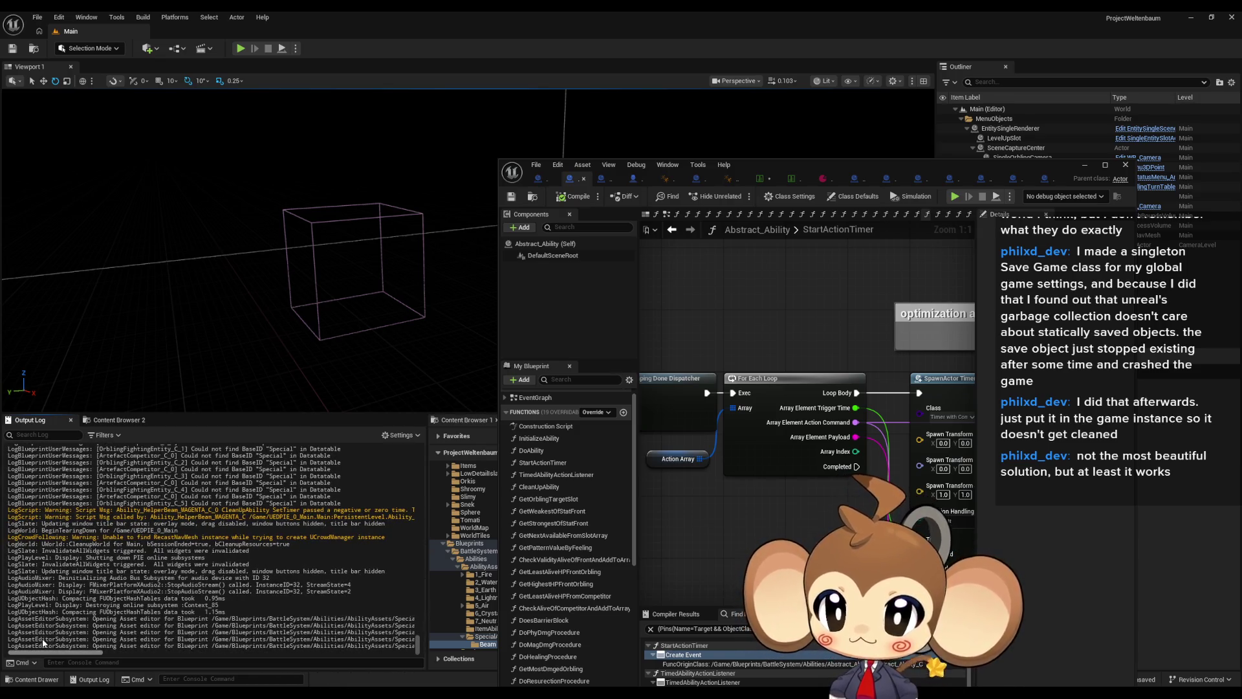
drag(814, 163, 506, 211)
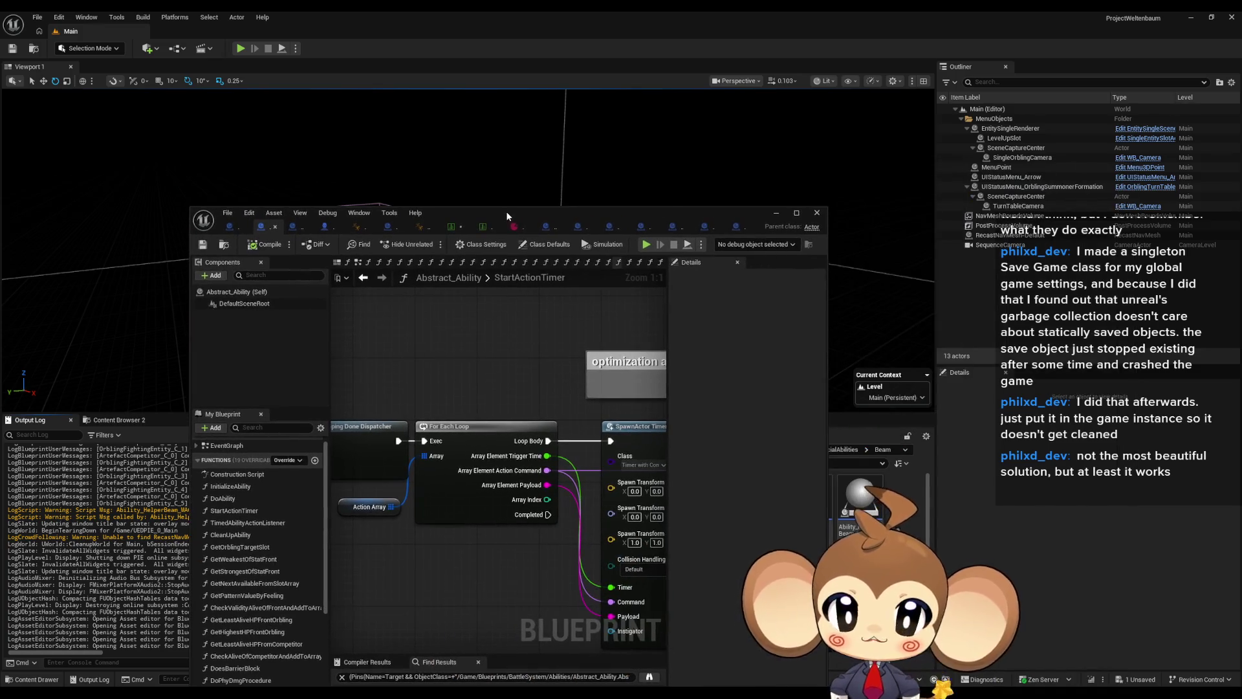
double_click(515, 214)
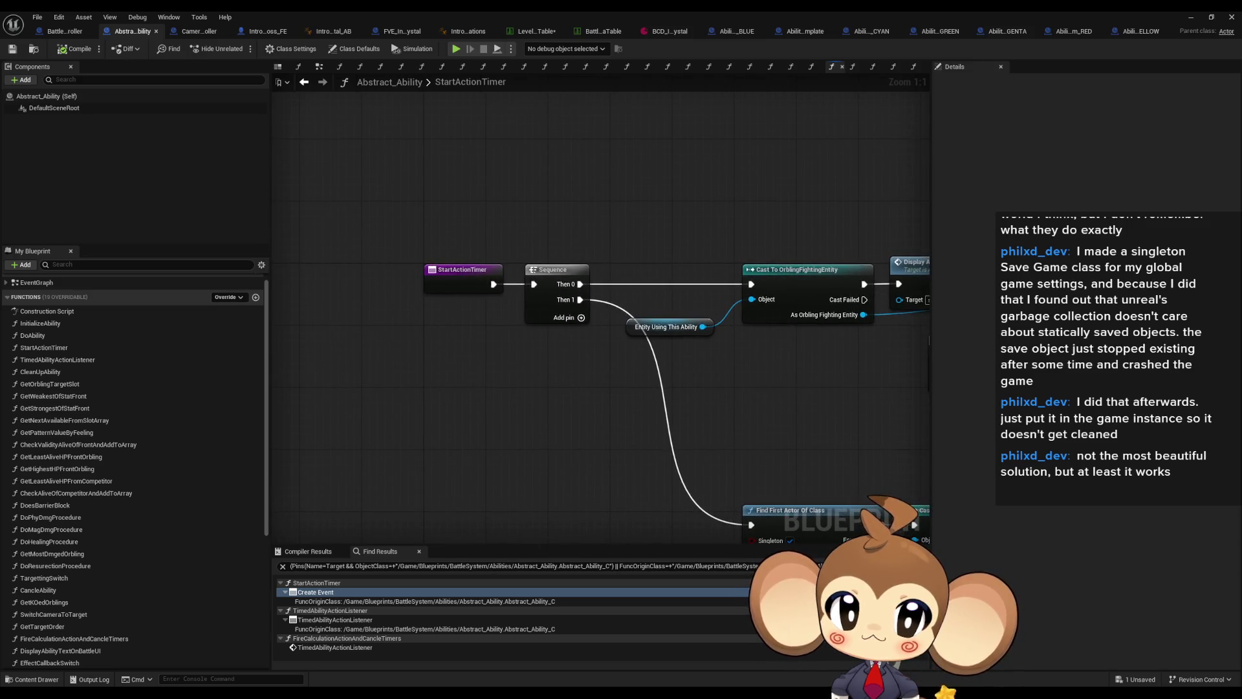
- Select Bind Event to Timer Done and open the TimerWithCommandSignalHelper Blueprint
click(585, 265)
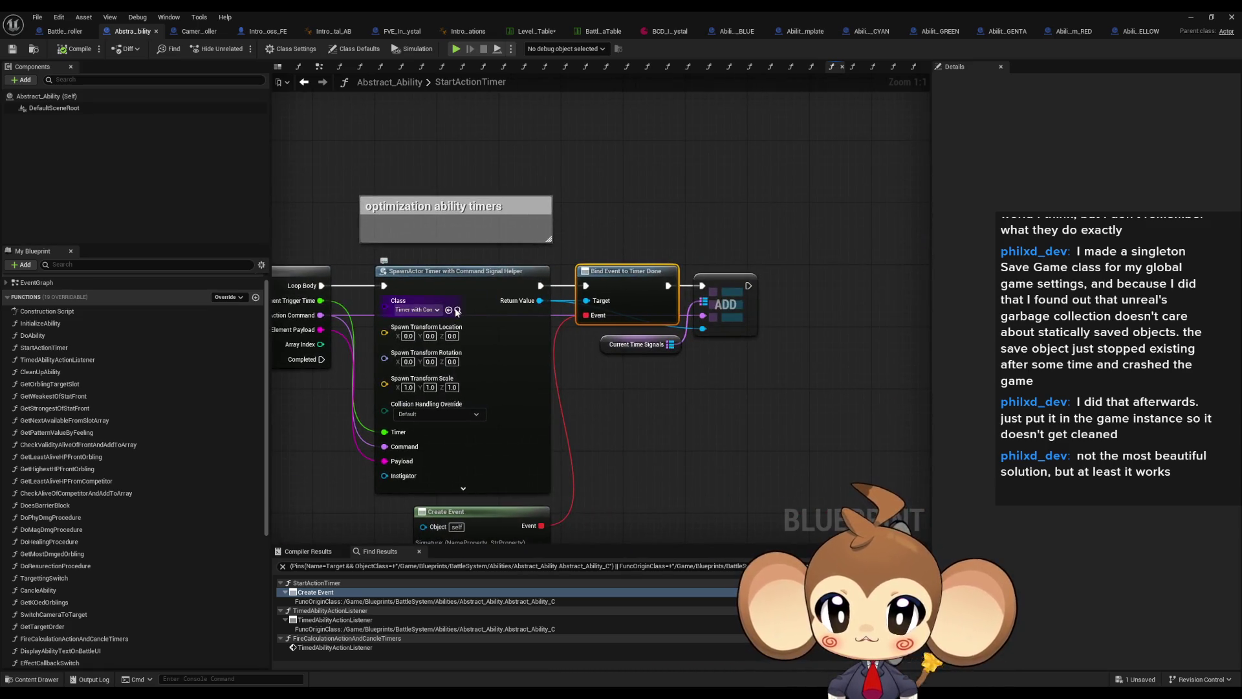
click(459, 311)
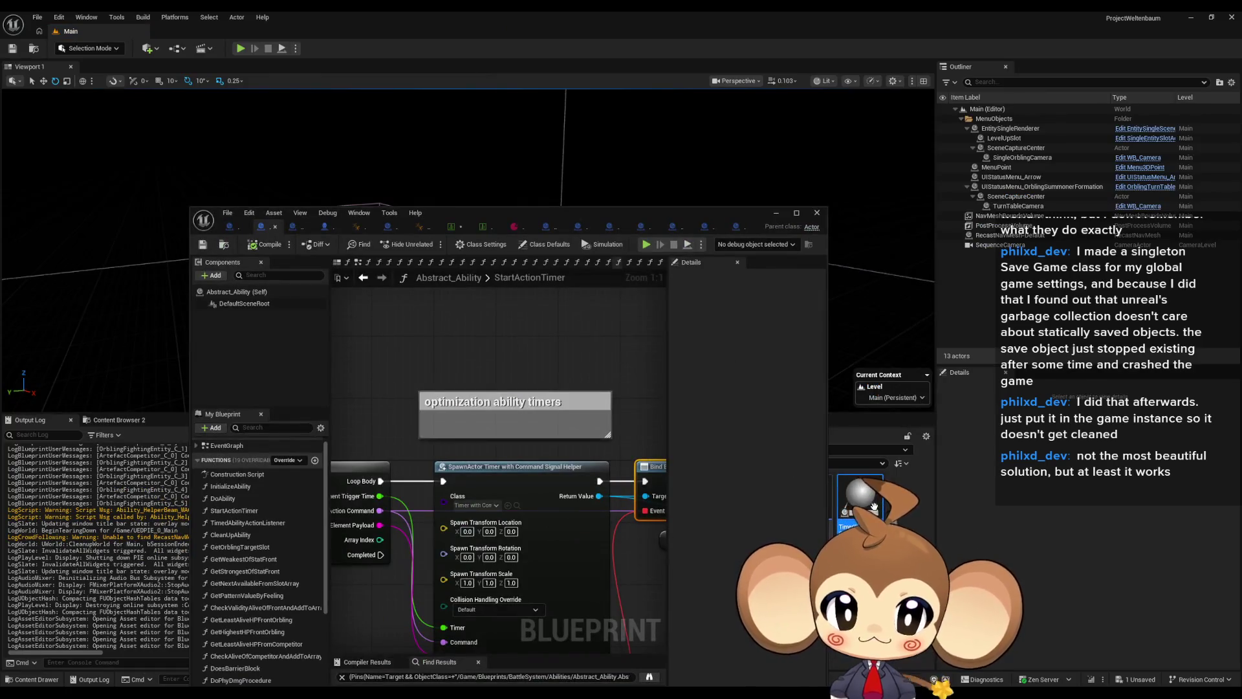
double_click(507, 213)
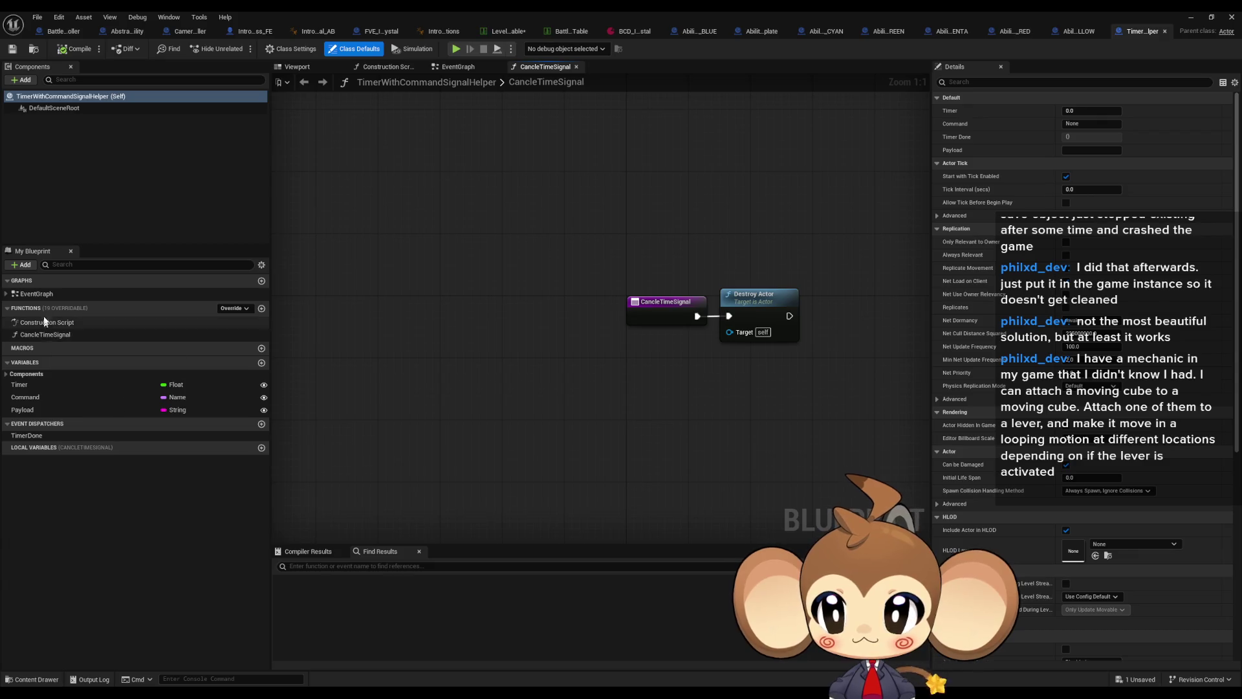
- Show TimerWithCommandSignalHelper's EventGraph with Event BeginPlay and Set Timer by Event in view
double_click(40, 297)
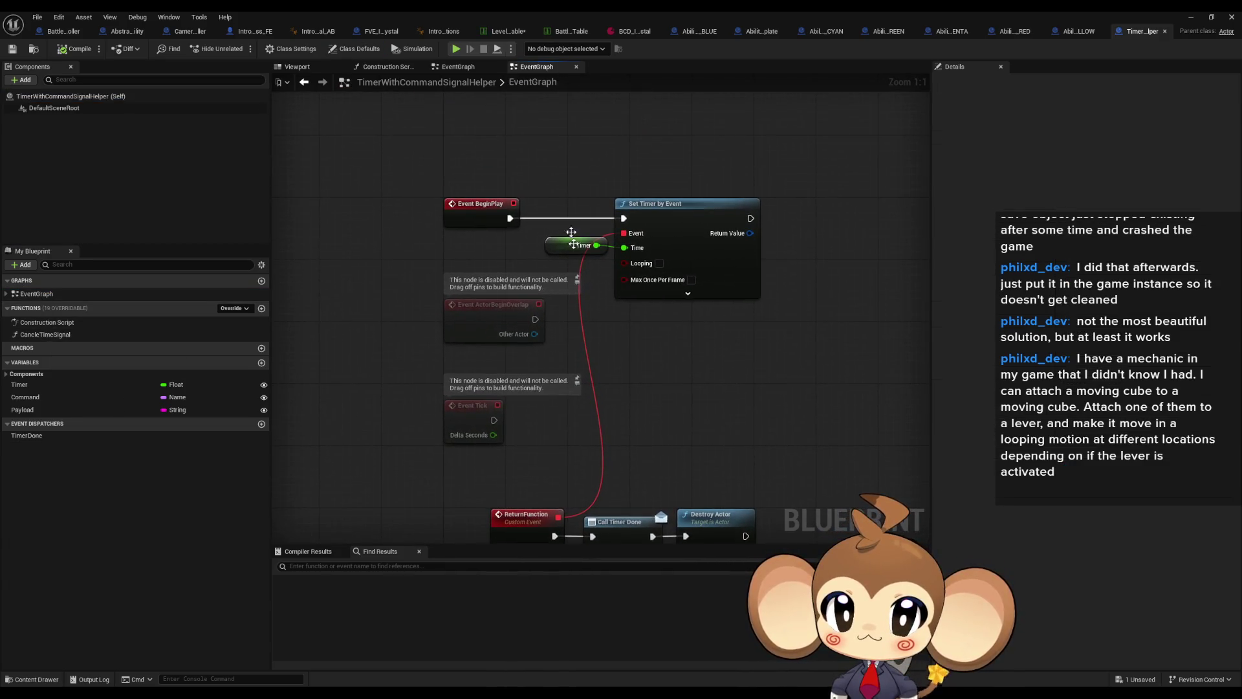
drag(628, 392, 639, 319)
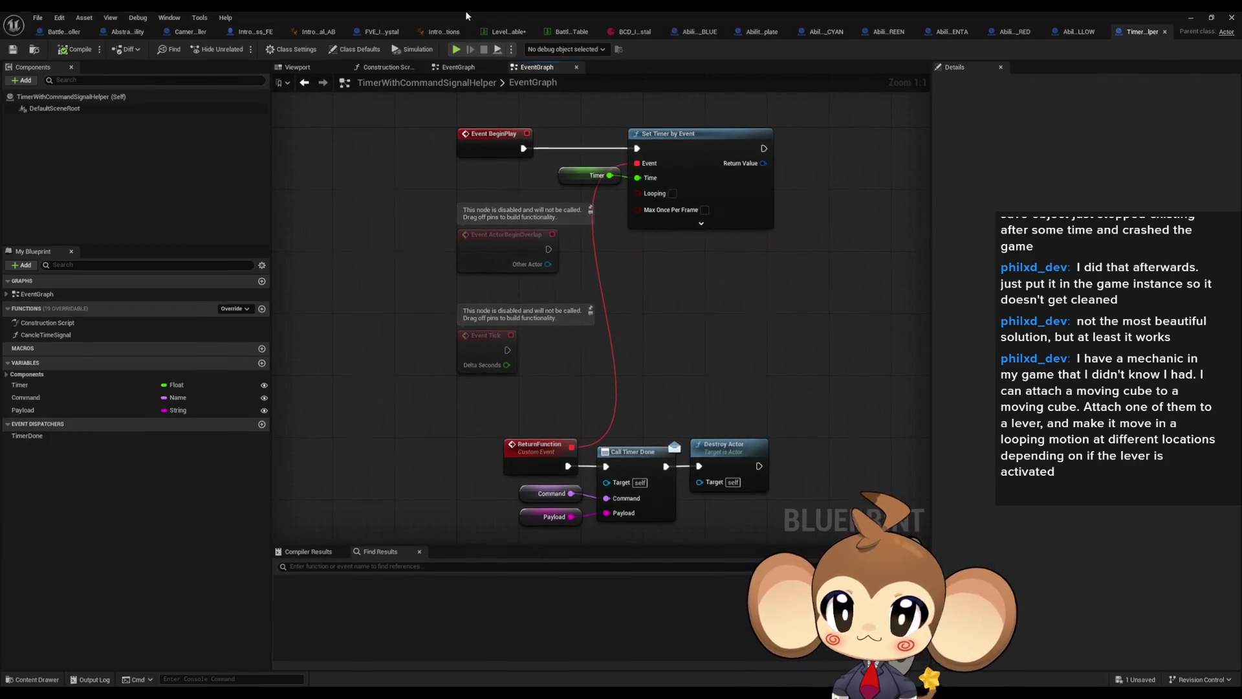
double_click(465, 11)
drag(456, 219, 681, 123)
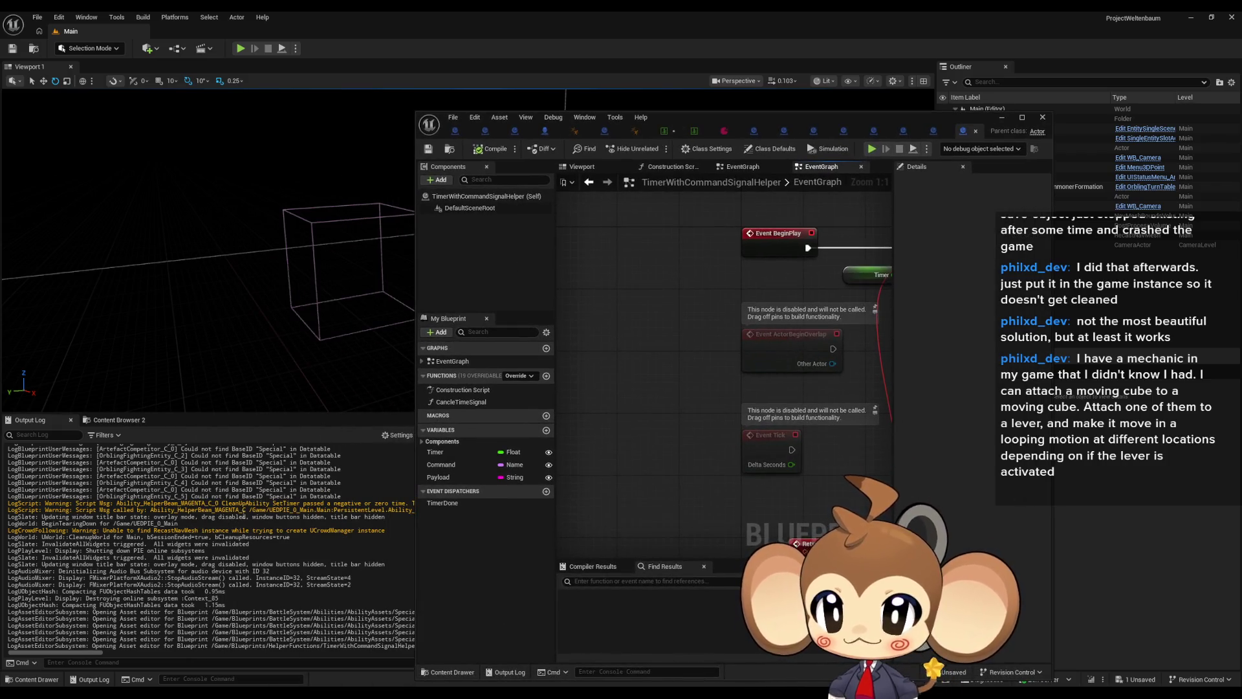
drag(232, 482, 269, 483)
drag(742, 347, 561, 270)
drag(769, 303, 801, 407)
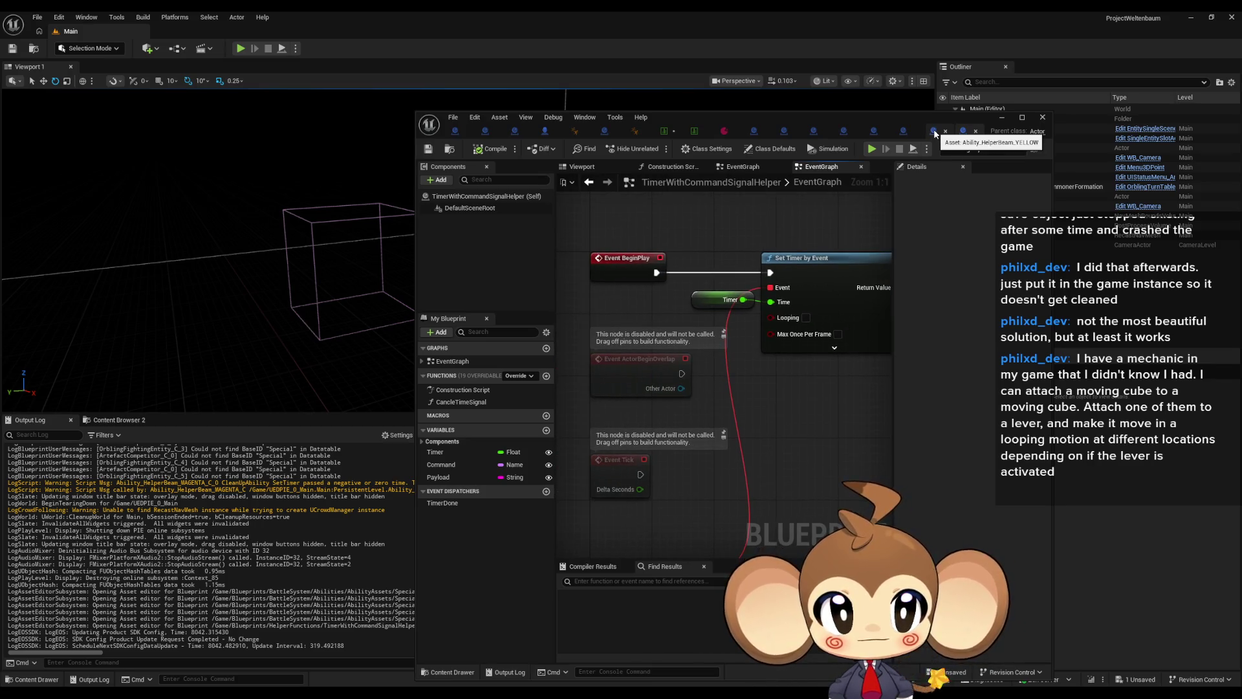
click(814, 132)
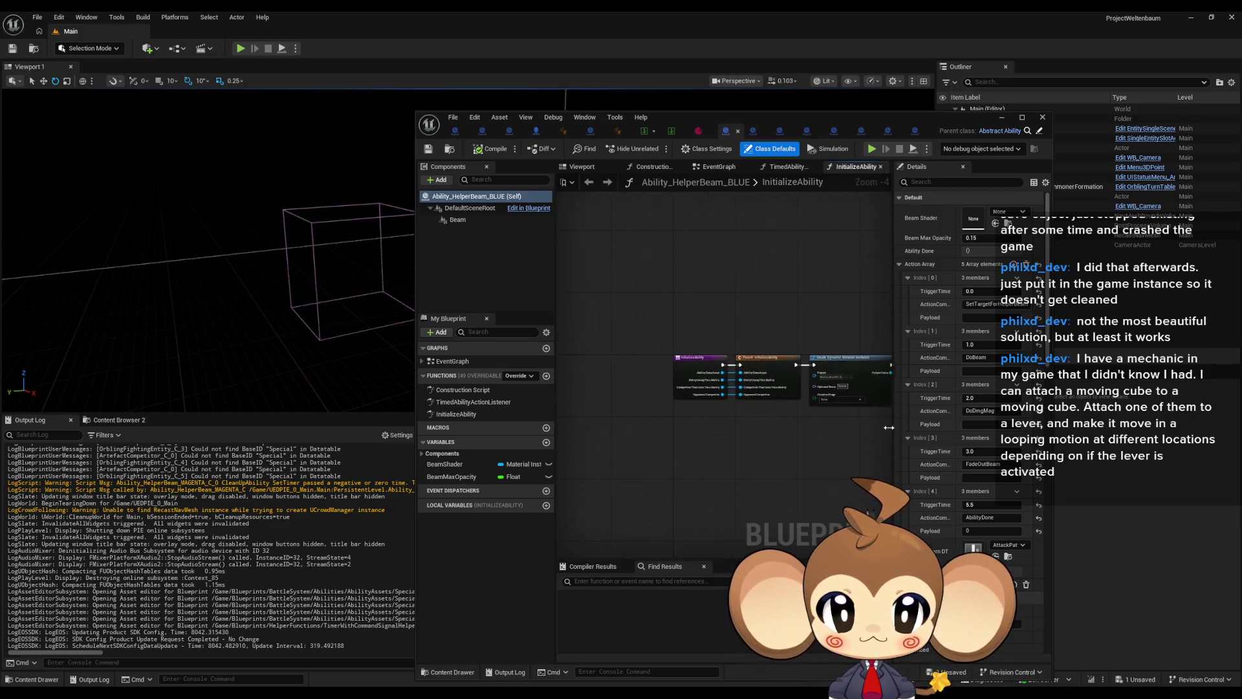
- Review Ability_HelperBeam_BLUE's InitializeAbility graph up to the Set Niagara Variable (Material) node
click(468, 404)
double_click(469, 406)
double_click(456, 415)
scroll(655, 397, up, 2)
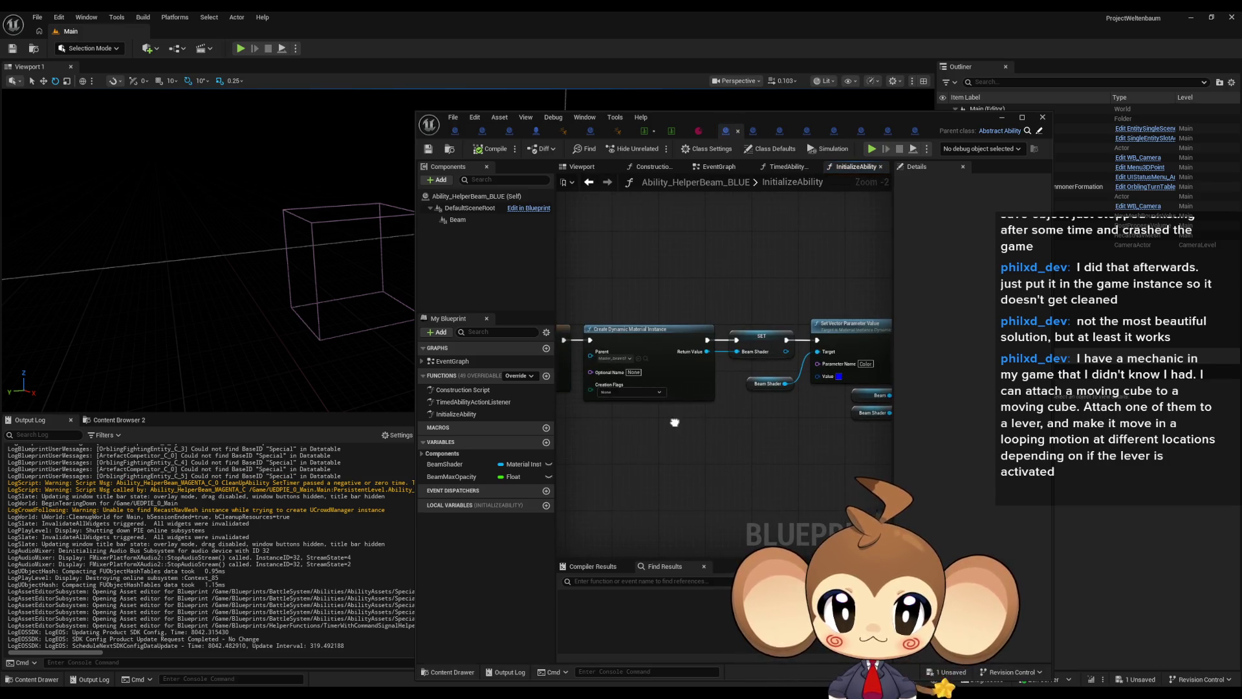
drag(673, 421, 529, 415)
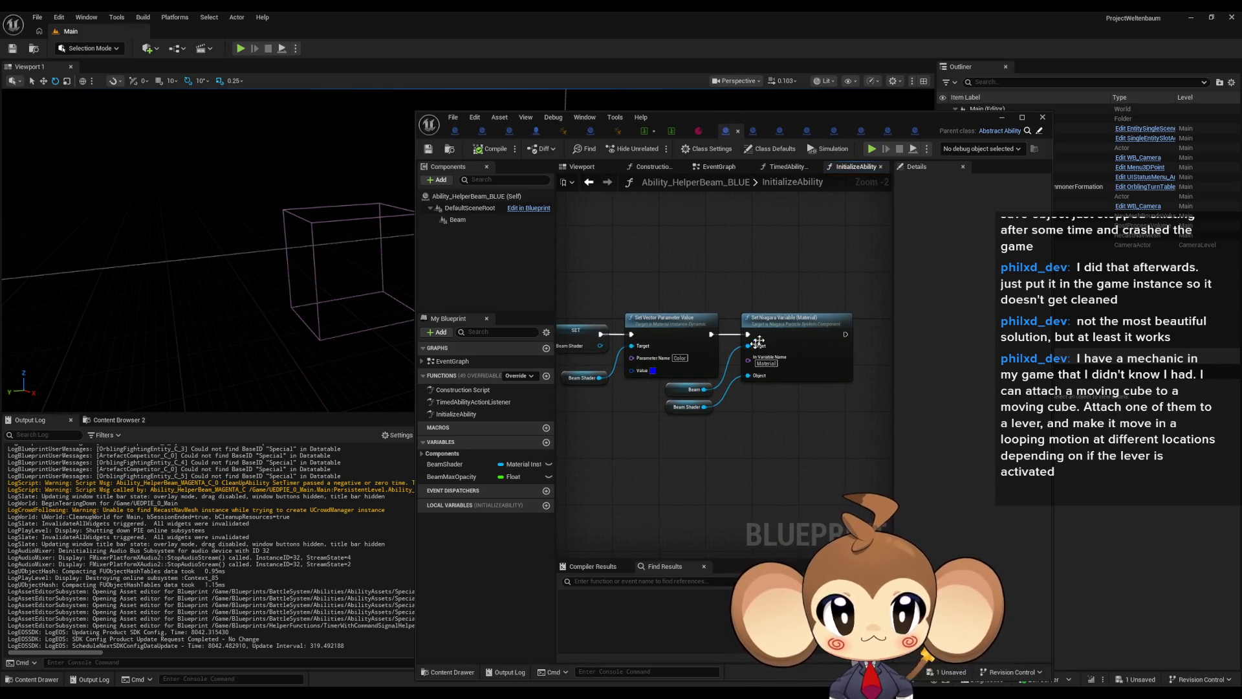
scroll(684, 385, up, 2)
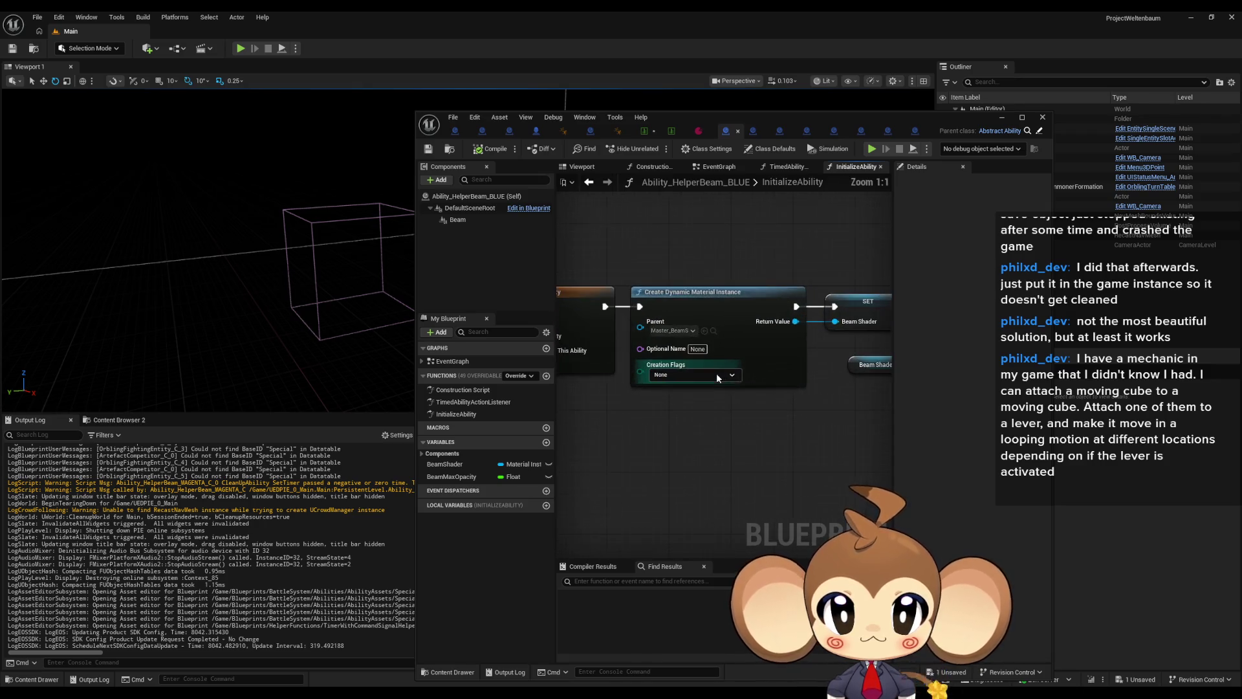
click(1039, 131)
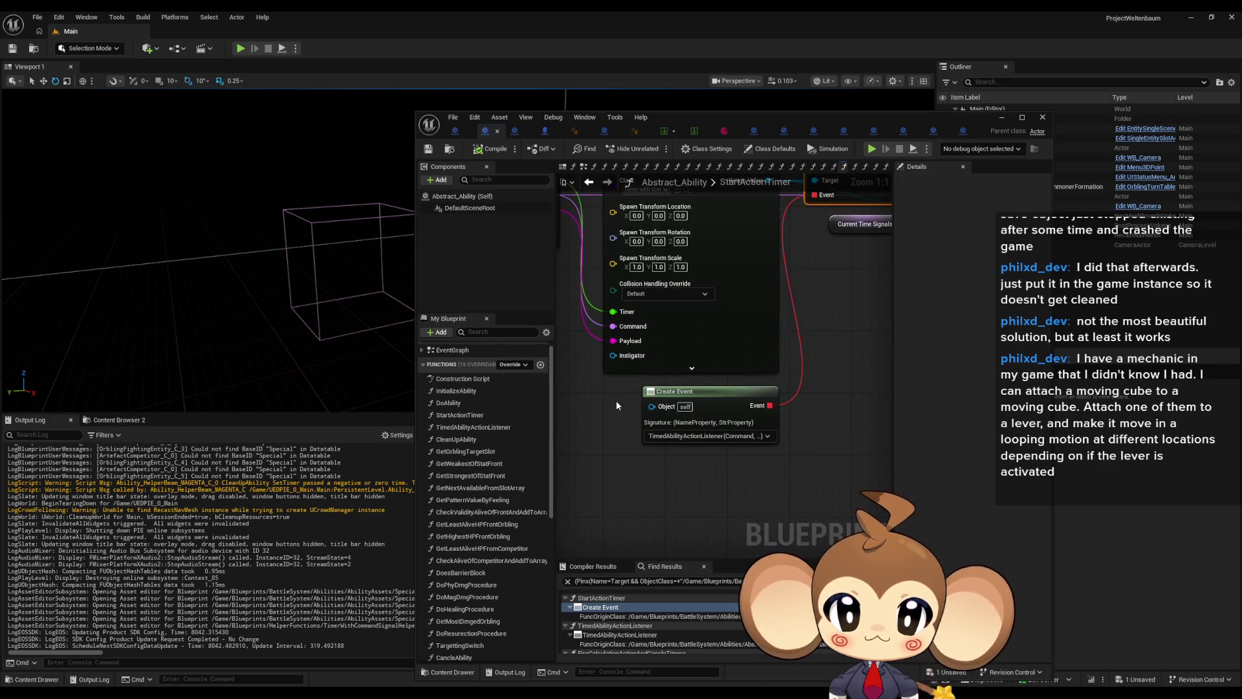
- Search the Blueprint for 'clean', jump to the CleanUpAbility Create Event, and maximize the editor
click(606, 586)
text(clean)
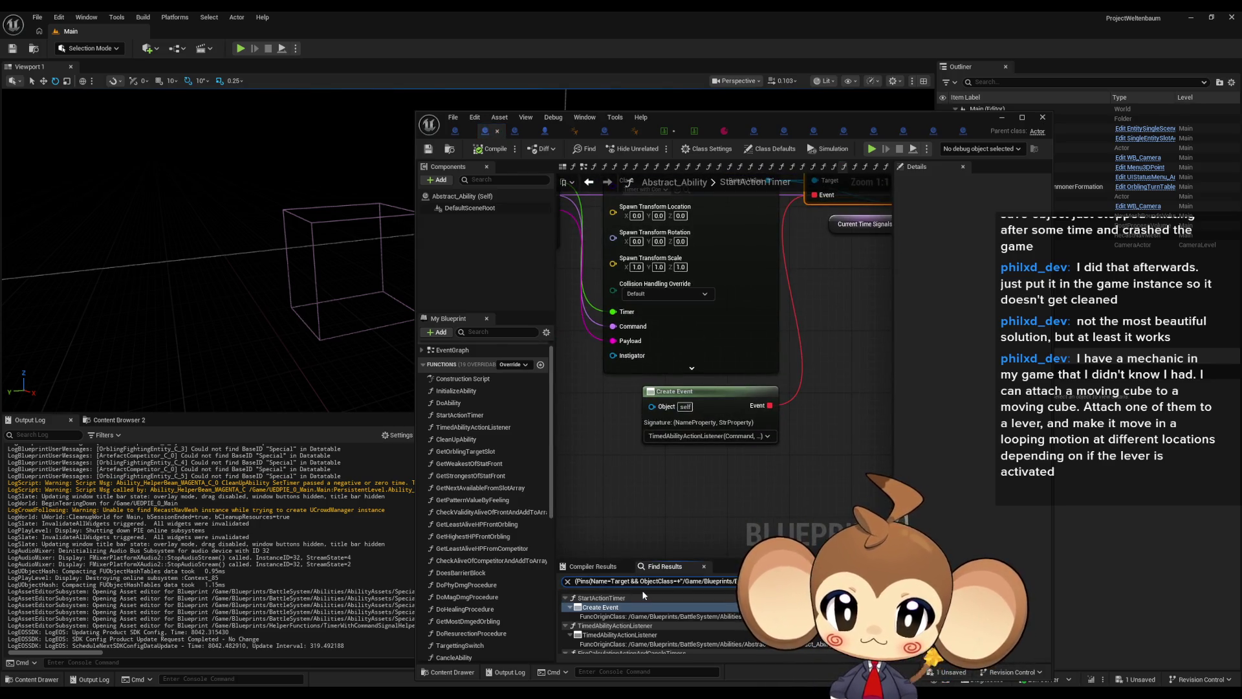
key(Return)
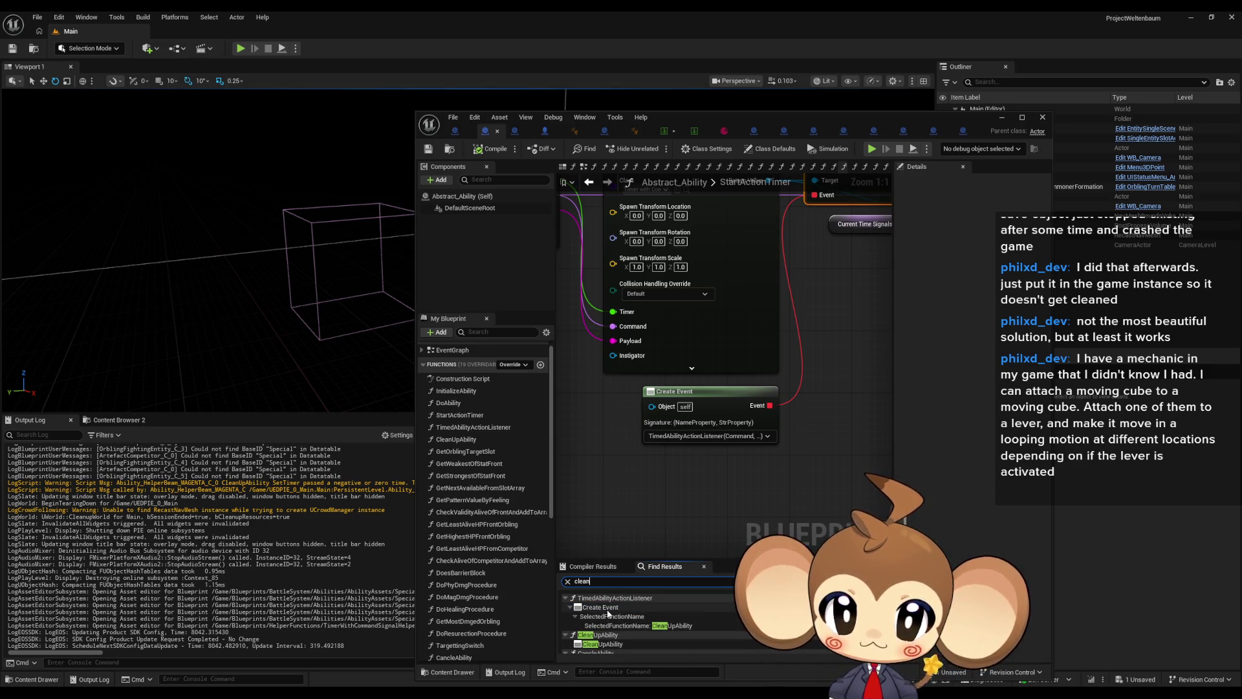
click(608, 612)
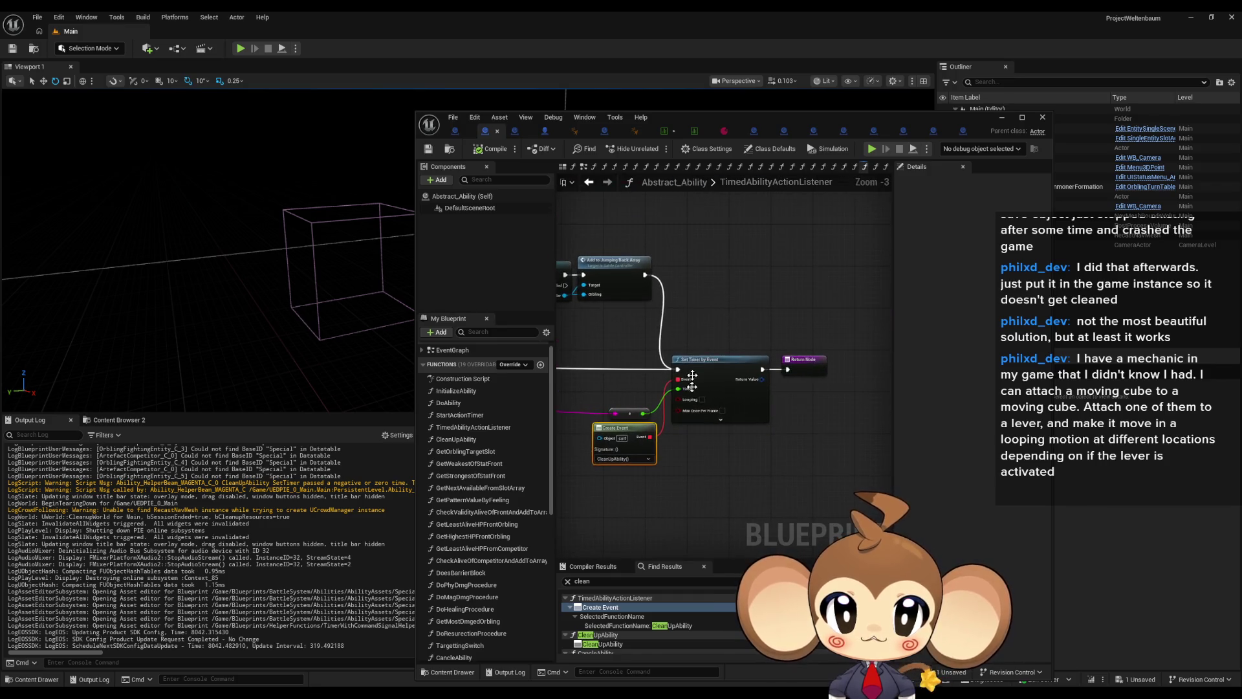
drag(690, 391, 690, 311)
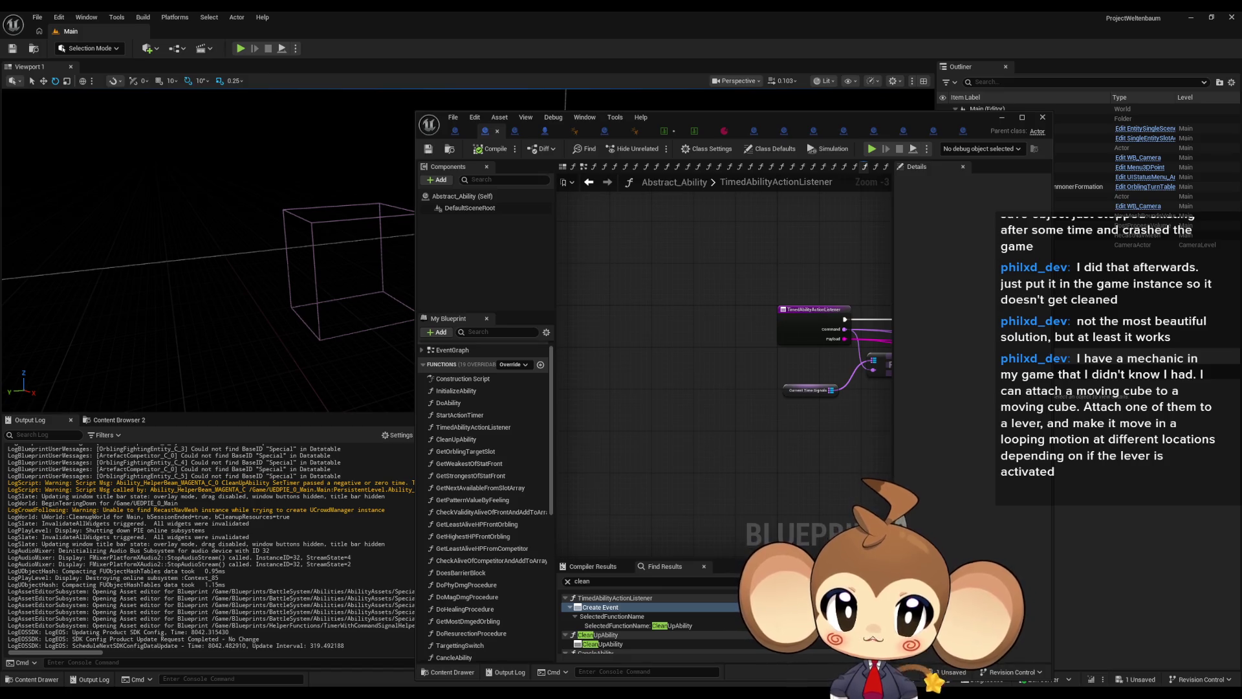
mouse_move(809, 336)
mouse_down()
mouse_move(619, 458)
mouse_move(754, 499)
mouse_up()
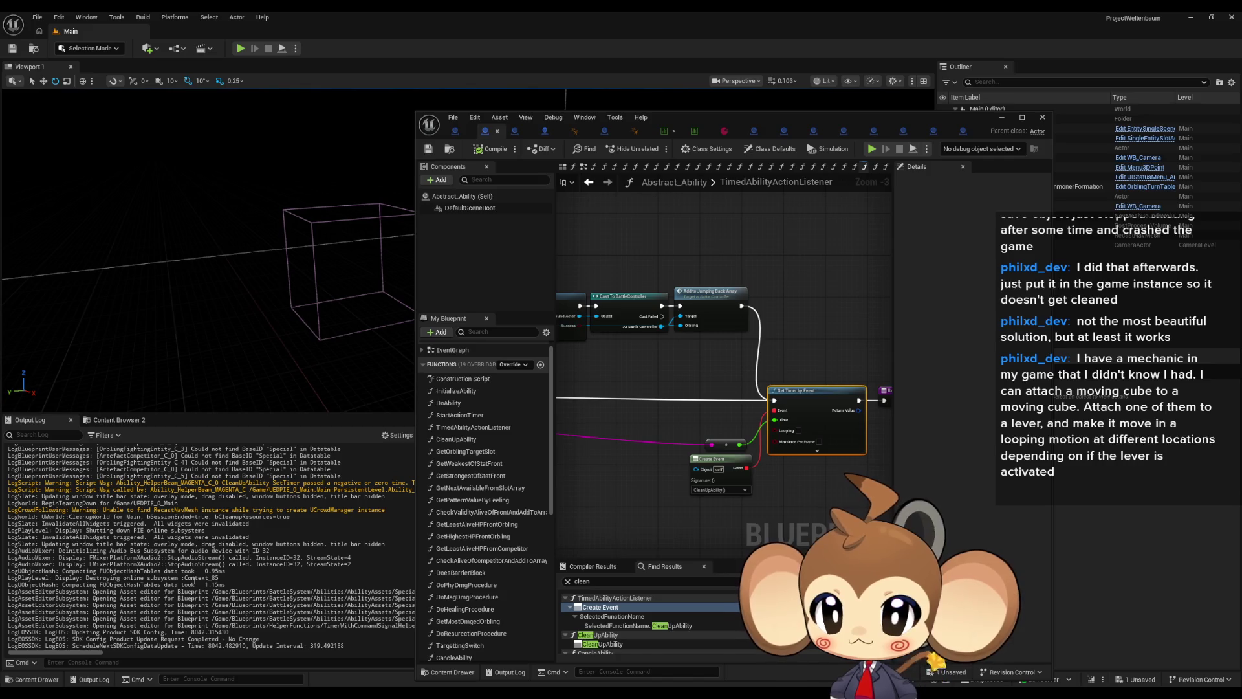
mouse_move(92, 654)
mouse_down()
mouse_move(192, 649)
mouse_move(50, 649)
mouse_up()
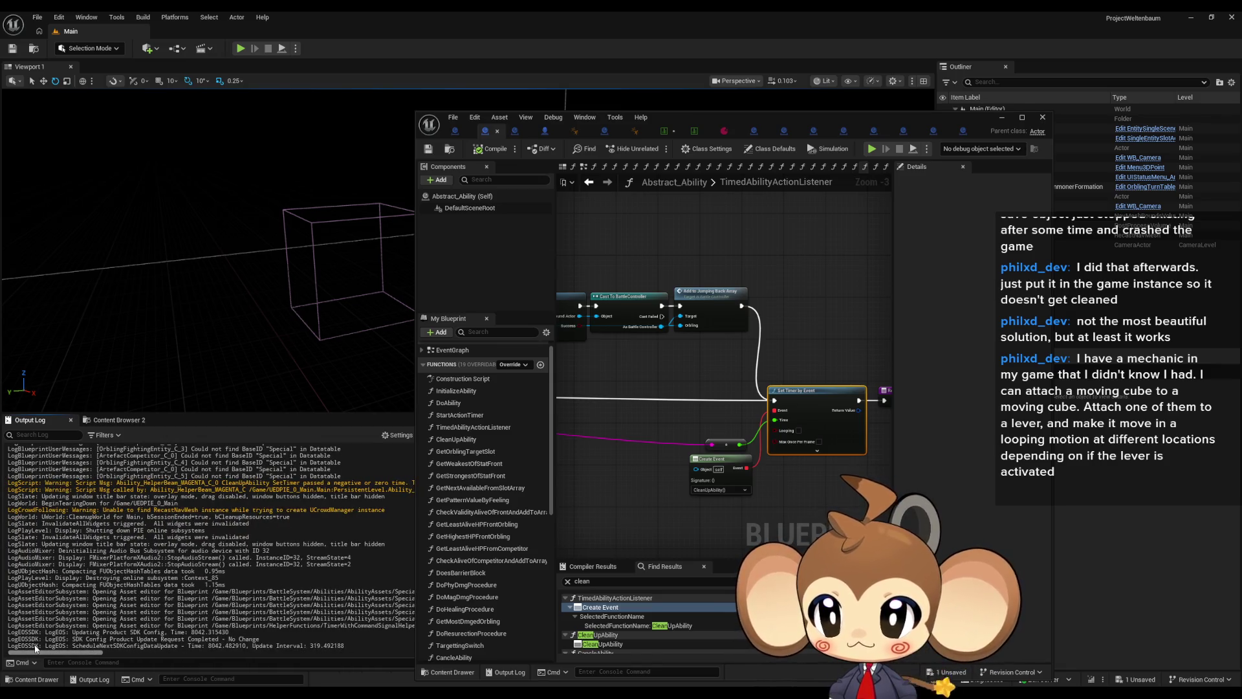
drag(76, 648, 114, 645)
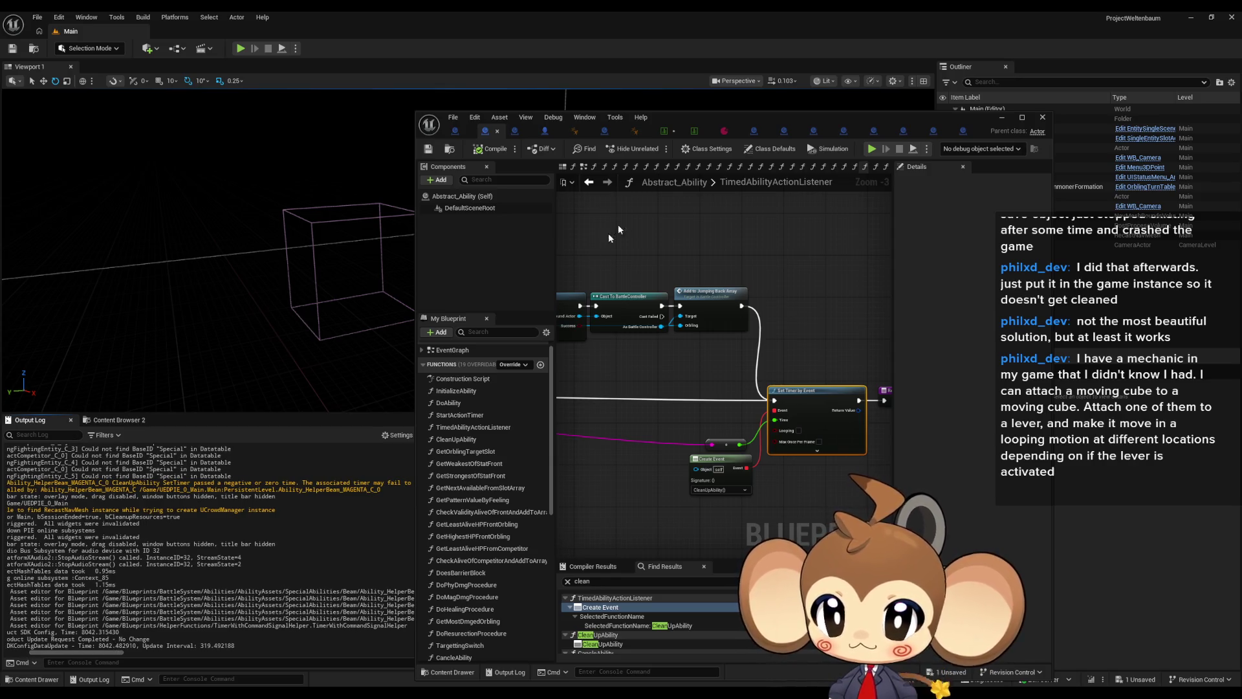
double_click(735, 114)
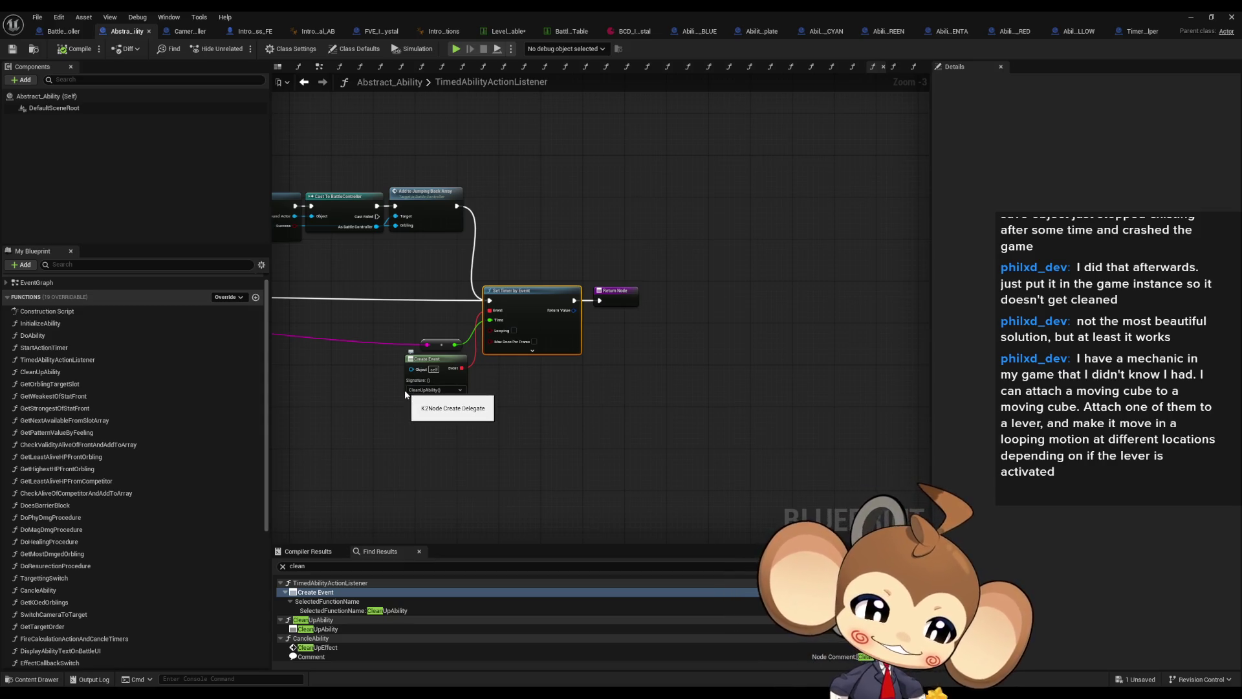
drag(457, 363, 584, 387)
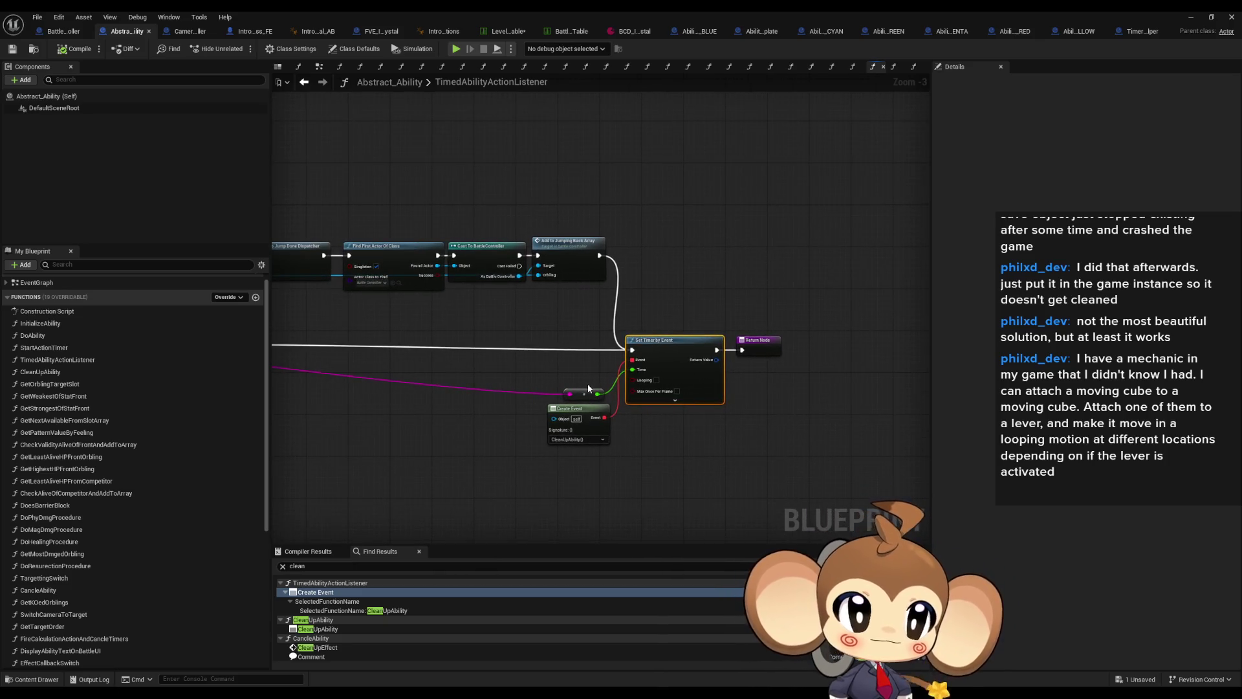
scroll(578, 407, up, 1)
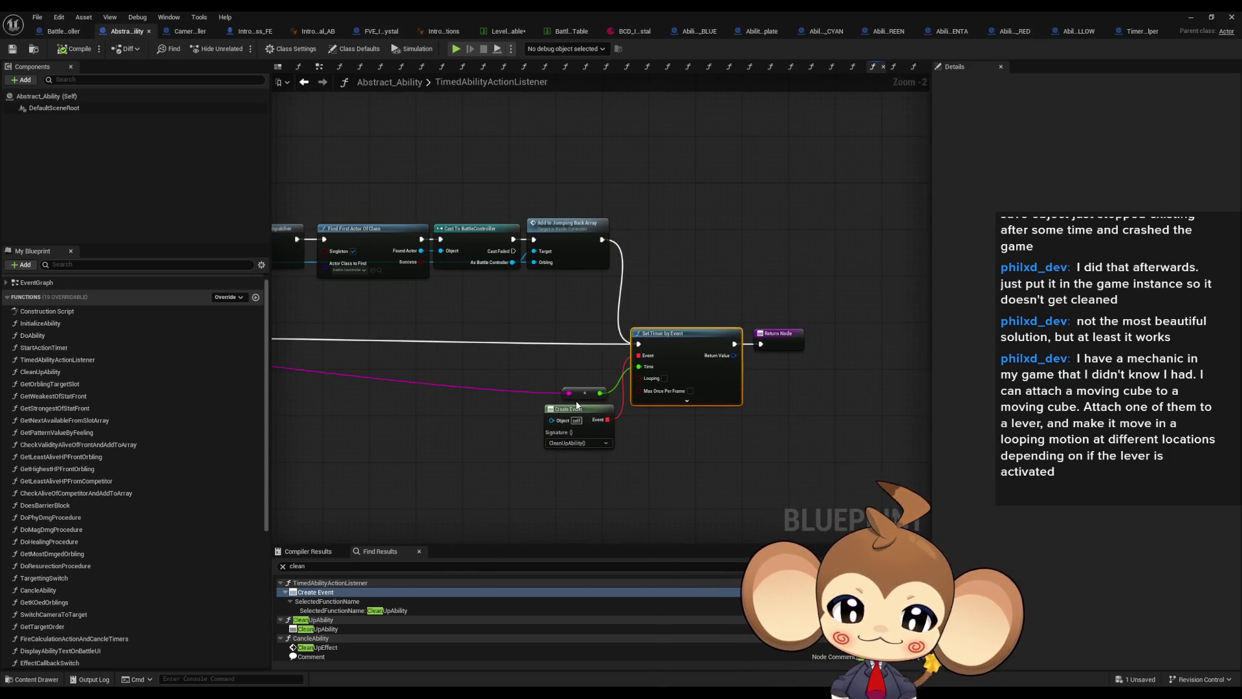
scroll(444, 386, down, 4)
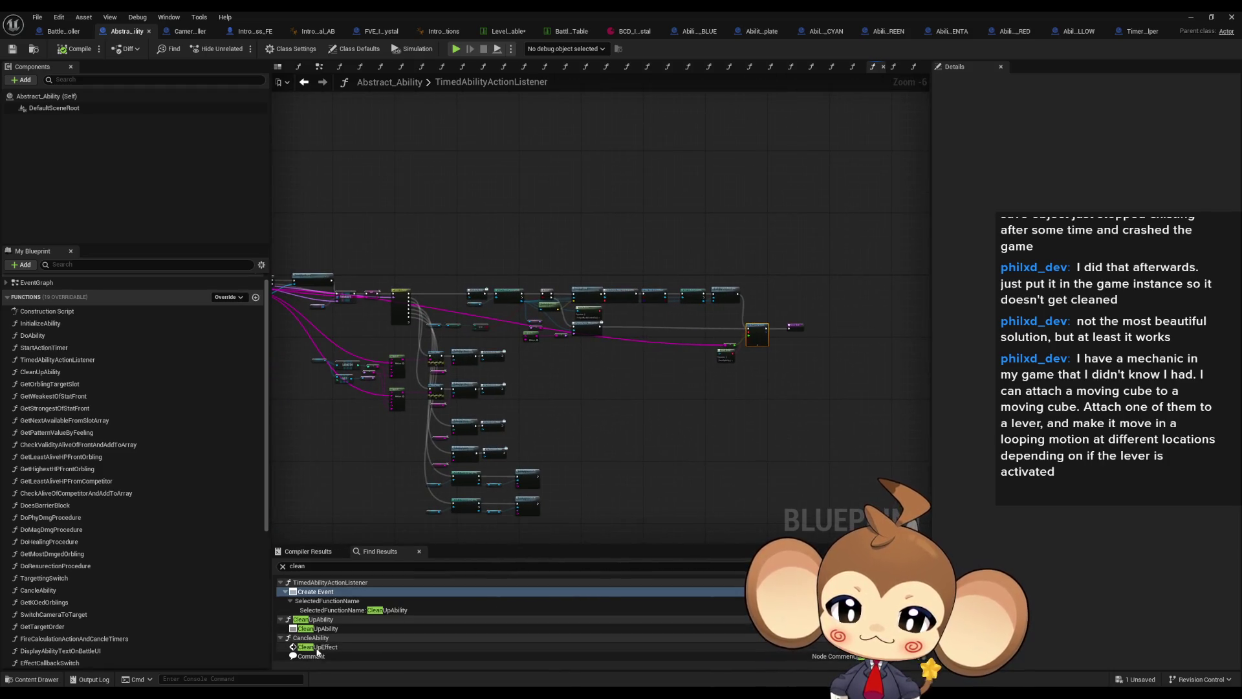
click(317, 647)
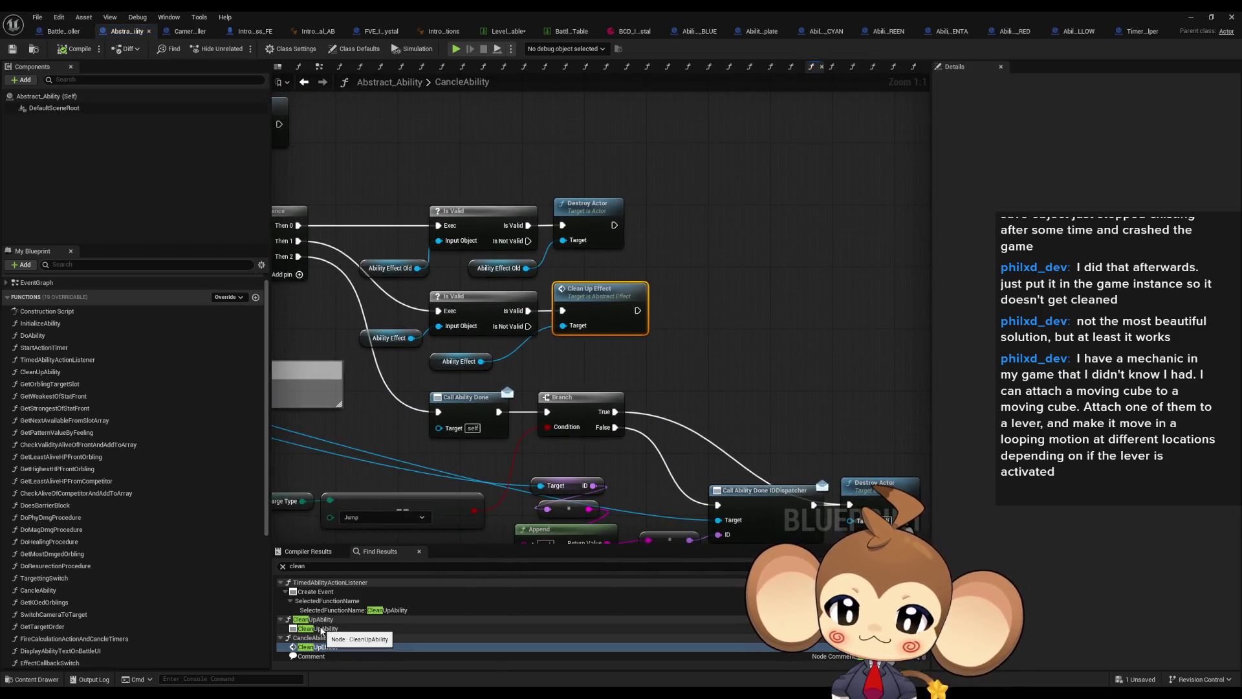
click(319, 628)
click(315, 592)
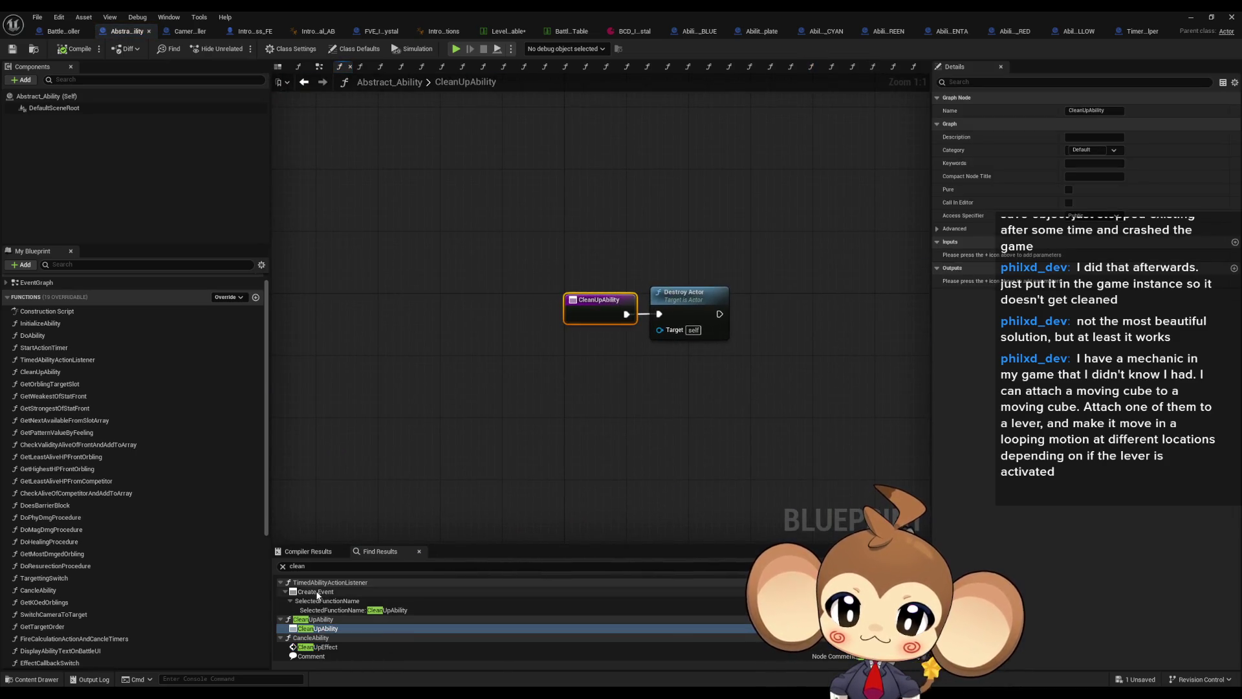
scroll(639, 411, down, 3)
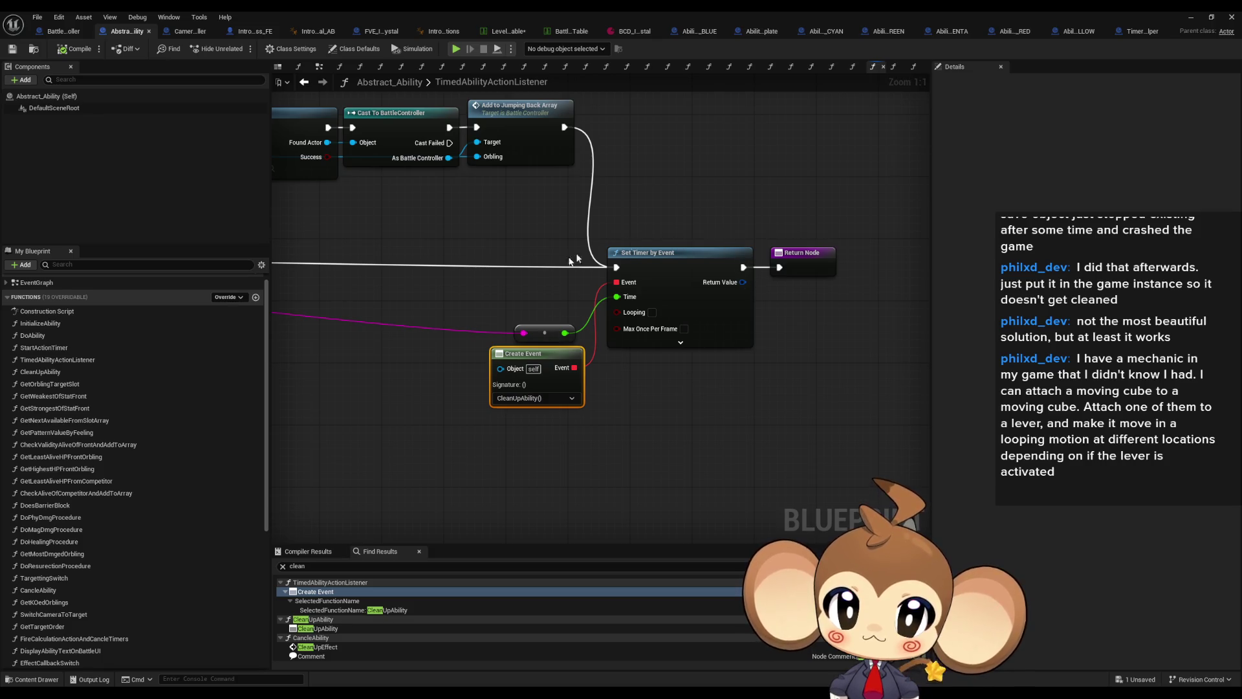
double_click(399, 13)
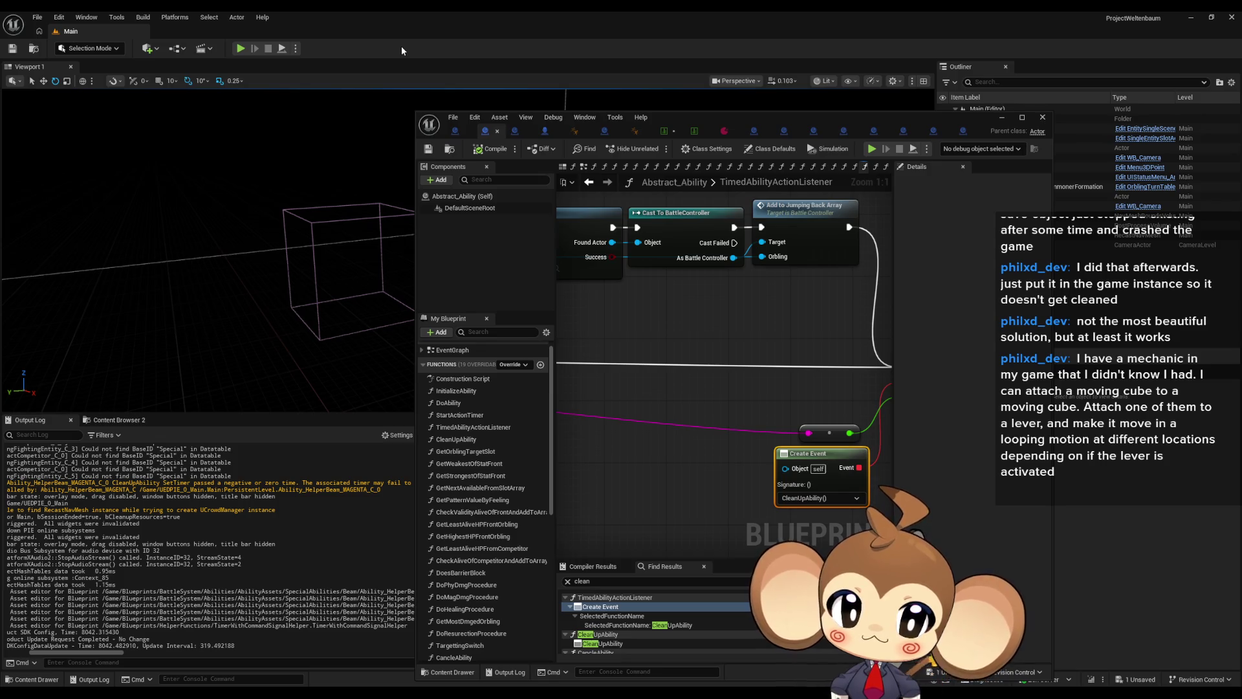
scroll(658, 238, down, 1)
drag(657, 237, 719, 362)
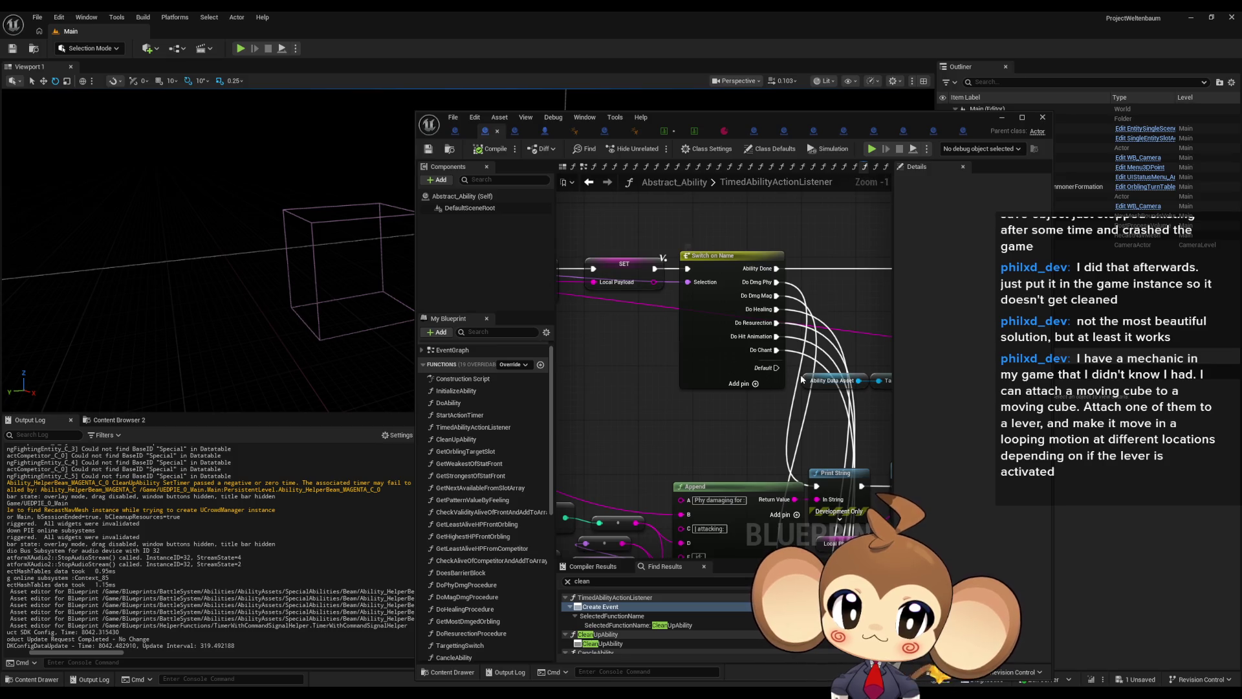
scroll(764, 304, up, 1)
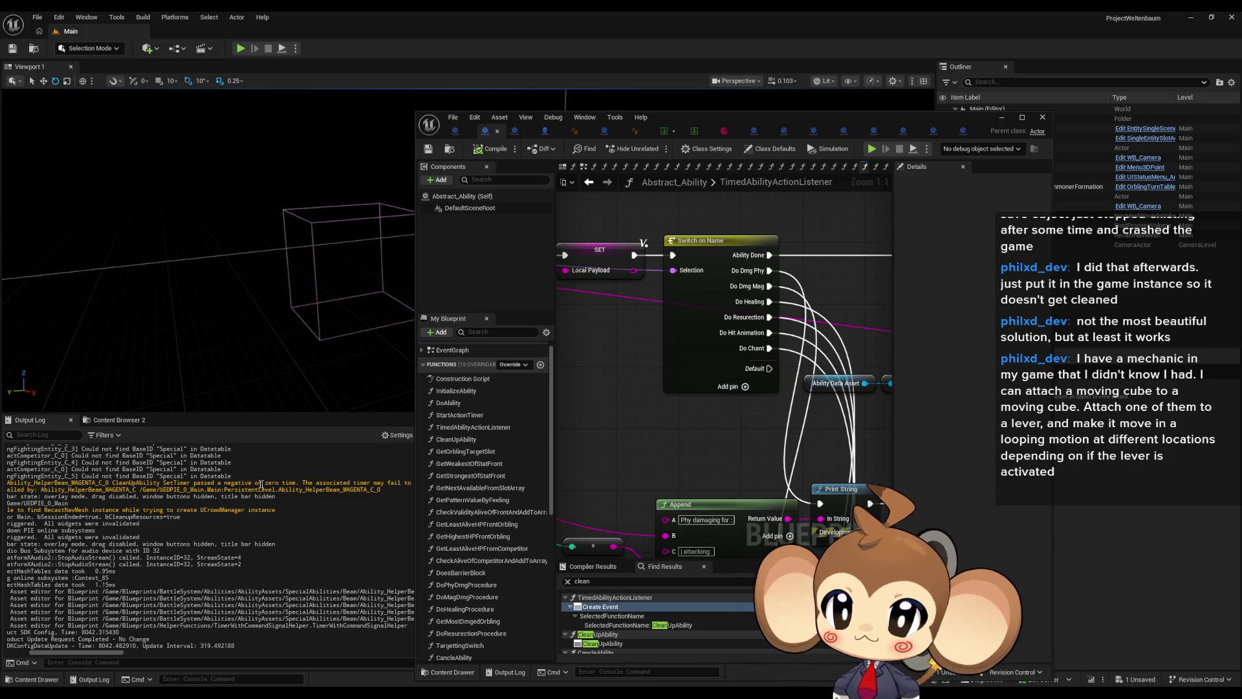
drag(126, 483, 208, 483)
click(138, 485)
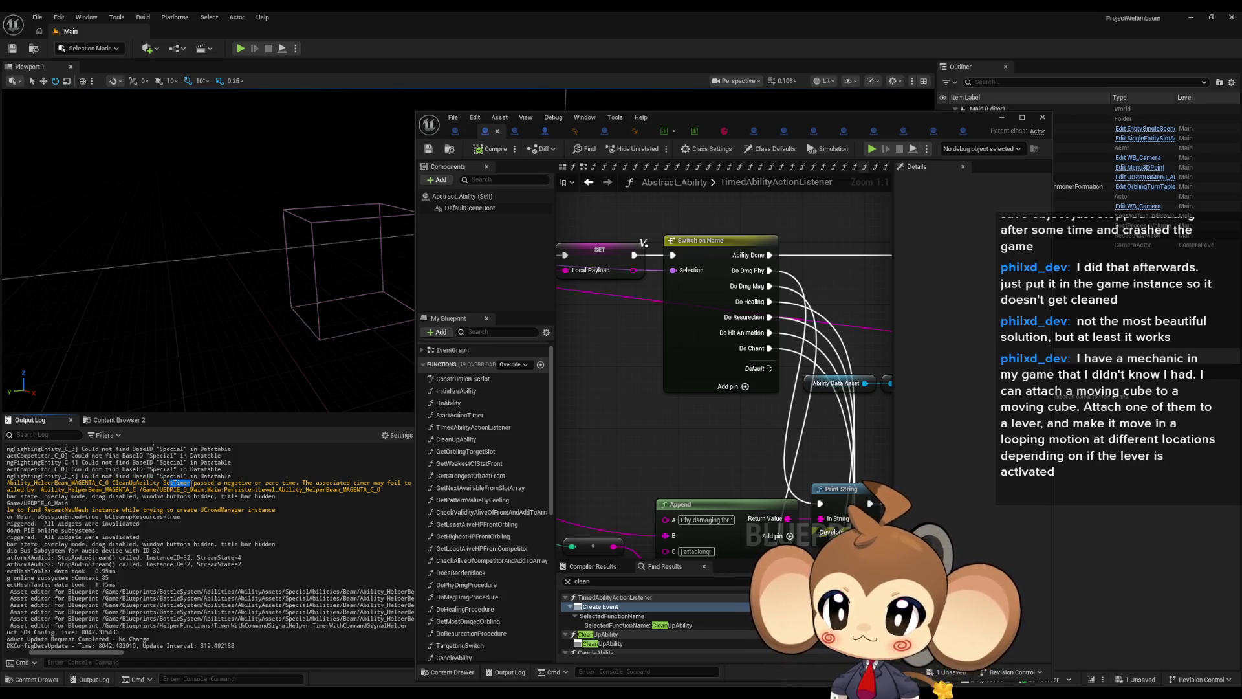
click(171, 482)
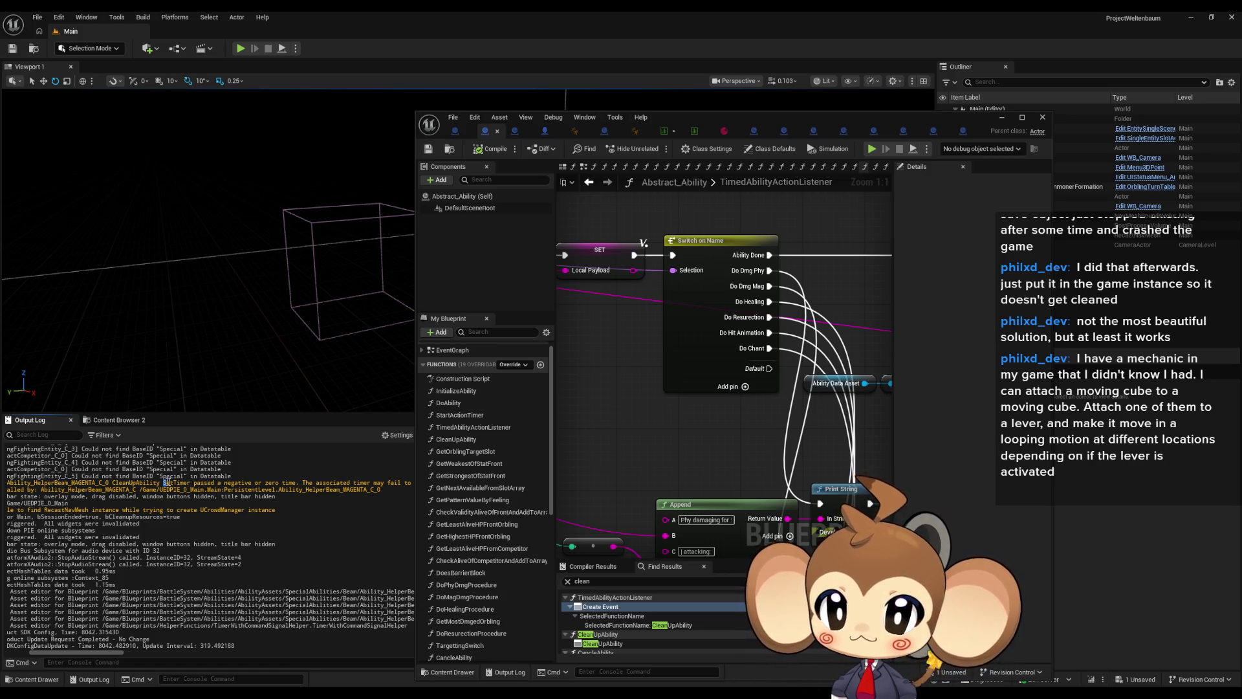
drag(166, 482, 188, 483)
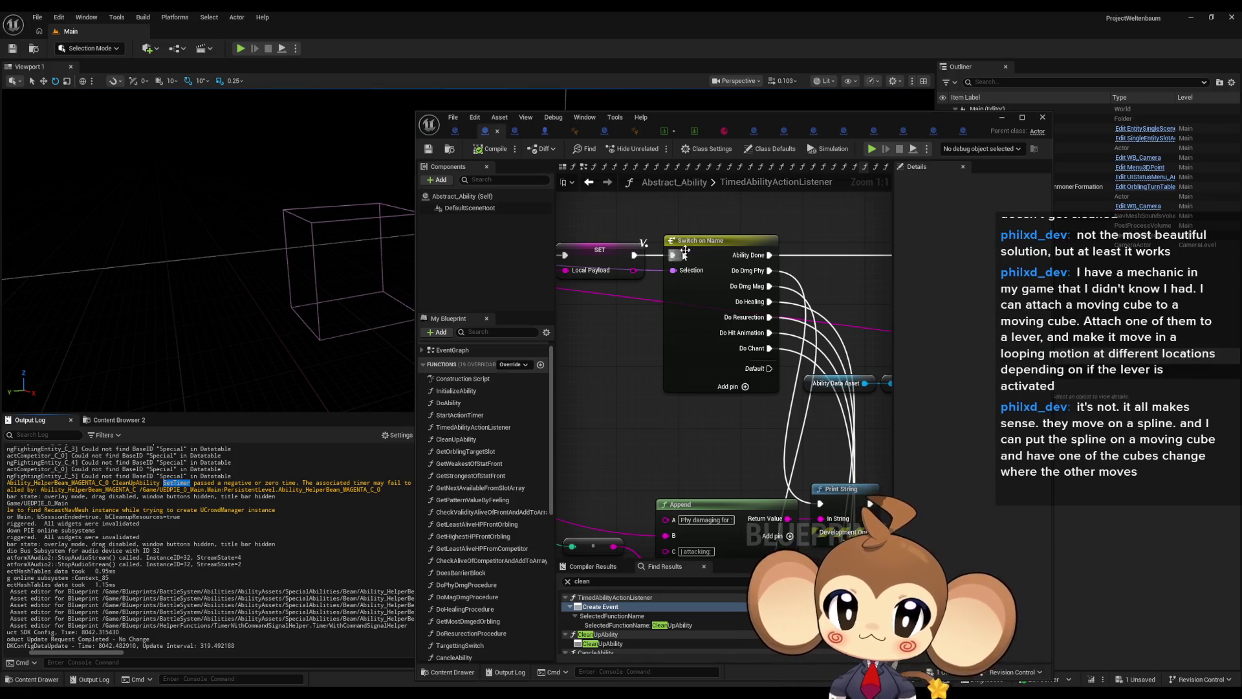
double_click(704, 119)
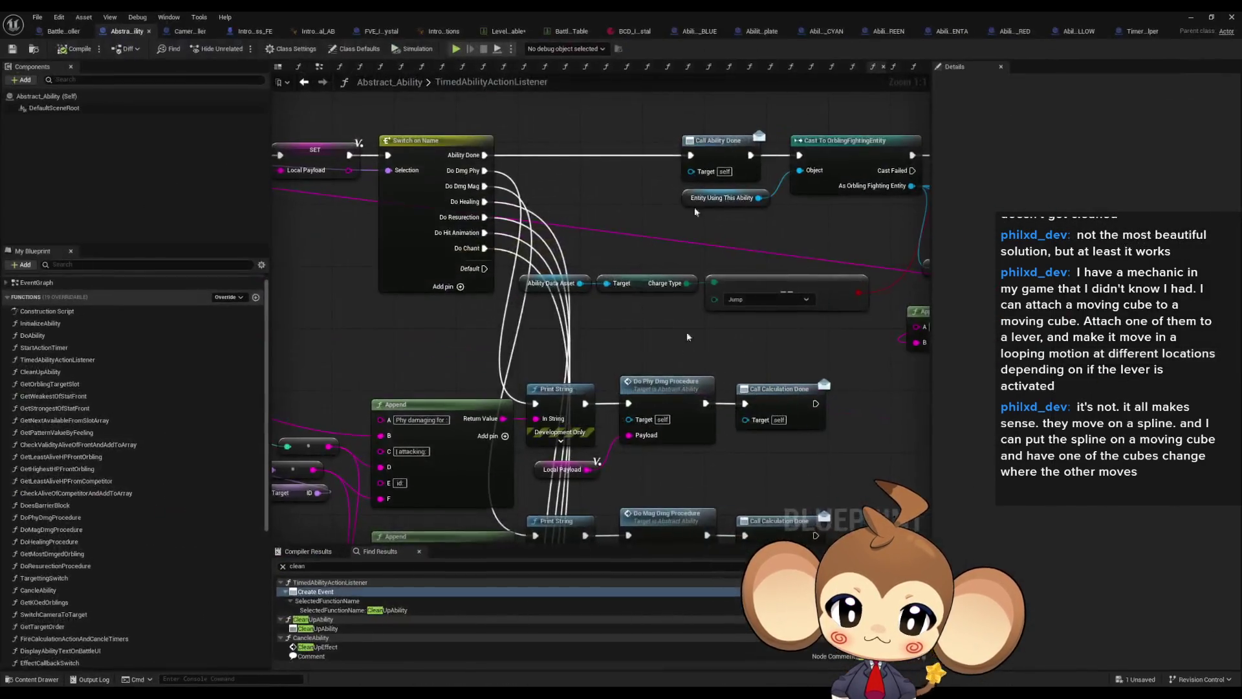
- Search Abstract_Ability for SetTimer and jump to the Set Timer by Event node
click(402, 569)
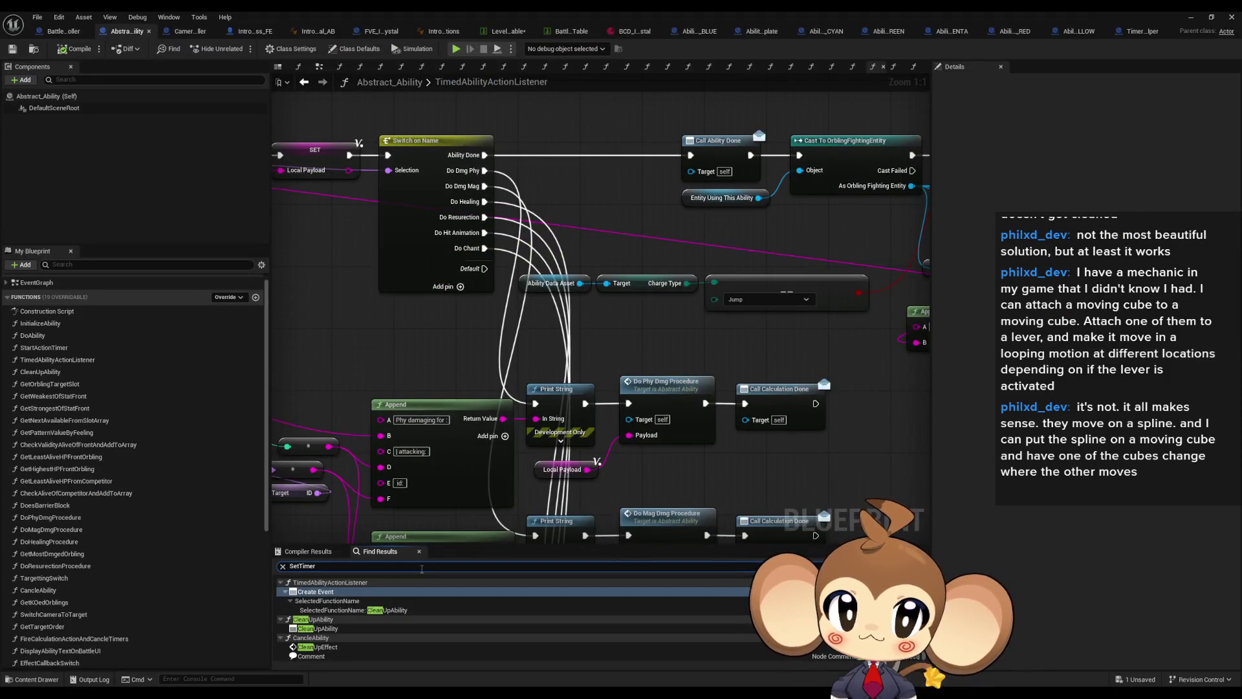
key(Return)
click(369, 594)
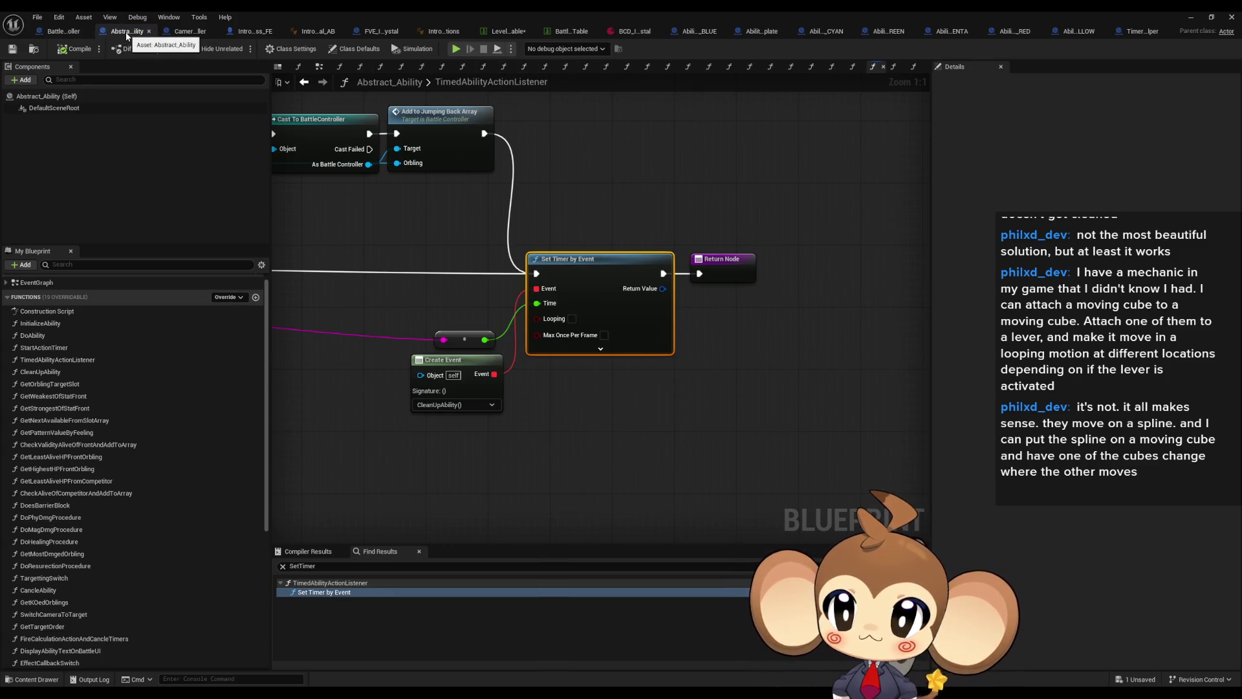
click(698, 32)
click(350, 567)
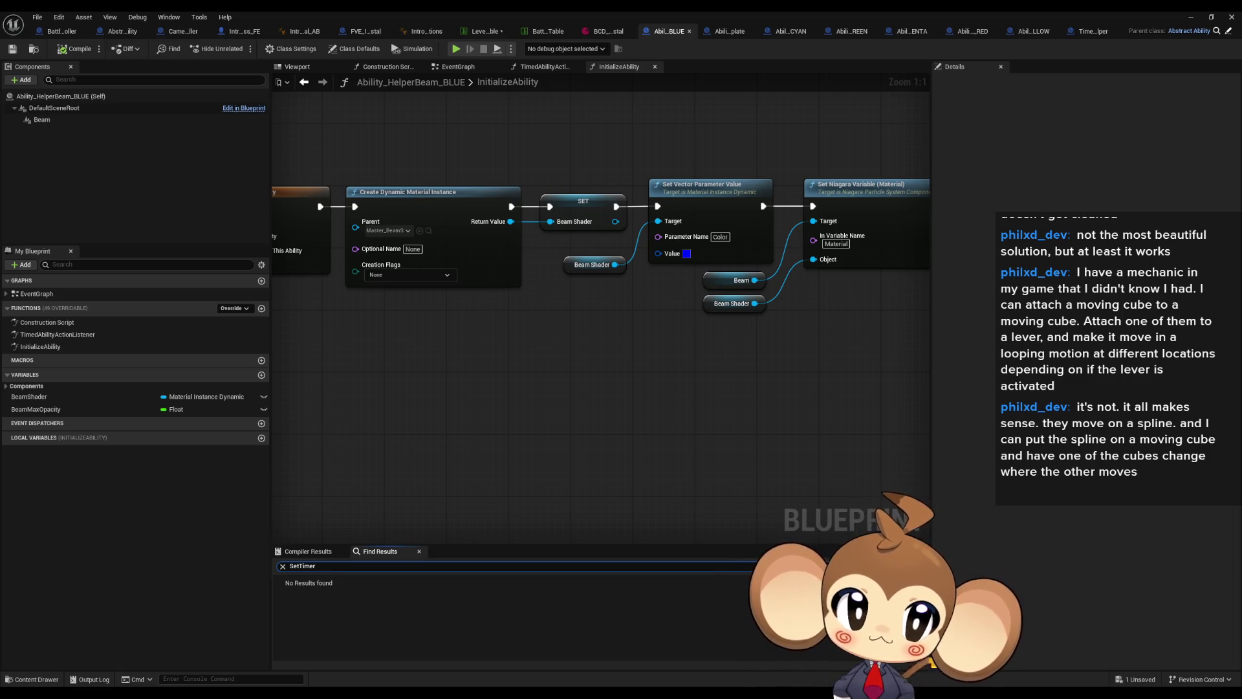
click(1227, 31)
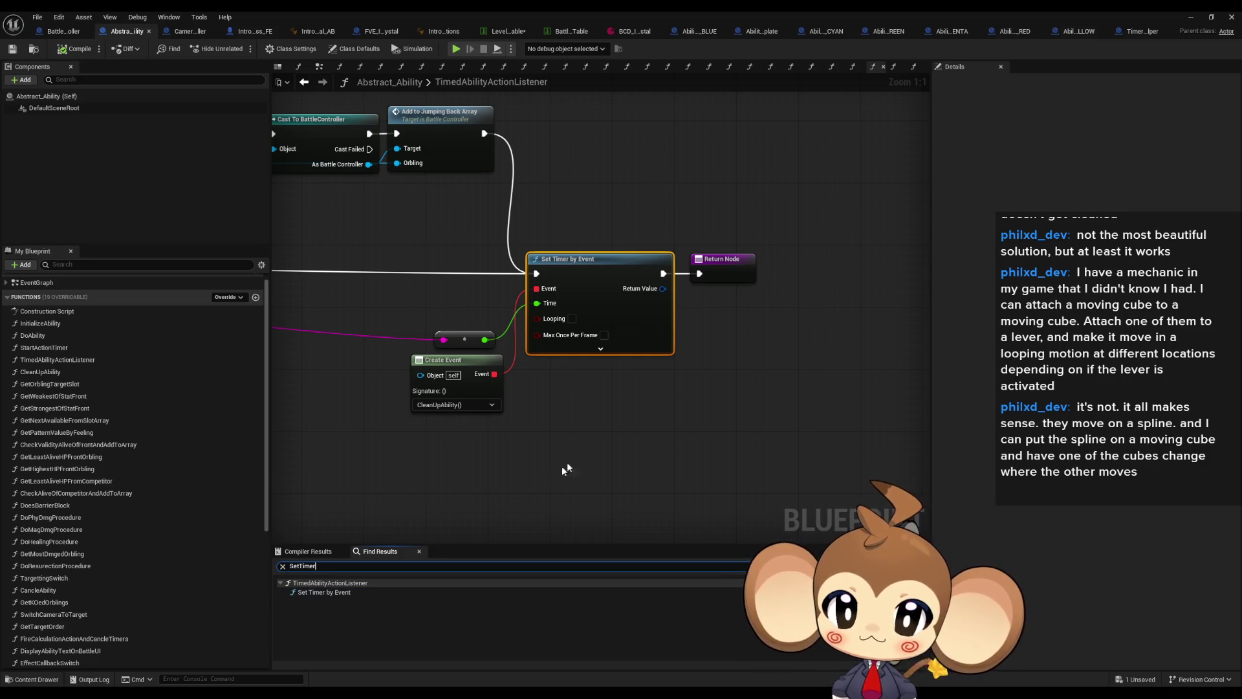
- Show Ability_HelperBeam_BLUE's class settings and defaults, including Beam Max Opacity and the Action Array
scroll(565, 282, down, 4)
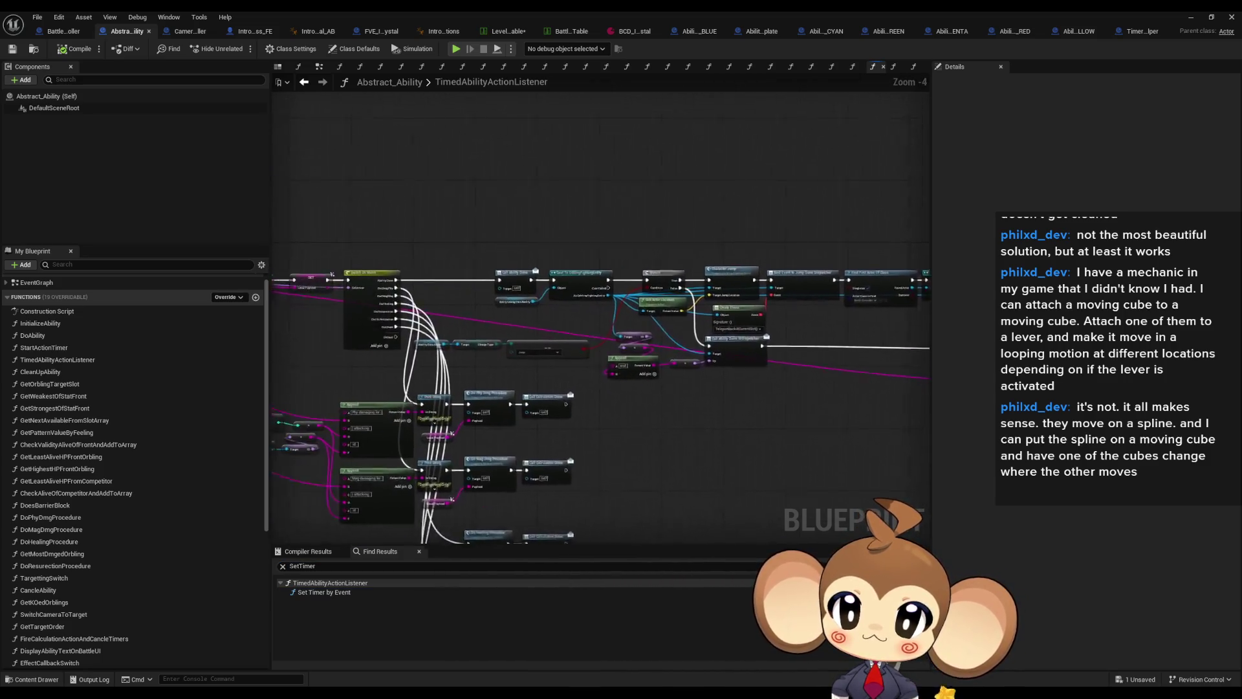
scroll(446, 342, up, 4)
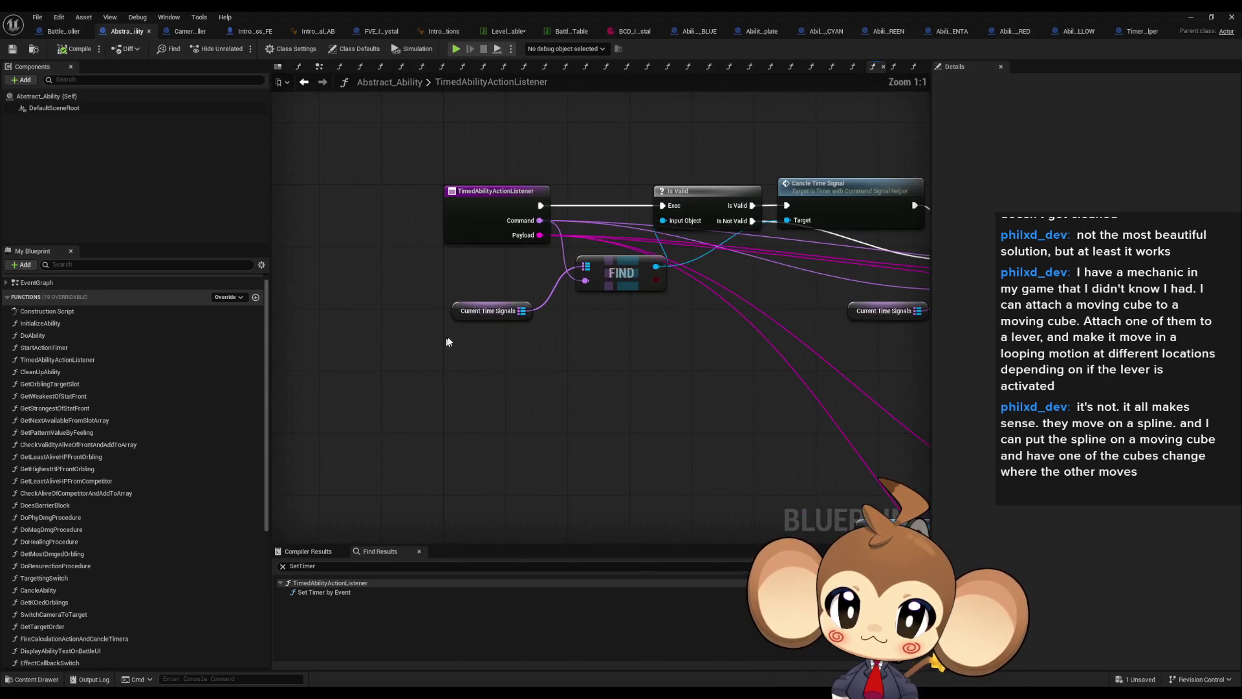
scroll(514, 346, down, 4)
scroll(556, 317, up, 2)
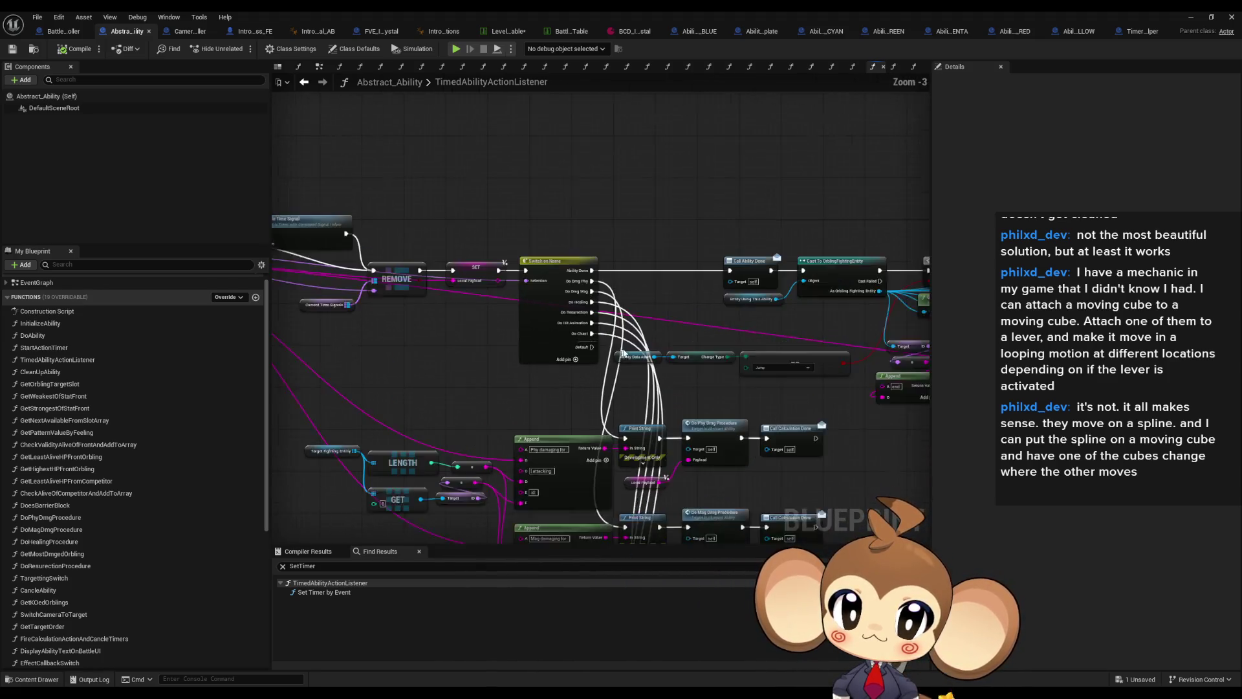
scroll(556, 317, up, 2)
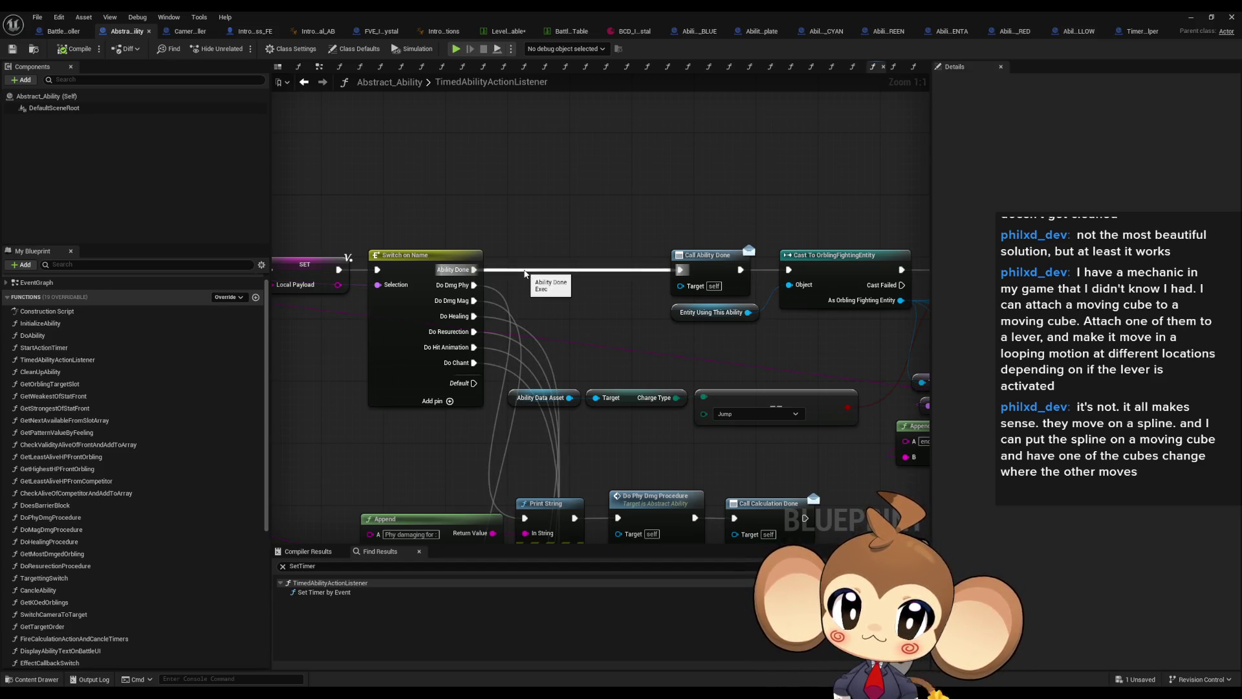
click(693, 33)
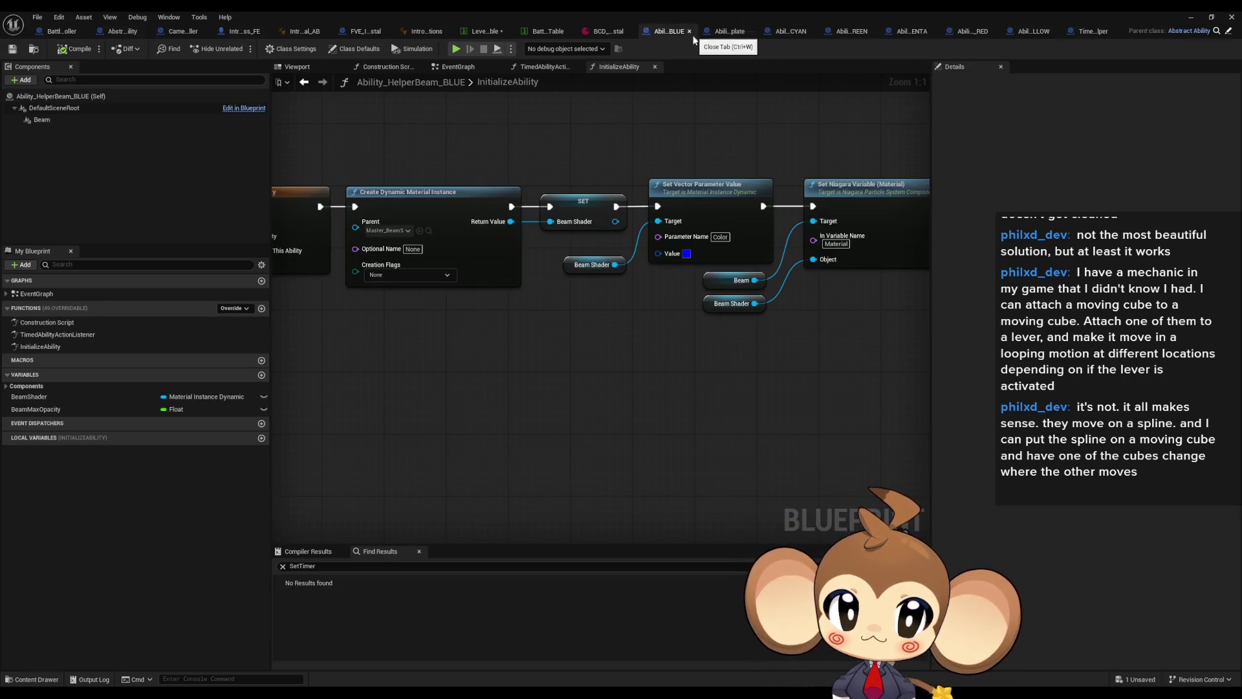
click(292, 50)
click(349, 50)
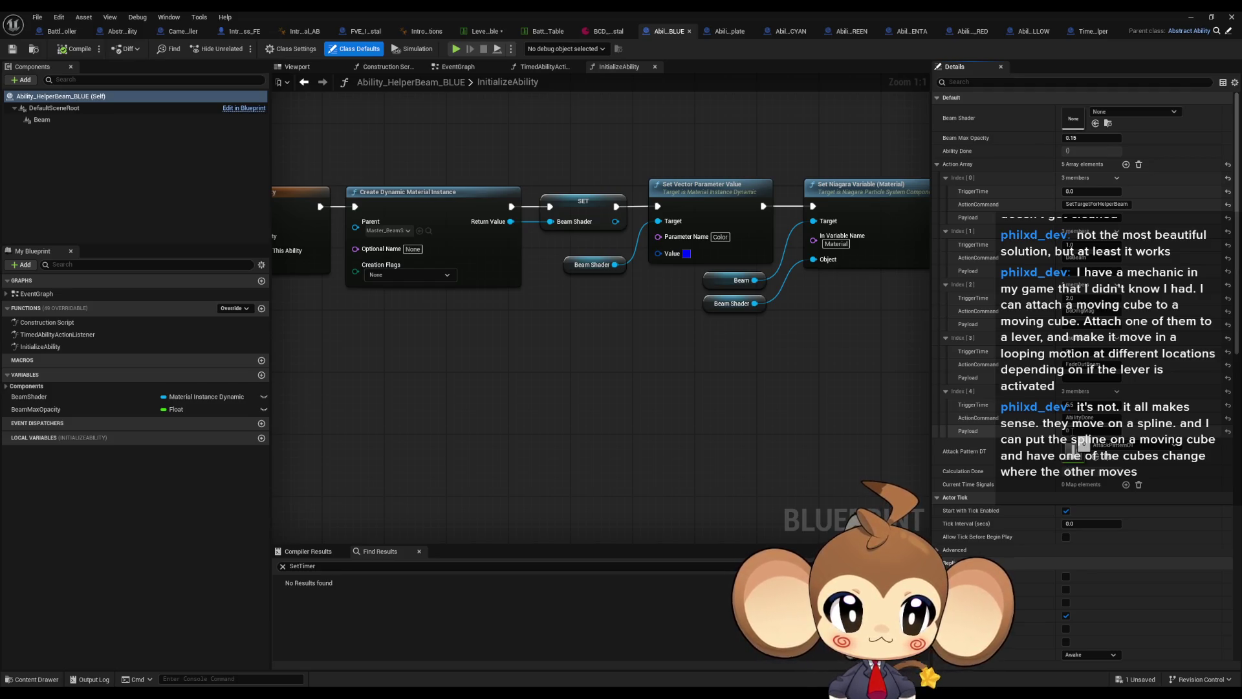
scroll(743, 369, down, 7)
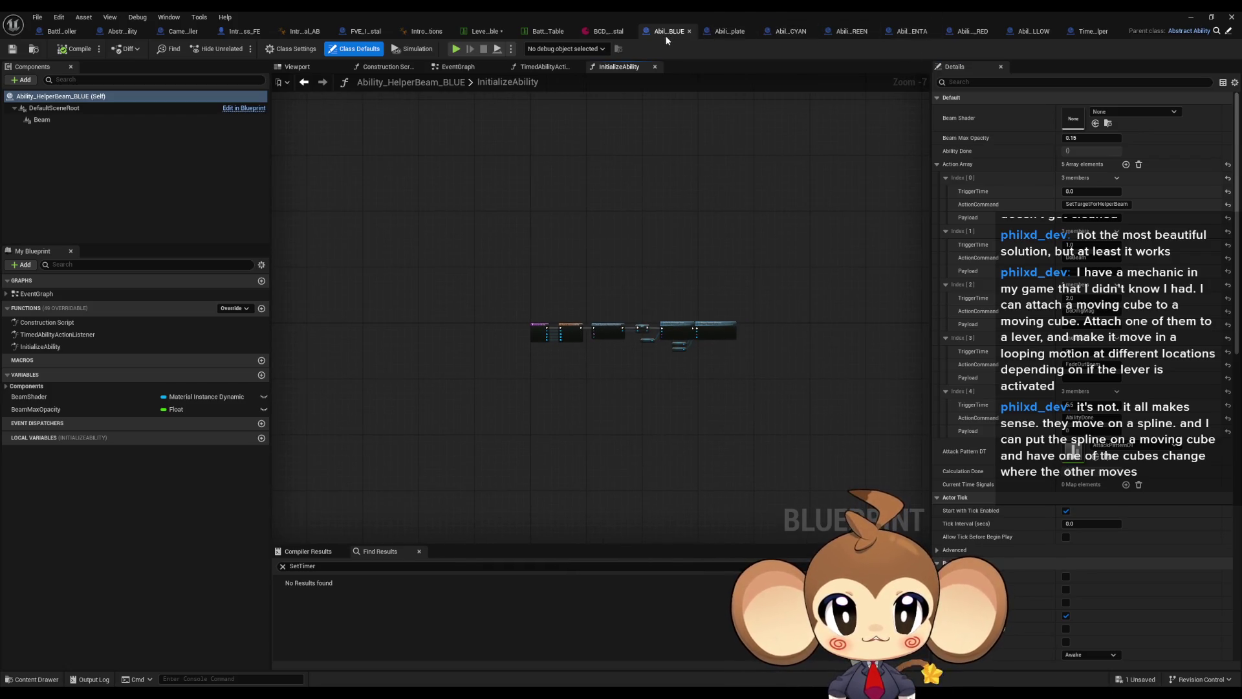
- Open the parent Abstract_Ability blueprint and bring the Set Timer by Event area into view
click(1228, 34)
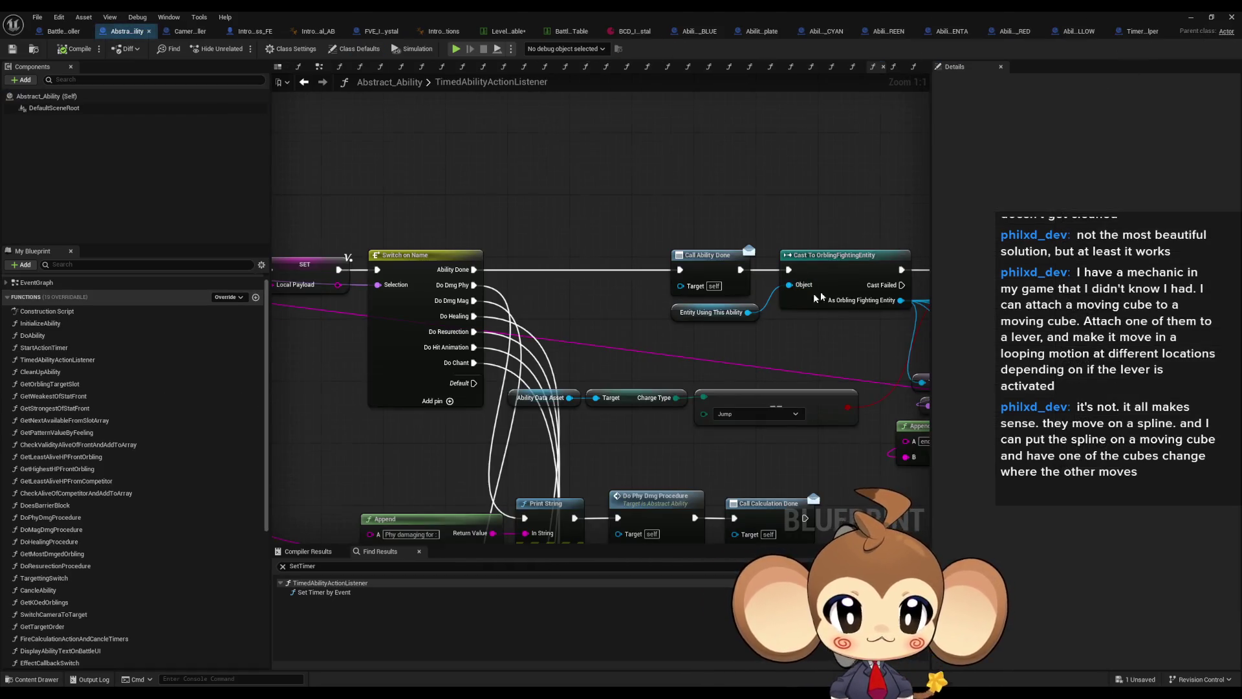
scroll(680, 351, down, 6)
scroll(733, 335, up, 3)
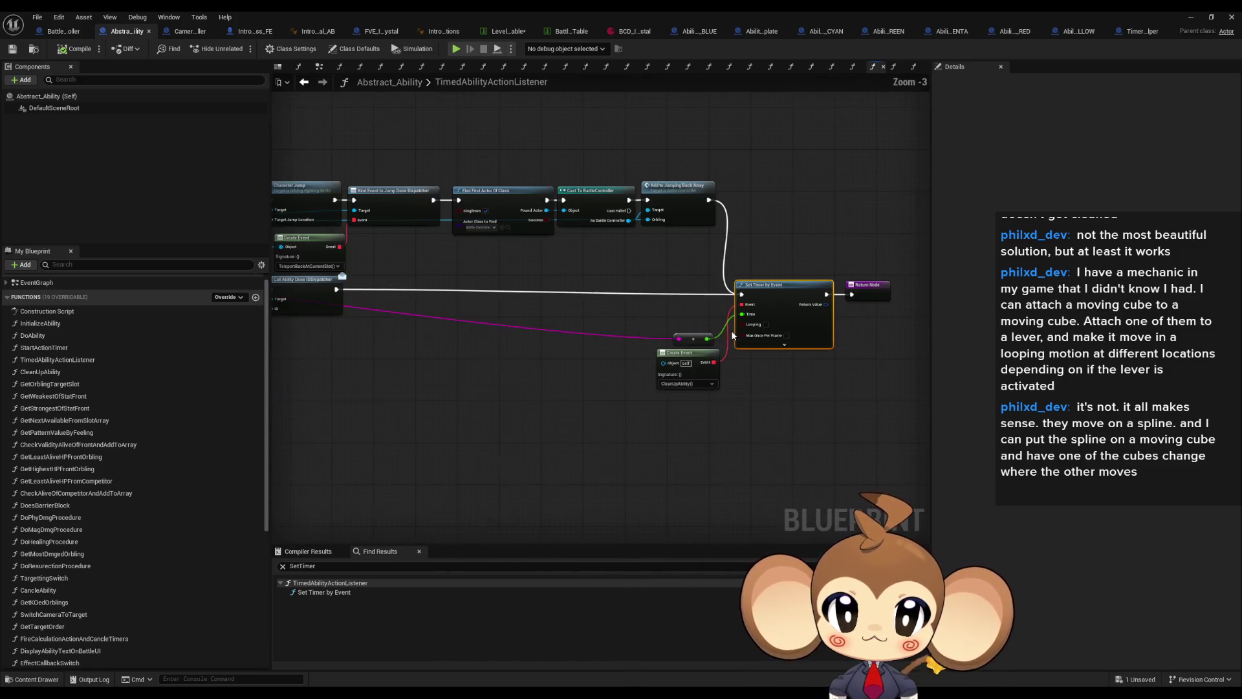
scroll(722, 378, up, 1)
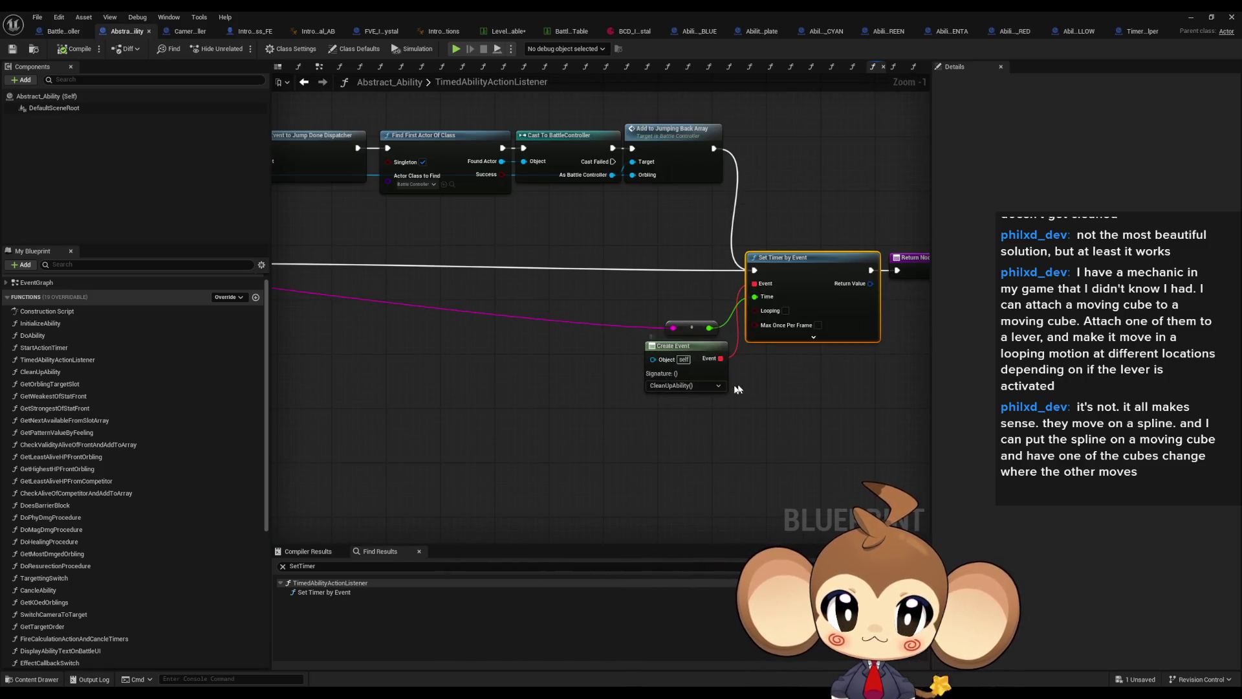
scroll(718, 381, up, 1)
drag(719, 382, 729, 392)
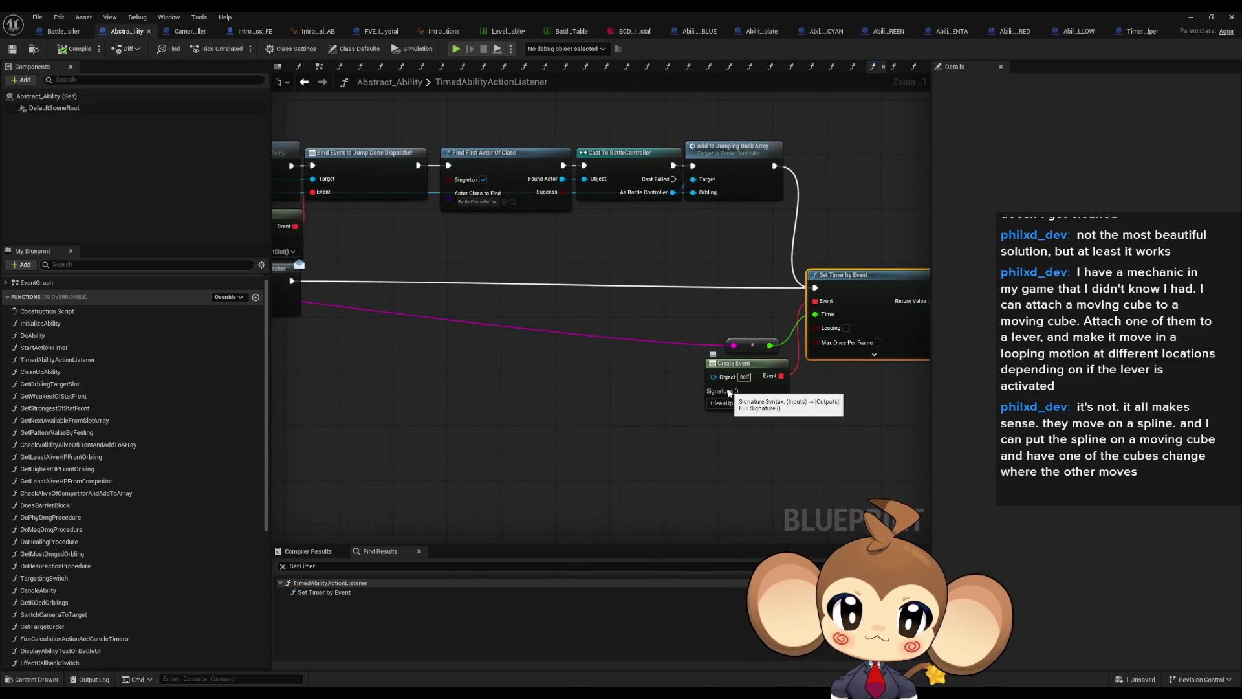
scroll(730, 392, down, 4)
scroll(394, 311, up, 2)
drag(394, 311, 903, 348)
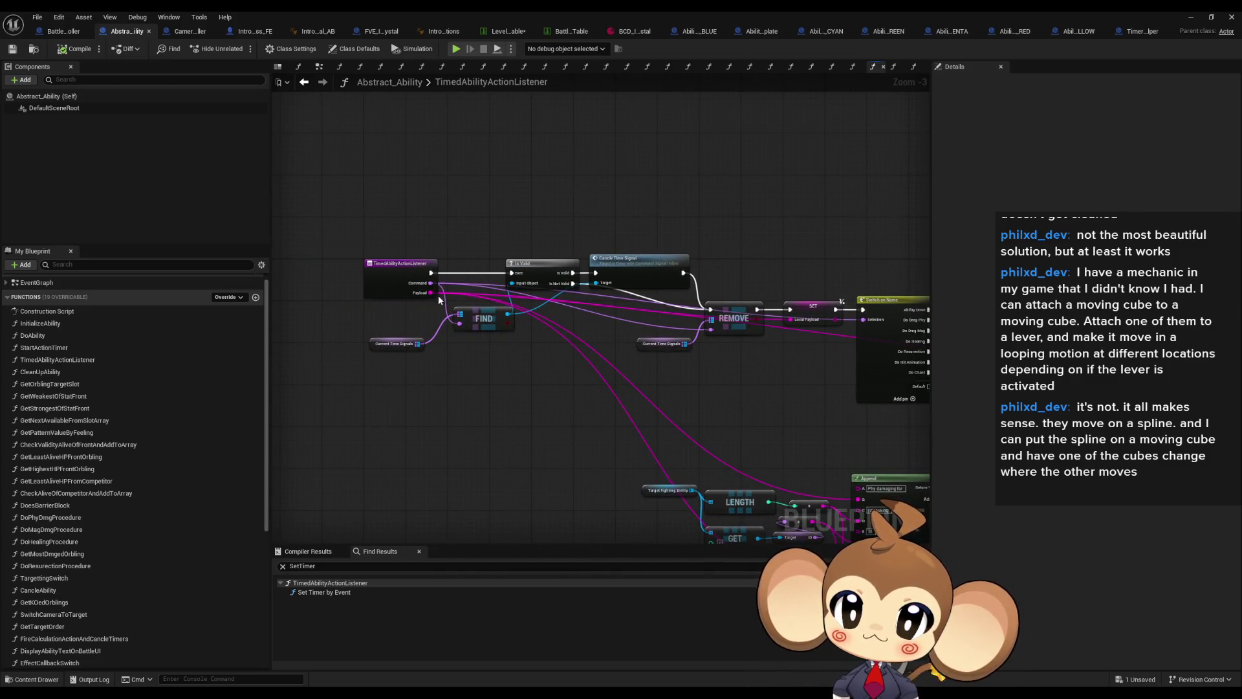
drag(841, 492, 757, 427)
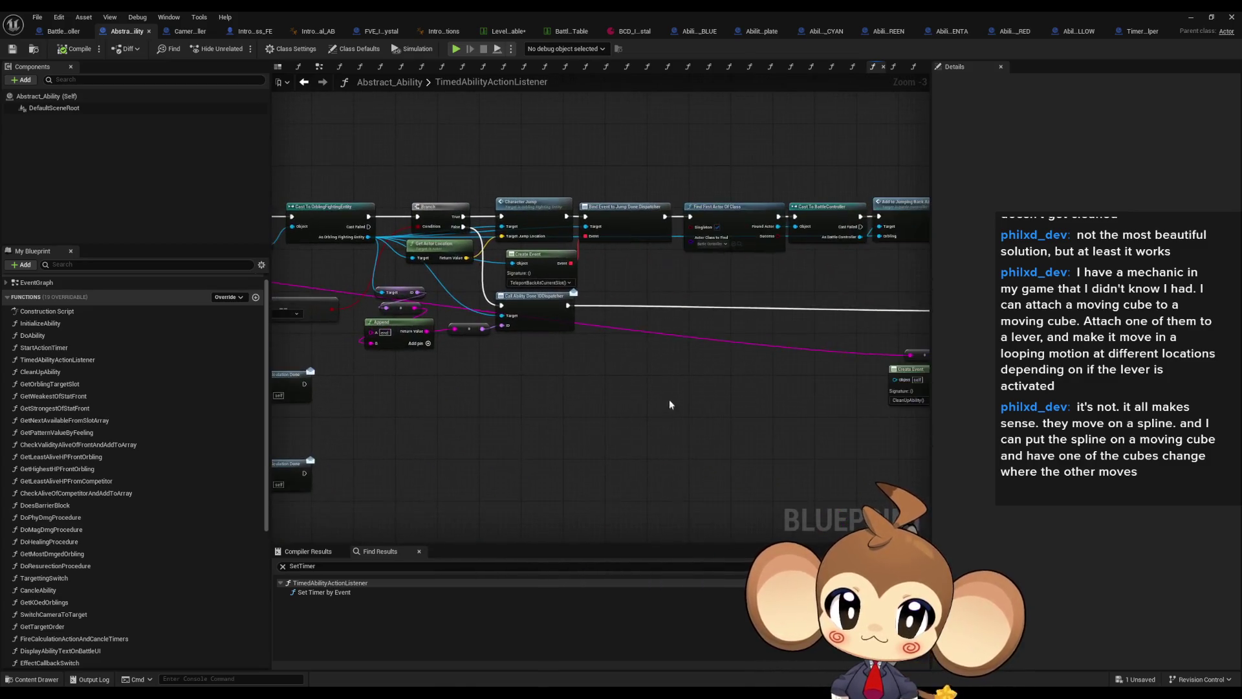
scroll(744, 413, up, 2)
- Paste a Payload getter and place it below Set Timer by Event
right_click(745, 413)
text(get playload)
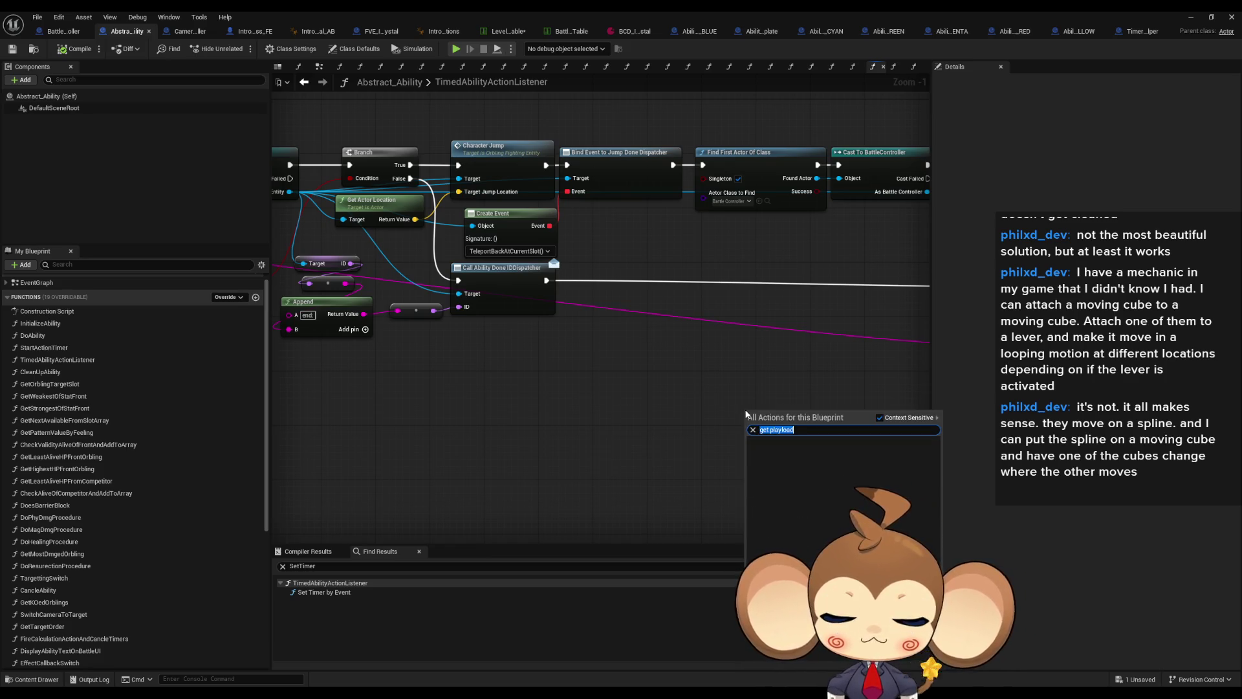
key(BackSpace)
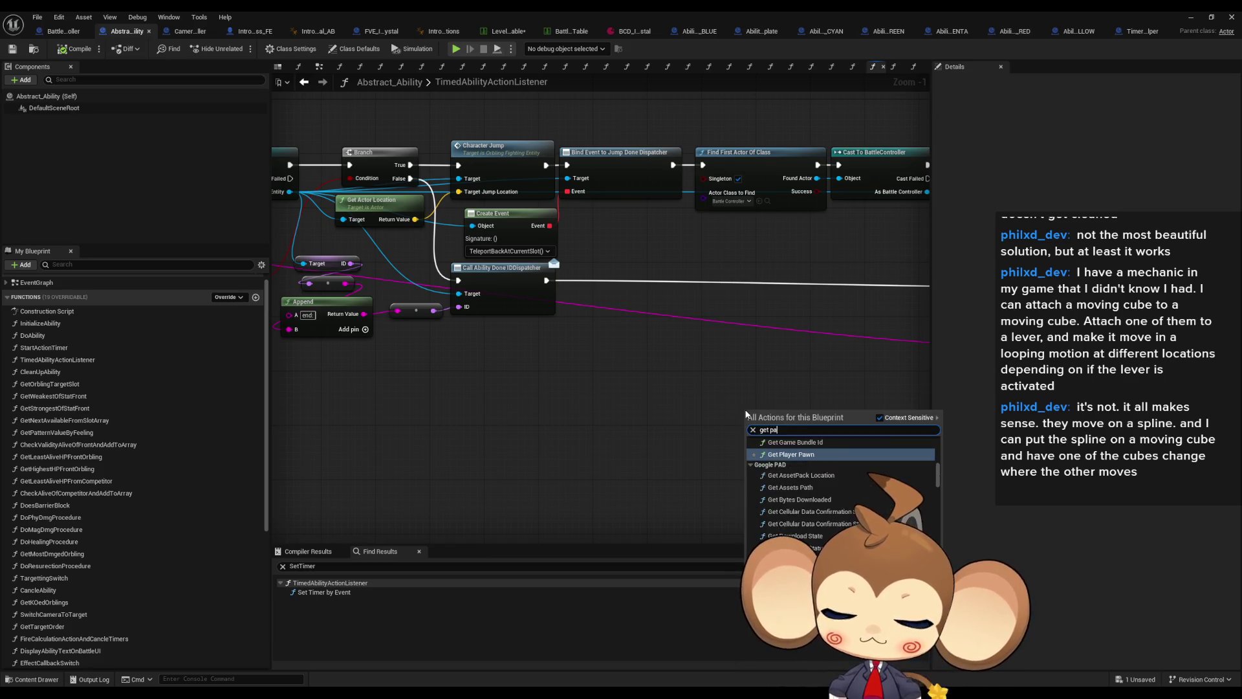
key(Escape)
key(ctrl+v)
drag(746, 414, 482, 400)
- Wire Payload into a != (Not Equal) comparison node, deleting the unwanted !== node
scroll(486, 406, up, 1)
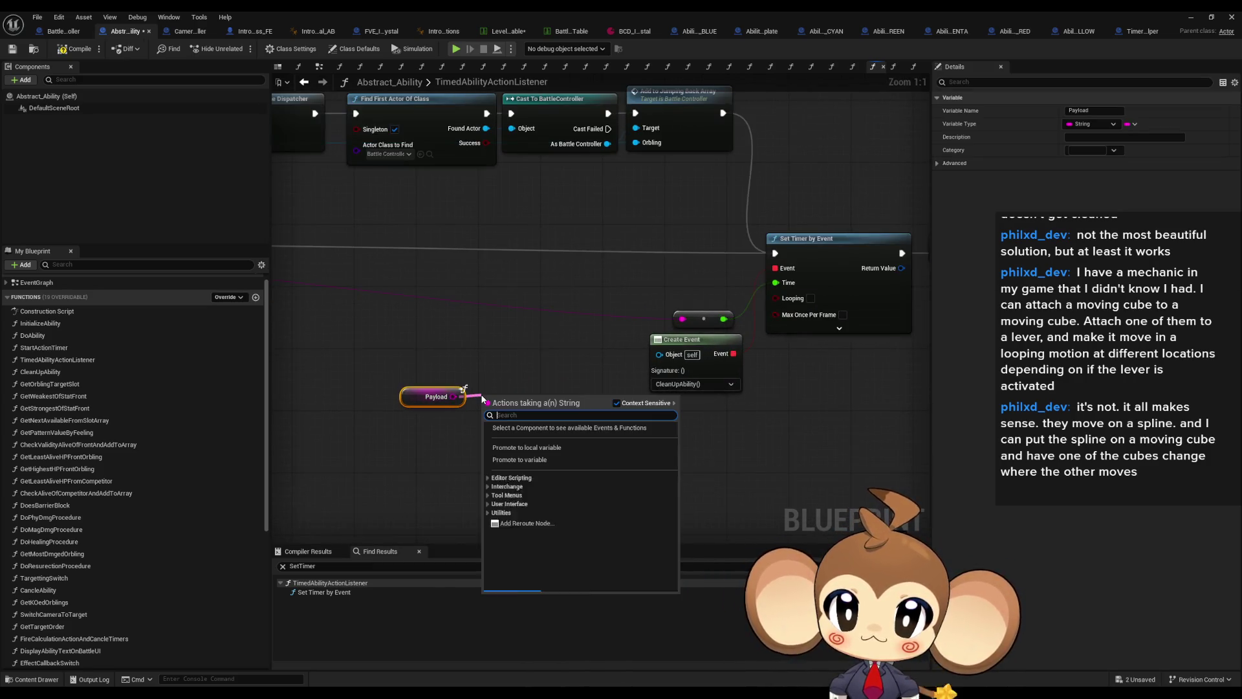
text(!=)
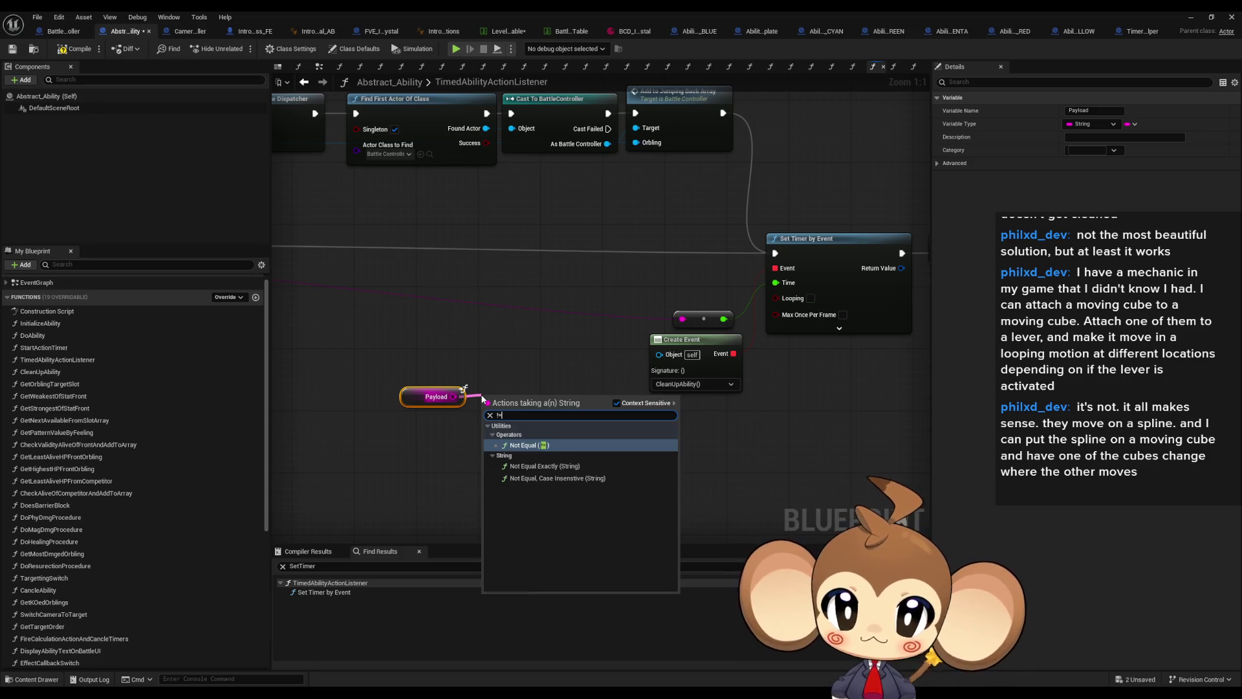
key(Return)
mouse_move(487, 399)
mouse_down()
mouse_move(455, 398)
mouse_move(480, 375)
mouse_up()
key(Escape)
text(!)
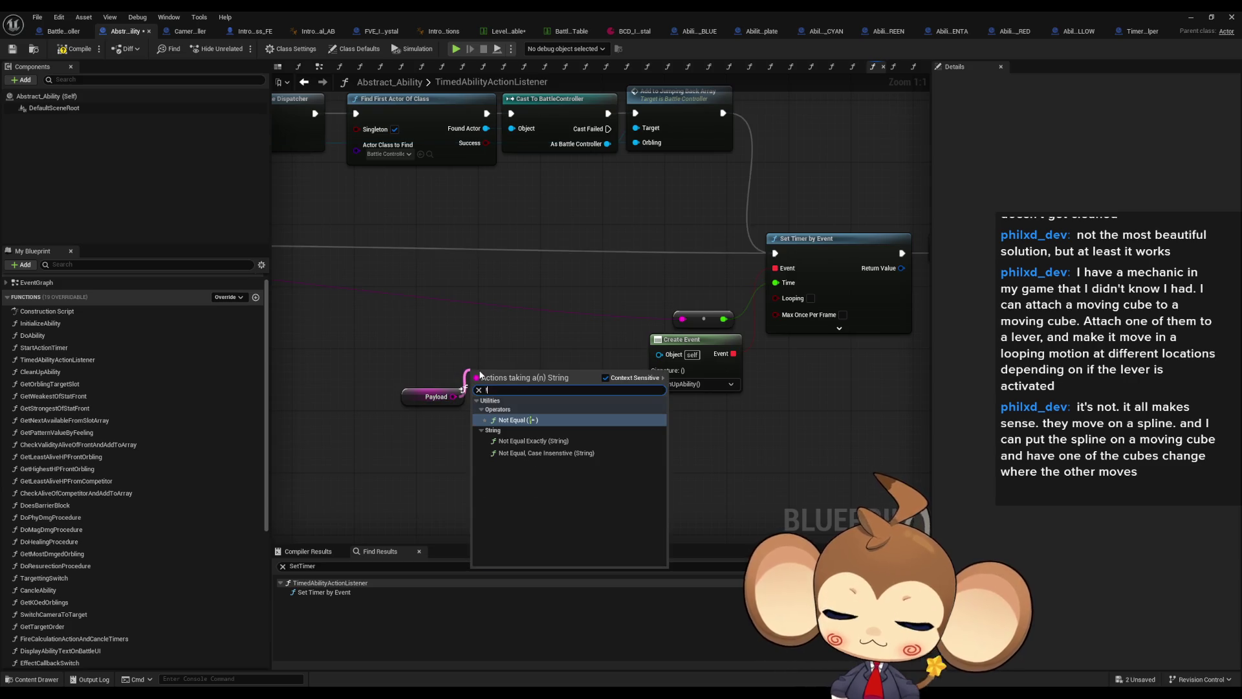
key(Down)
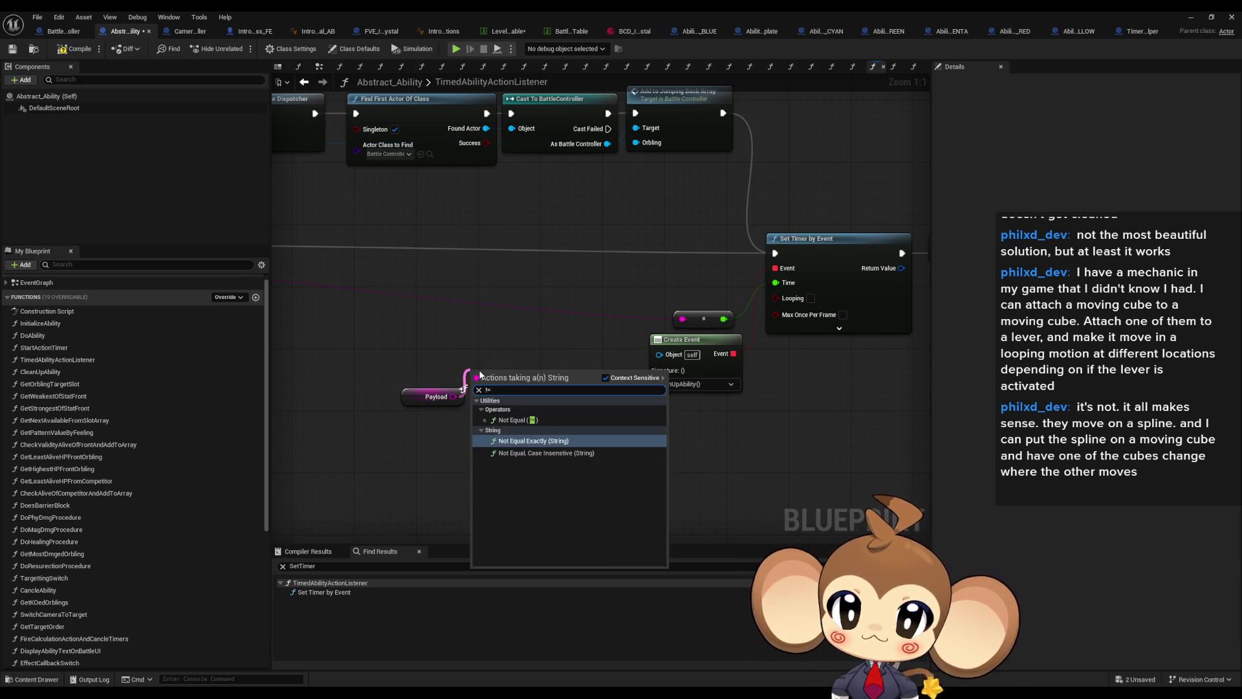
key(Return)
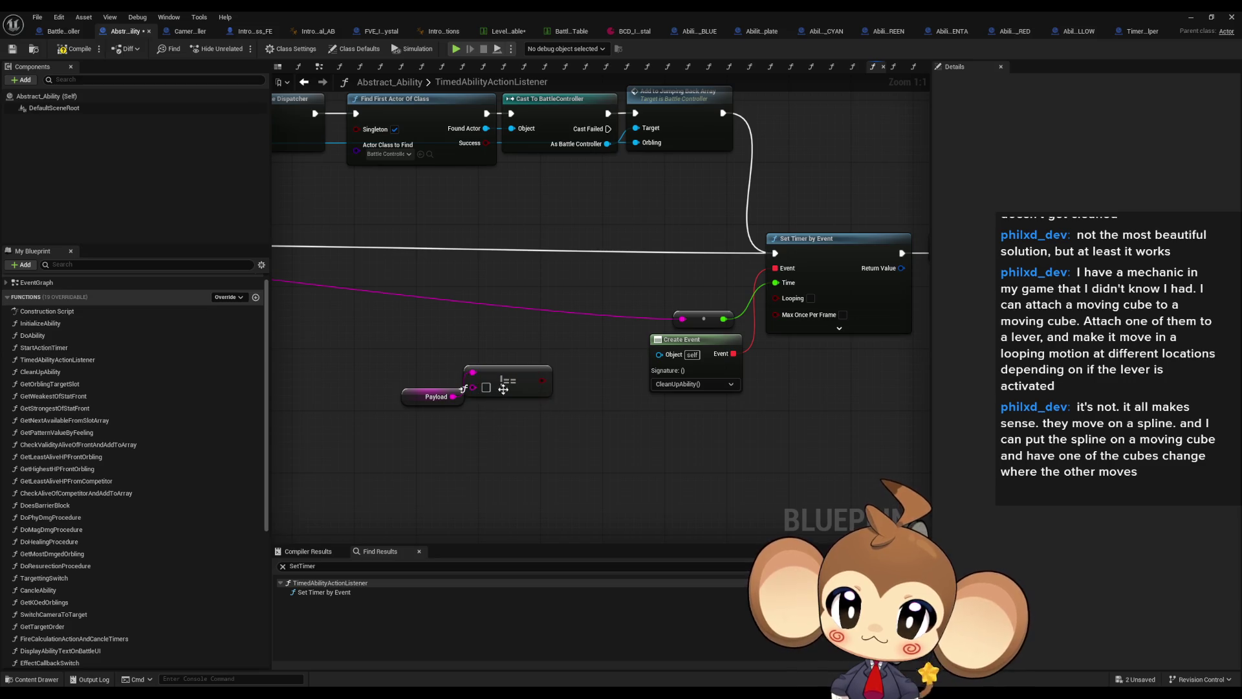
drag(454, 396, 493, 427)
text(!=)
key(Return)
click(486, 369)
key(Delete)
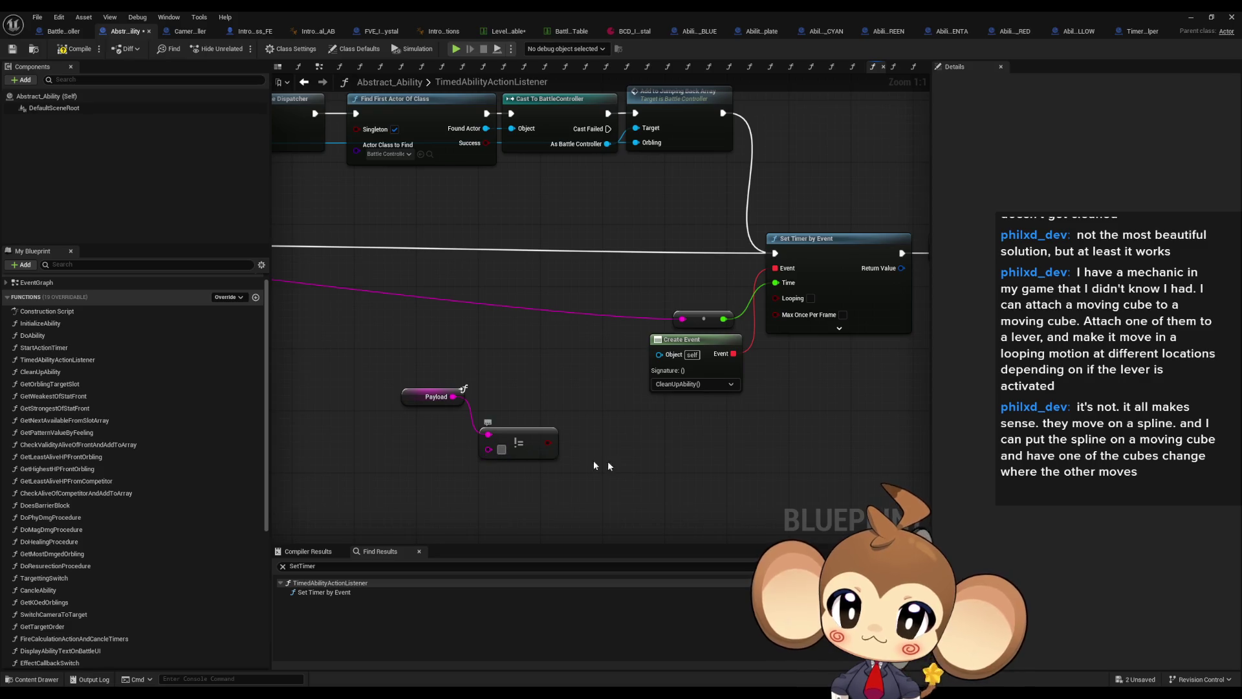
- Drive a Branch from the != result, with True going to Set Timer by Event and Add to Jumping Back Array's execution feeding it
drag(549, 443, 596, 448)
text(get all widgets)
key(Return)
key(Delete)
text(if)
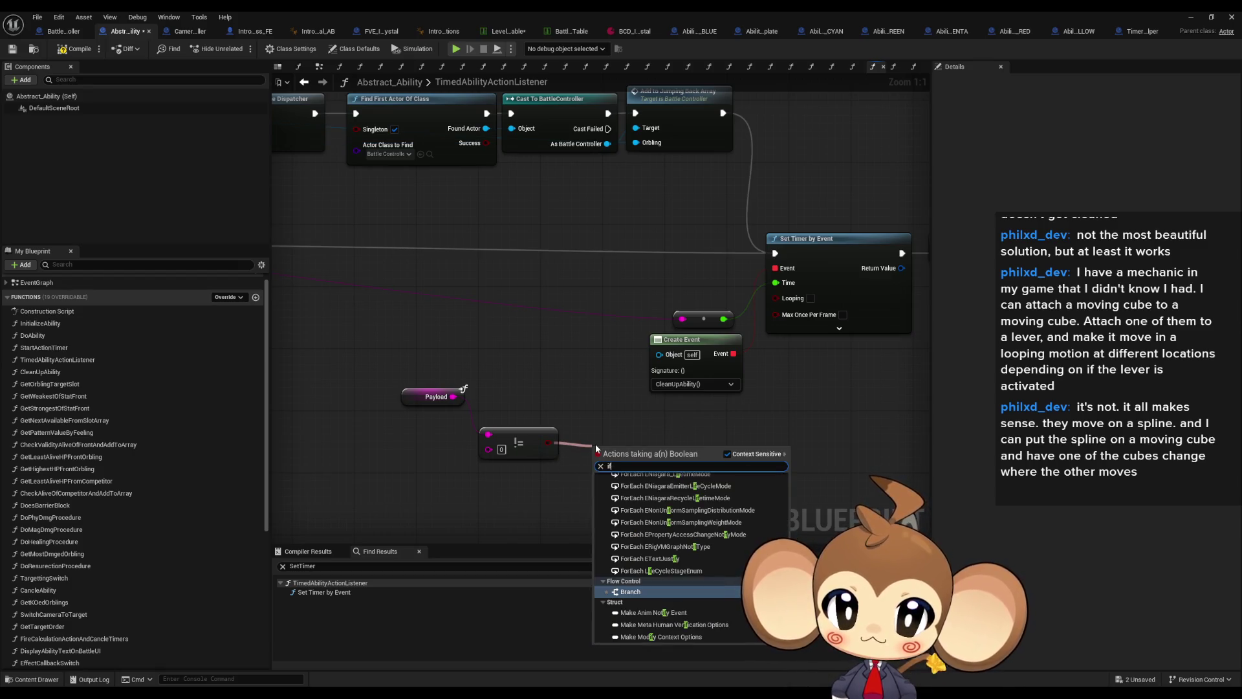
key(Return)
drag(664, 463, 788, 263)
scroll(826, 198, down, 3)
mouse_move(829, 193)
mouse_down()
mouse_move(731, 421)
mouse_move(743, 428)
mouse_move(457, 281)
mouse_up()
scroll(597, 401, up, 2)
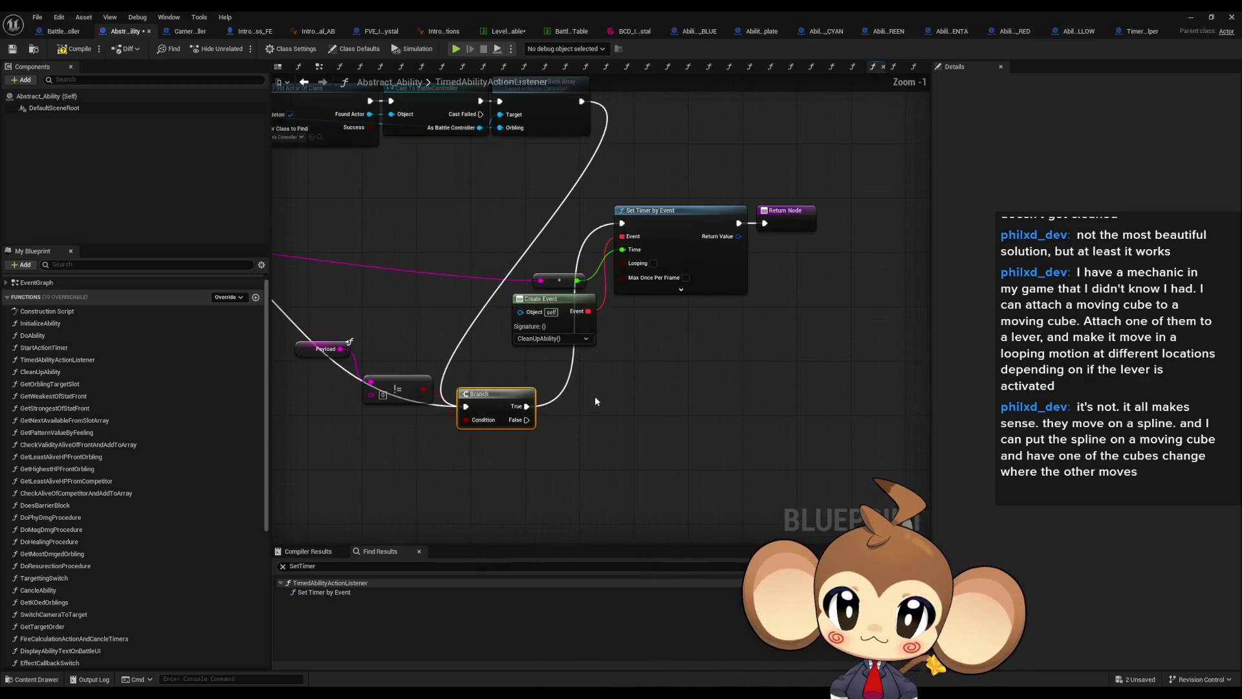
- Call Clean Up Ability from the Branch's False output
drag(526, 420, 549, 447)
text(clea)
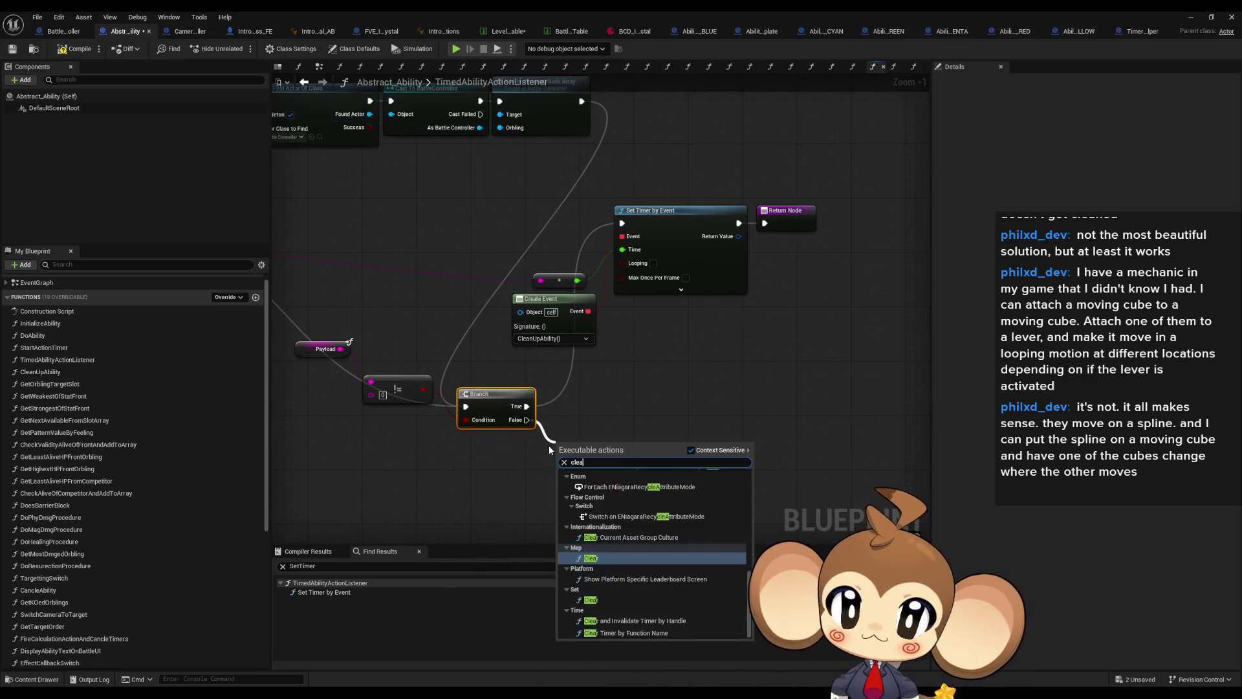
text(n)
key(Return)
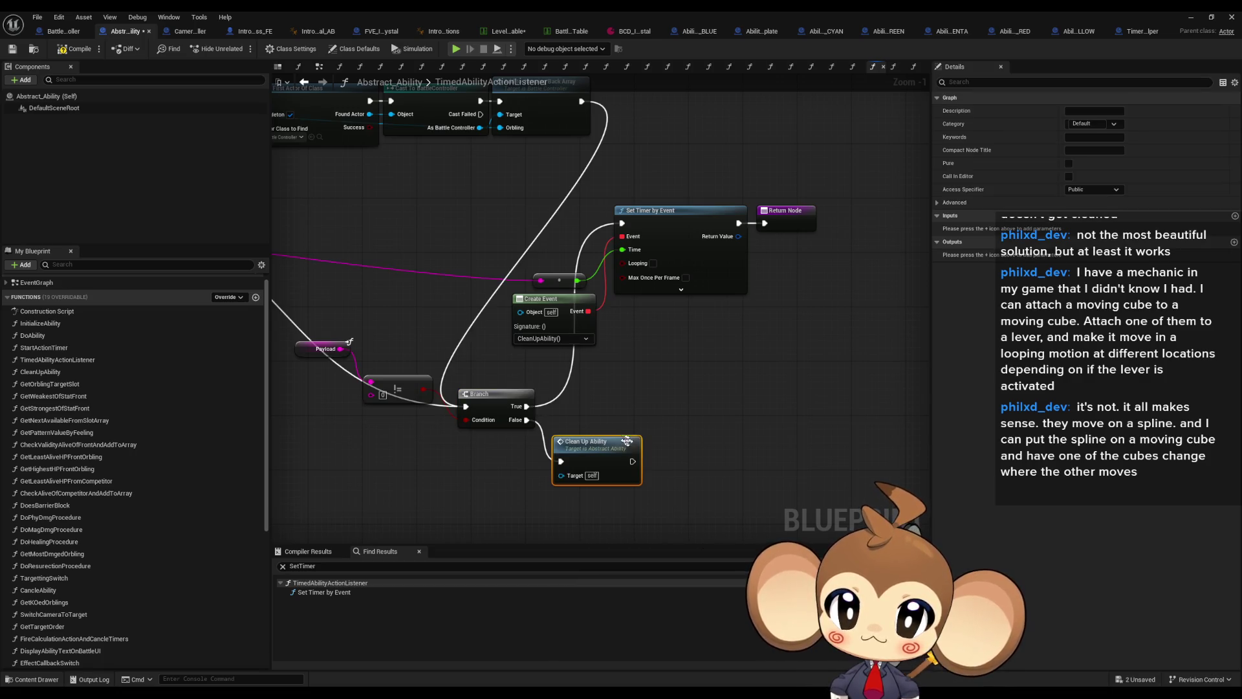
click(650, 414)
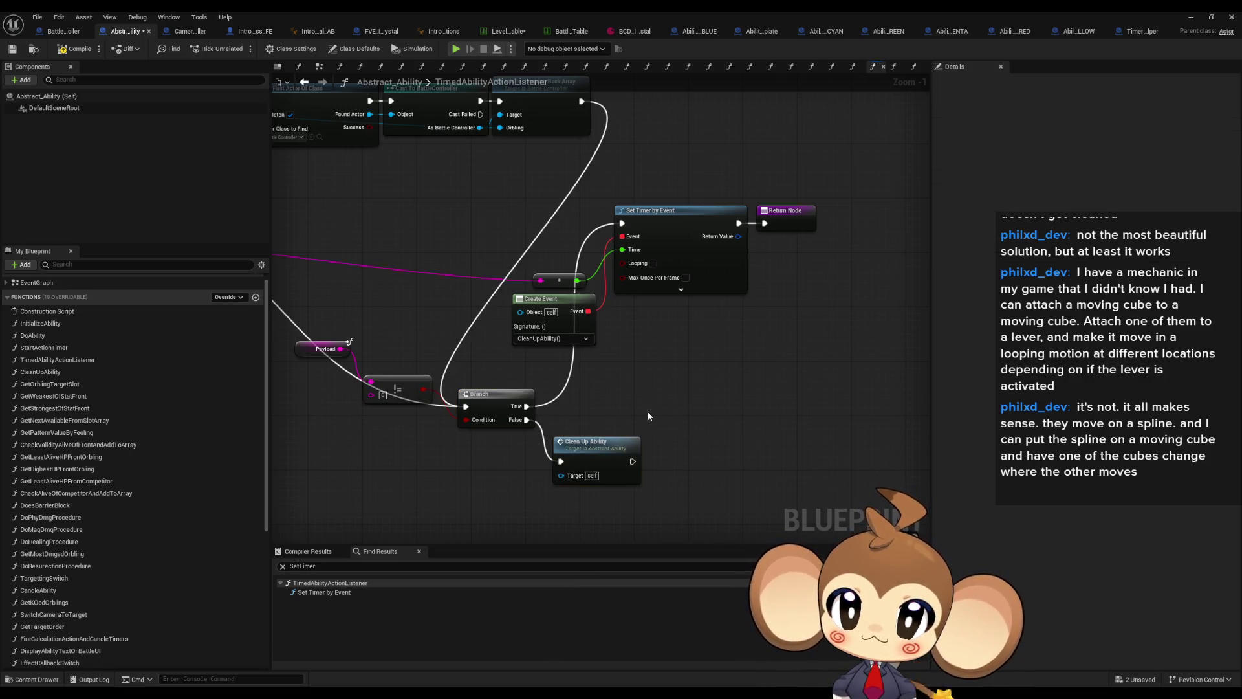
scroll(647, 411, down, 6)
scroll(642, 316, up, 5)
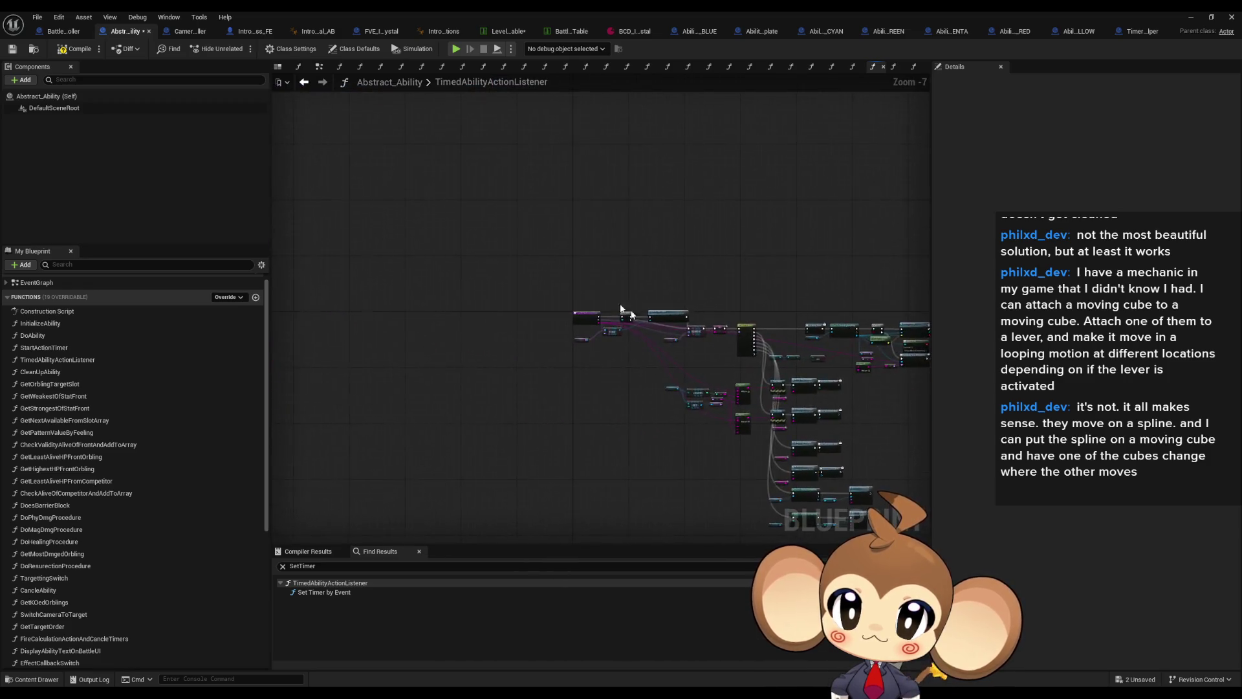
- Find TimedAbilityActionListener's references by class member and jump to its call in FireCalculationActionAndCancleTimers
right_click(538, 369)
mouse_move(582, 470)
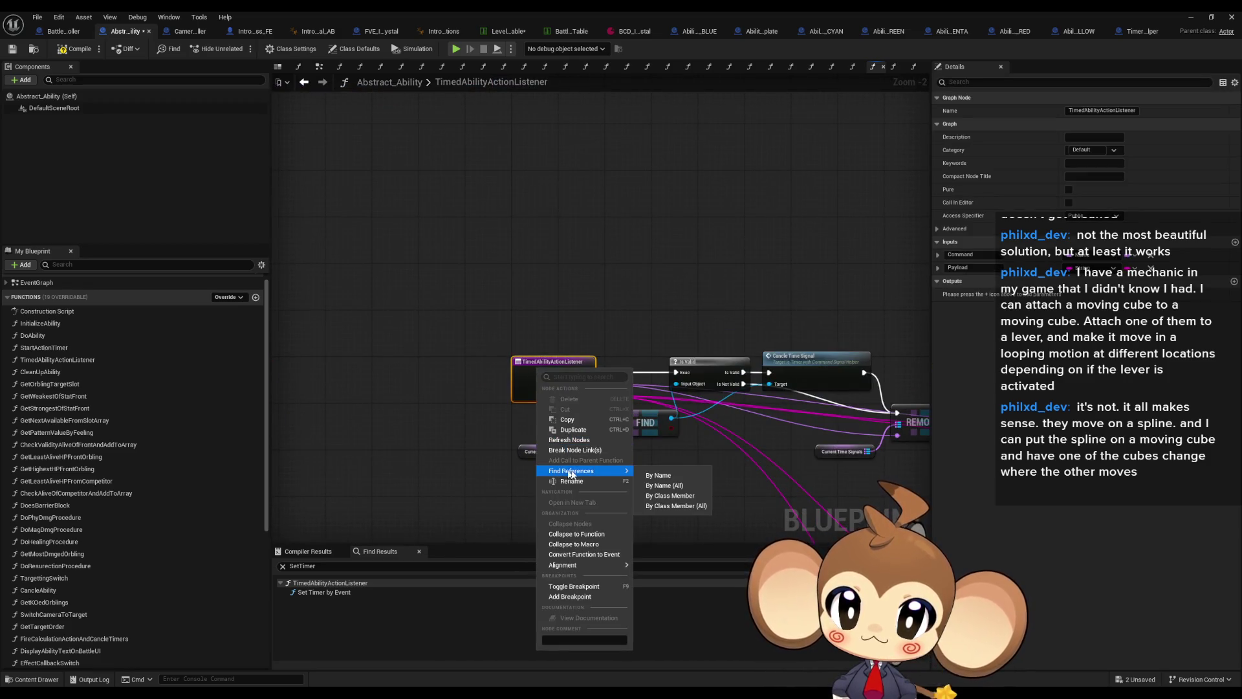
click(665, 496)
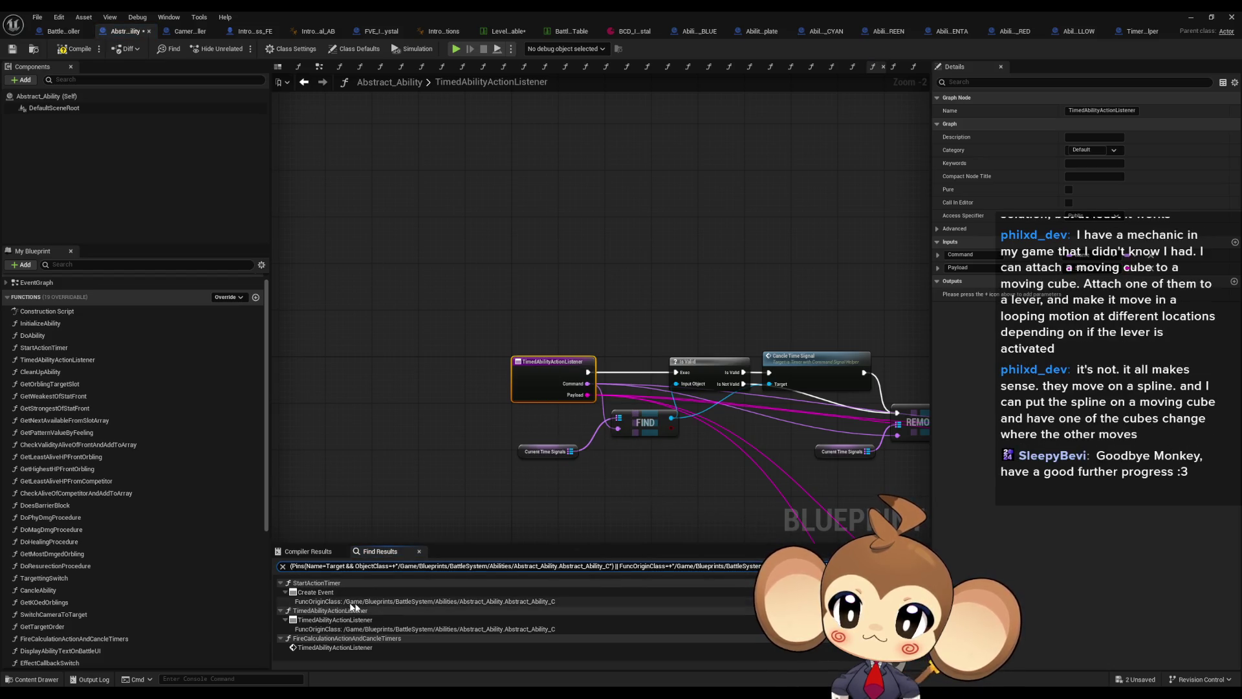
double_click(338, 649)
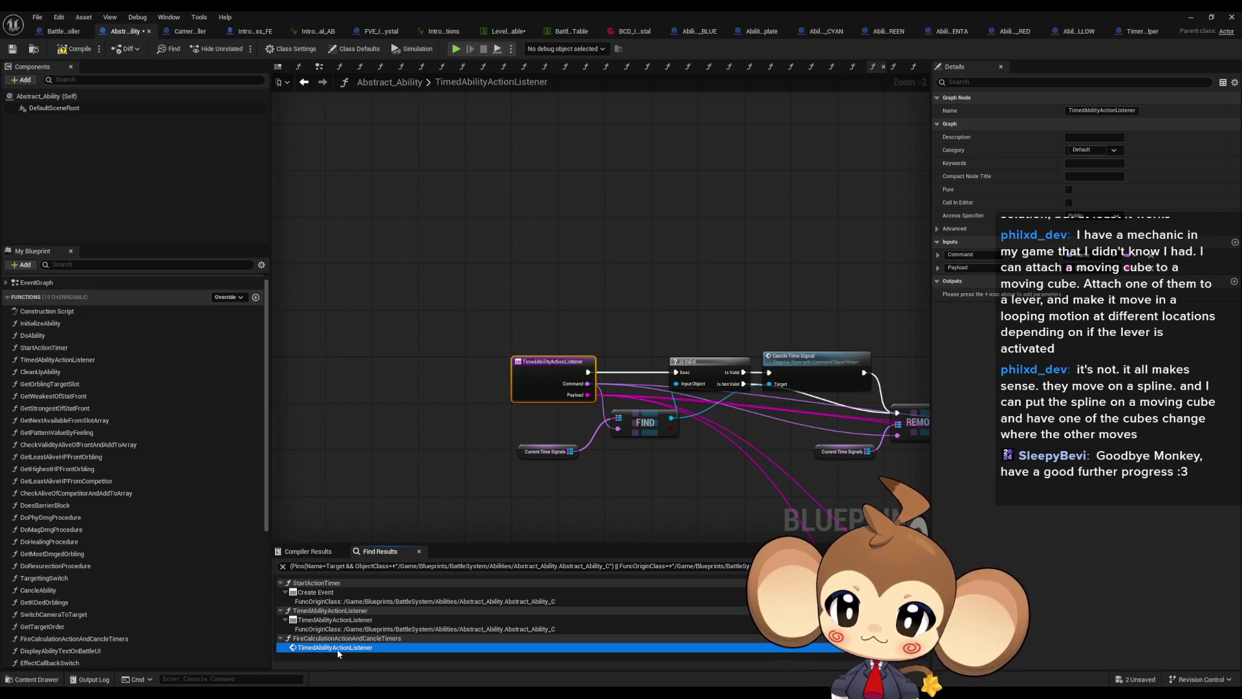
- Inspect the For Each Loop that calls TimedAbilityActionListener, then minimize the blueprint editor
drag(566, 418, 947, 438)
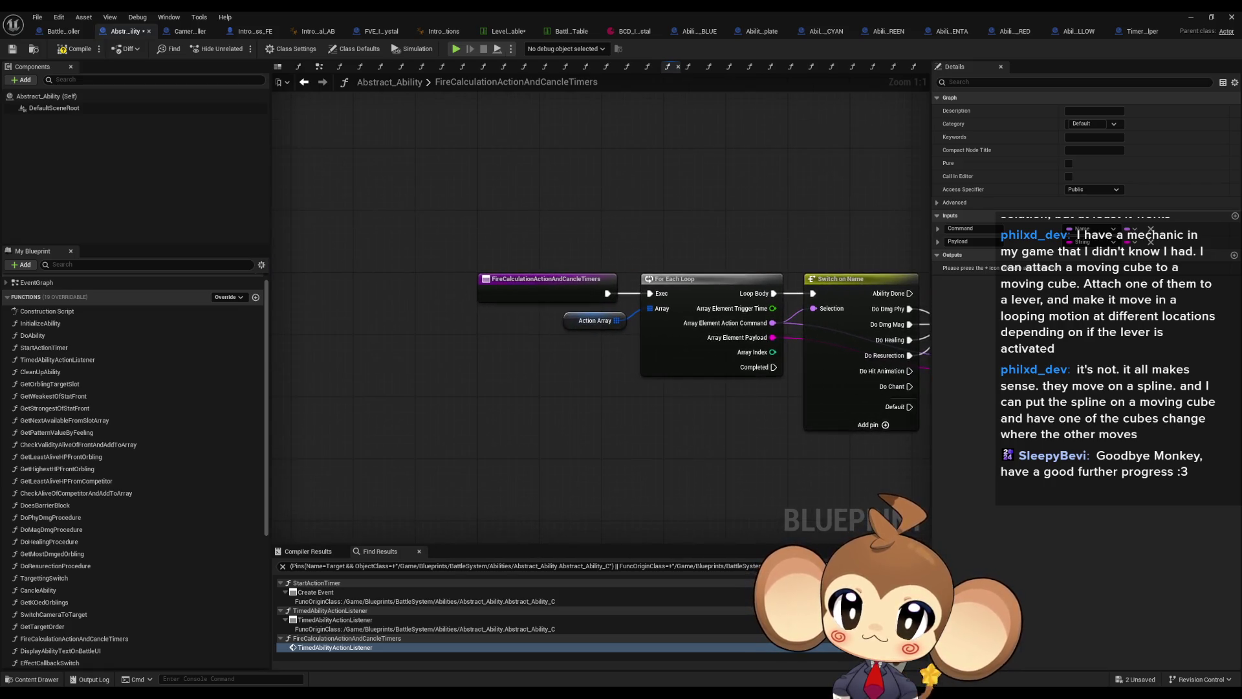
drag(666, 181, 741, 417)
drag(748, 473, 558, 442)
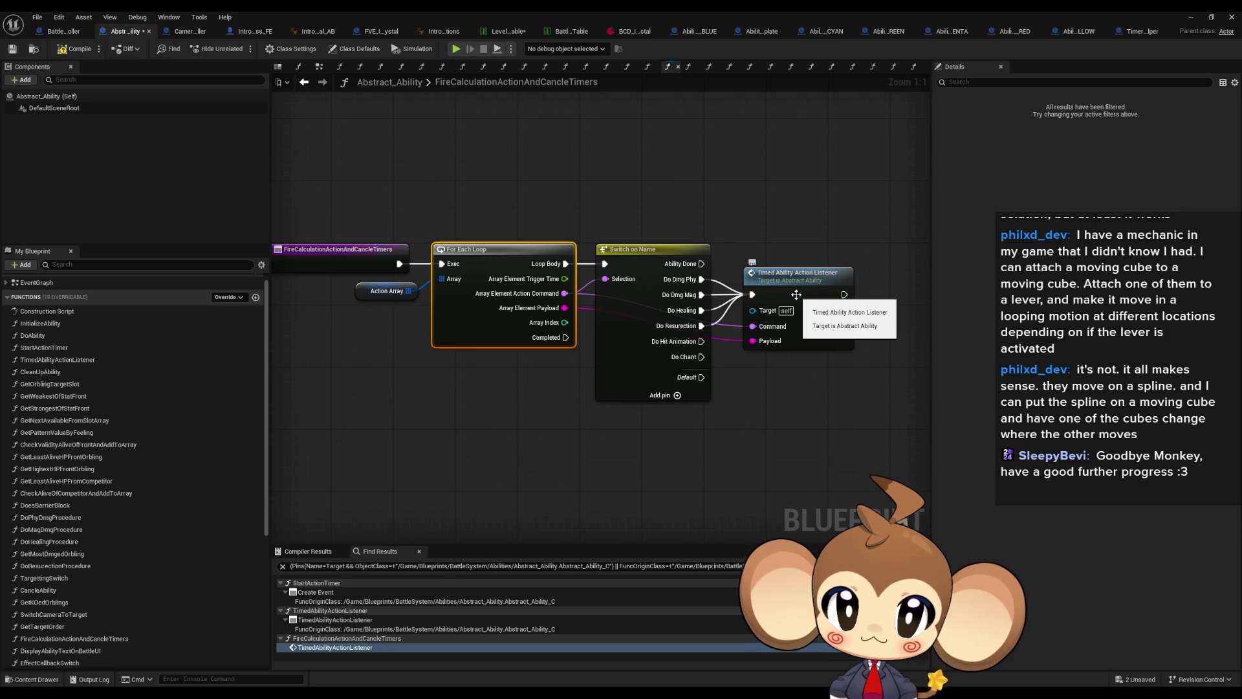
double_click(796, 295)
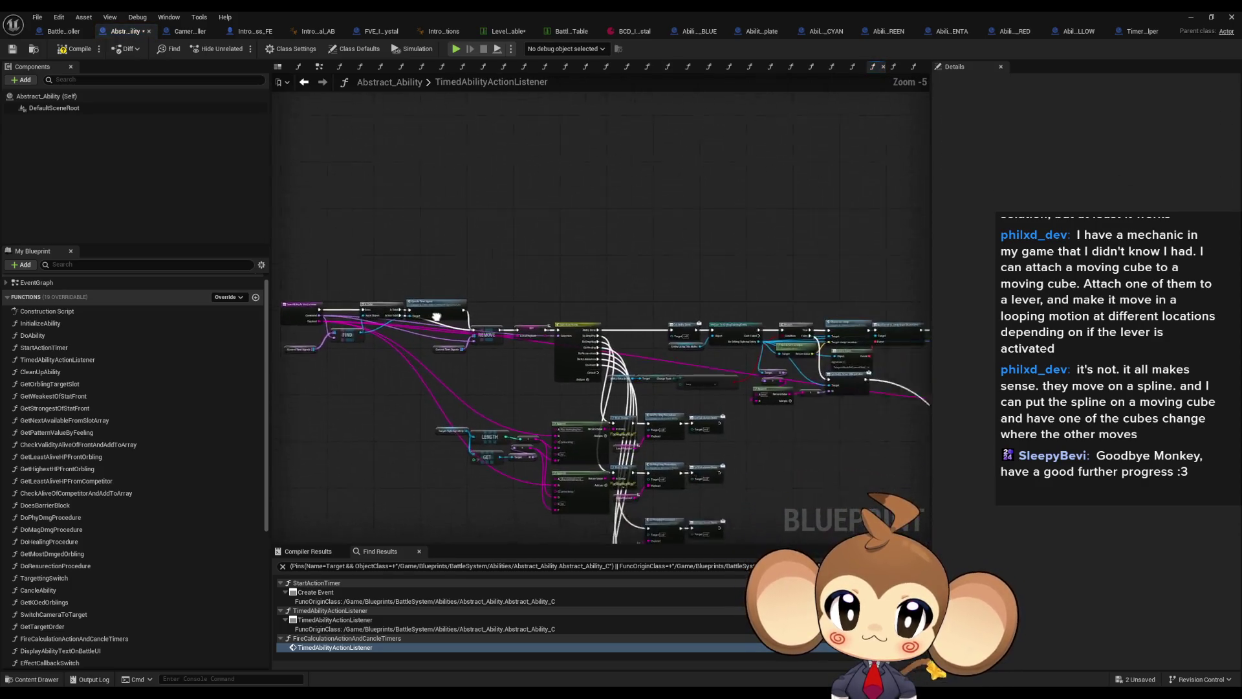
scroll(669, 378, up, 3)
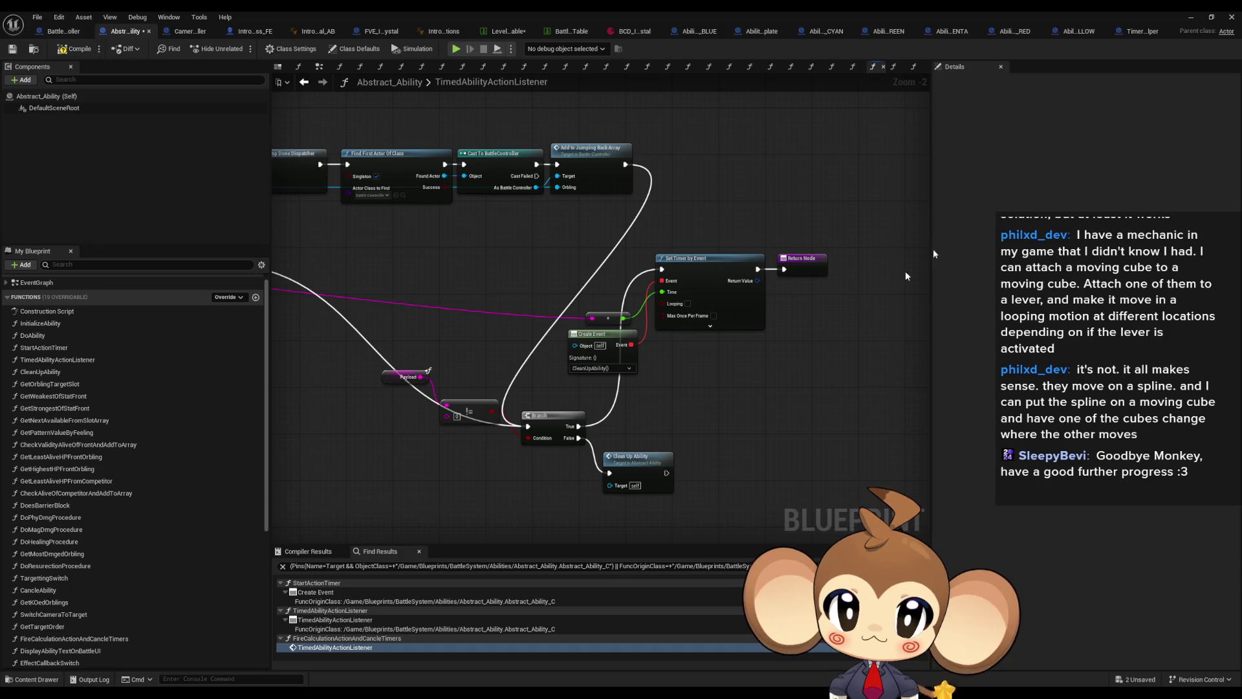
click(1192, 17)
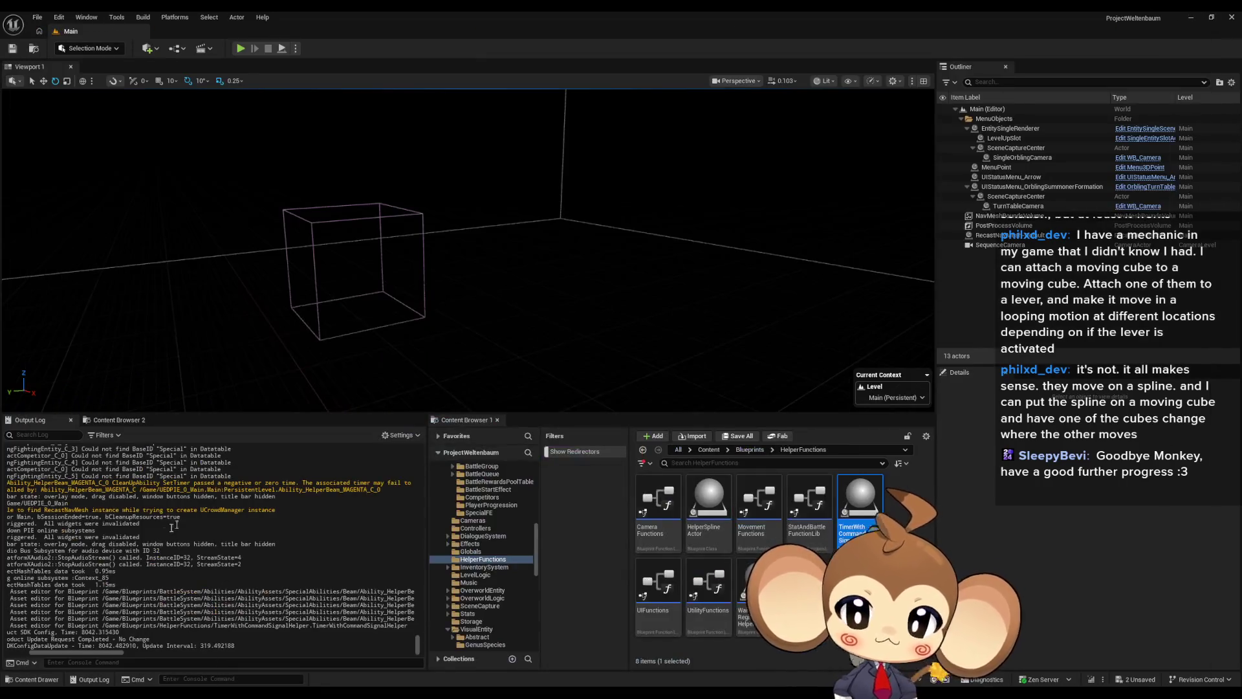
- Start Play In Editor on the Main map to show the KanpekiSaru logo screen
click(239, 49)
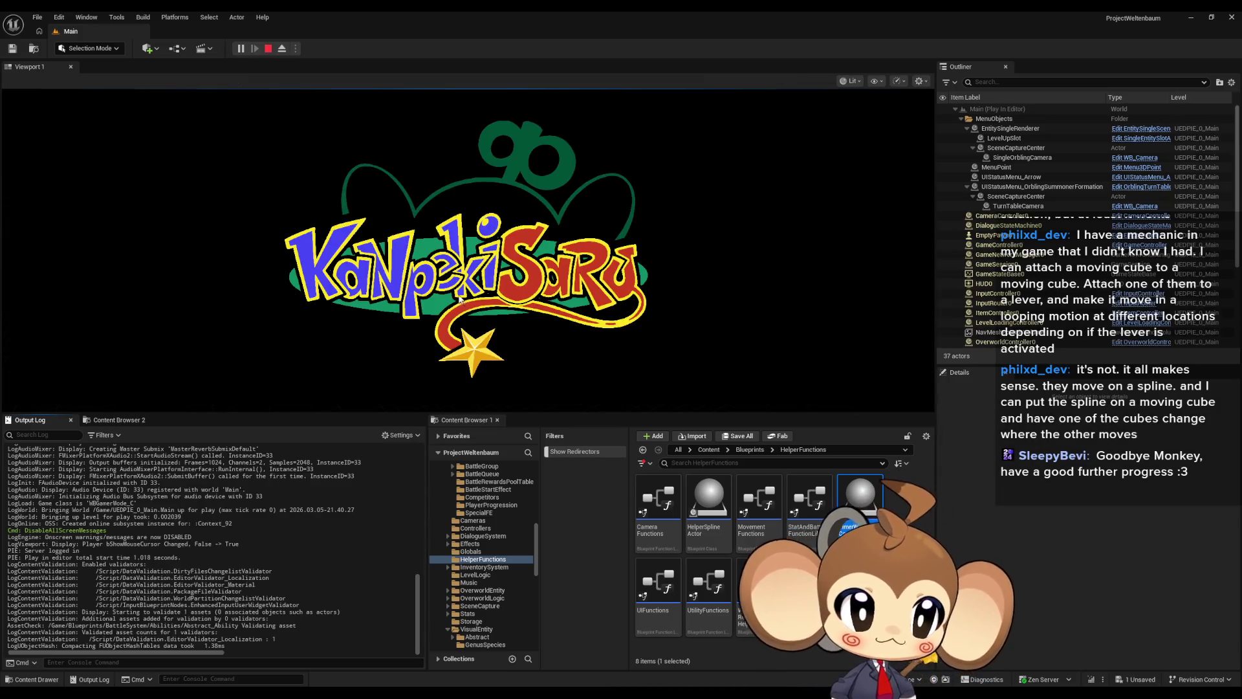
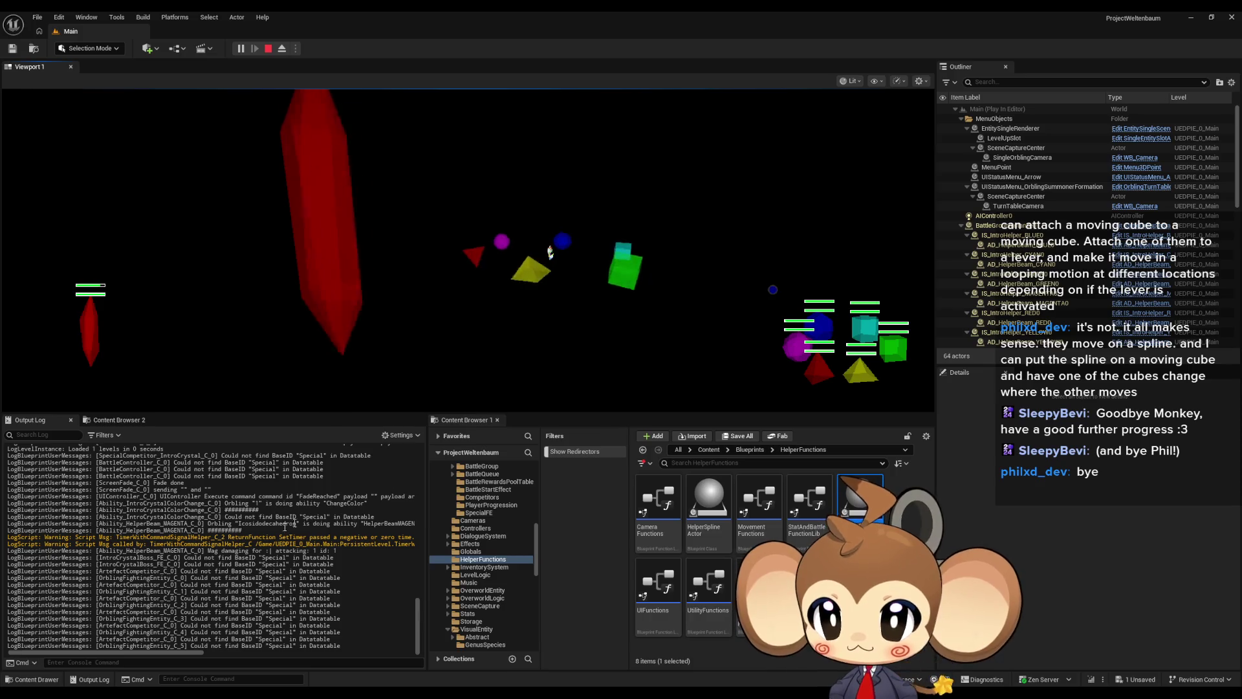
- Read the SetTimer warning in the Output Log, then stop the Play-in-Editor session
mouse_move(157, 655)
mouse_down()
mouse_move(379, 657)
mouse_move(141, 638)
mouse_up()
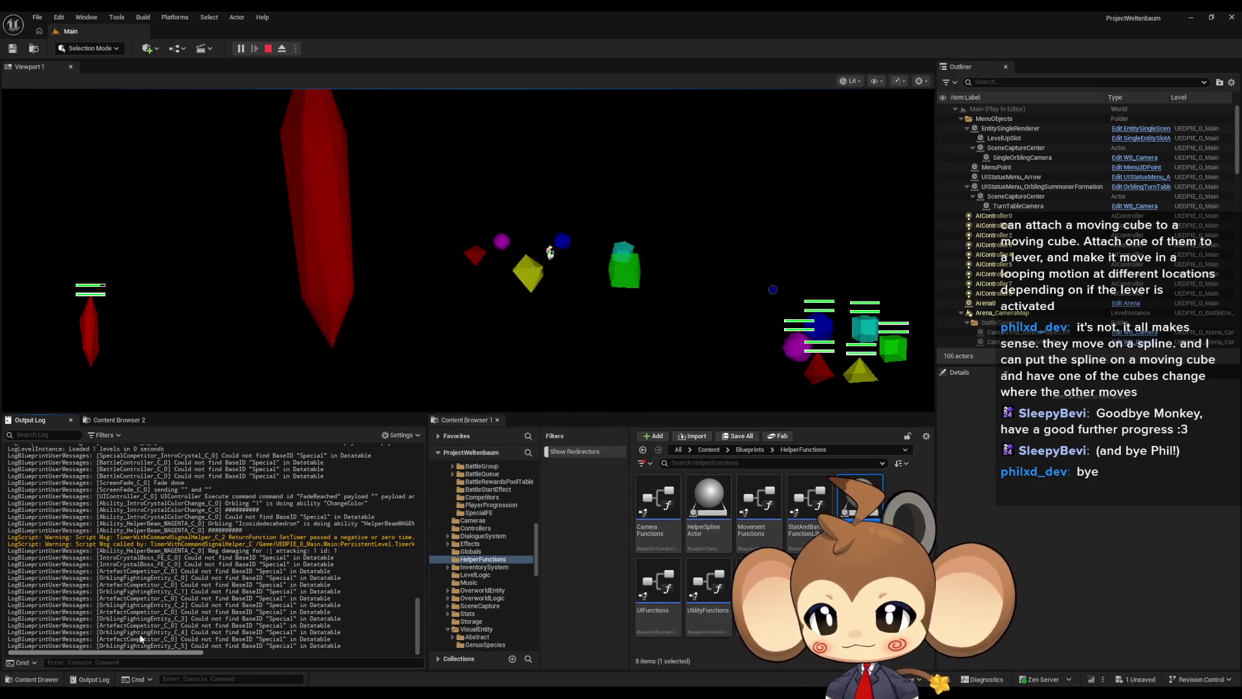
scroll(154, 639, right, 2)
scroll(167, 638, right, 2)
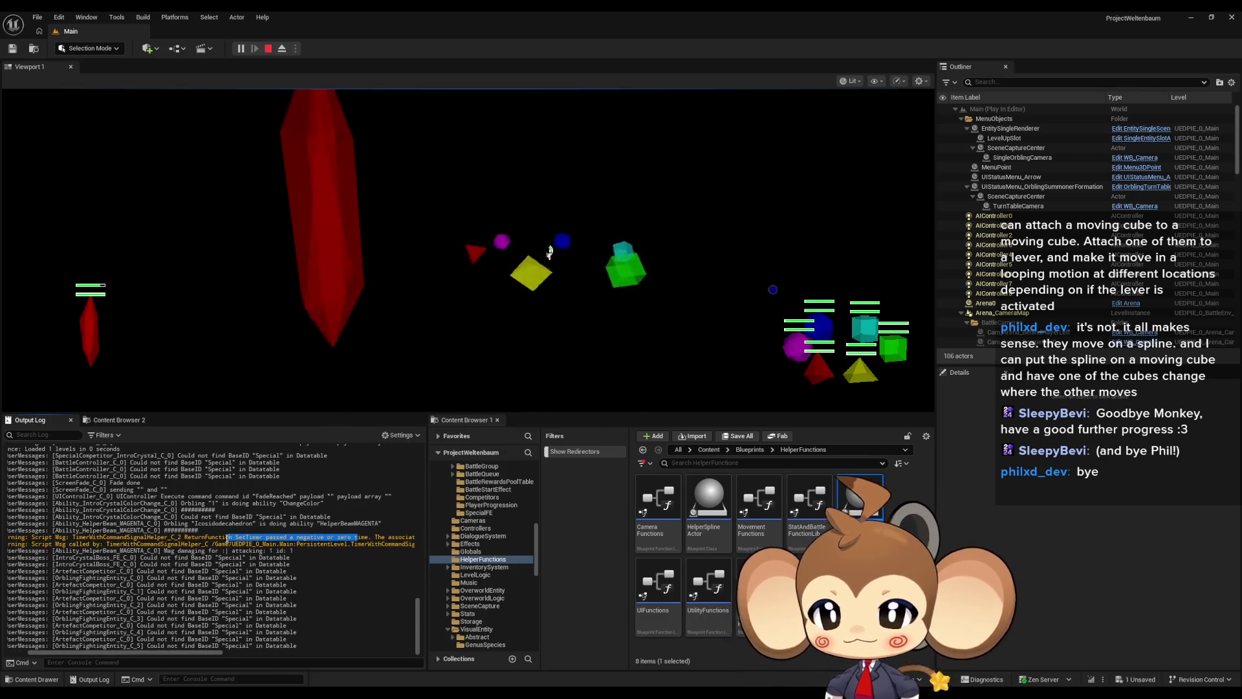
drag(99, 535, 79, 536)
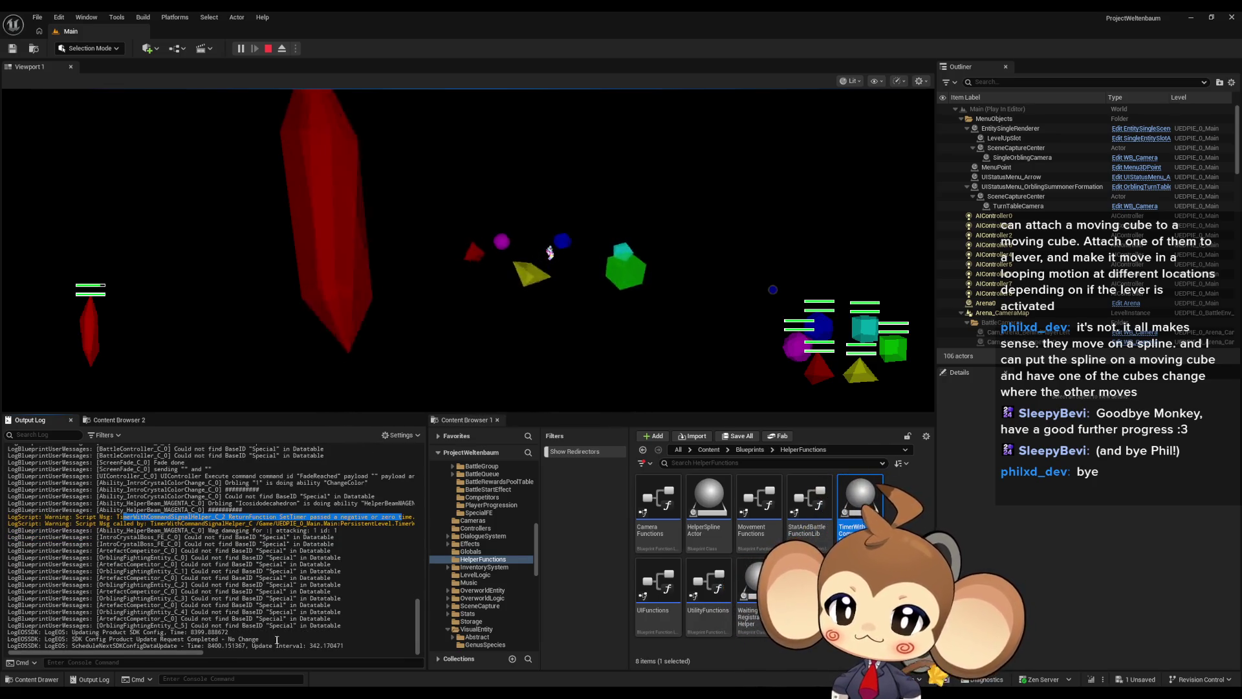
click(129, 536)
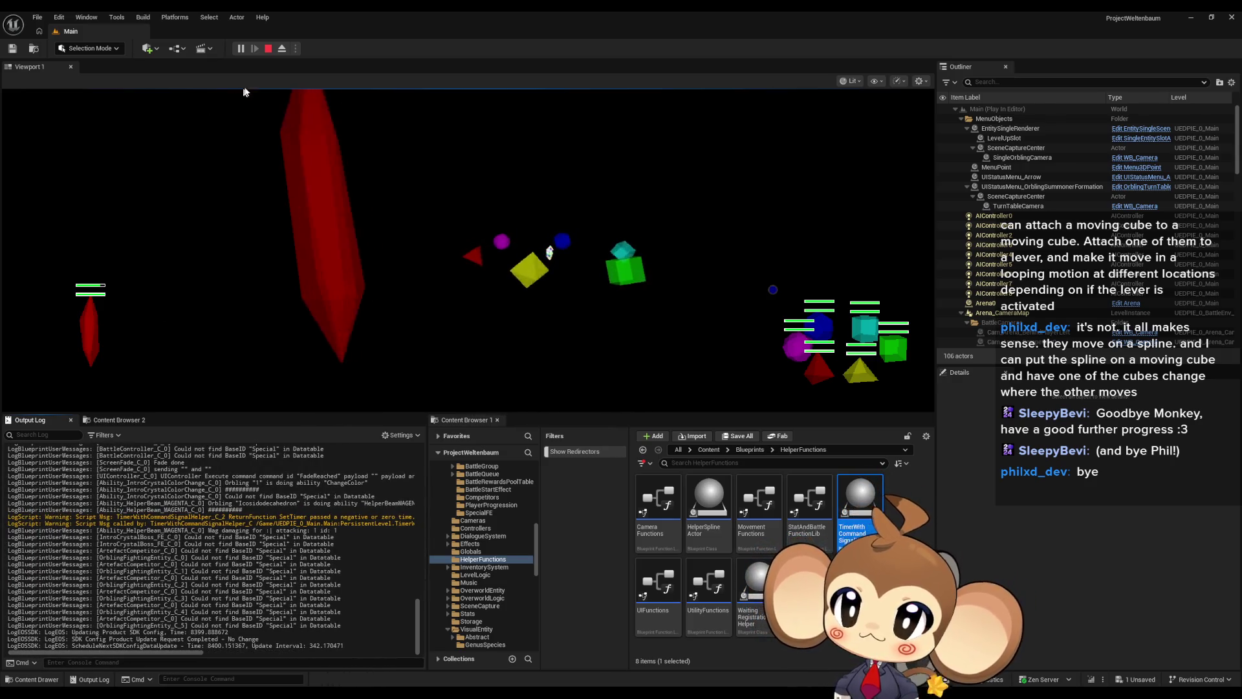
click(268, 50)
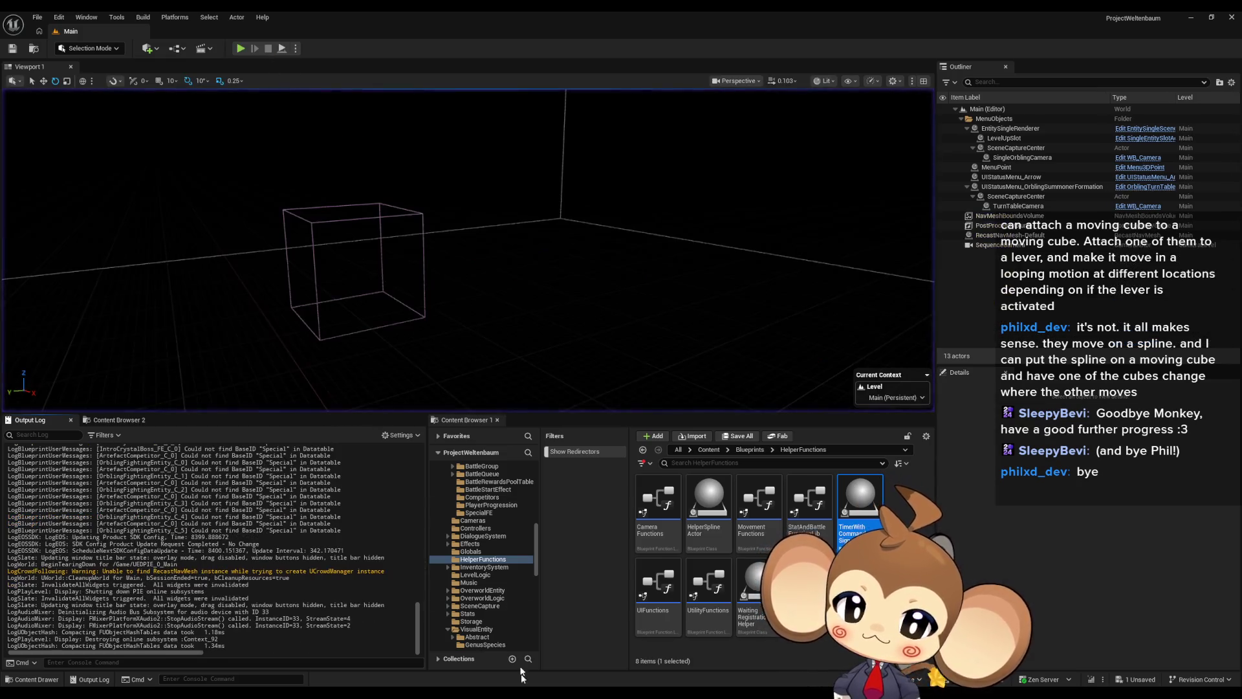
- Bring the Abstract_Ability blueprint editor forward from the taskbar
mouse_move(552, 686)
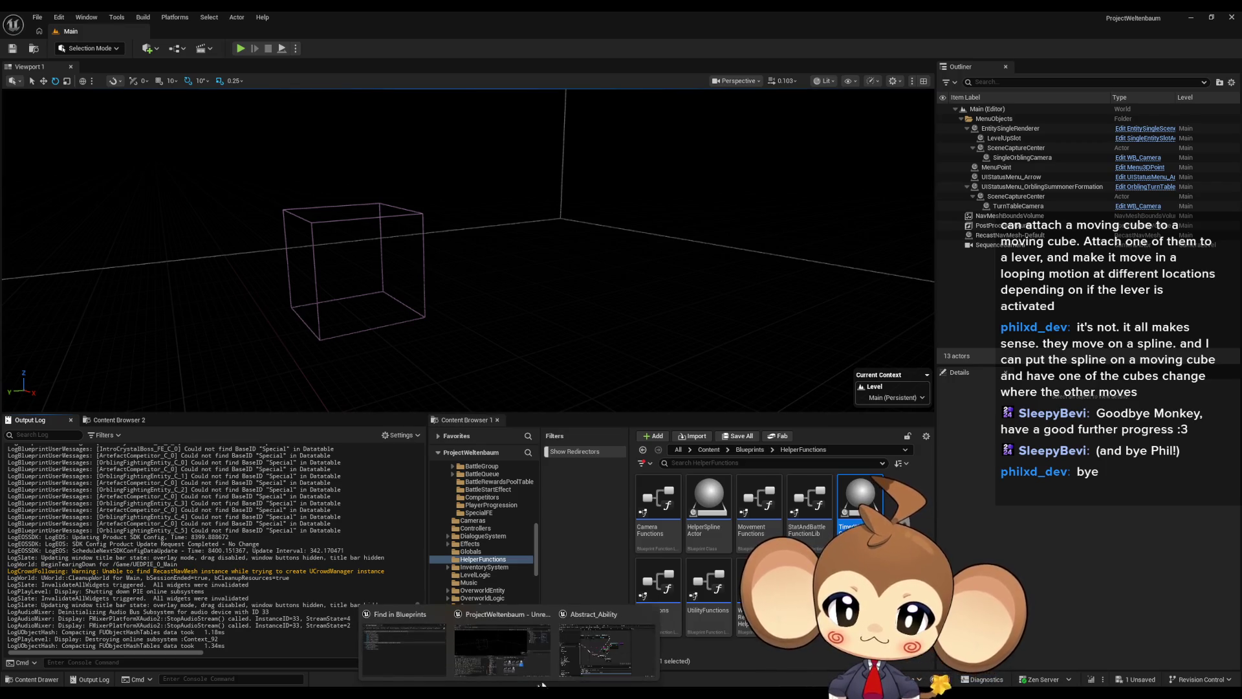
click(600, 660)
scroll(629, 364, down, 2)
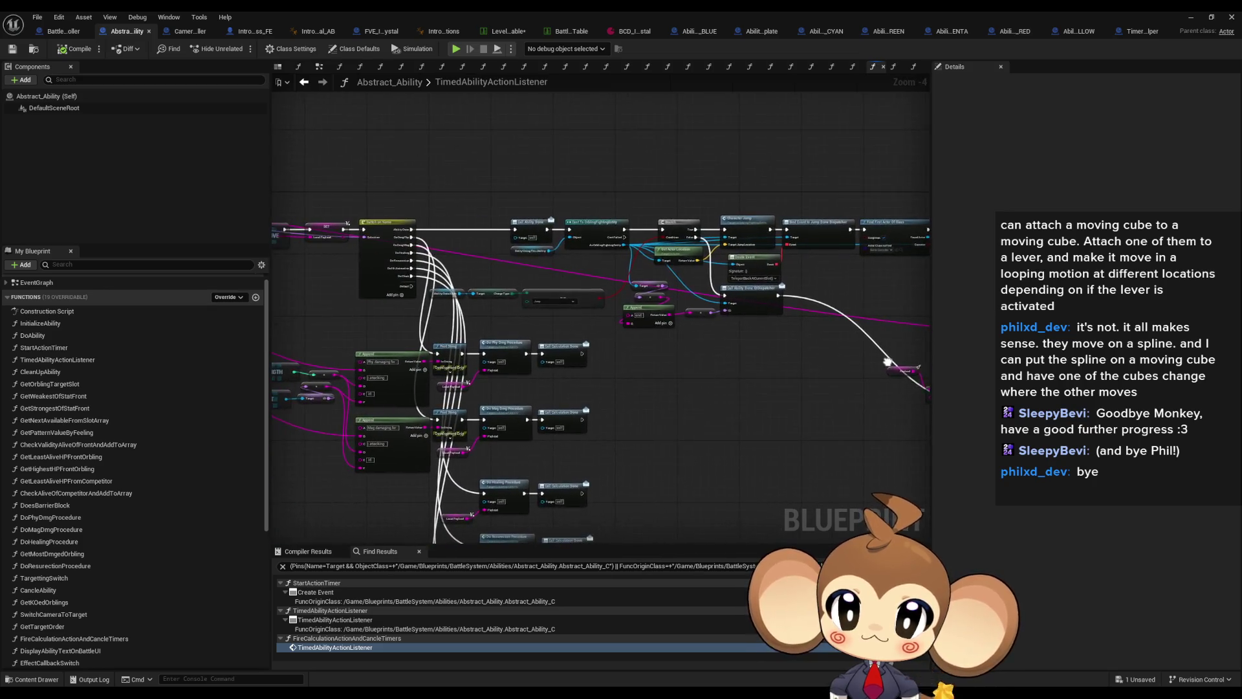
scroll(529, 286, up, 2)
- Rearrange the Set Timer, Create Event, Branch and != nodes in TimedAbilityActionListener
drag(536, 245, 804, 394)
drag(682, 290, 803, 444)
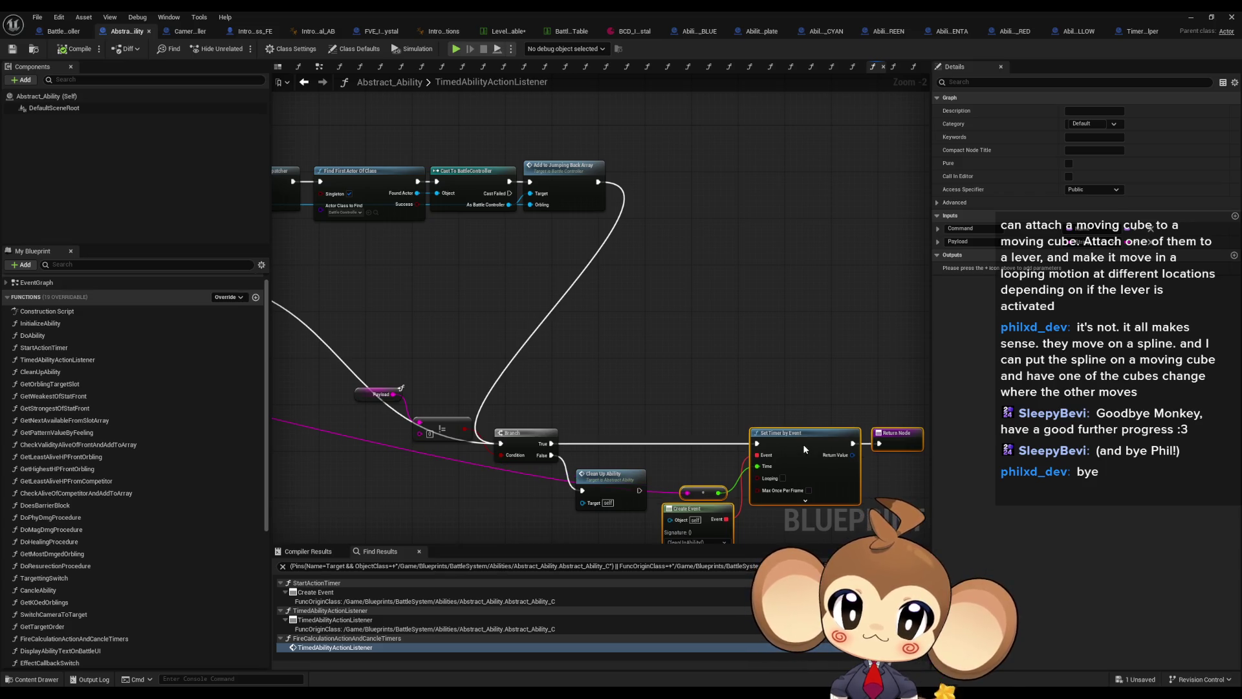
mouse_move(505, 450)
mouse_down()
mouse_move(623, 500)
mouse_move(744, 272)
mouse_move(719, 332)
mouse_move(731, 324)
mouse_up()
mouse_move(442, 429)
mouse_down()
mouse_move(445, 398)
mouse_move(604, 346)
mouse_move(584, 331)
mouse_up()
ctrl+click(380, 394)
click(625, 446)
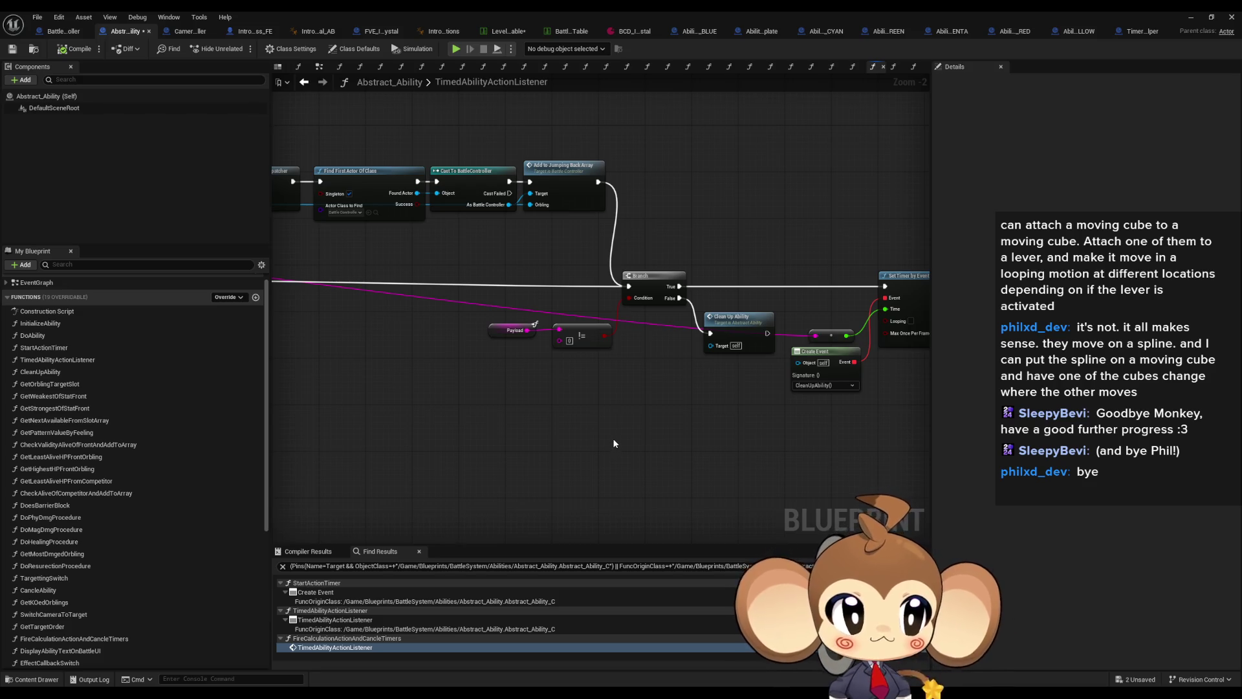
drag(615, 437, 508, 441)
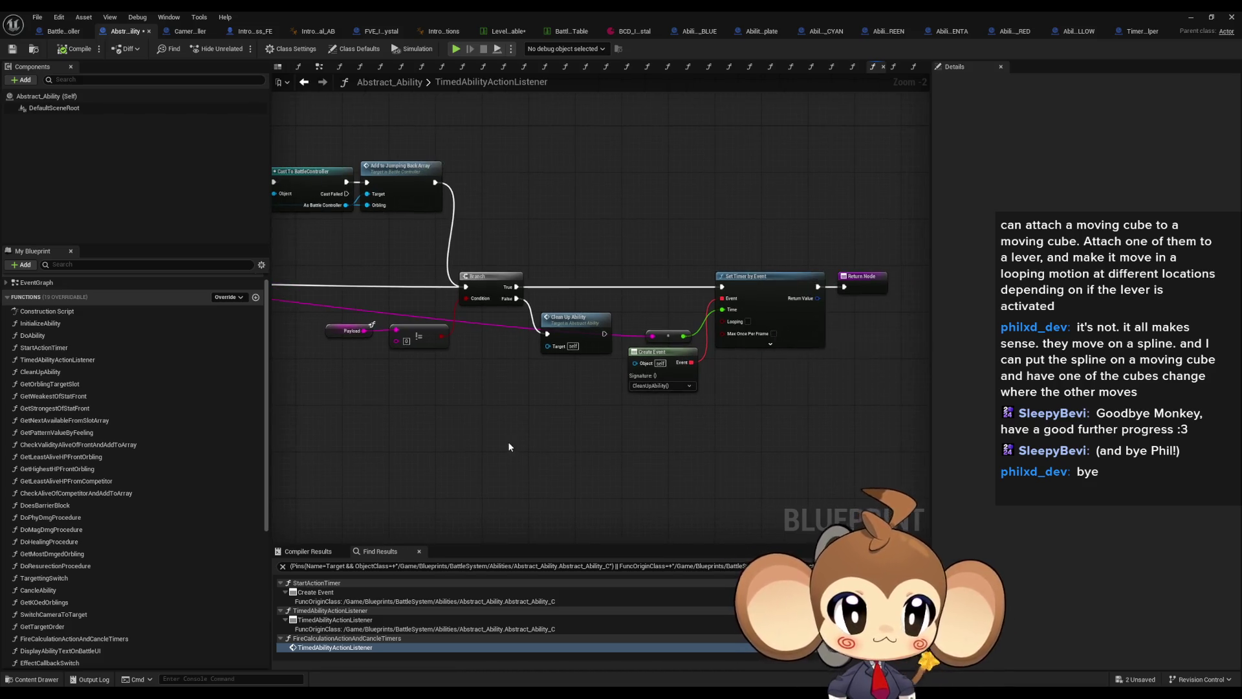
scroll(525, 447, down, 5)
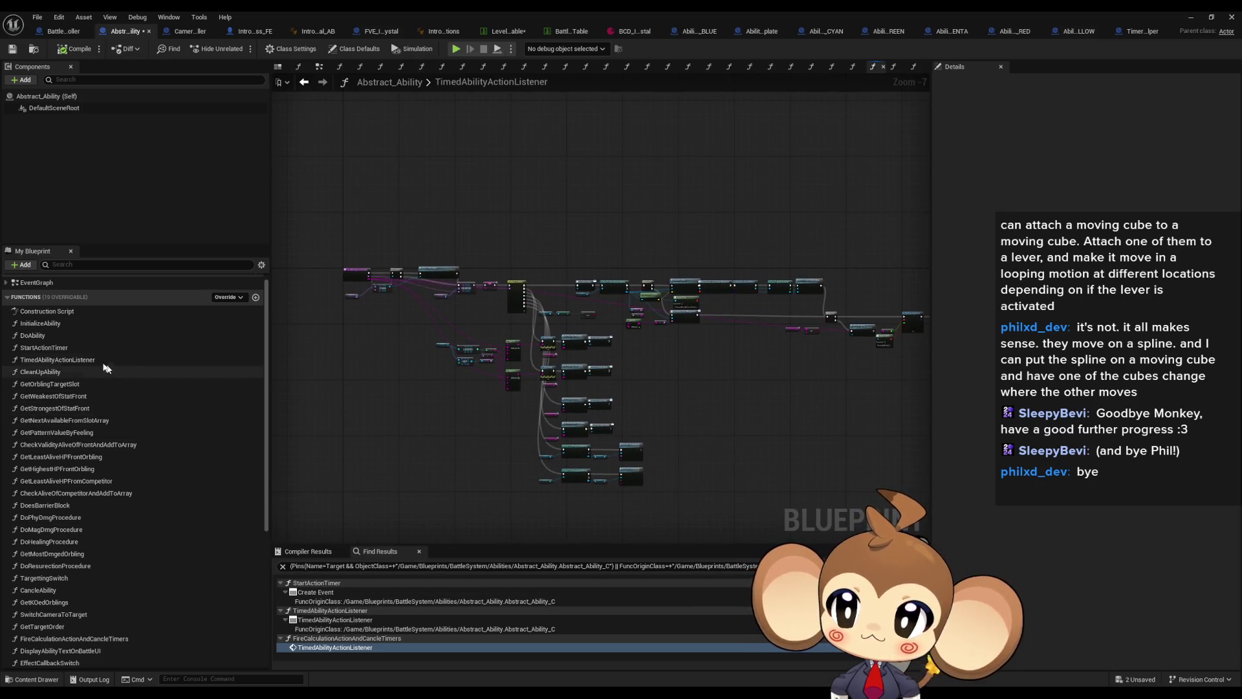
click(70, 327)
- Open the StartActionTimer function graph and bring the SpawnActor timer node into view
double_click(71, 327)
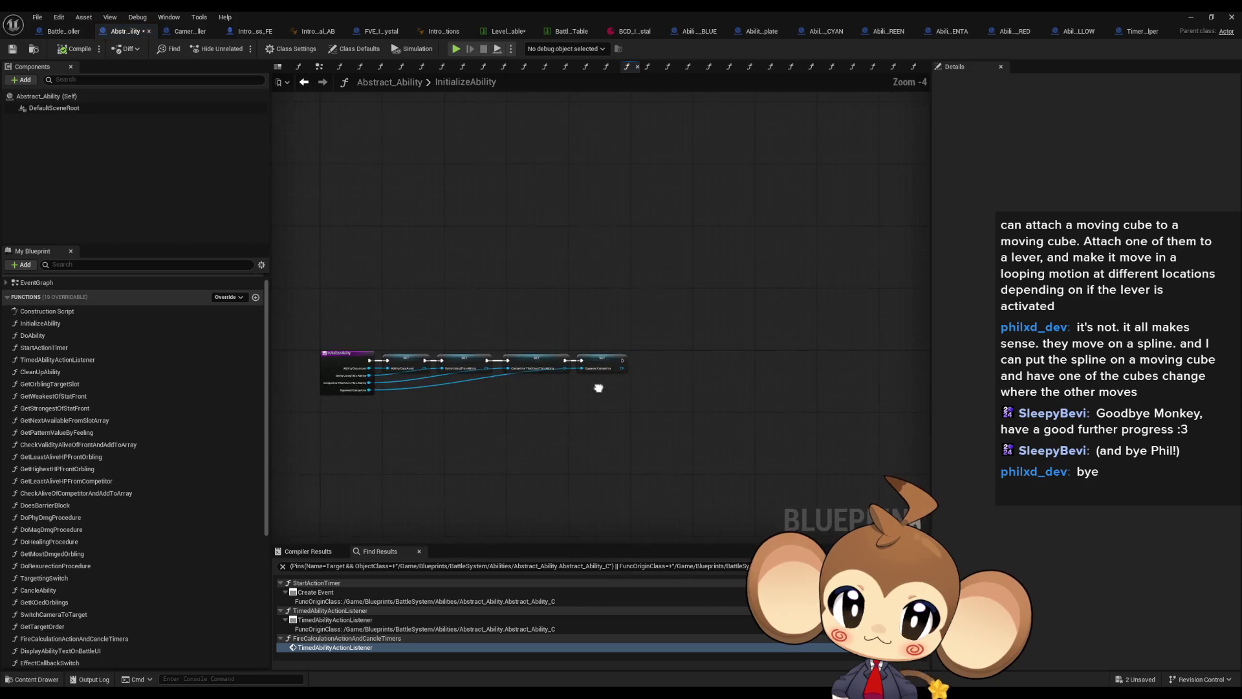
double_click(62, 348)
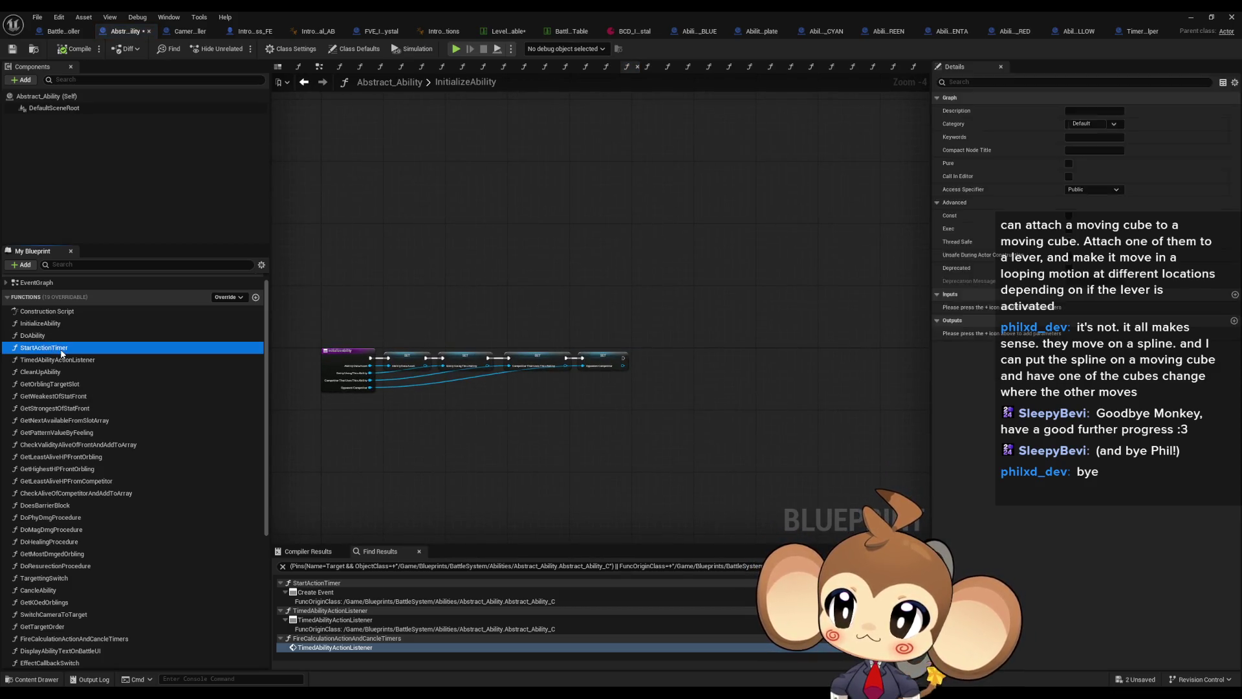
scroll(615, 324, up, 1)
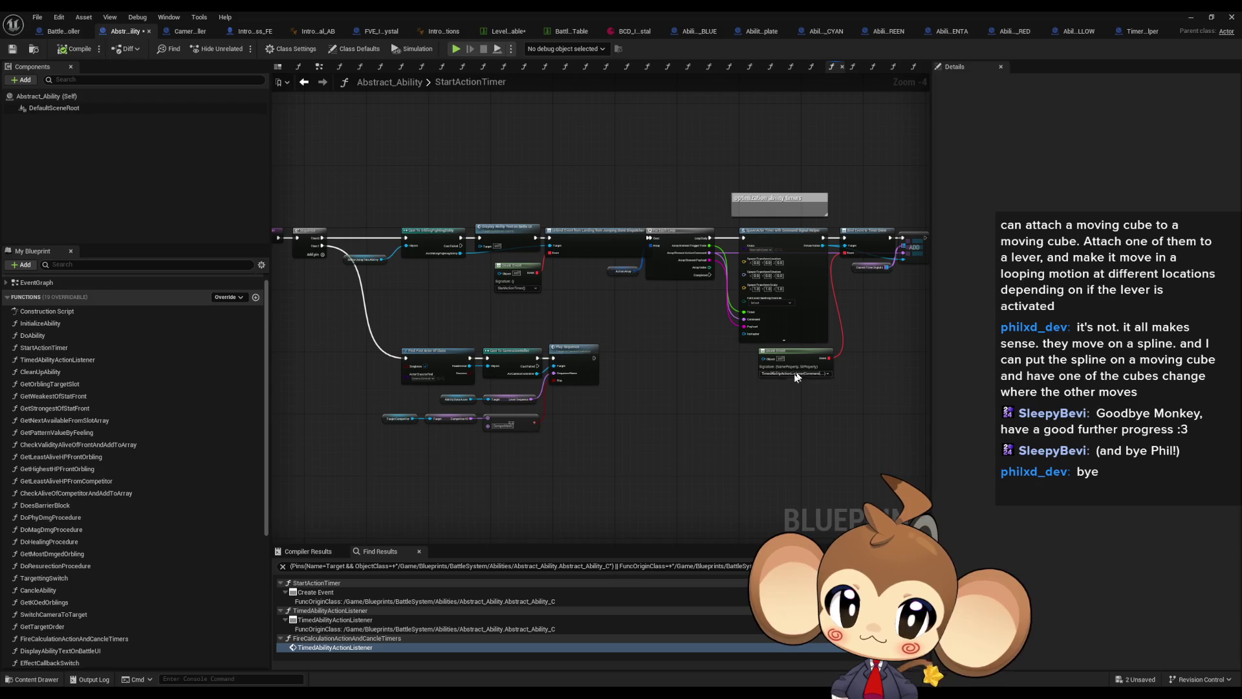
scroll(798, 364, up, 1)
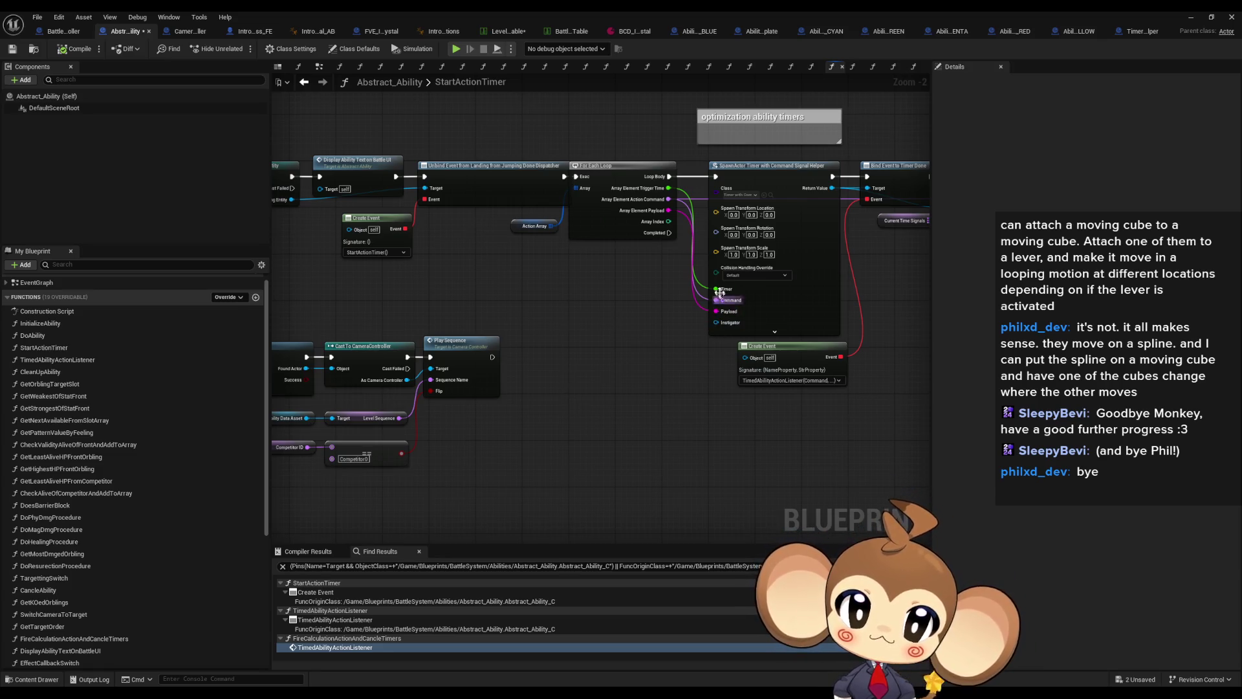
drag(718, 291, 490, 388)
scroll(491, 388, up, 1)
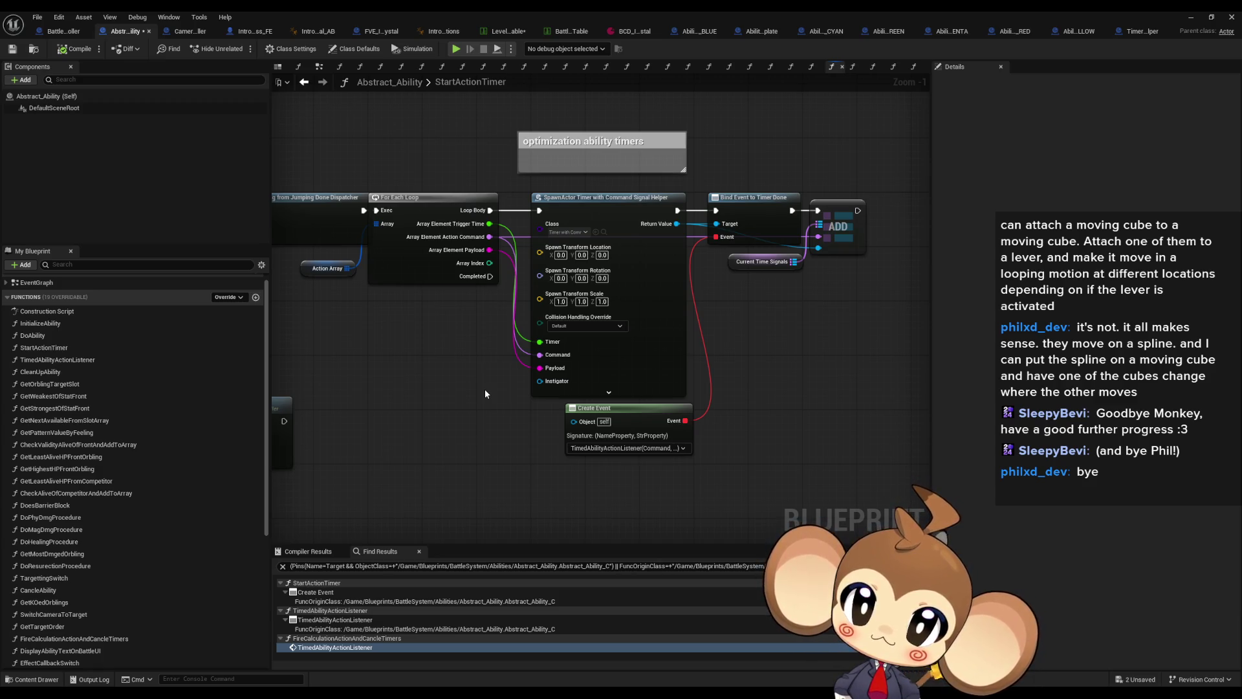
- Pull a wire from the loop's Array Element Trigger Time and search for '!='
mouse_move(484, 390)
mouse_down()
mouse_move(530, 233)
mouse_move(628, 269)
mouse_move(621, 339)
mouse_move(580, 409)
mouse_move(481, 397)
mouse_move(476, 375)
mouse_up()
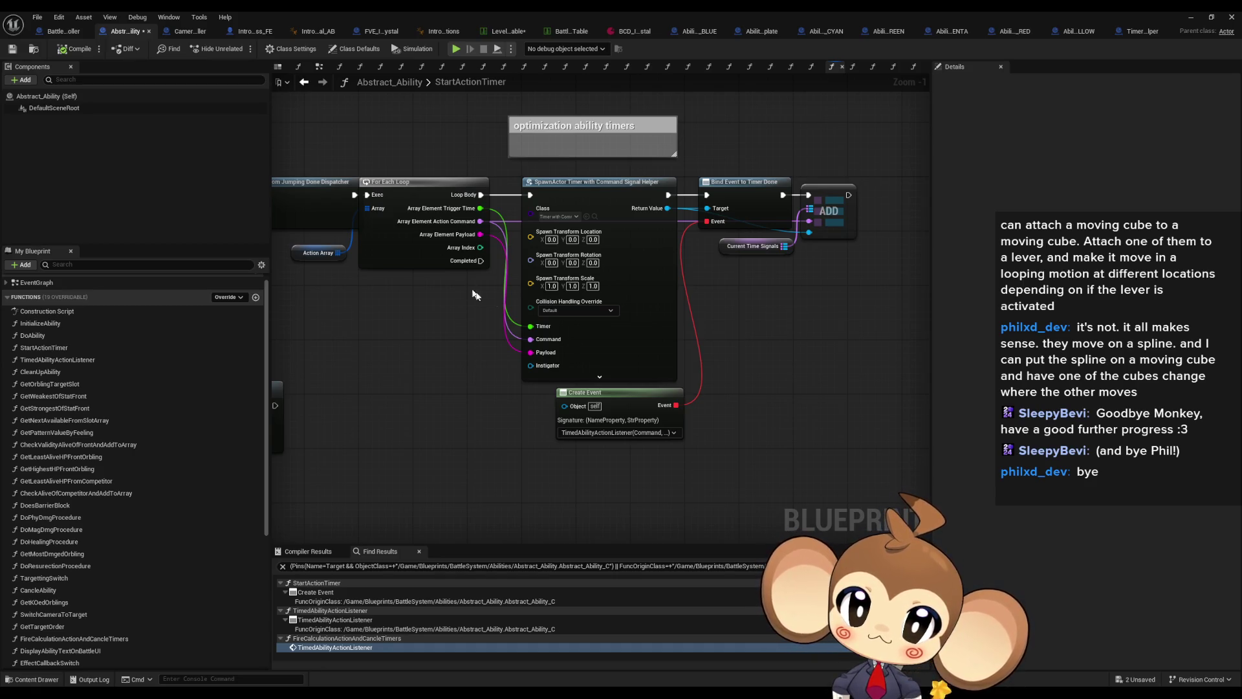
mouse_move(481, 208)
mouse_down()
mouse_move(479, 294)
mouse_move(456, 388)
mouse_move(466, 429)
mouse_up()
text(!)
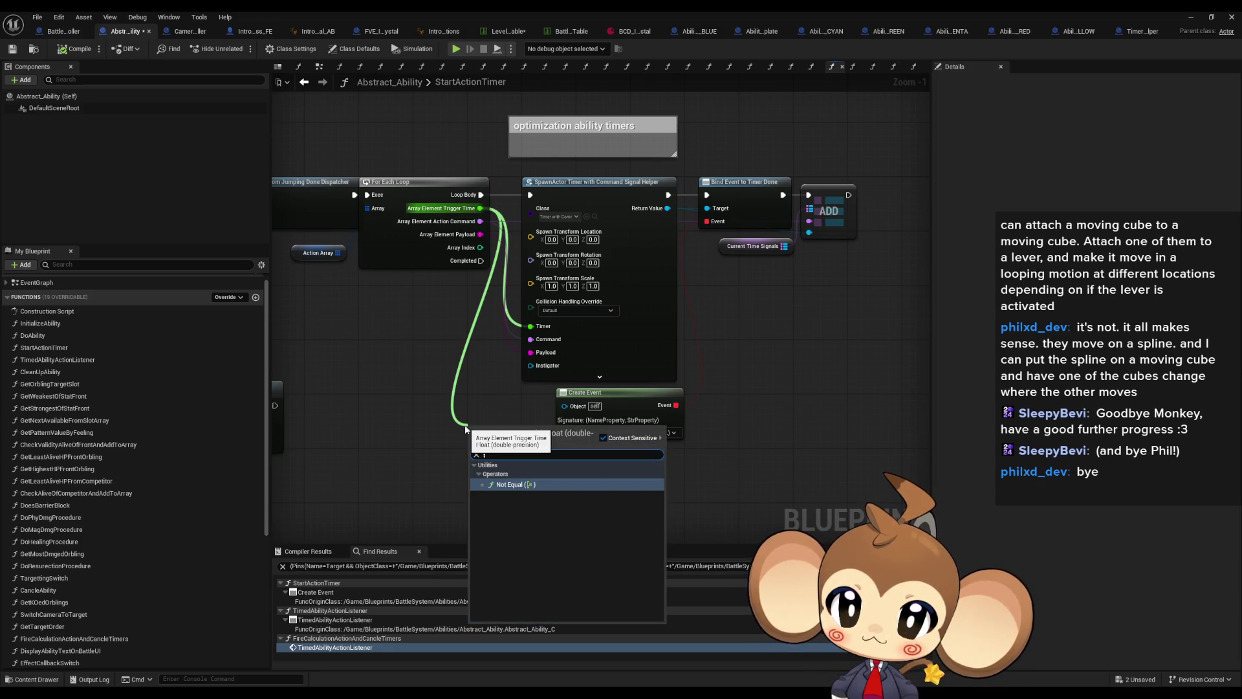
text(=)
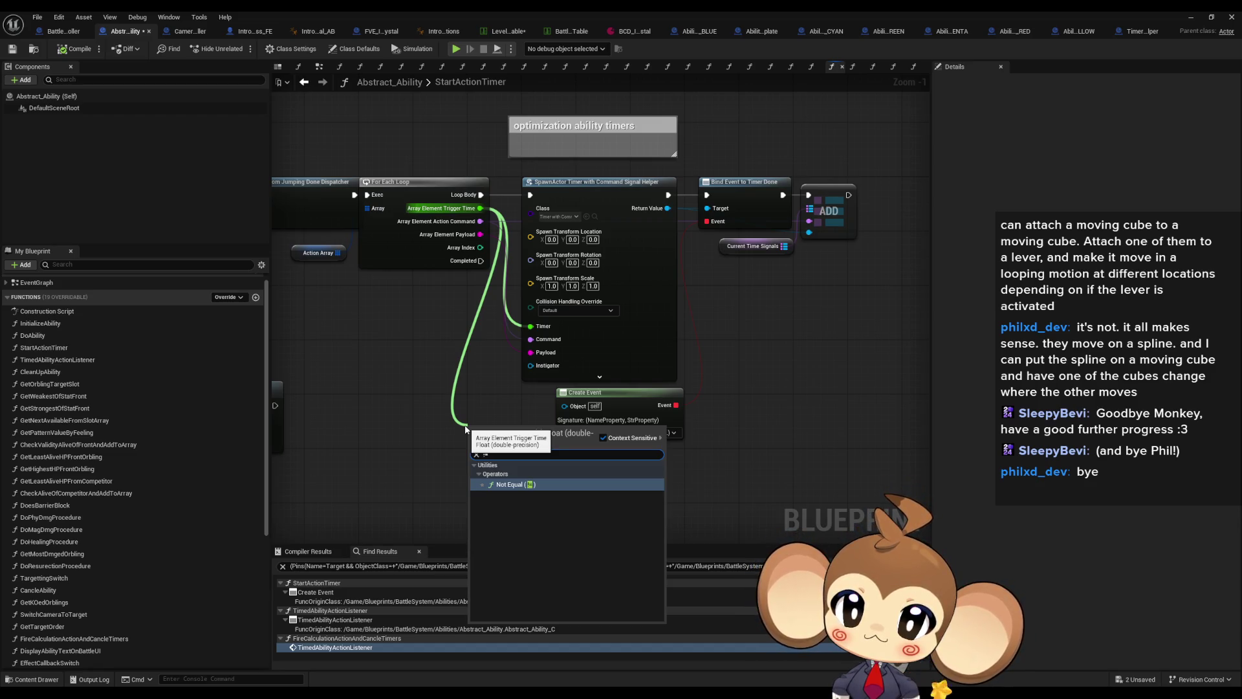
- Add a trigger-time Not Equal node feeding a new Branch
key(Return)
mouse_move(535, 440)
mouse_down()
mouse_move(462, 476)
mouse_move(493, 469)
mouse_move(543, 216)
mouse_move(519, 198)
mouse_move(496, 486)
mouse_up()
text(branch)
key(Return)
- Realign the Branch, spawn, bind, ADD and != nodes alongside the loop
drag(518, 176, 860, 453)
mouse_move(577, 221)
mouse_down()
mouse_move(739, 405)
mouse_move(685, 511)
mouse_up()
ctrl+click(544, 464)
key(shift+w)
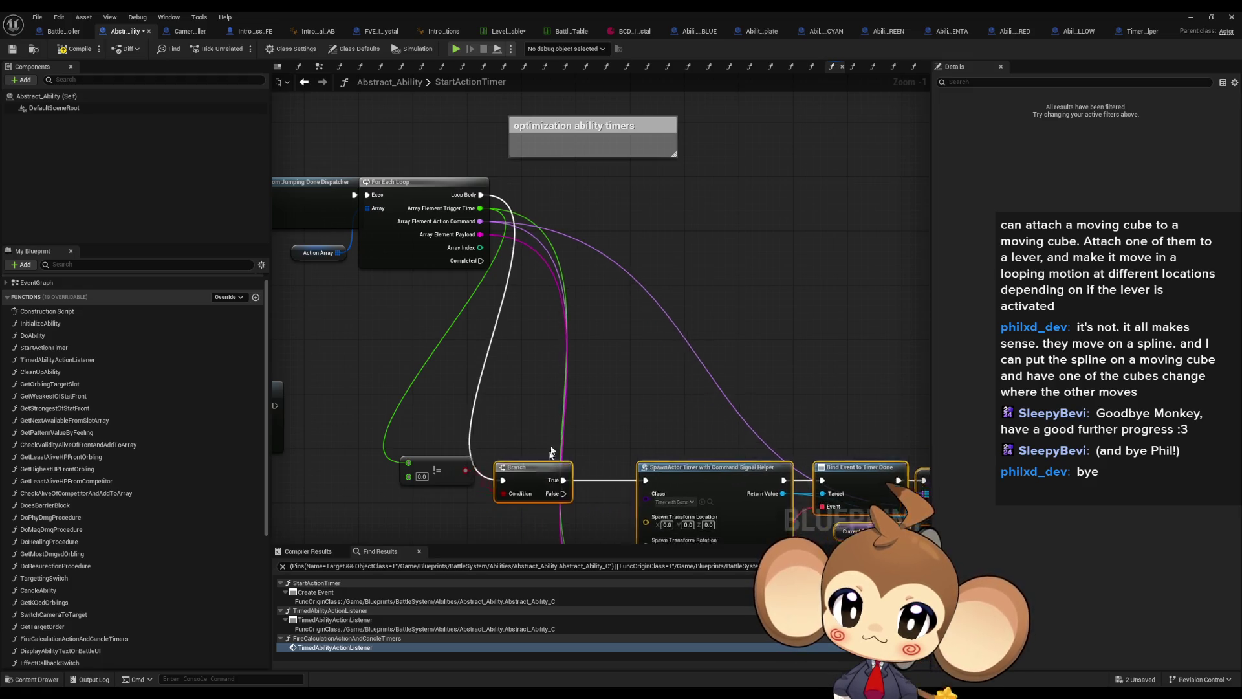
drag(545, 464, 581, 181)
drag(440, 467, 492, 324)
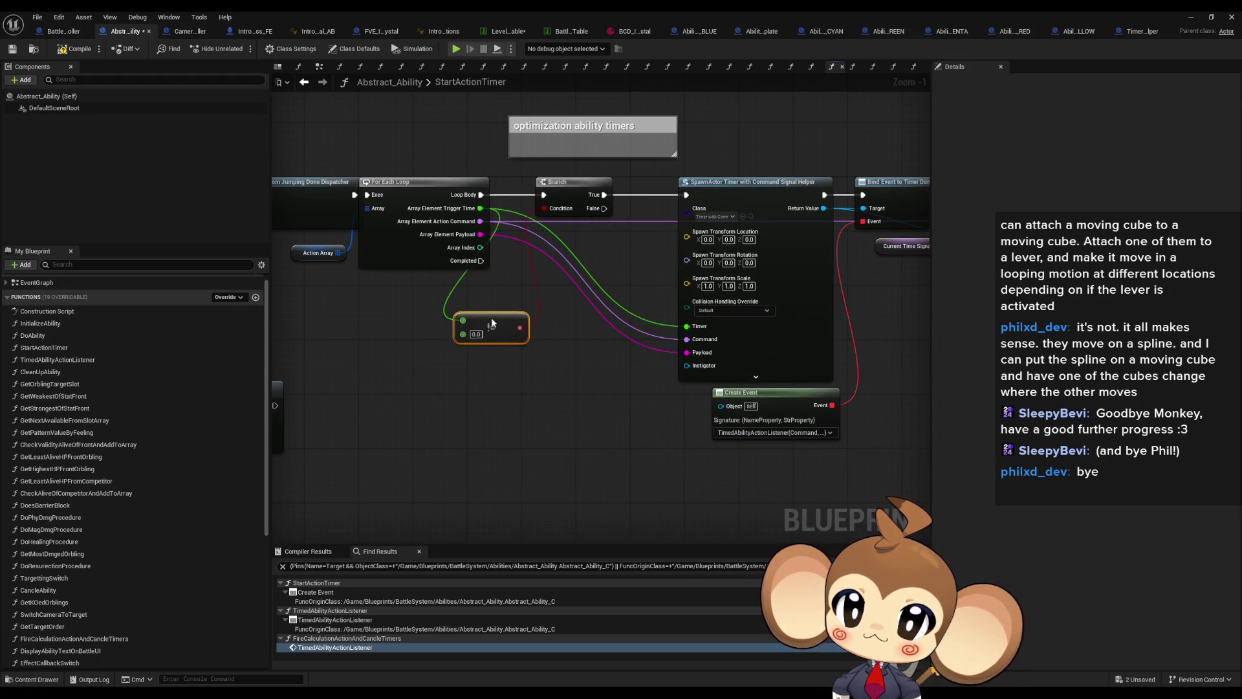
mouse_move(596, 422)
mouse_down()
mouse_move(443, 390)
mouse_move(501, 415)
mouse_up()
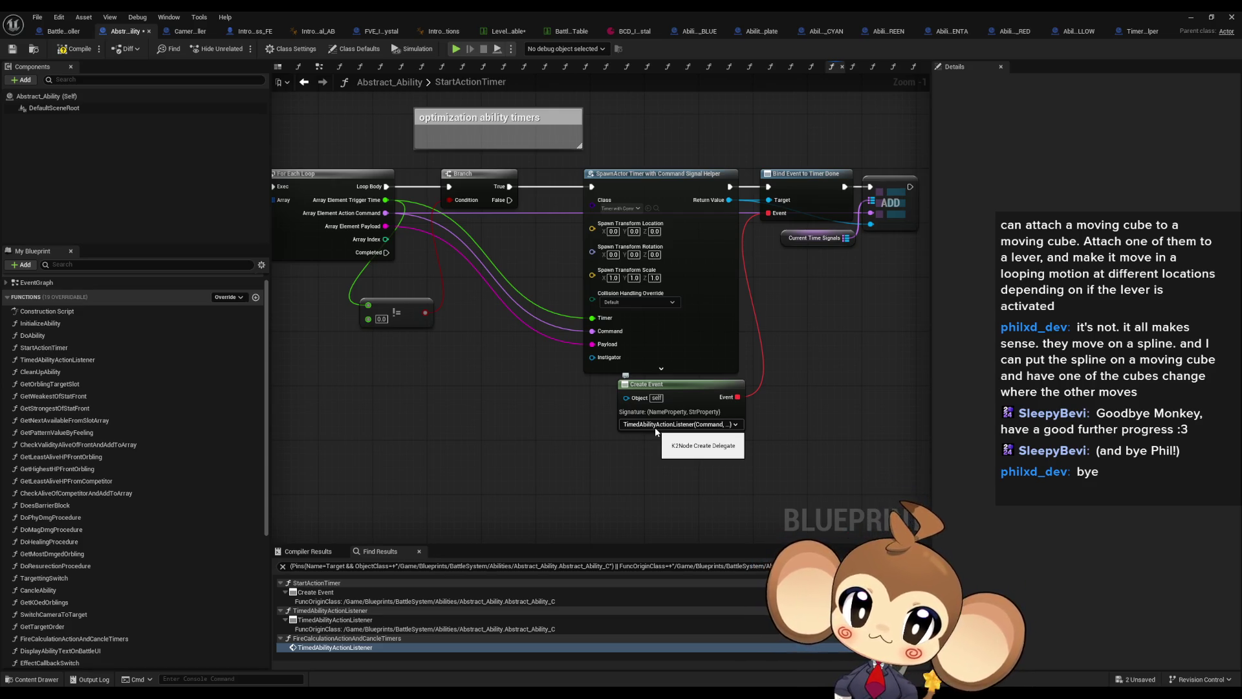
- Test-paste the ADD and Current Time Signals nodes on Branch False, then delete them
click(817, 238)
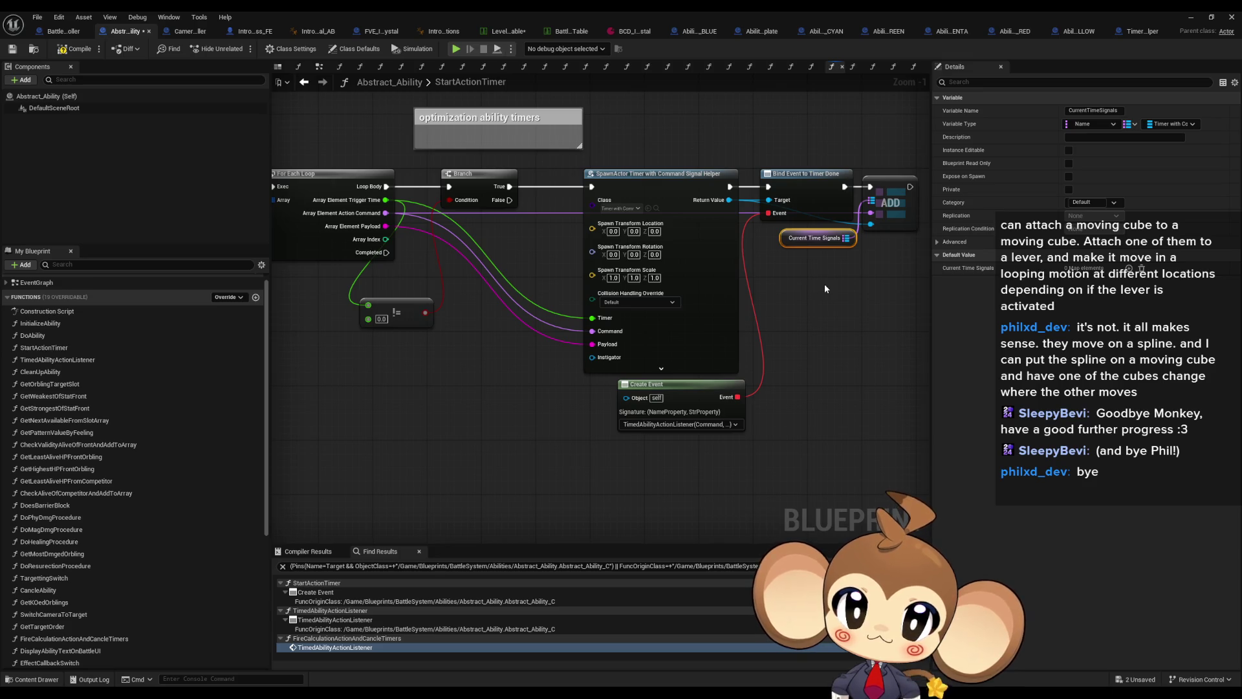
drag(827, 283, 878, 176)
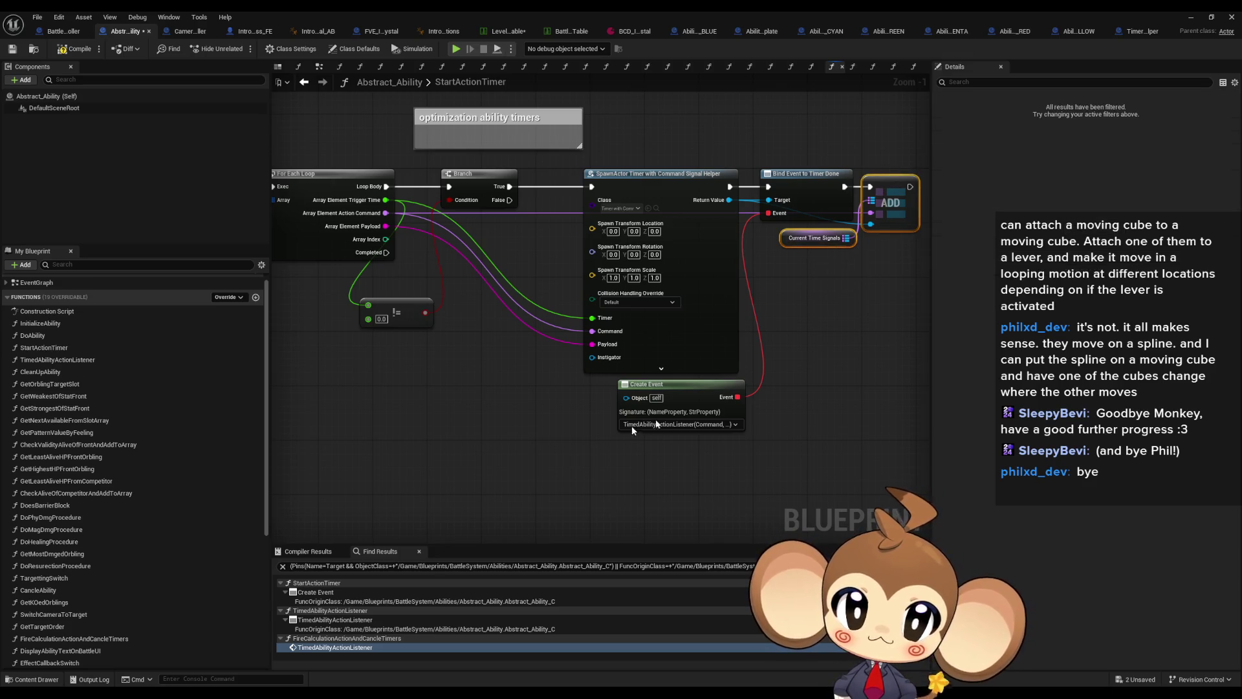
key(ctrl+v)
mouse_move(510, 200)
mouse_down()
mouse_move(493, 471)
mouse_move(490, 453)
mouse_up()
mouse_move(499, 237)
mouse_down()
mouse_move(514, 245)
mouse_move(591, 479)
mouse_move(494, 493)
mouse_up()
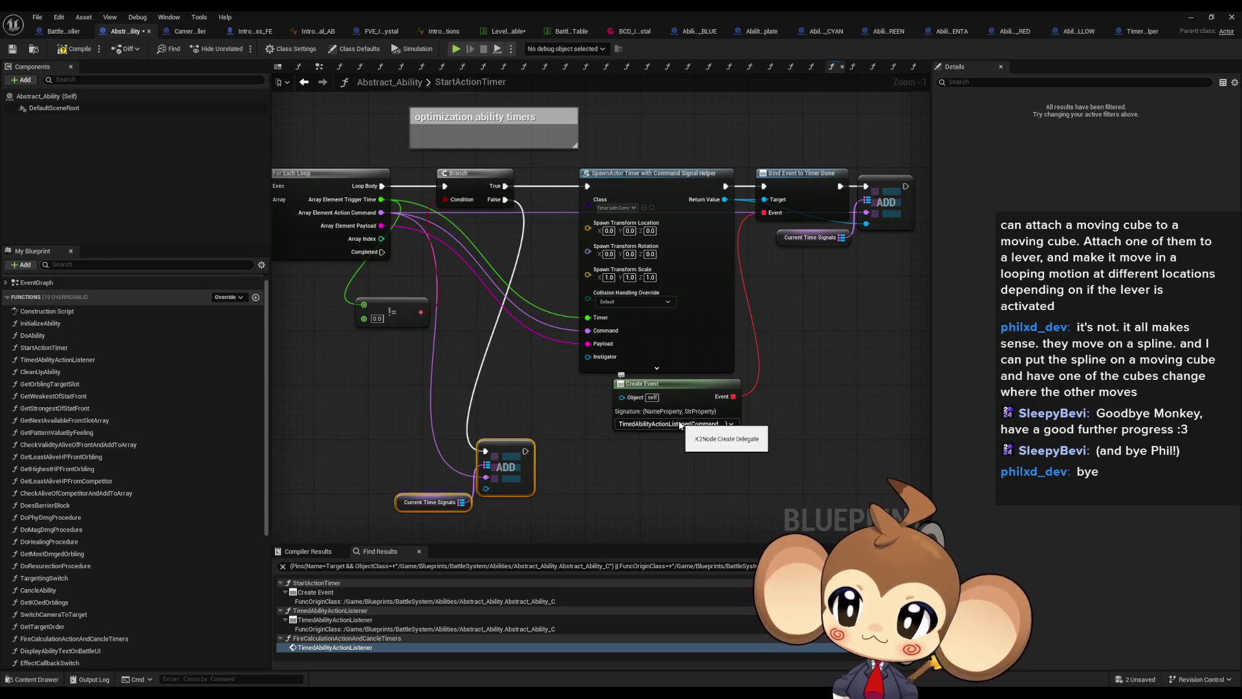
key(Delete)
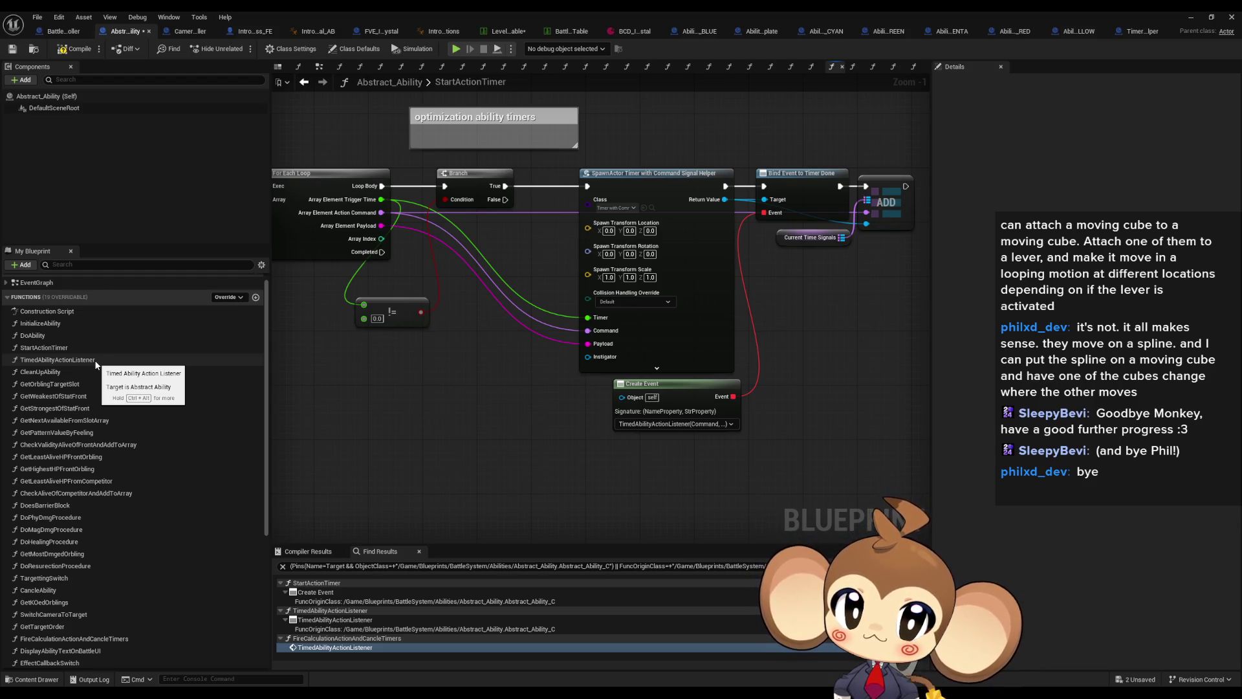
double_click(57, 360)
scroll(397, 301, up, 4)
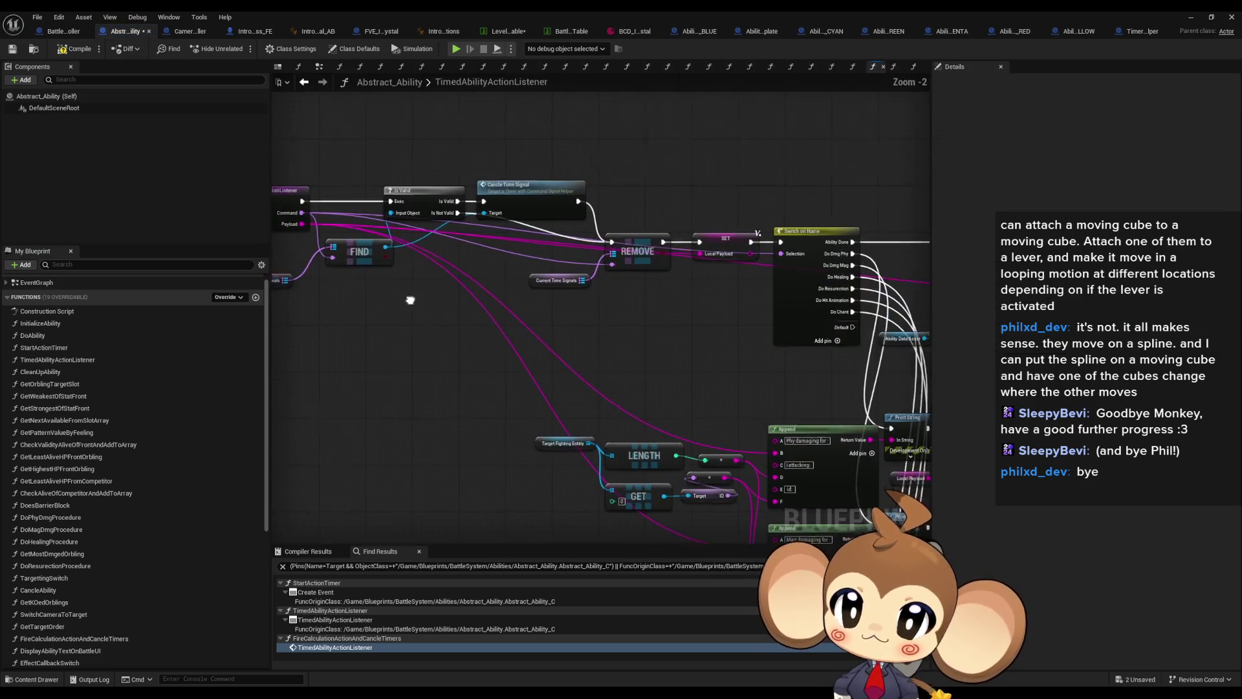
mouse_move(455, 238)
mouse_down()
mouse_move(521, 288)
mouse_move(726, 311)
mouse_up()
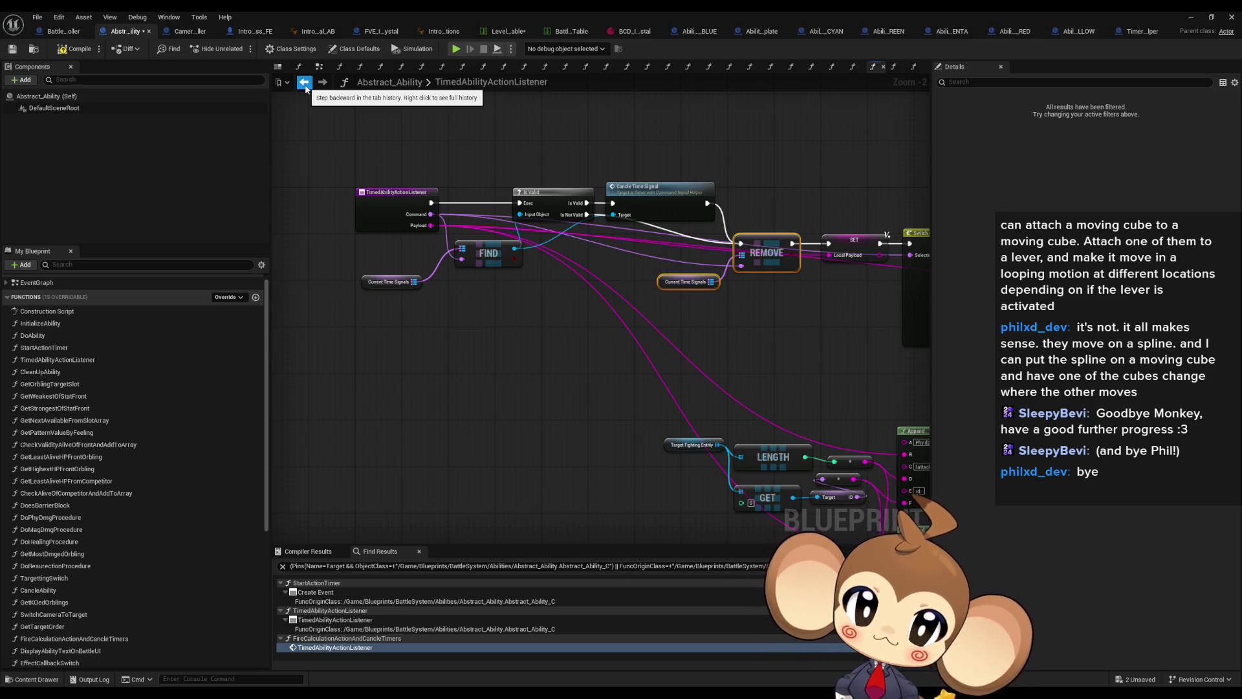
click(557, 214)
click(305, 81)
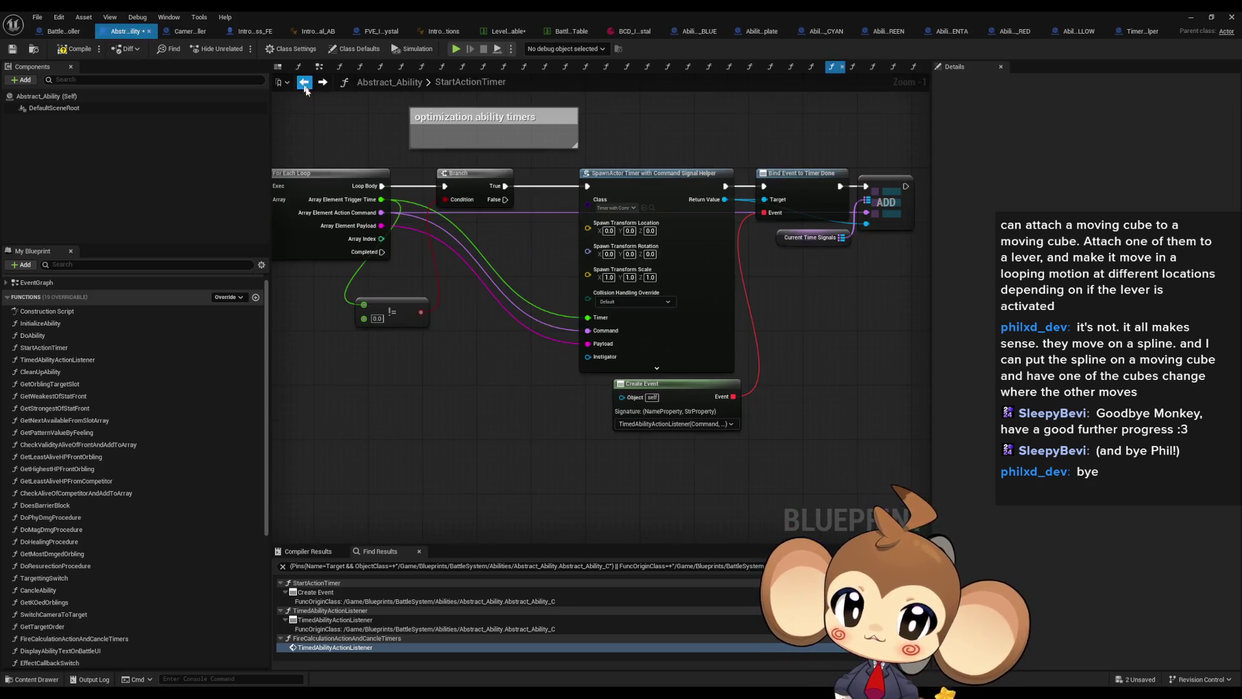
- Paste ADD and Current Time Signals nodes, wired from Branch False and the action command
scroll(561, 417, up, 1)
scroll(610, 408, down, 1)
drag(922, 186, 809, 258)
key(ctrl+v)
mouse_move(560, 221)
mouse_down()
mouse_move(569, 258)
mouse_move(498, 430)
mouse_up()
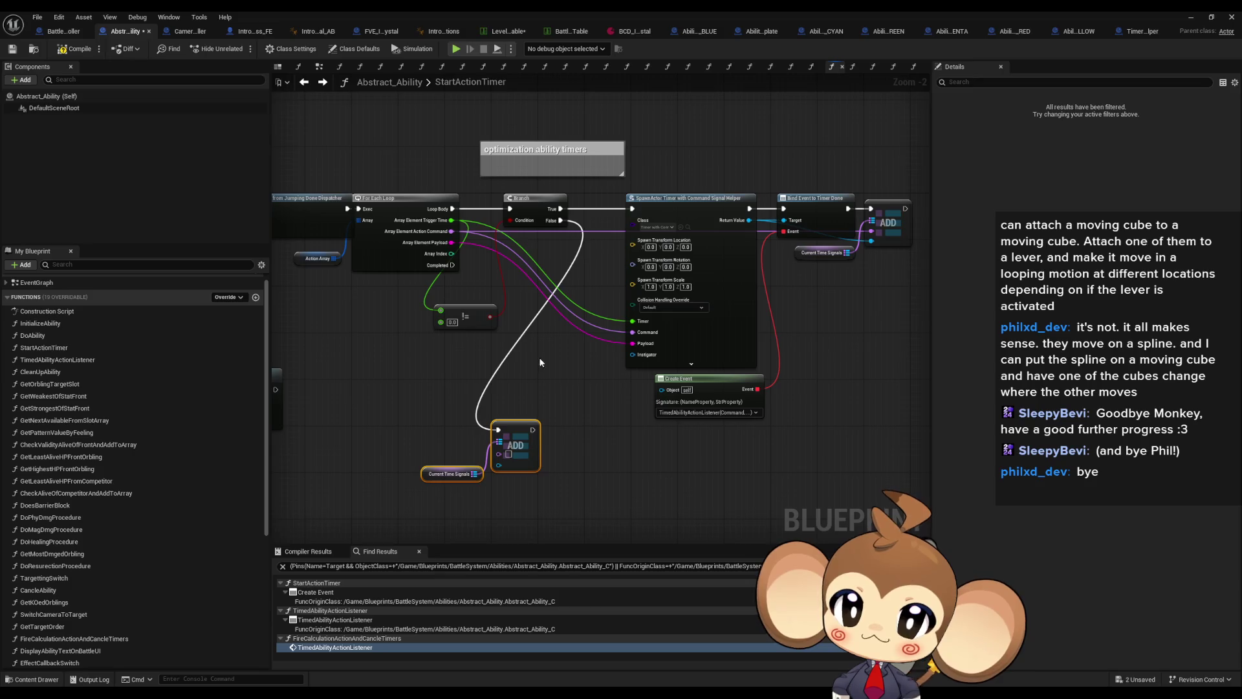
mouse_move(451, 231)
mouse_down()
mouse_move(527, 343)
mouse_move(500, 451)
mouse_up()
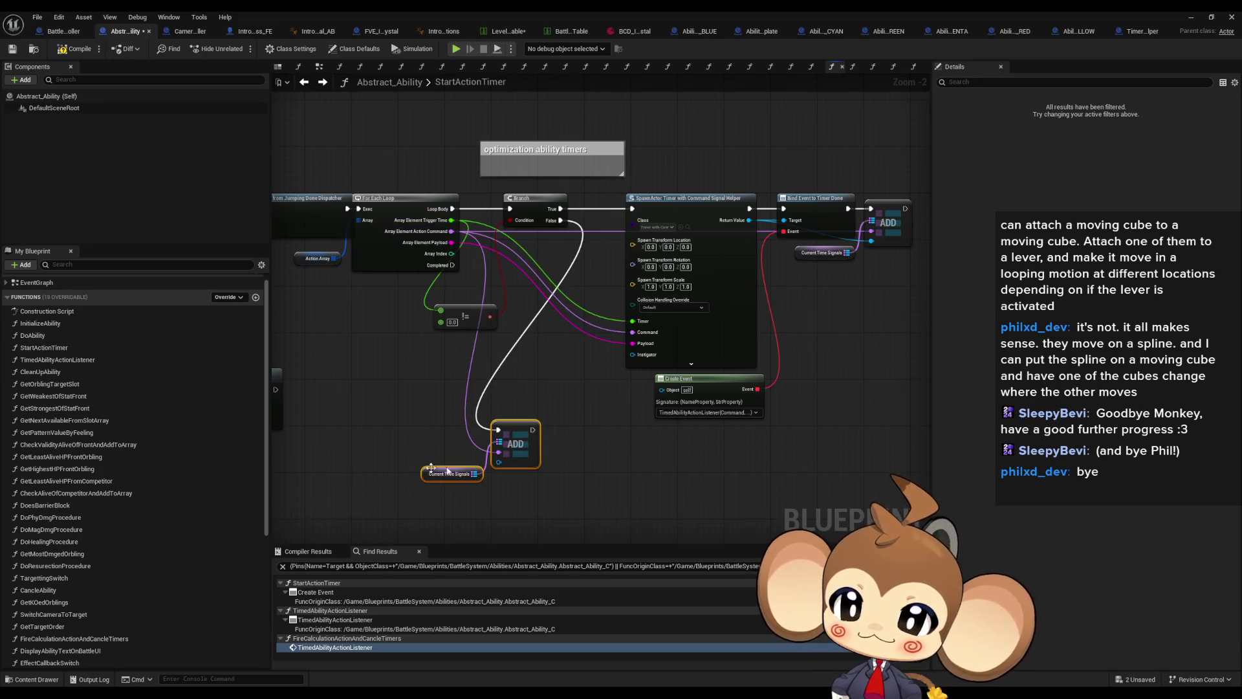
- Call TimedAbilityActionListener after the ADD, passing the element's payload and command
click(65, 360)
drag(613, 461, 613, 459)
drag(533, 430, 620, 476)
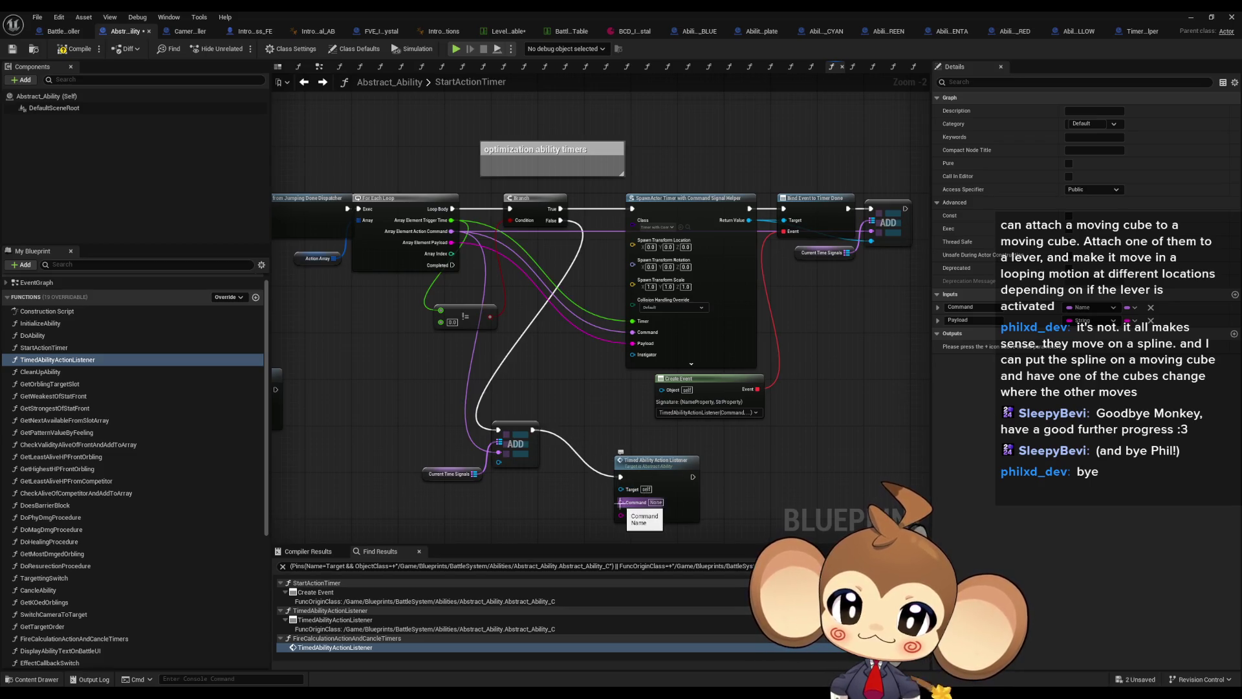
mouse_move(620, 515)
mouse_down()
mouse_move(492, 258)
mouse_move(450, 237)
mouse_move(600, 466)
mouse_up()
drag(619, 504, 616, 453)
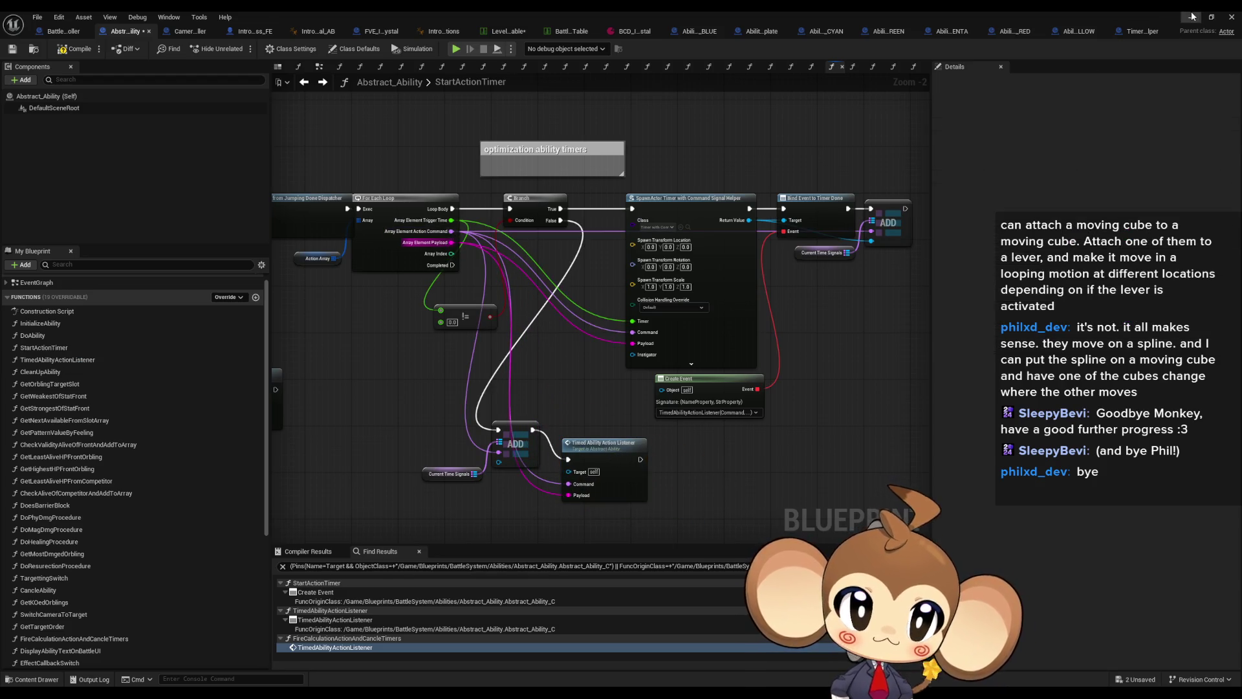
click(1193, 16)
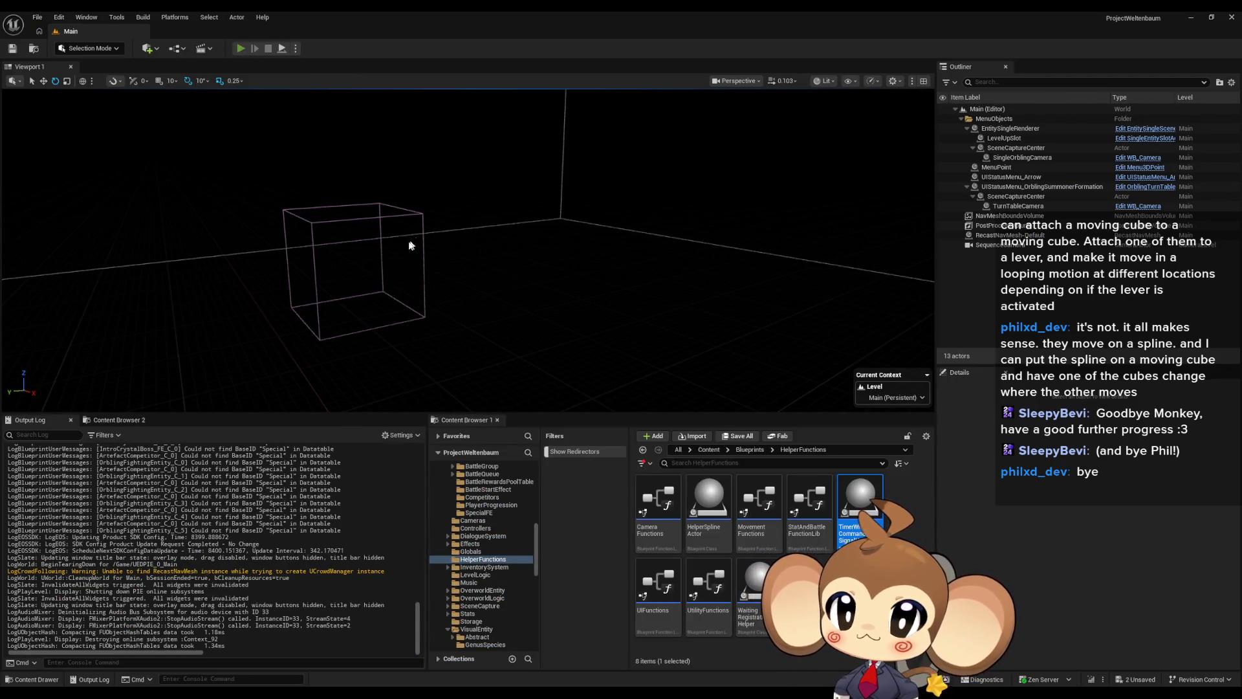
- Play the level with Alt+P, watch the crystal abilities fire, then stop it
key(alt+p)
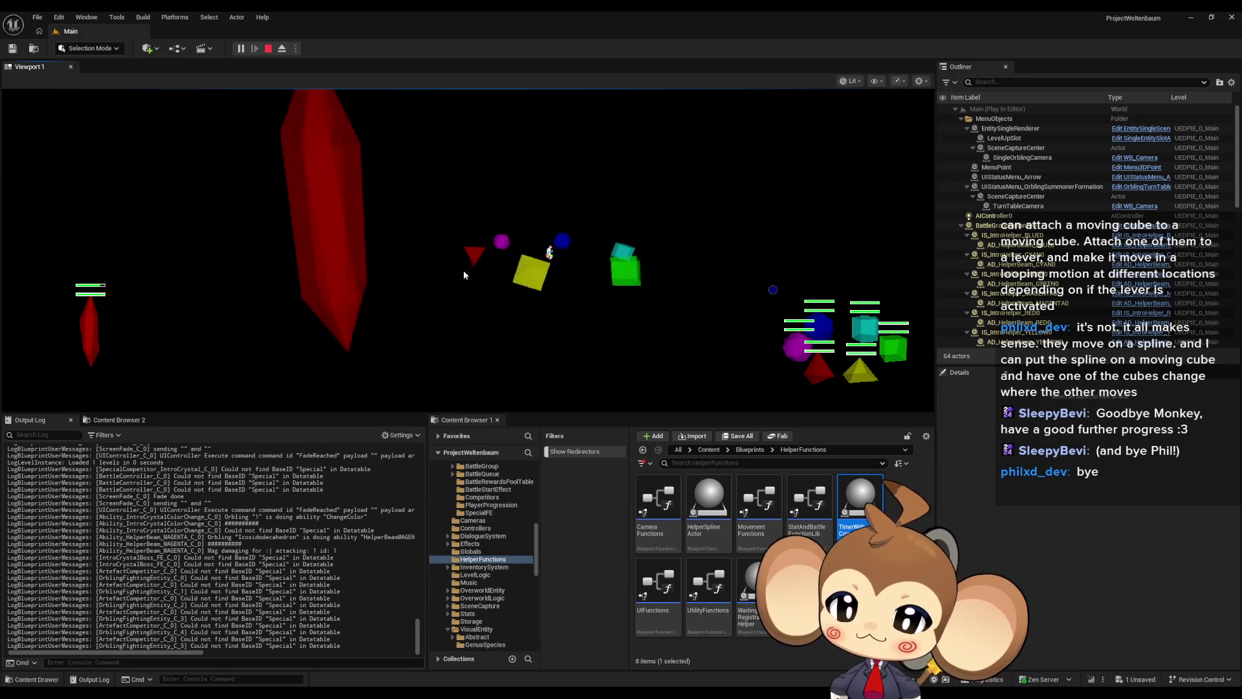
click(268, 48)
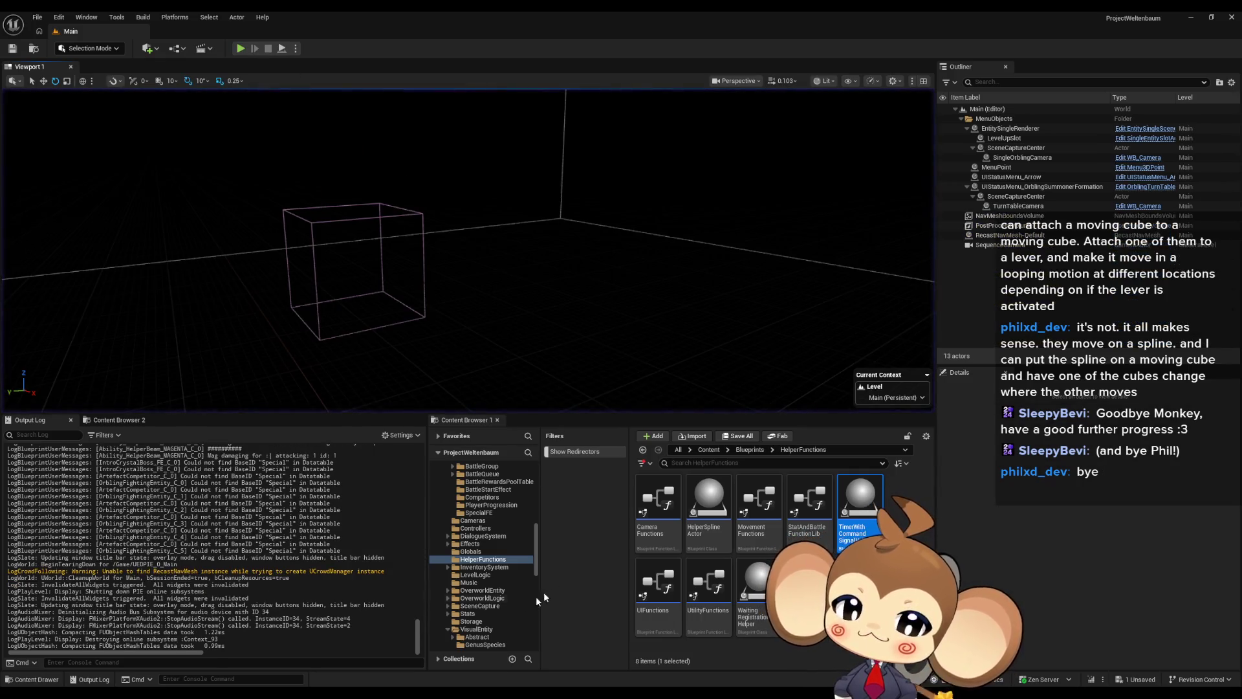
- Review Abstract_Ability's TimedAbilityActionListener graph around REMOVE and Switch on Name
mouse_move(510, 691)
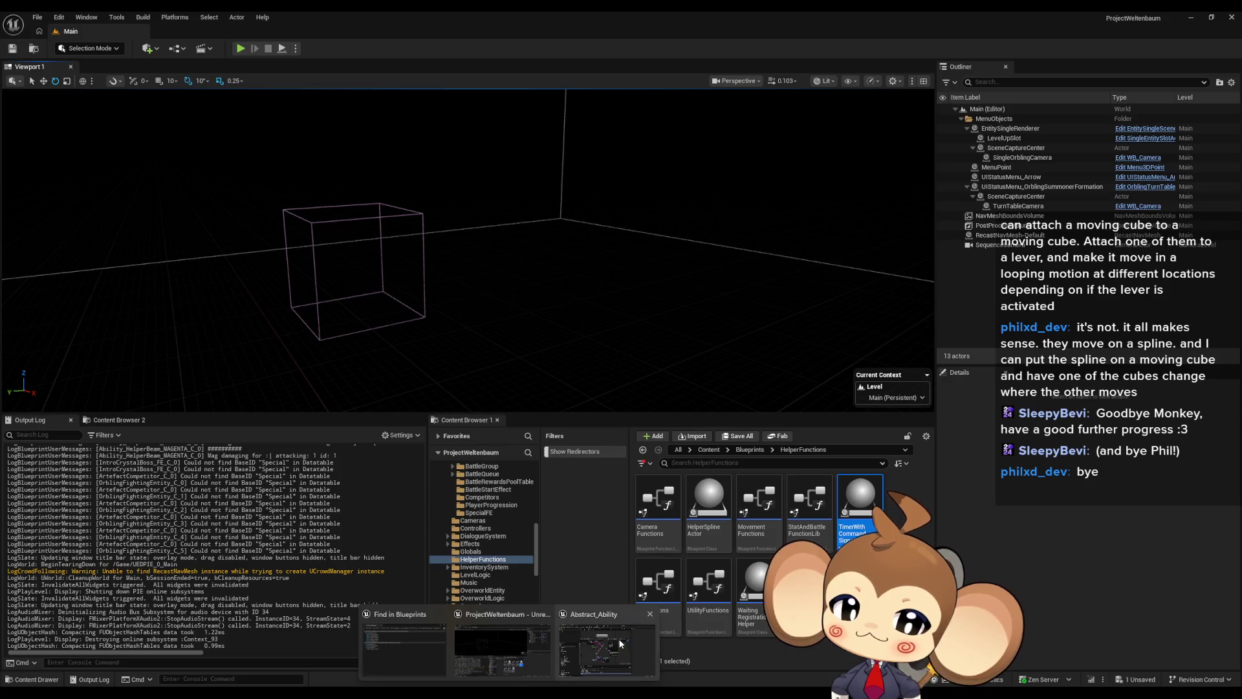
click(608, 647)
double_click(608, 453)
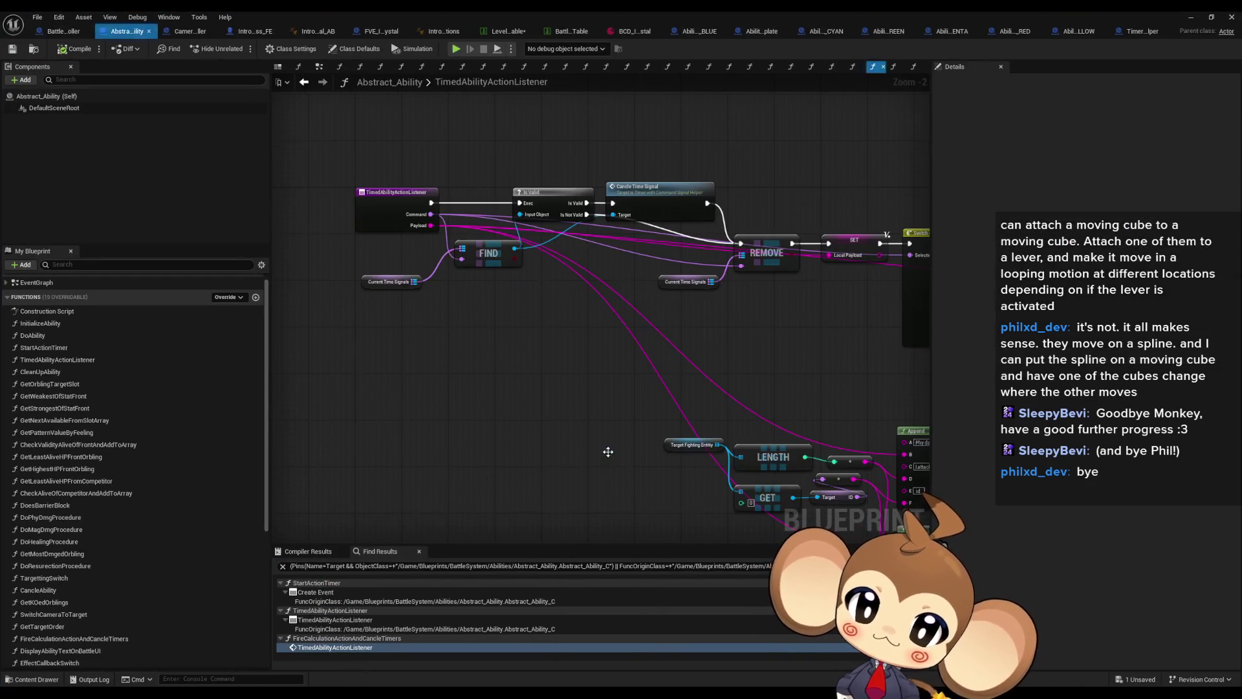
drag(583, 217, 475, 206)
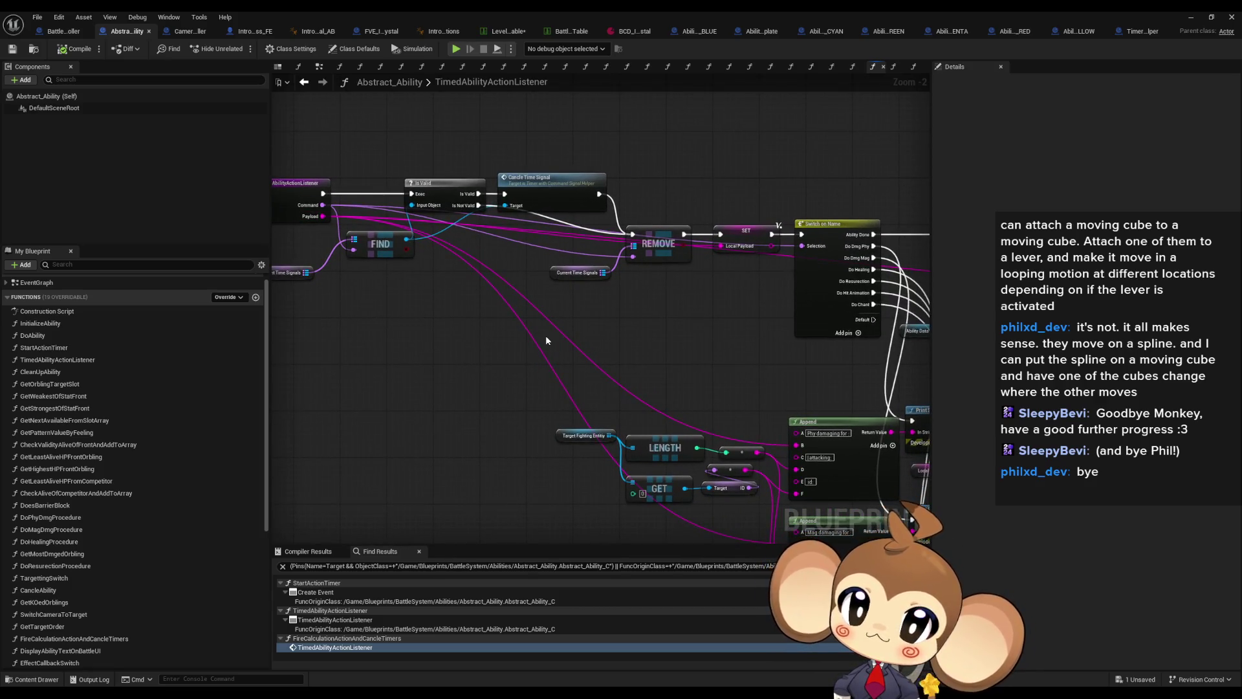
drag(557, 336, 446, 321)
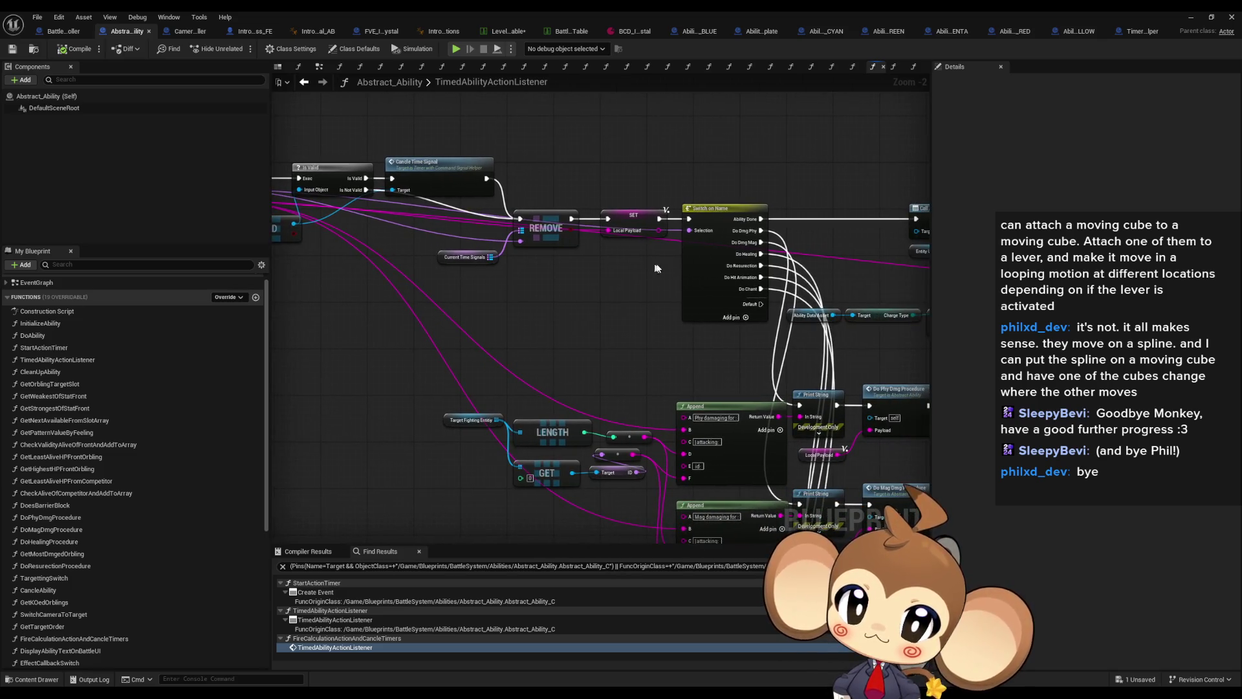
scroll(650, 269, up, 2)
drag(460, 72, 673, 37)
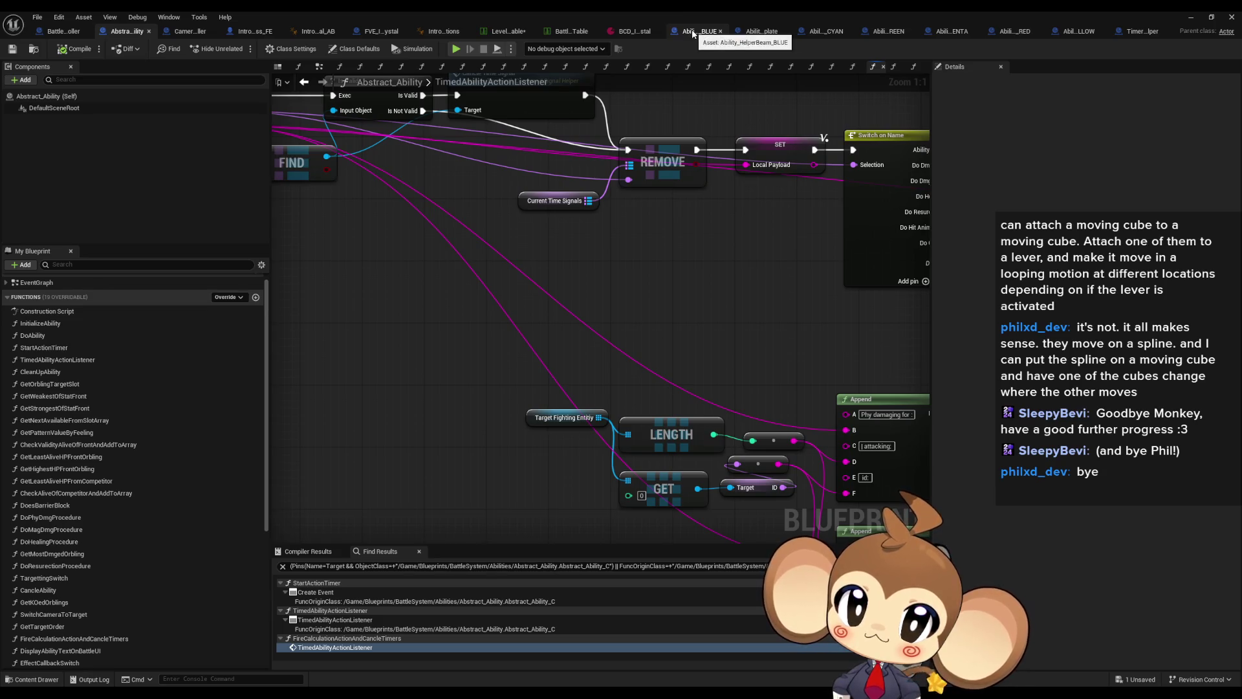
- Open Ability_HelperBeam_BLUE's TimedAbilityActionListener and check the SetTargetForHelperBeam action in Class Defaults
click(693, 34)
click(61, 347)
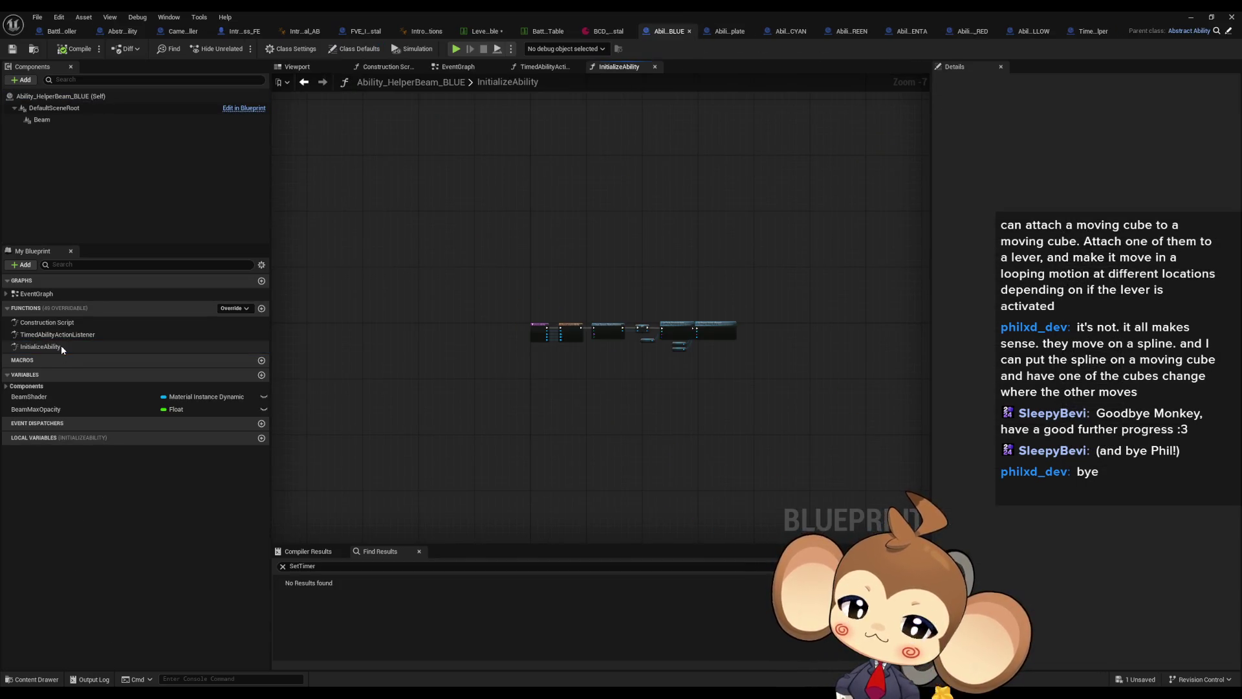
double_click(57, 334)
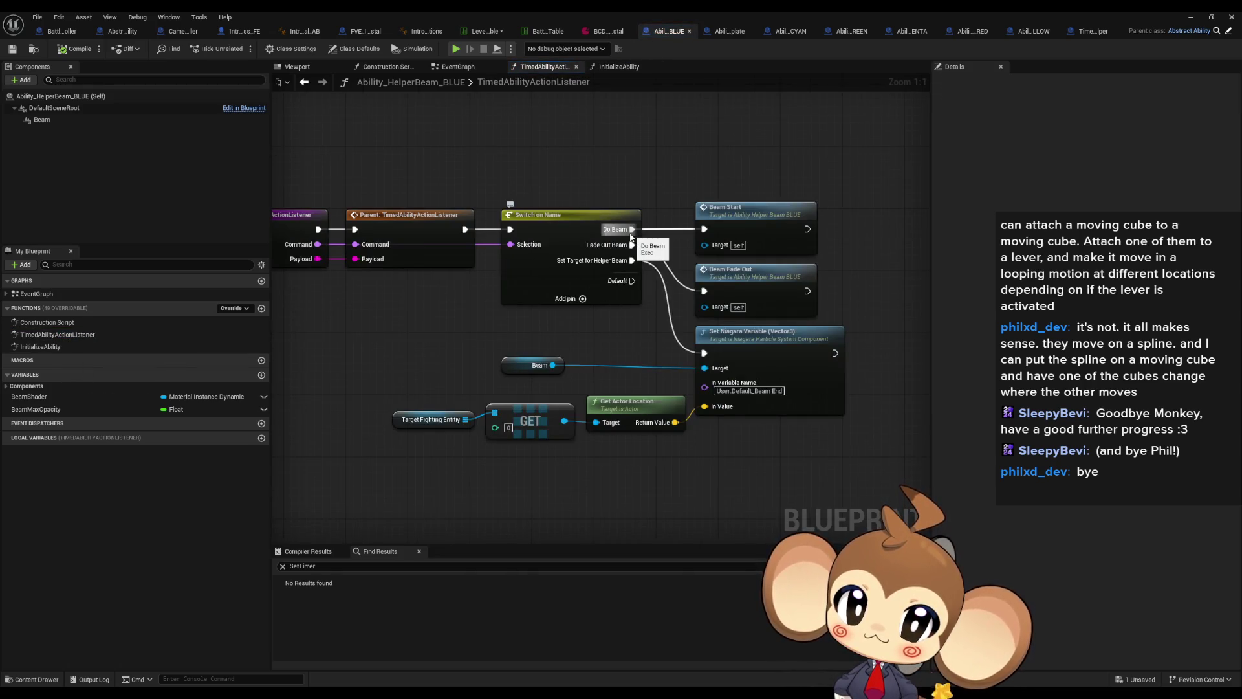
key(Home)
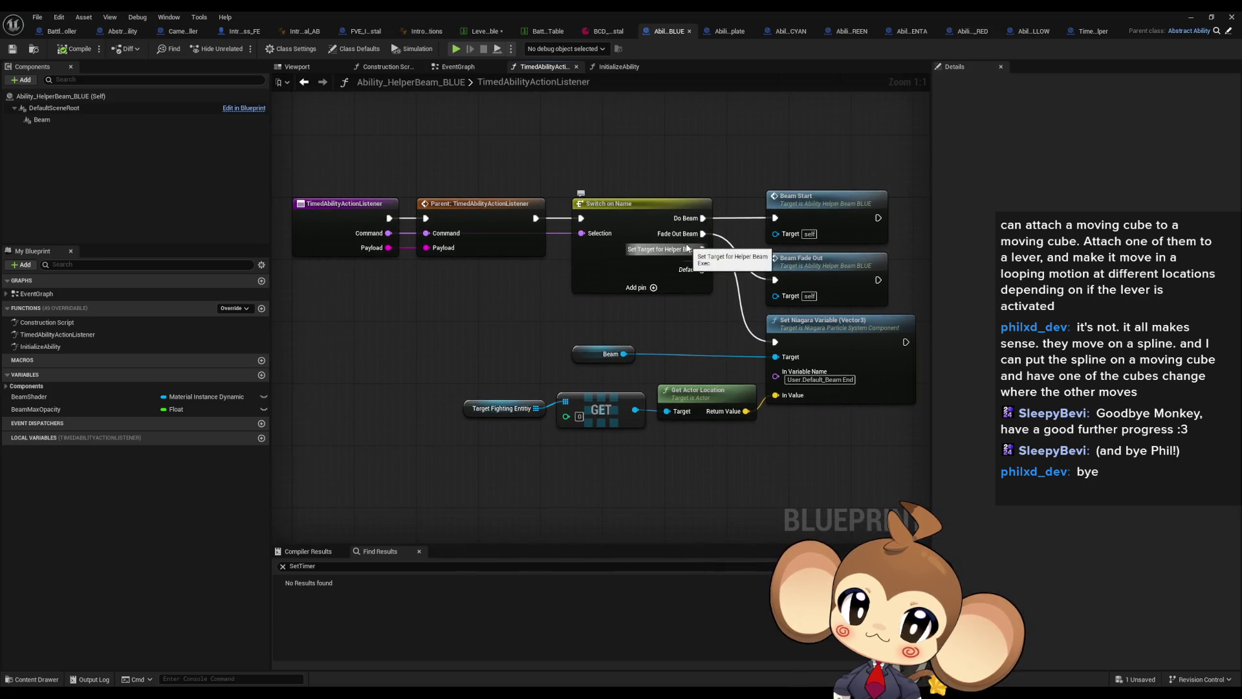
click(300, 50)
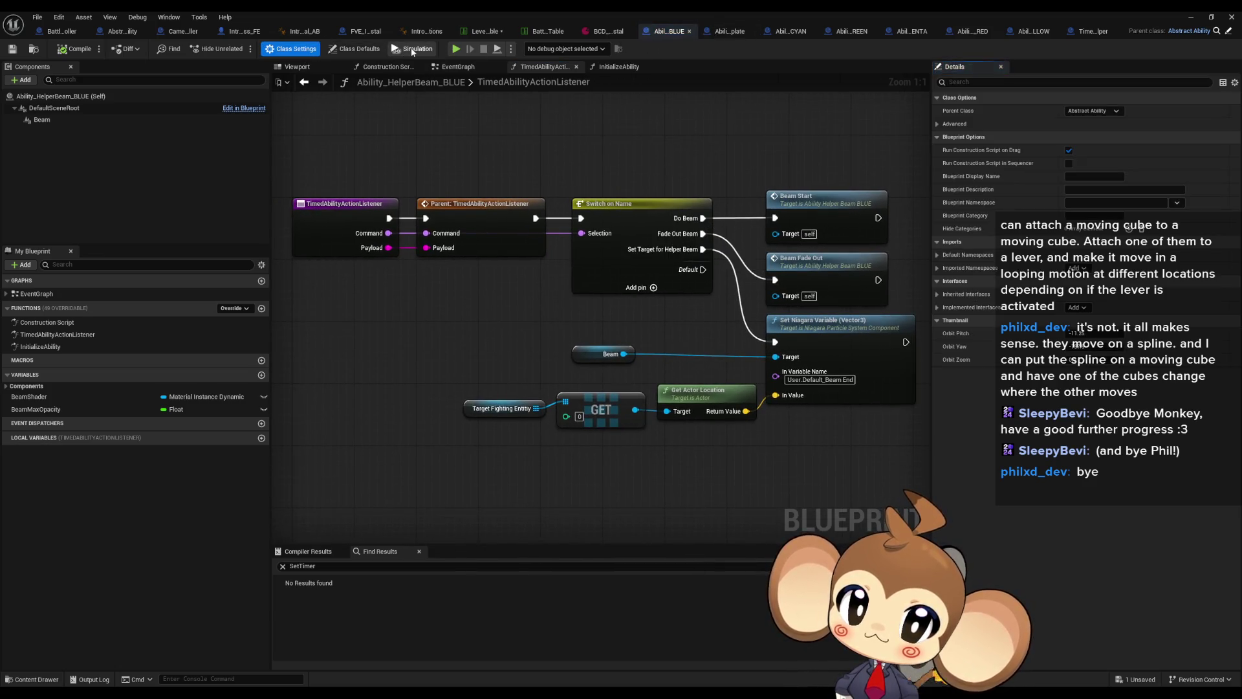
click(361, 52)
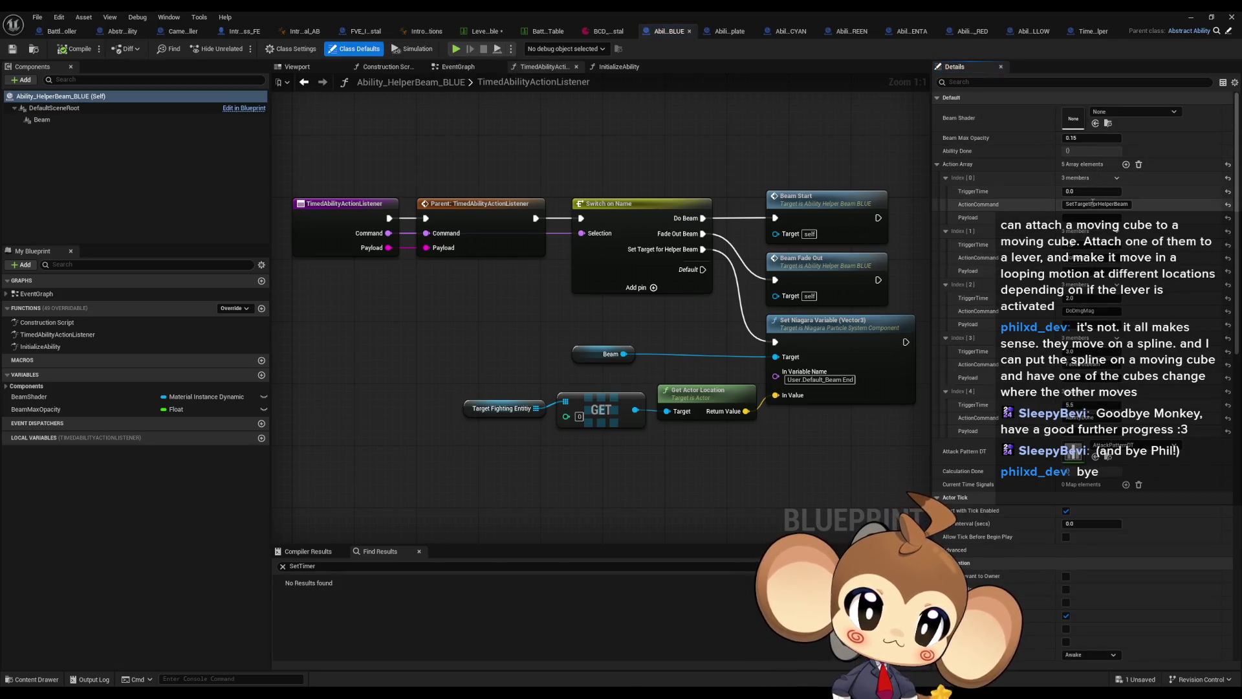
click(1093, 204)
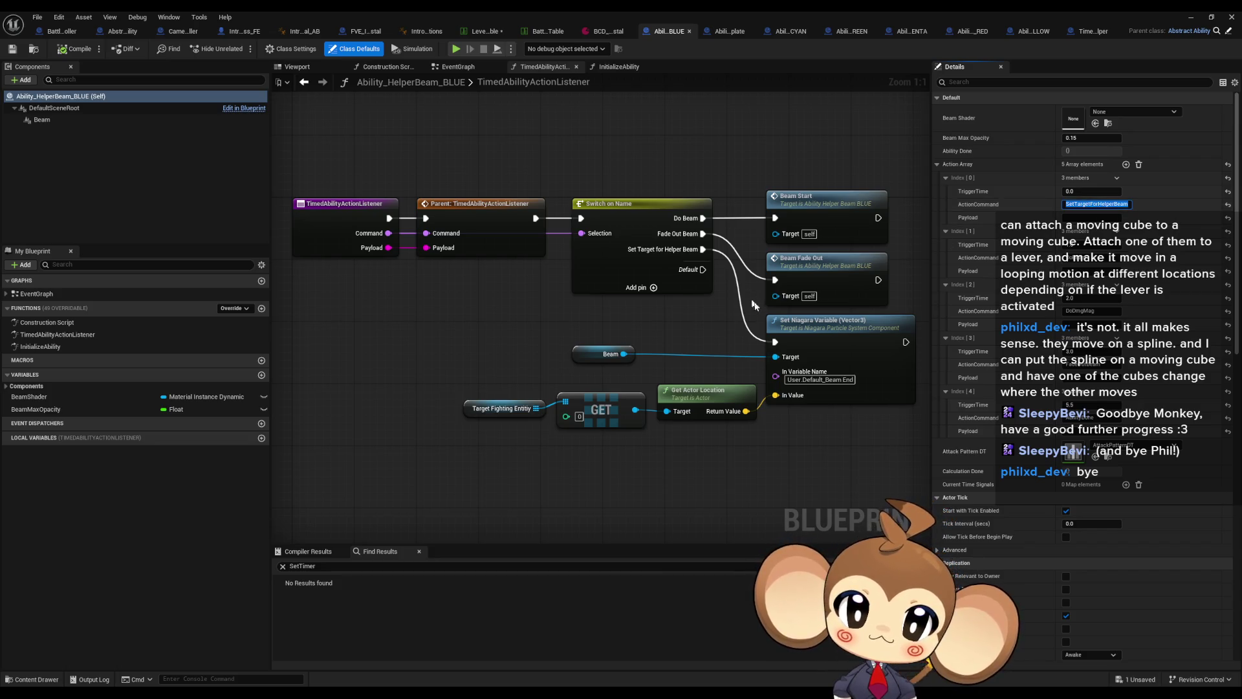
- Inspect the beam-target nodes and the Target Fighting Entity variable feeding Set Niagara Variable
drag(831, 393, 779, 376)
drag(705, 408, 418, 340)
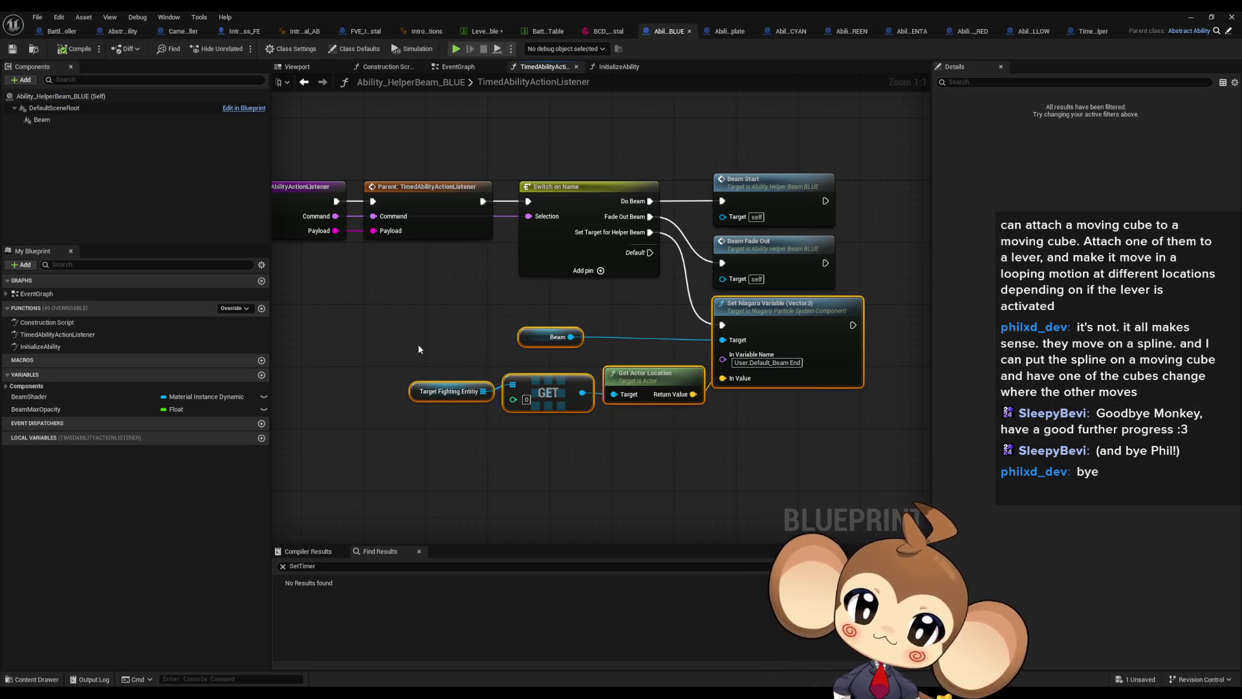
mouse_move(418, 347)
mouse_down()
mouse_move(460, 439)
mouse_move(682, 418)
mouse_move(456, 407)
mouse_up()
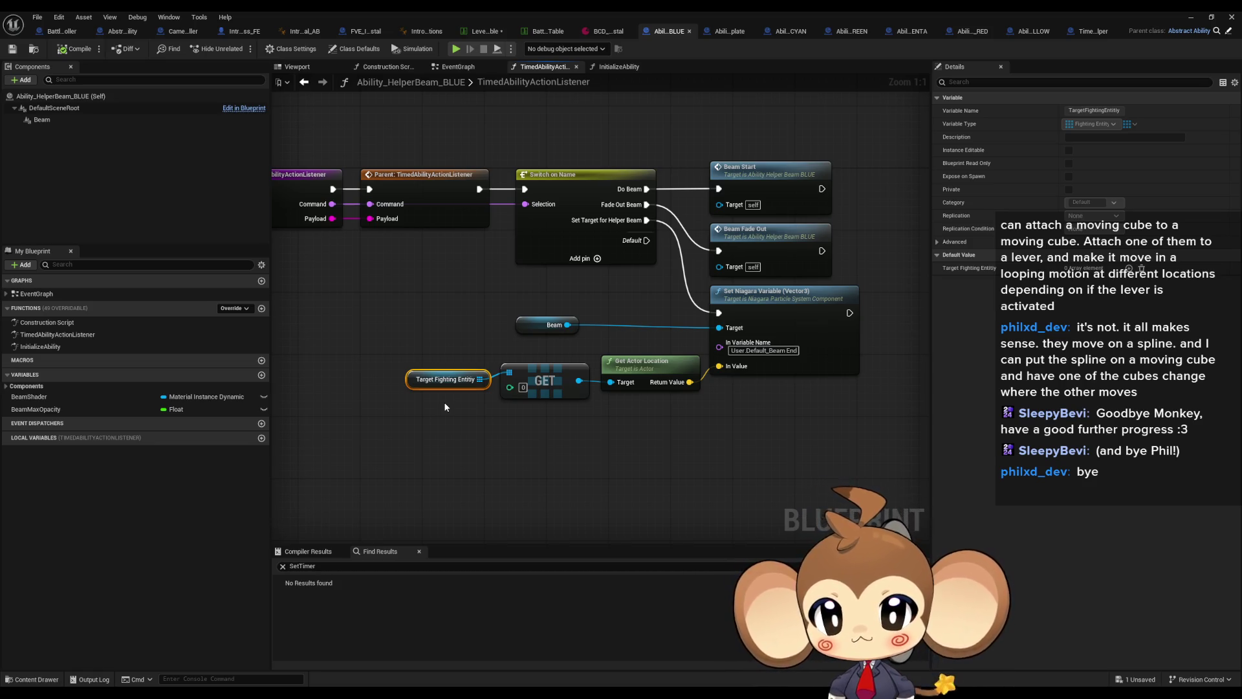
right_click(768, 305)
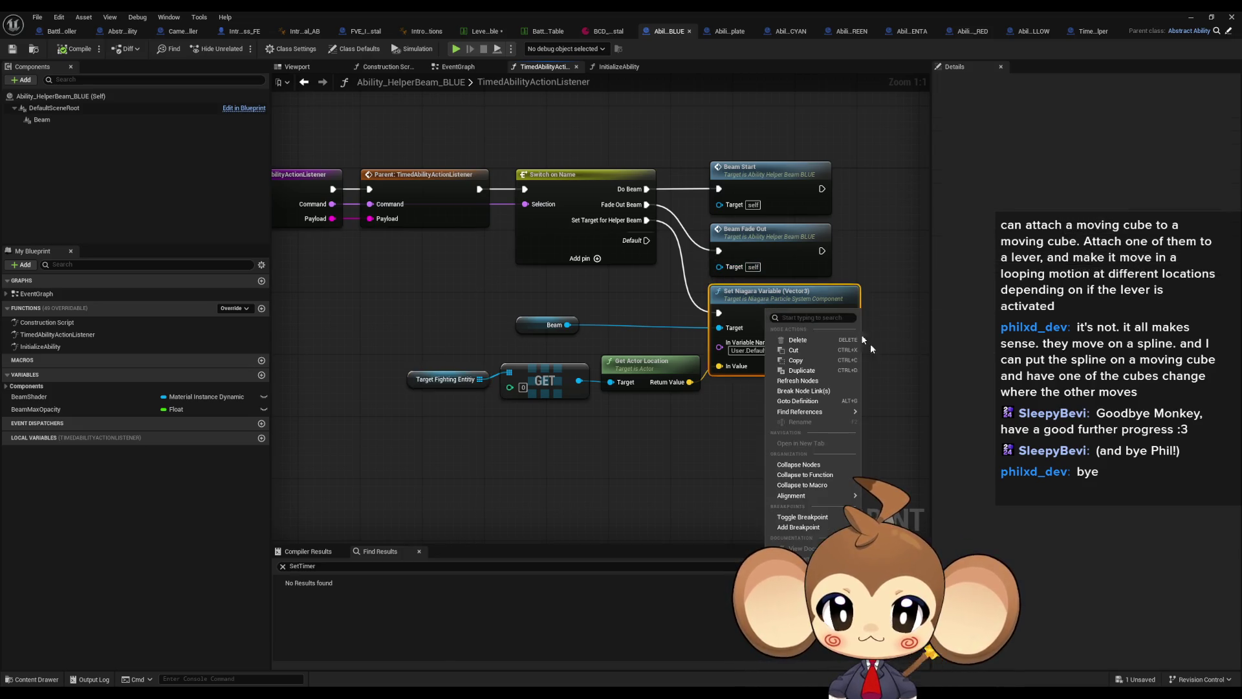
- Add then remove a breakpoint on Set Niagara Variable, and return to Abstract_Ability
click(799, 524)
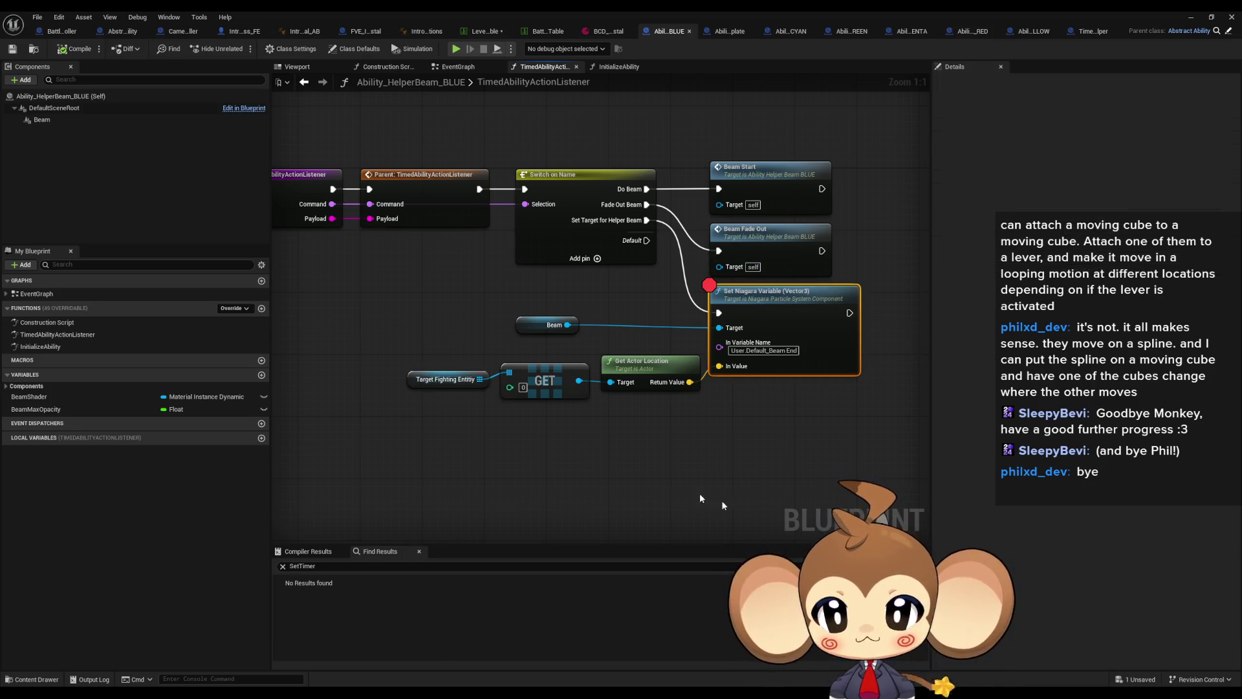
drag(743, 508, 817, 505)
click(1191, 17)
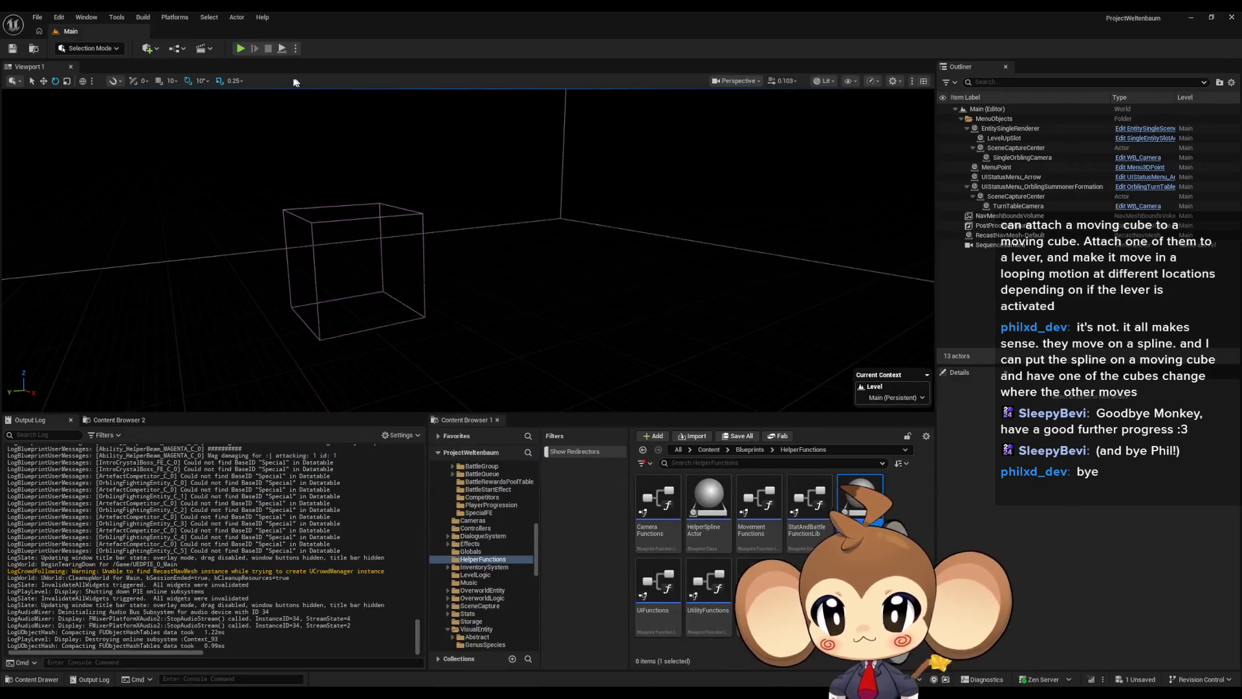
click(583, 653)
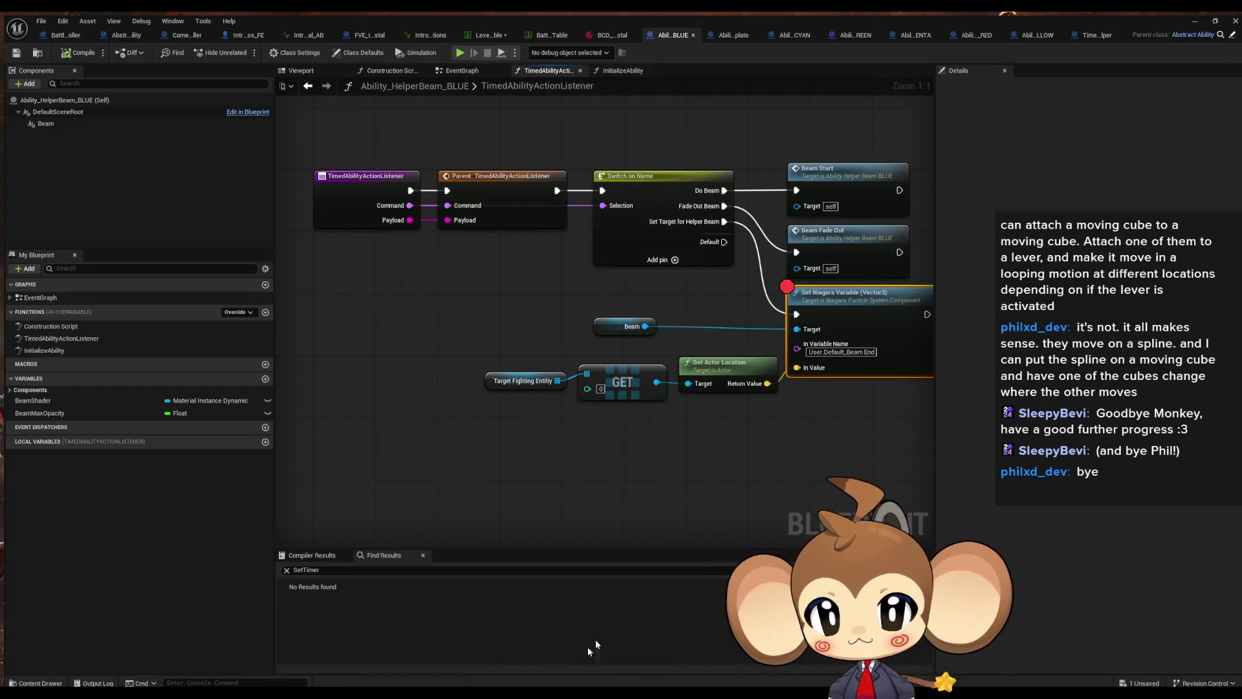
right_click(835, 303)
click(864, 511)
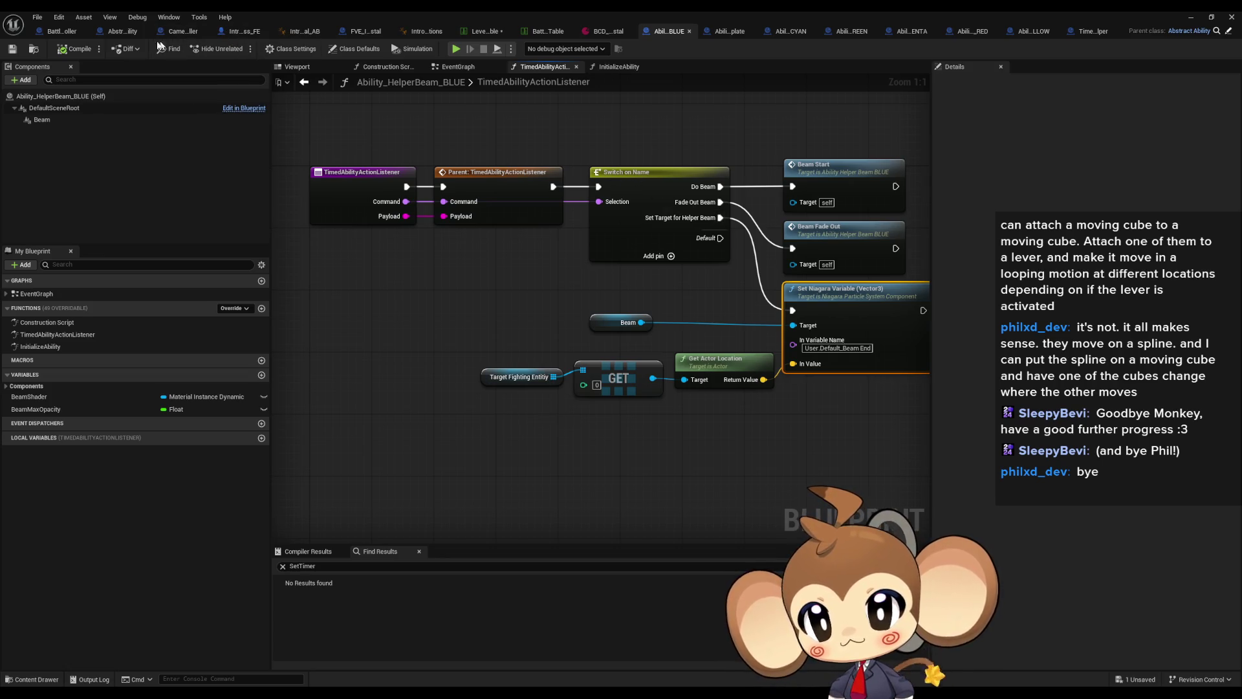
click(121, 32)
scroll(591, 326, down, 3)
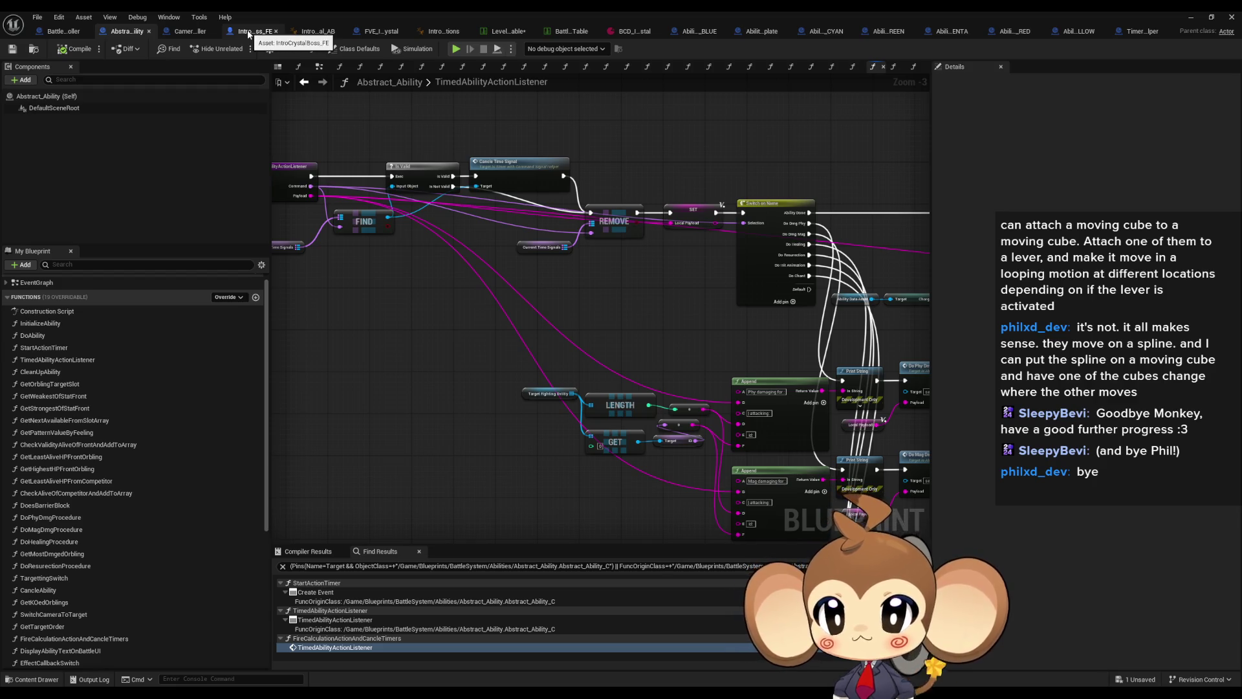
- Glance at the HelperBeam override, then pan Abstract_Ability's listener graph to REMOVE
click(693, 34)
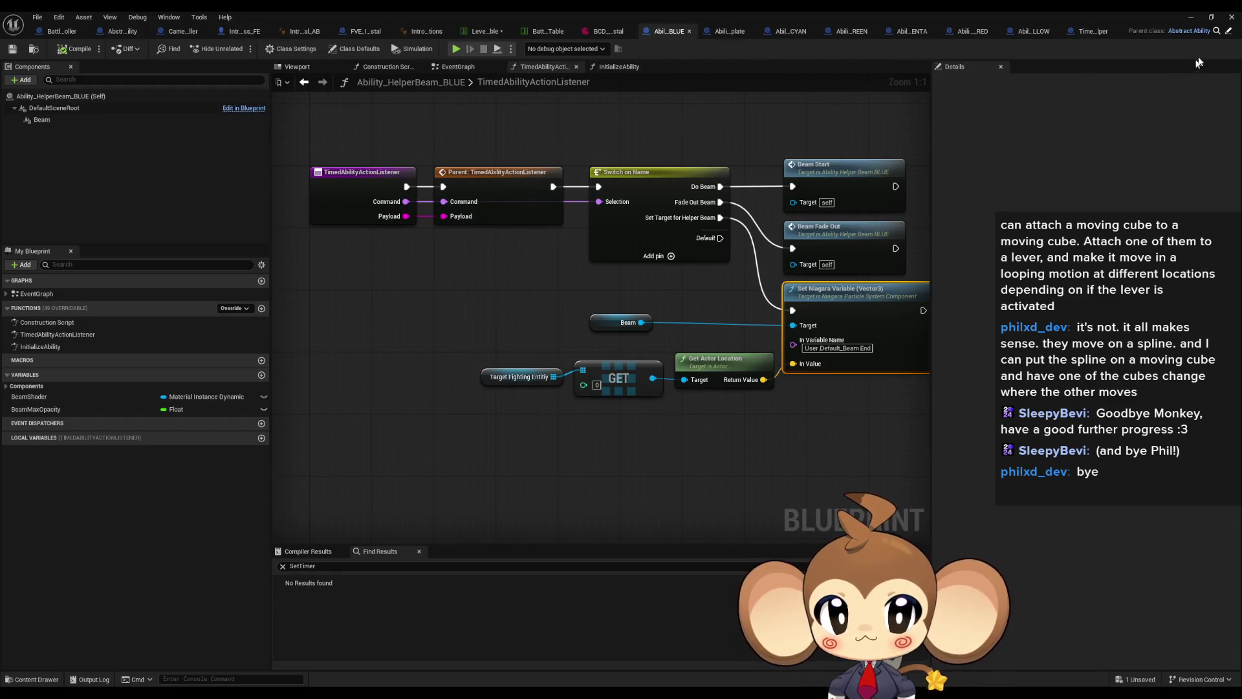
click(1230, 31)
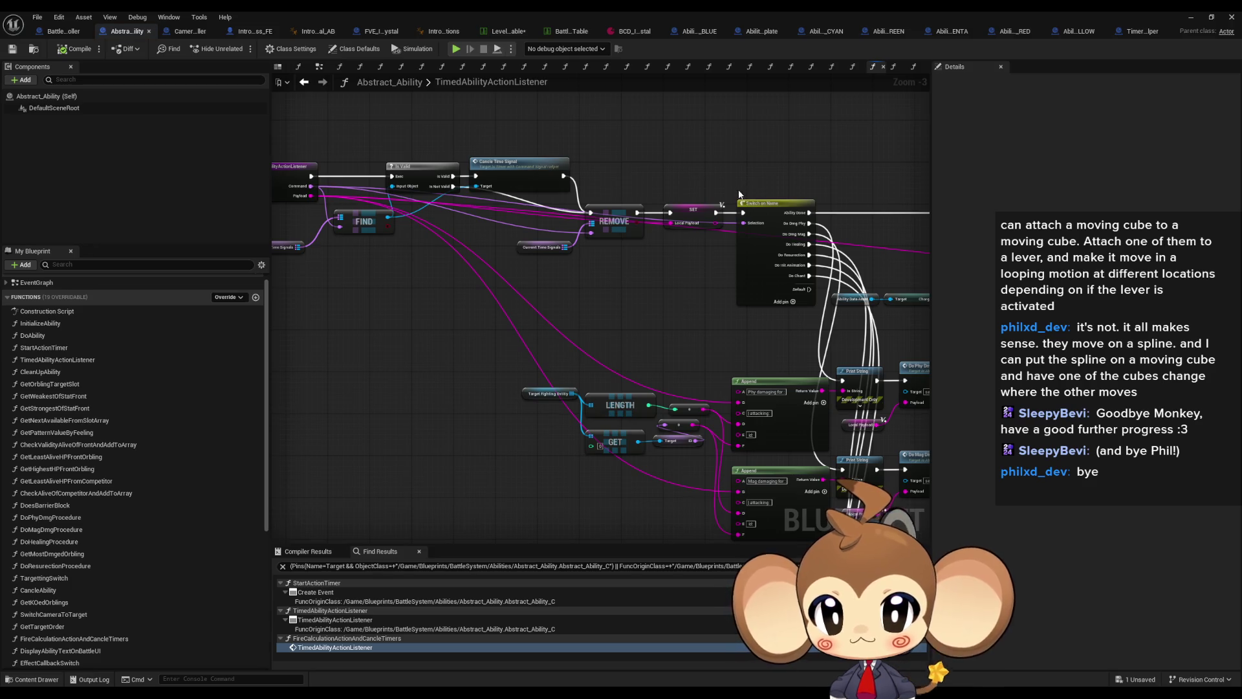
scroll(453, 293, down, 6)
scroll(422, 296, up, 7)
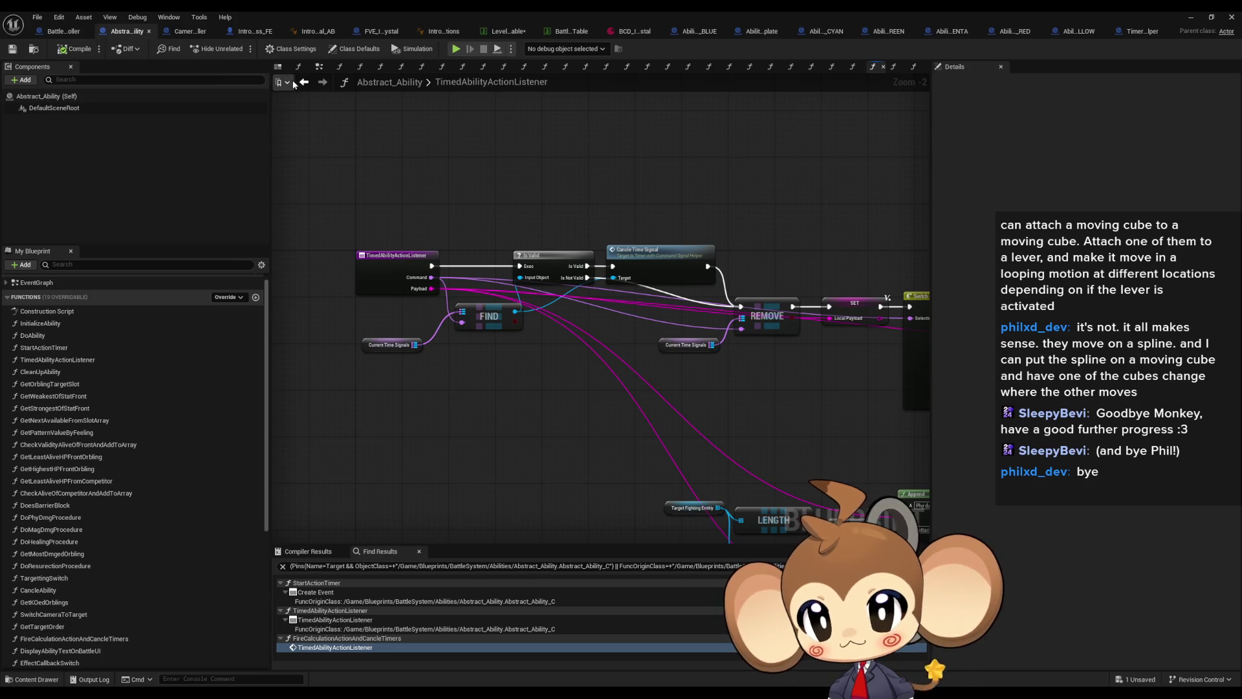
drag(768, 333, 468, 273)
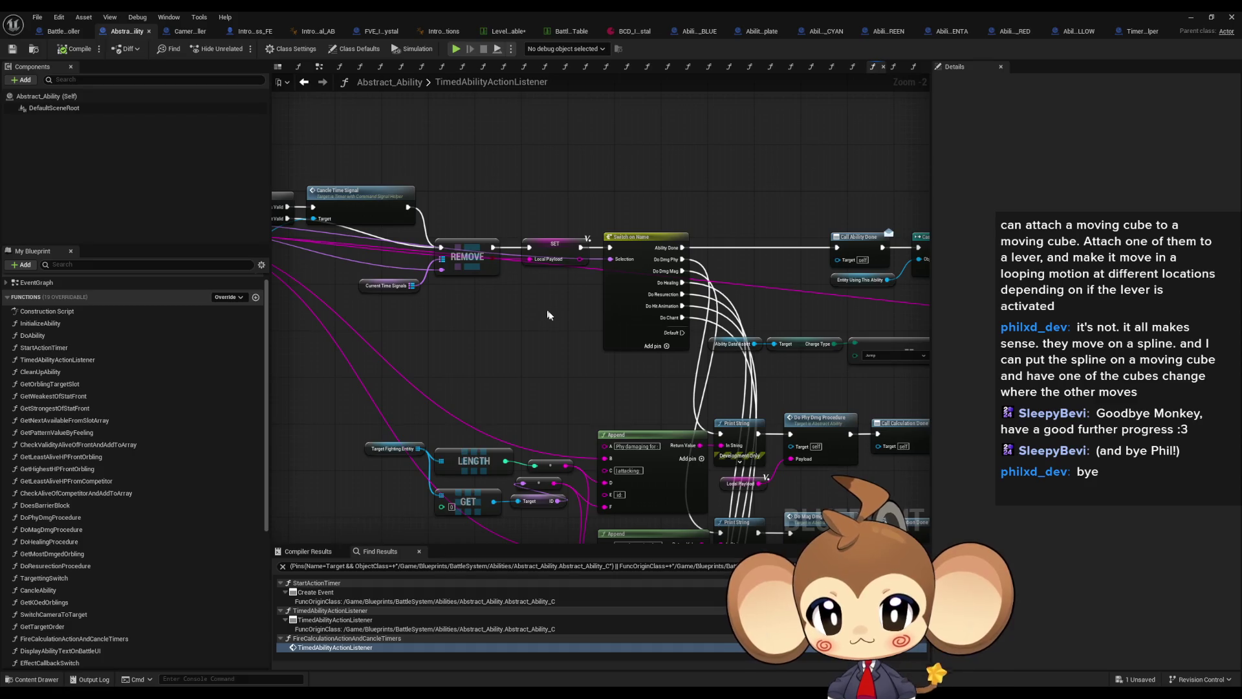
mouse_move(585, 328)
mouse_down()
mouse_move(467, 263)
mouse_move(488, 277)
mouse_move(149, 254)
mouse_up()
scroll(681, 306, down, 3)
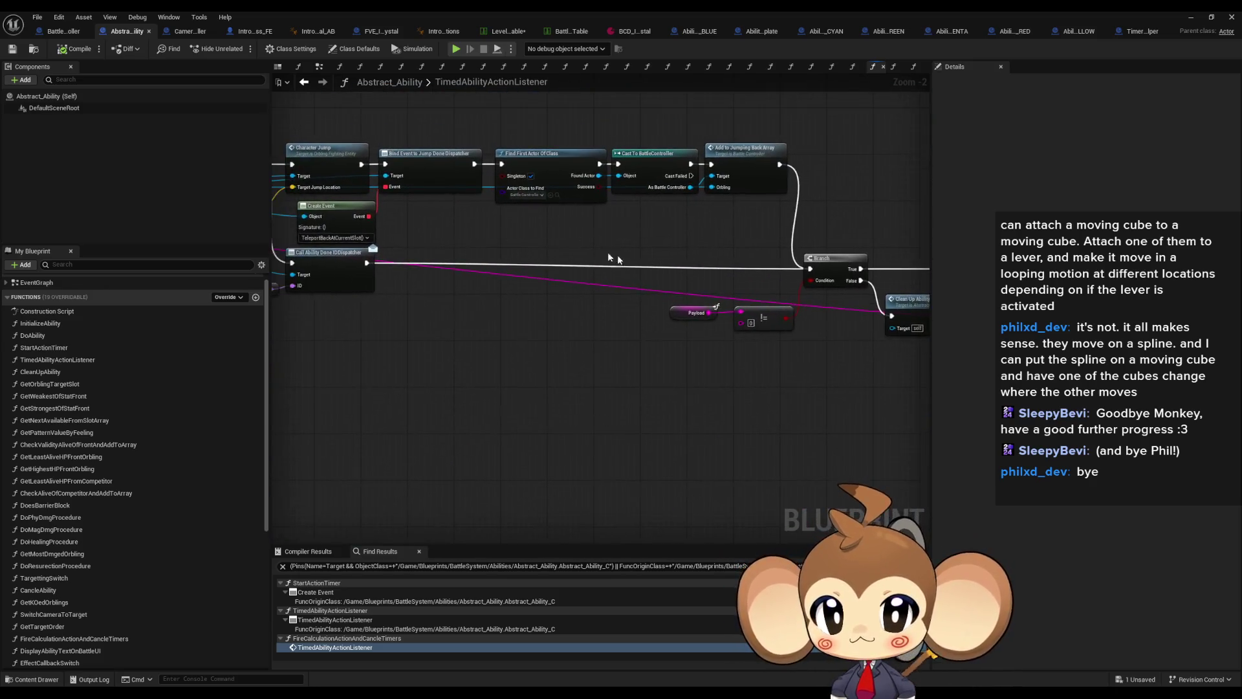
scroll(681, 305, up, 3)
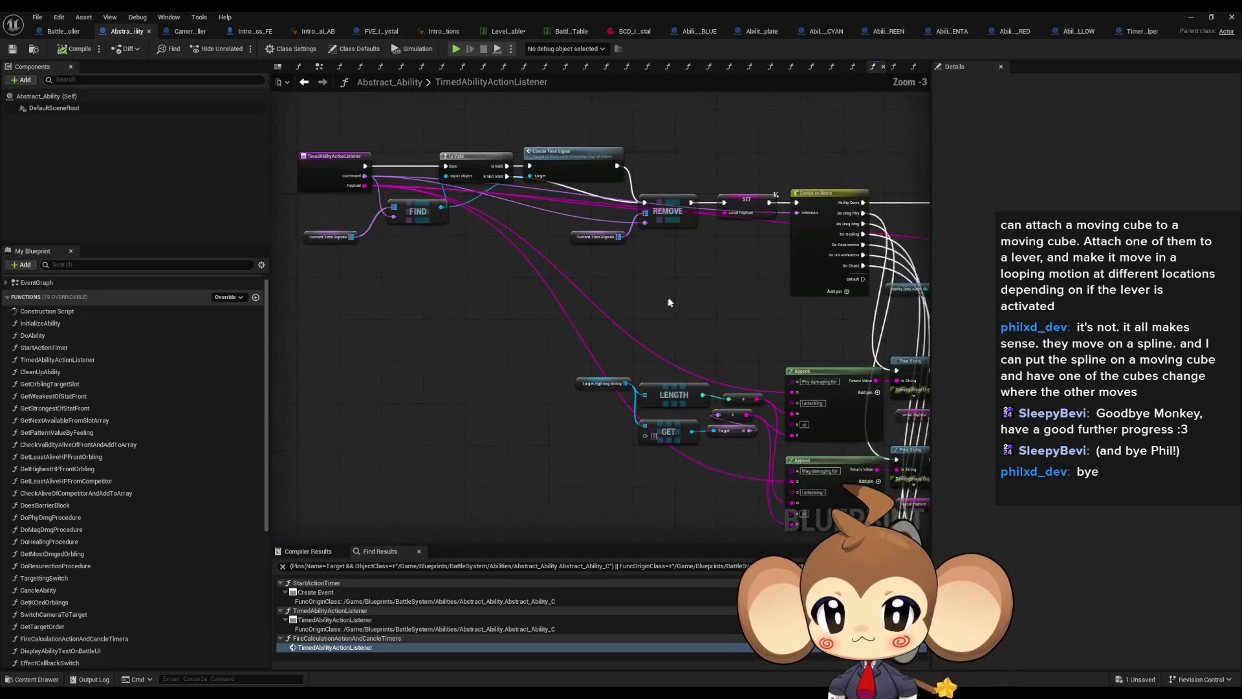
- Follow HelperBeam's Parent: TimedAbilityActionListener node to the parent implementation and compare both
click(698, 32)
click(508, 207)
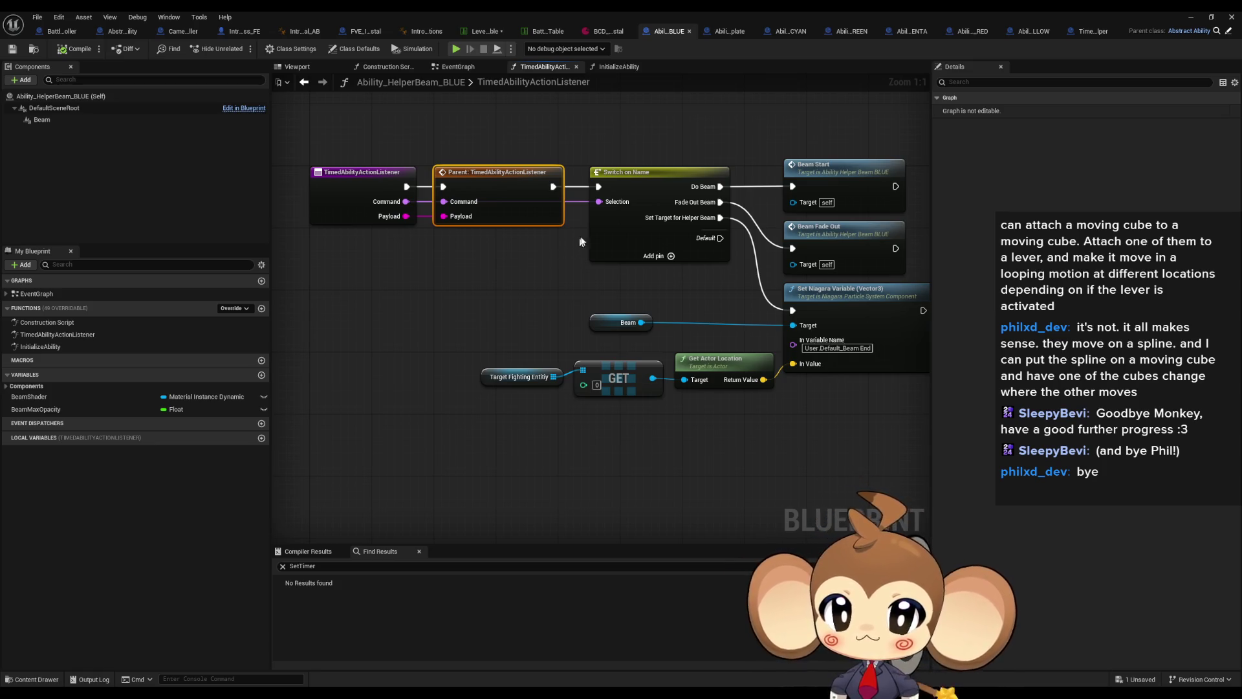
click(1229, 32)
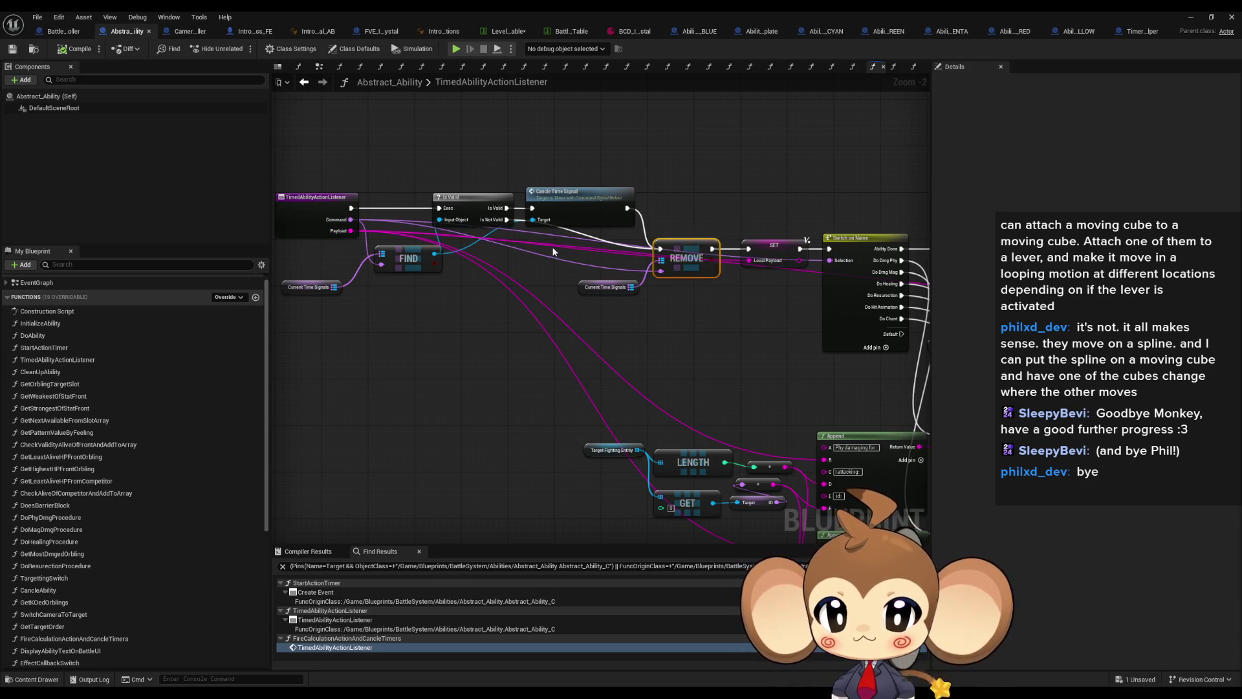
mouse_move(693, 313)
mouse_down()
mouse_move(563, 308)
mouse_move(646, 312)
mouse_up()
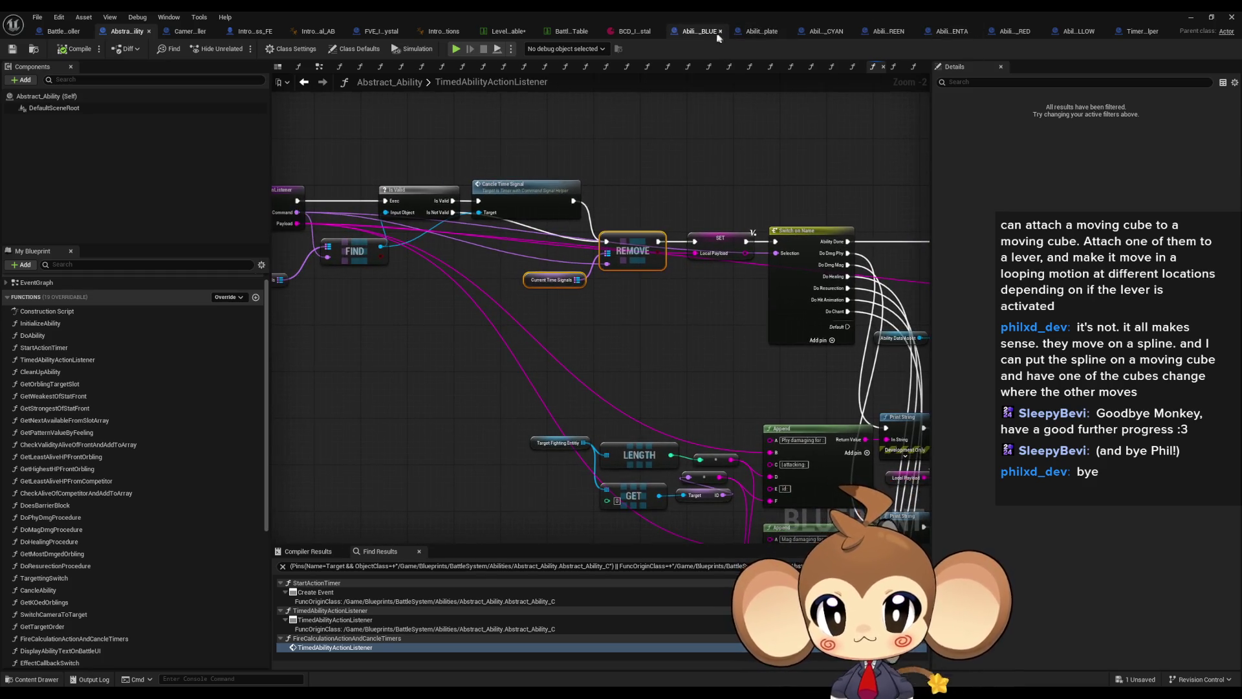
click(706, 33)
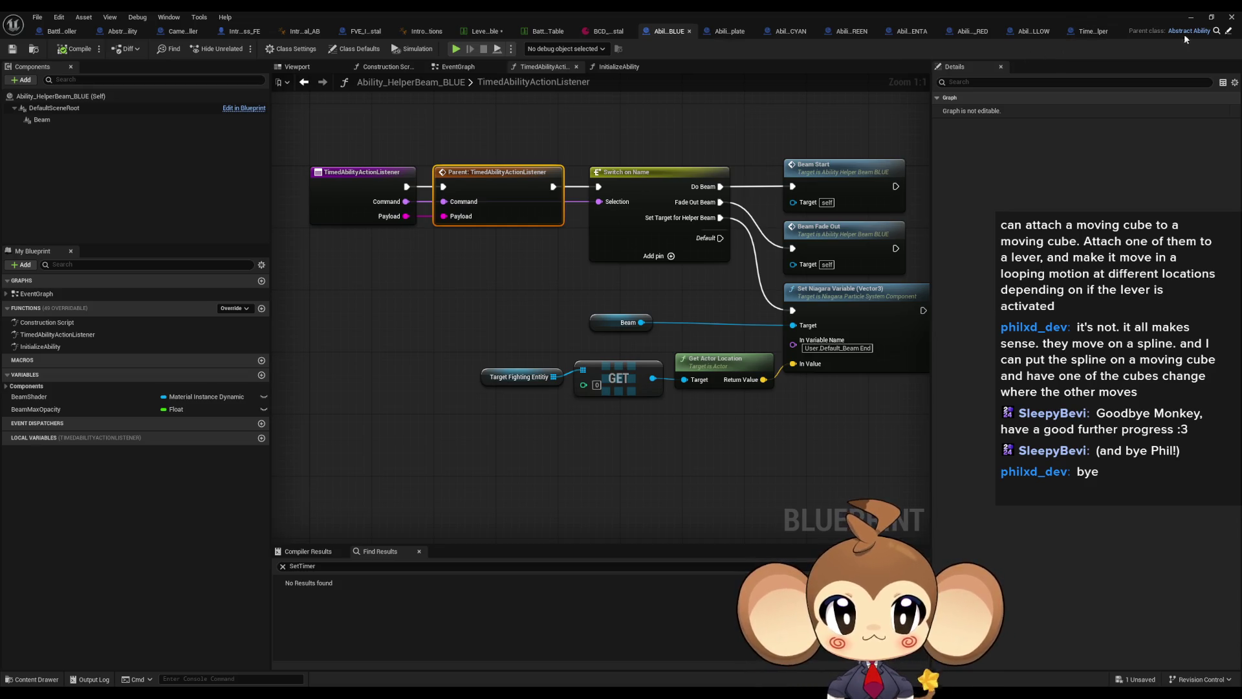
click(1225, 29)
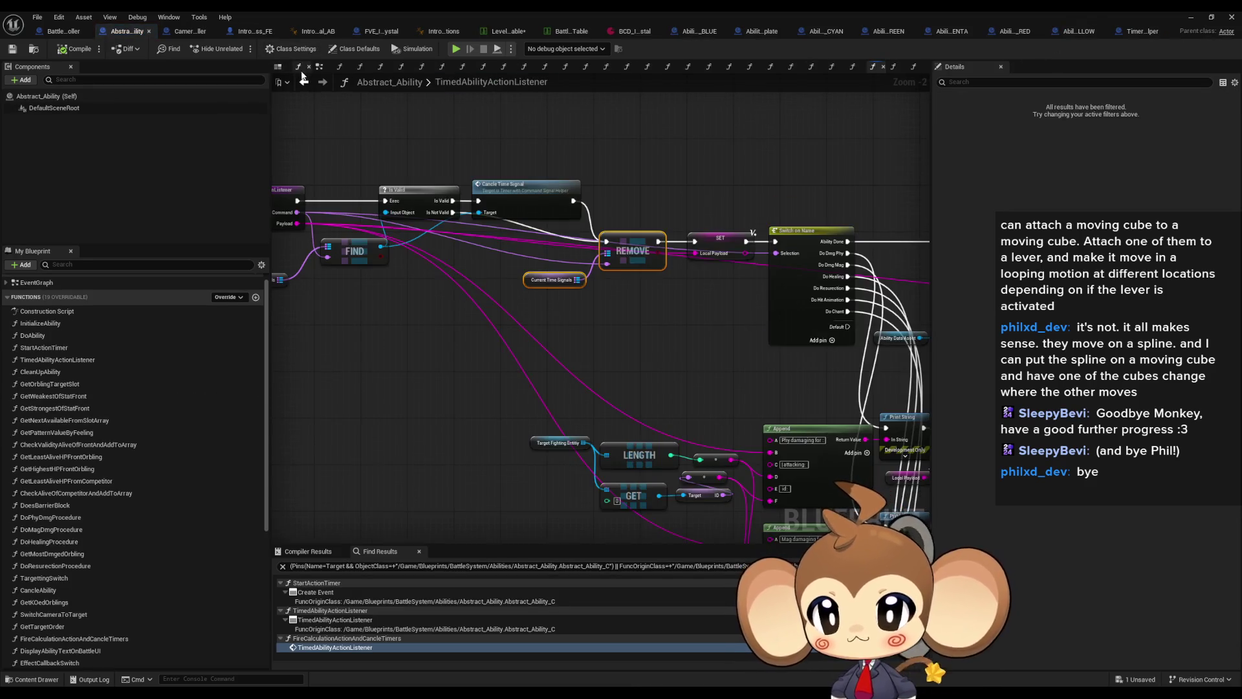
- Breakpoint StartActionTimer's Timed Ability Action Listener call and run Play until it halts
click(304, 84)
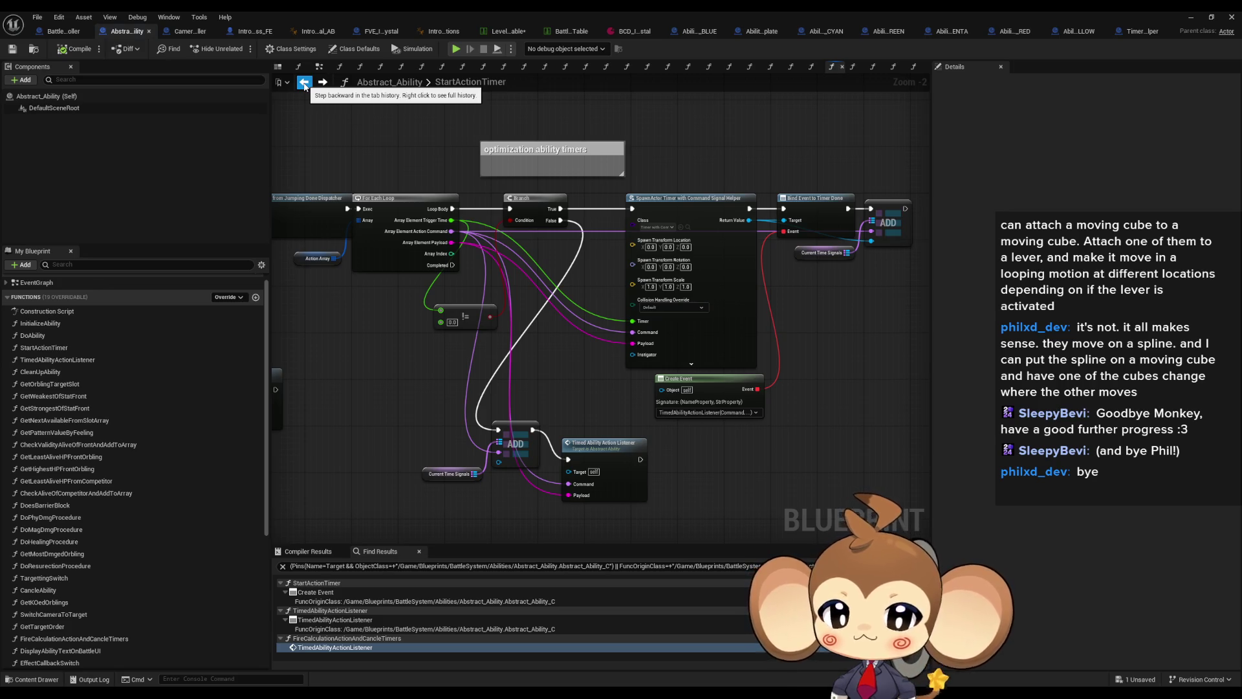
scroll(603, 384, up, 2)
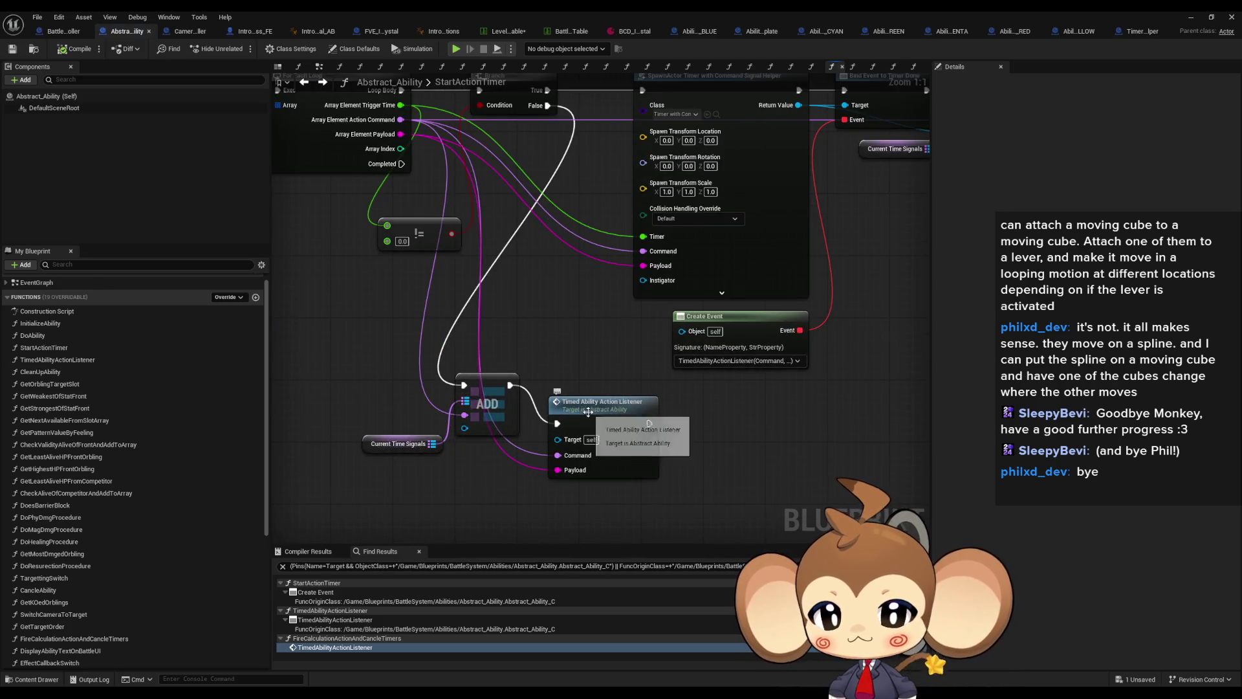
drag(589, 412, 650, 457)
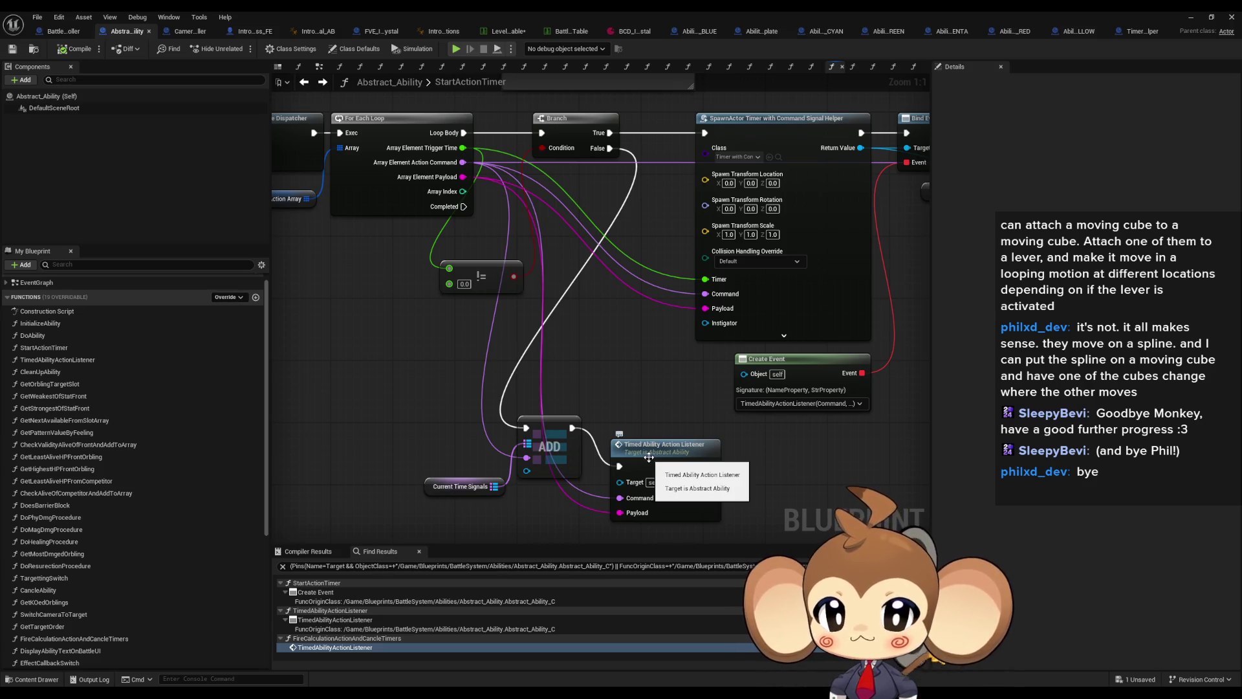
right_click(649, 458)
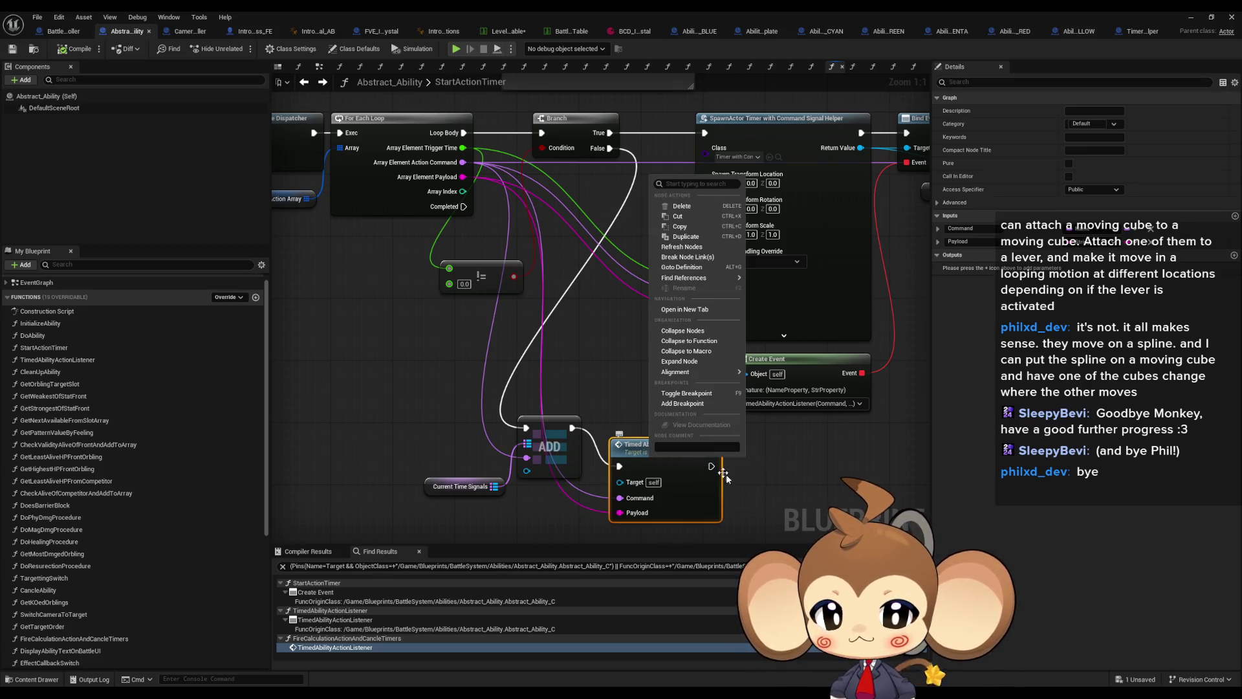
click(677, 404)
click(1187, 17)
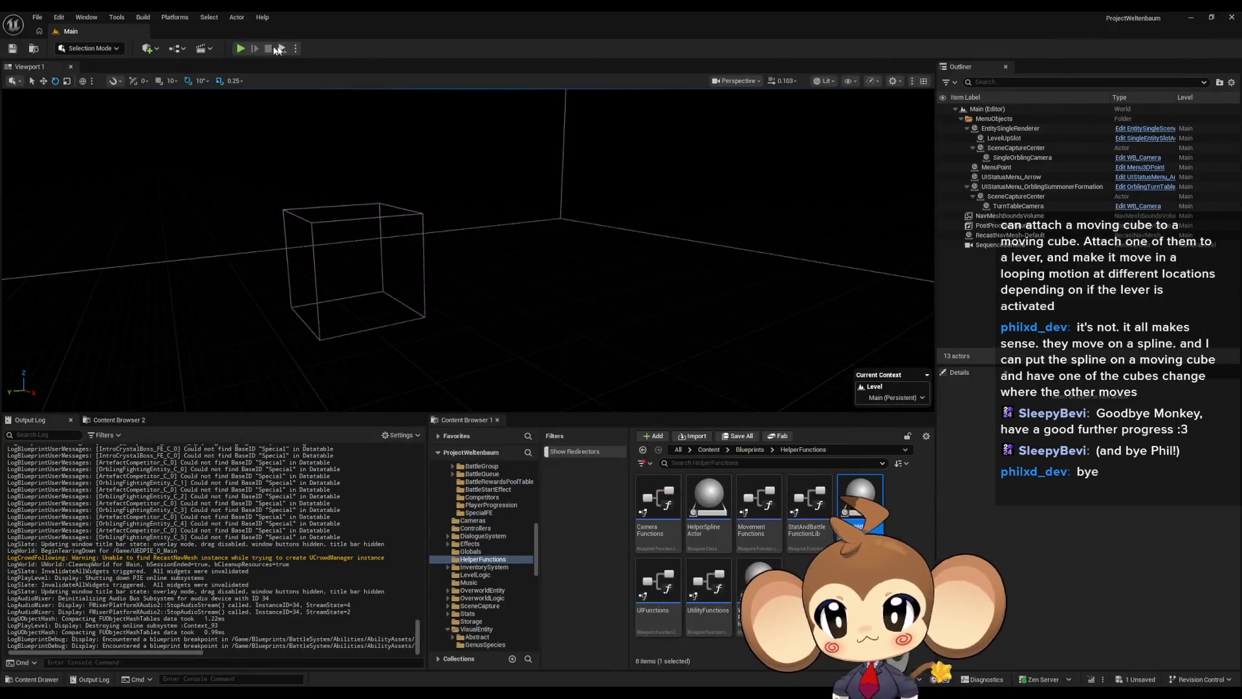
click(254, 45)
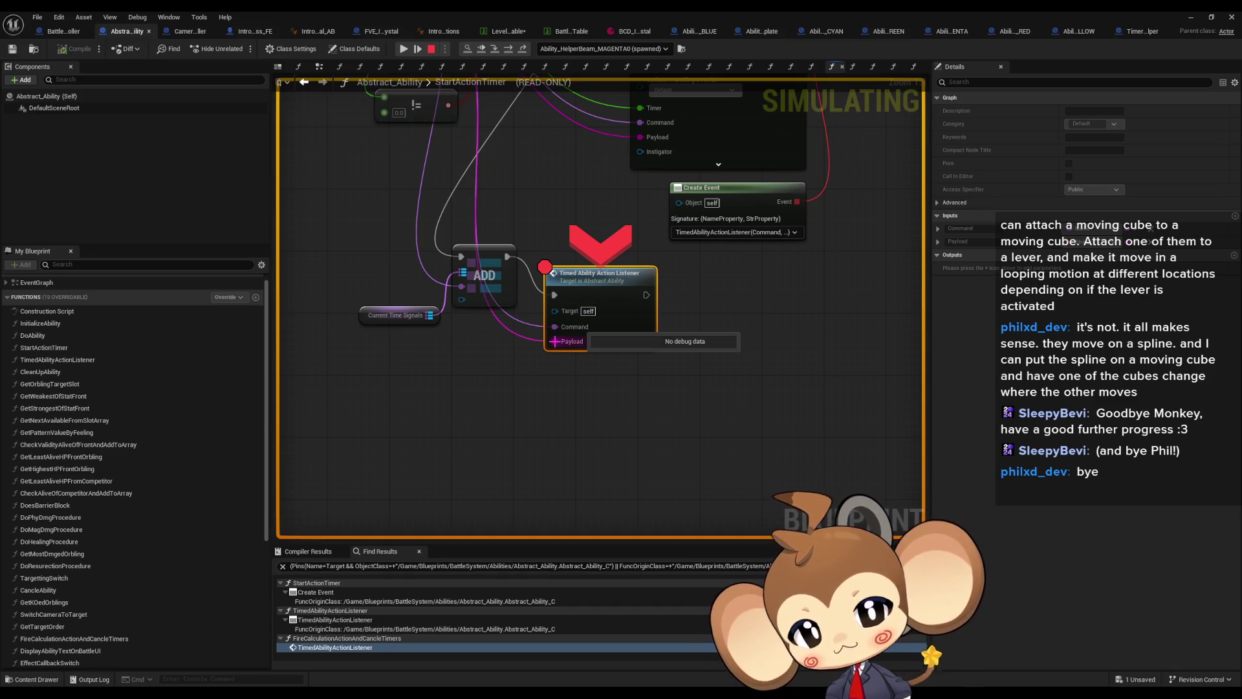
- Step into the parent listener, then advance through Switch on Name to Set Niagara Variable
drag(554, 341, 561, 462)
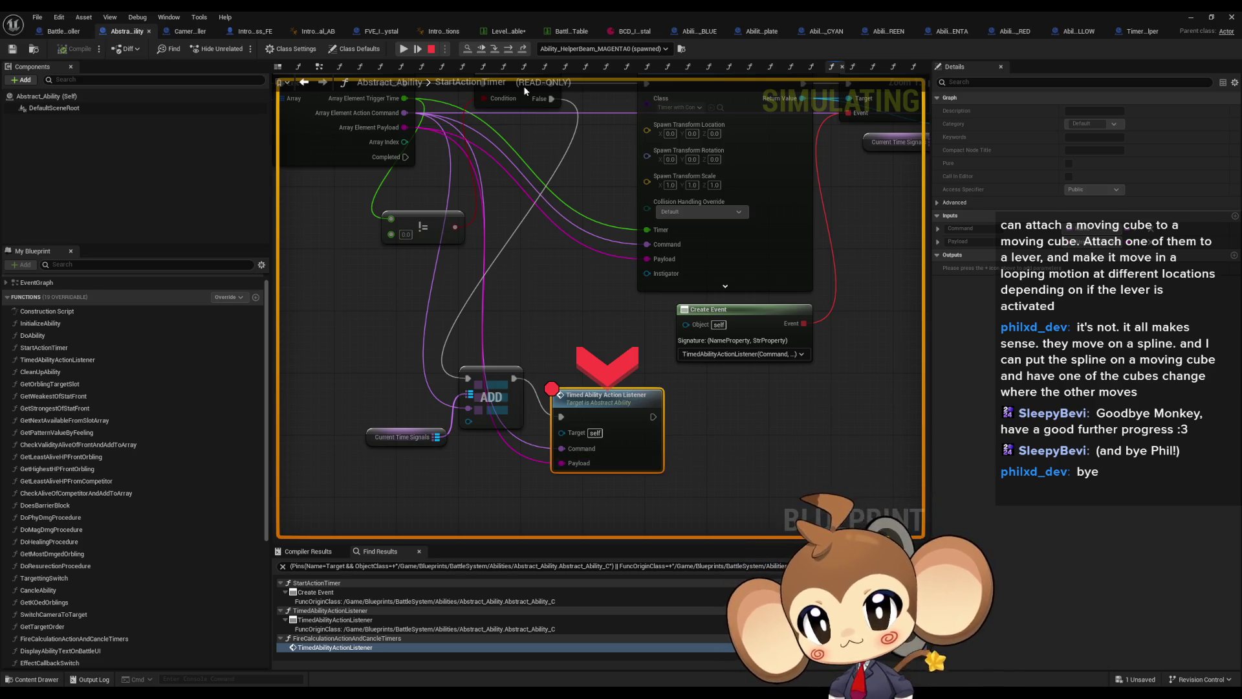
click(508, 50)
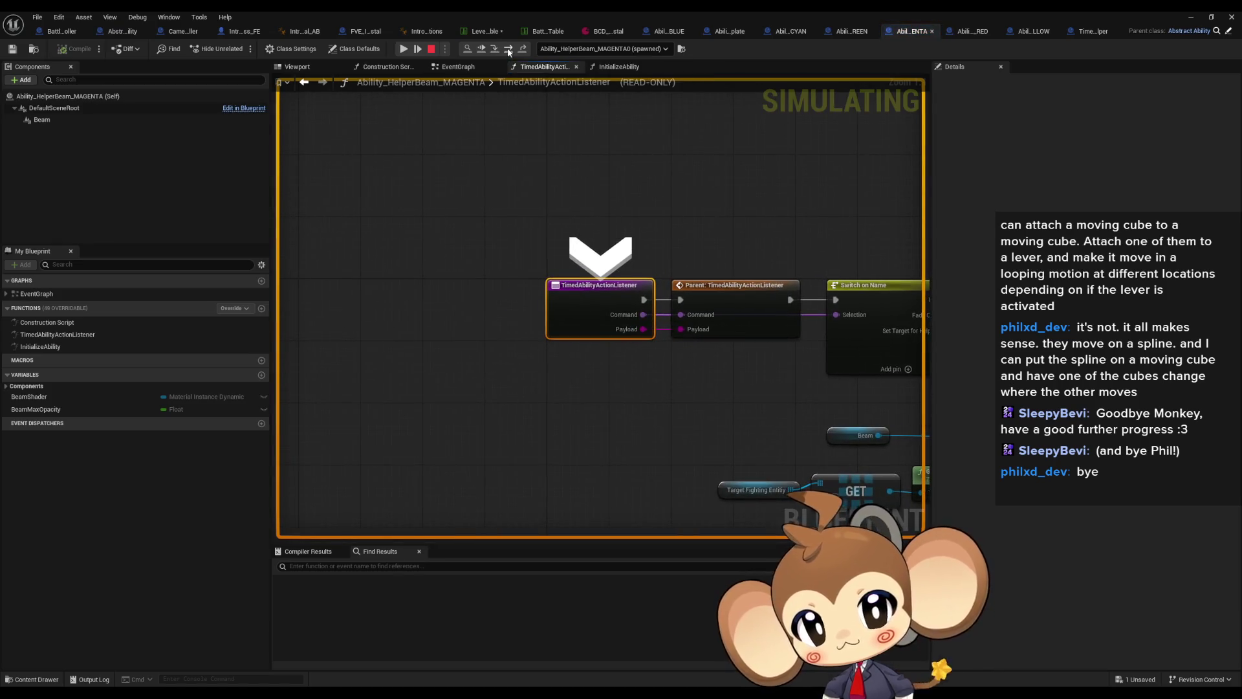
mouse_move(507, 316)
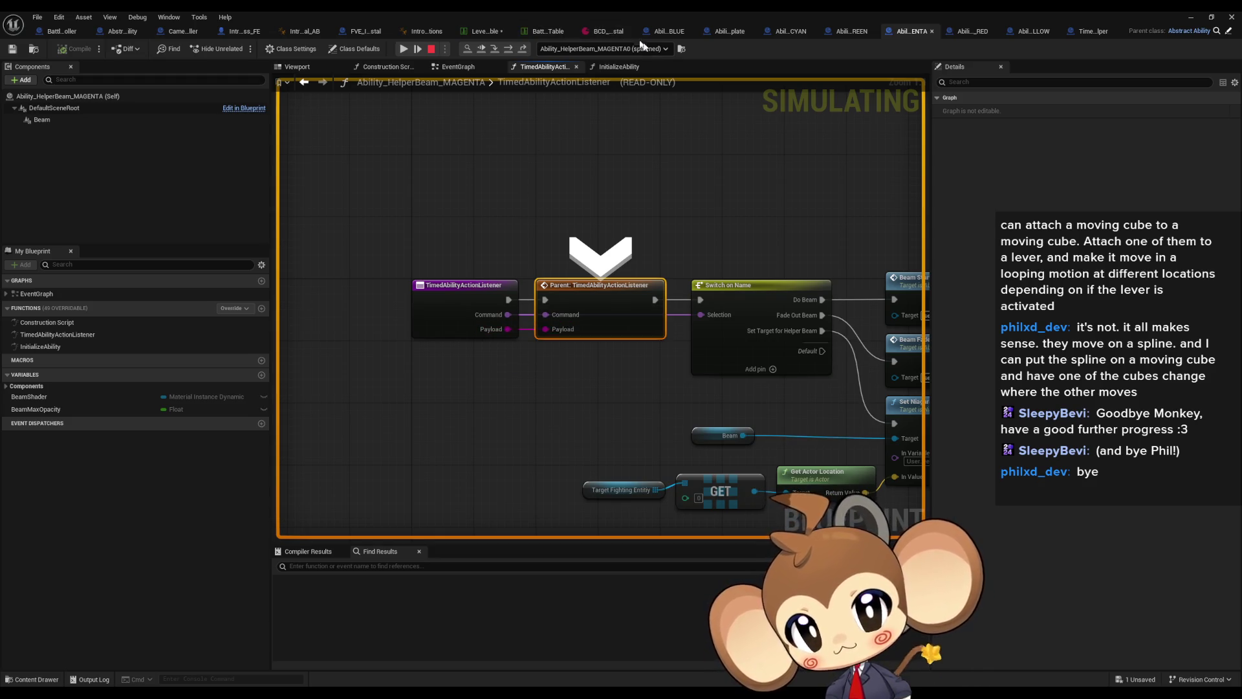
click(508, 52)
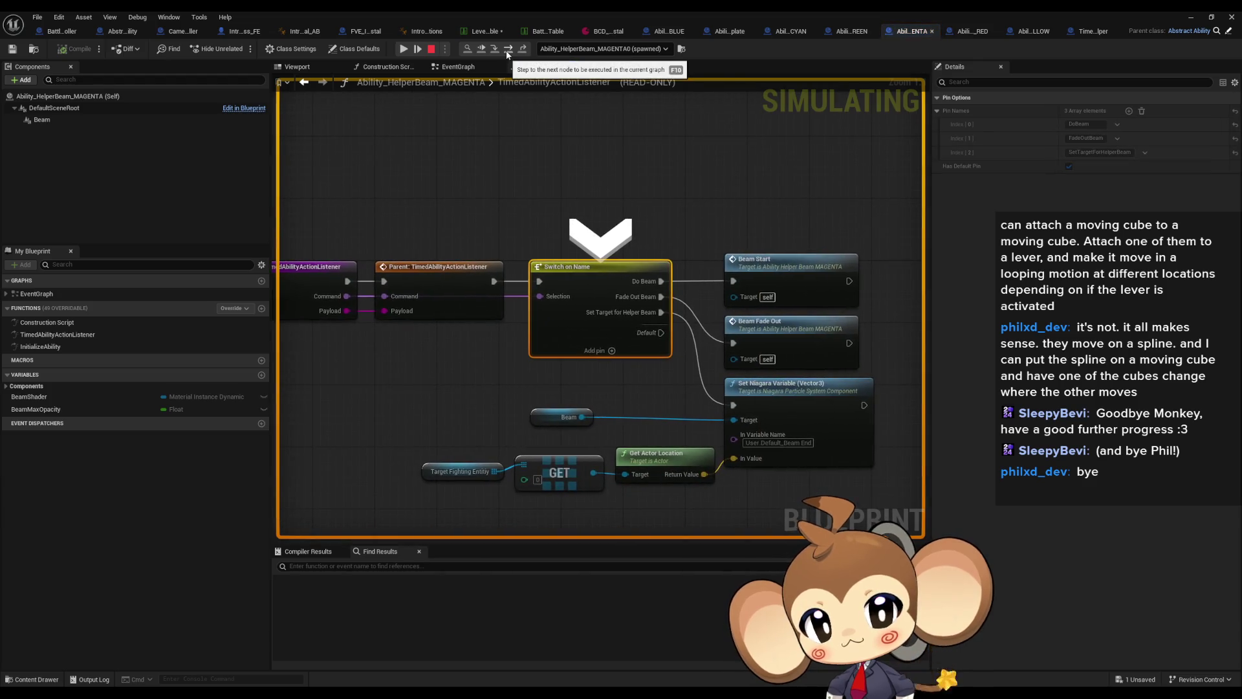
click(508, 52)
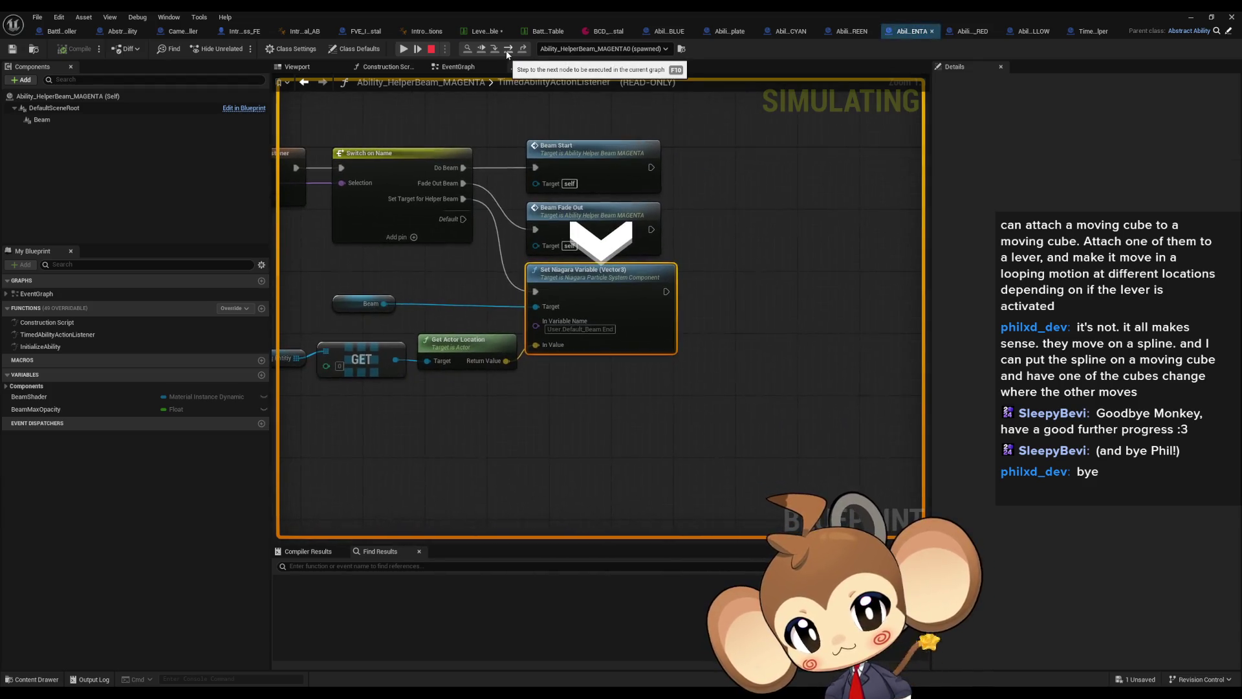
- Read the Target Fighting Entity pin values, then restore the Blueprint editor to a floating window
mouse_move(383, 304)
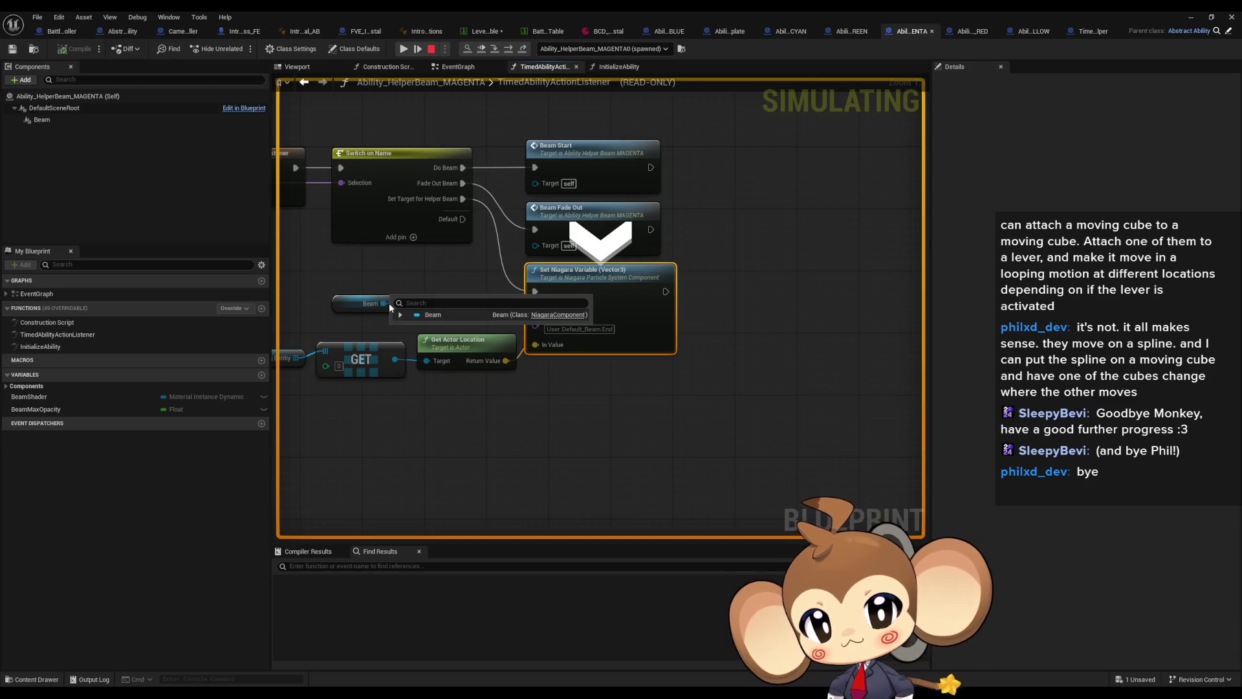
drag(390, 303, 490, 305)
mouse_move(398, 364)
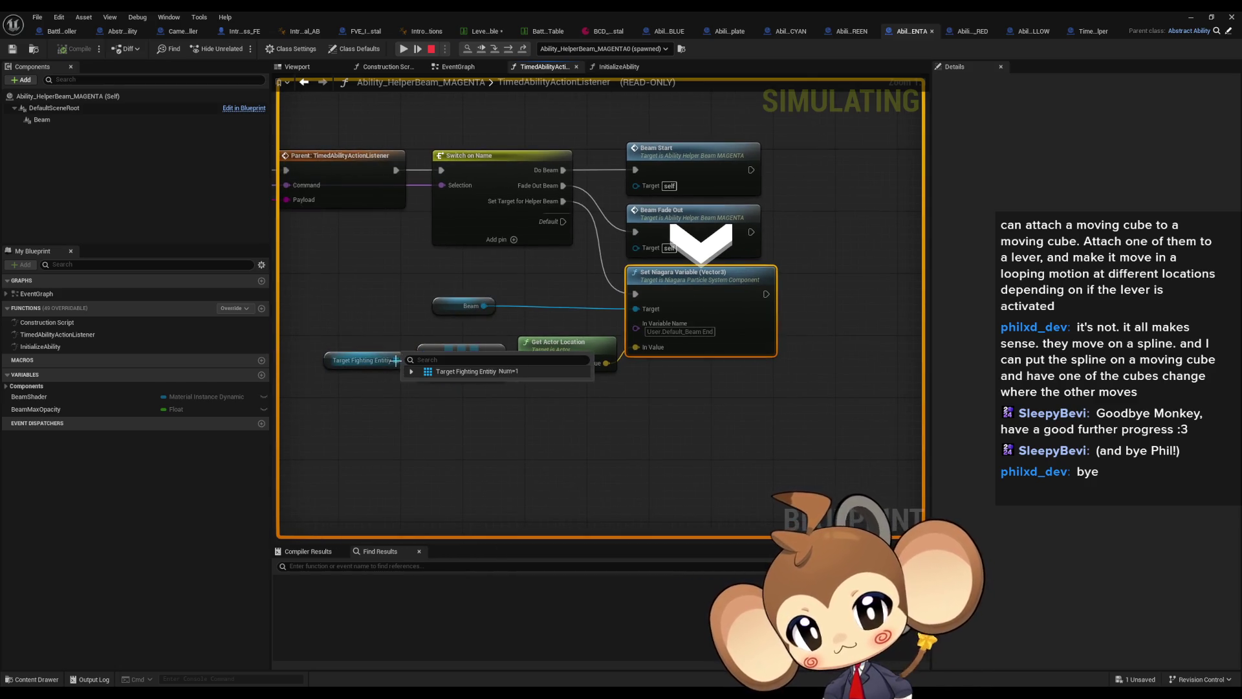
mouse_move(607, 359)
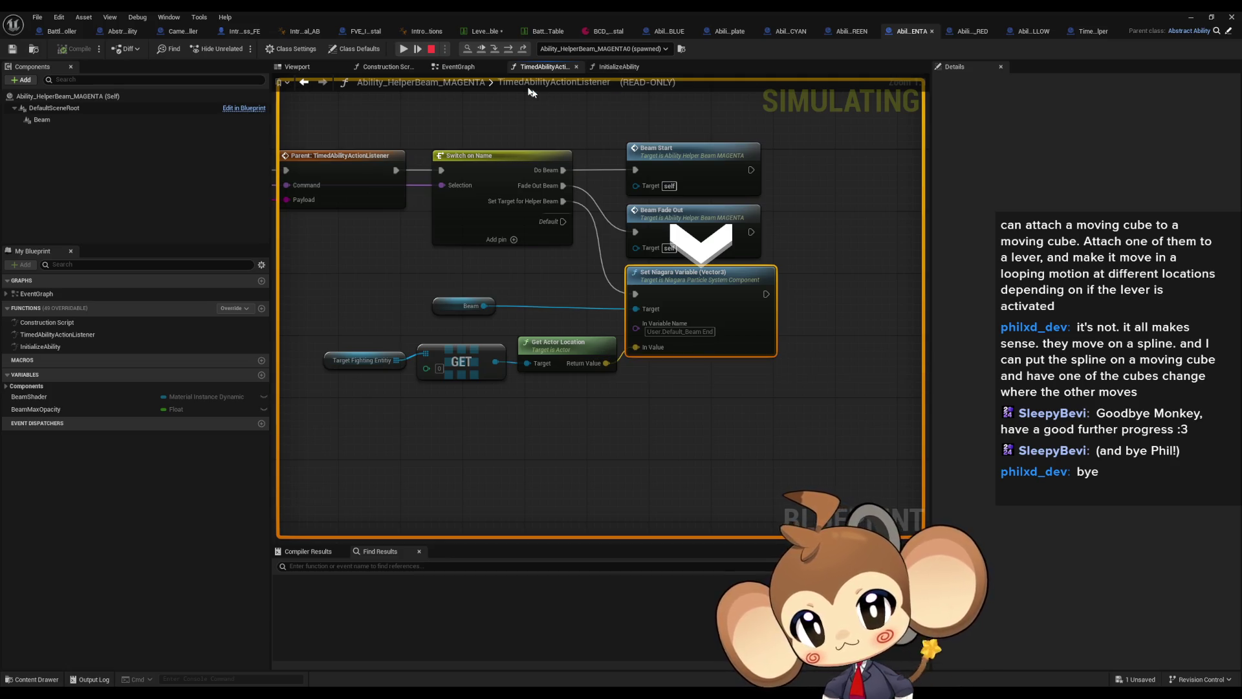
drag(587, 180, 645, 251)
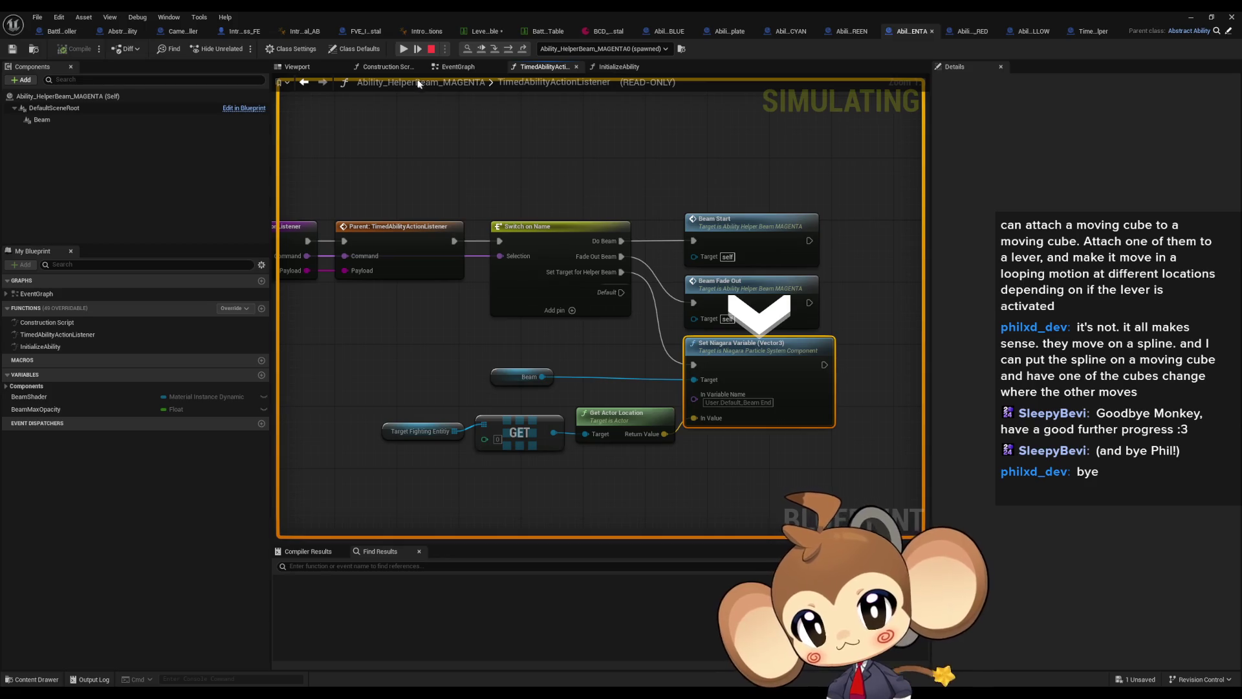
double_click(545, 16)
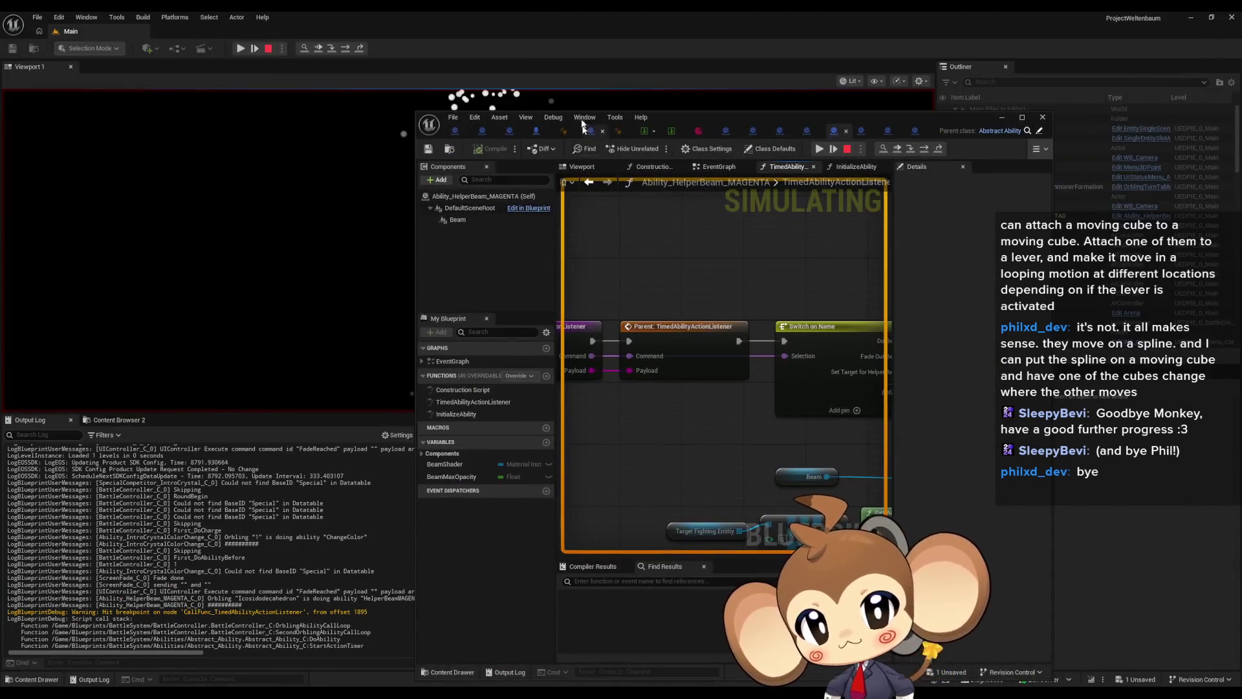
- Resume the halted game, stop the play session, and maximize the Blueprint editor again
drag(671, 121, 861, 277)
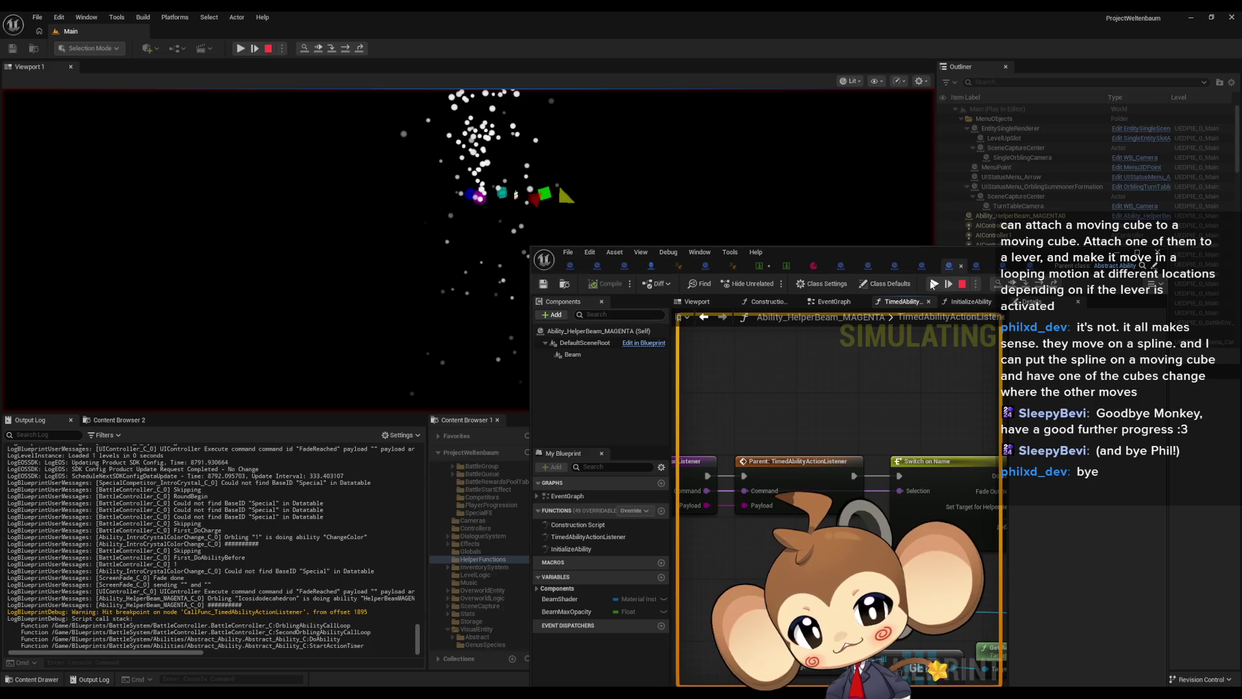
click(933, 283)
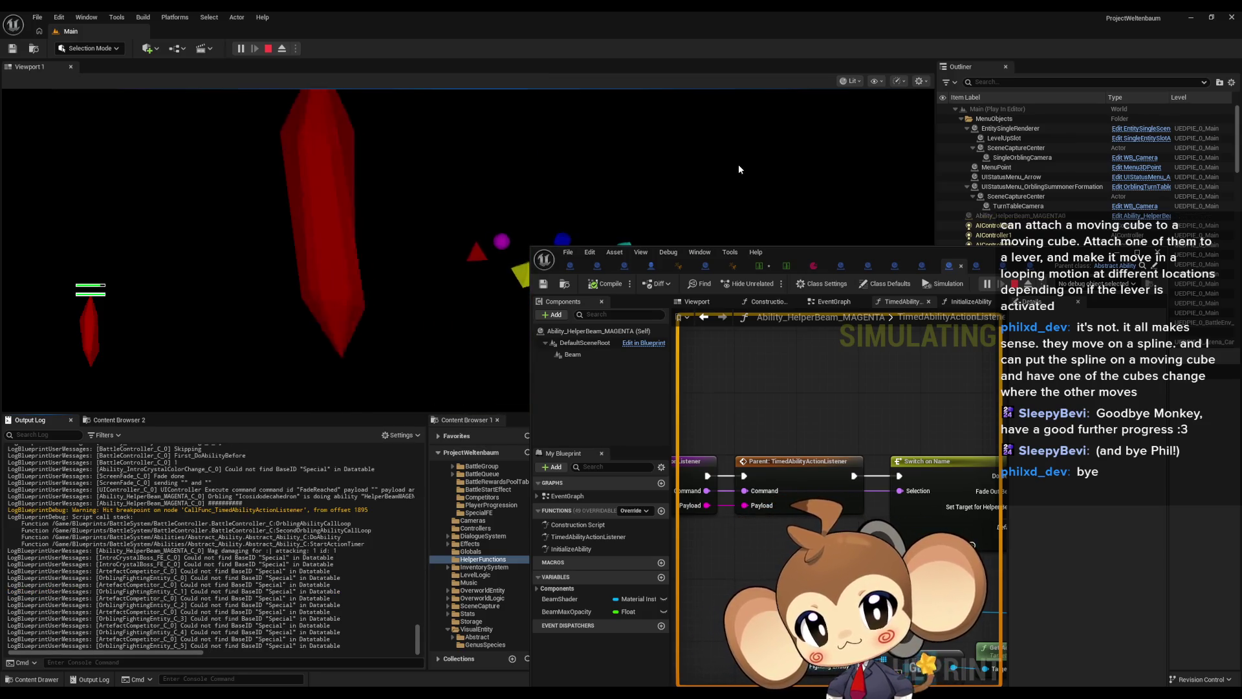
key(Escape)
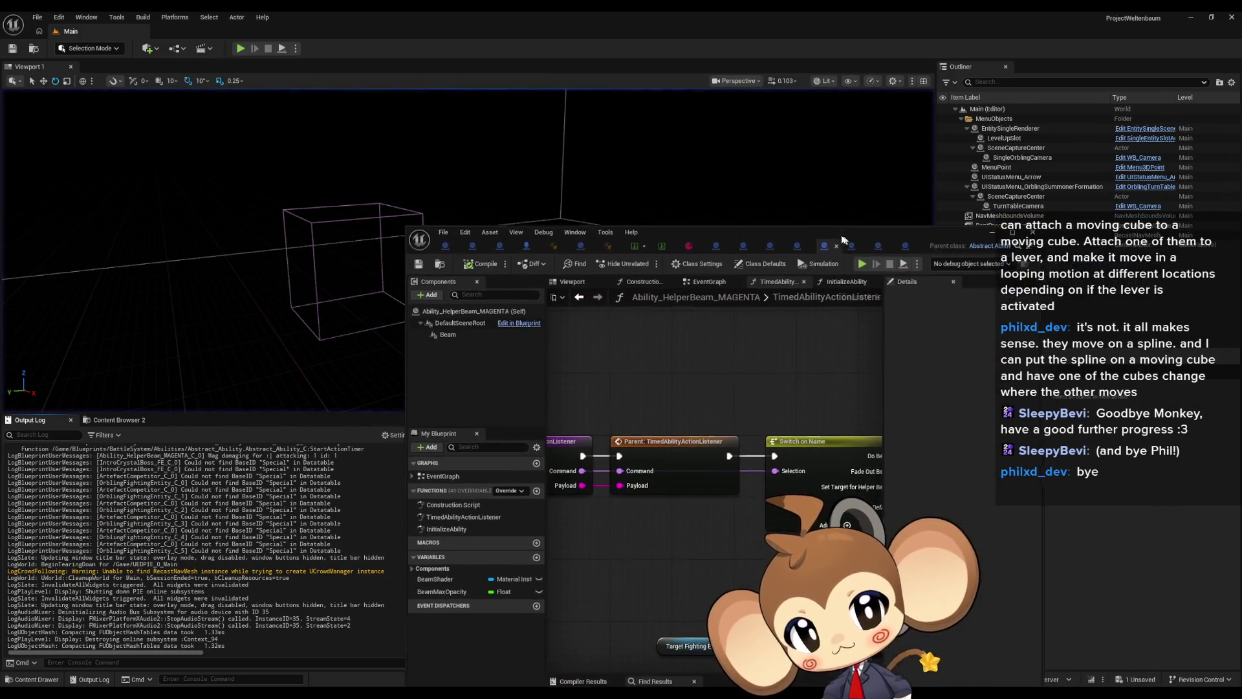
double_click(847, 240)
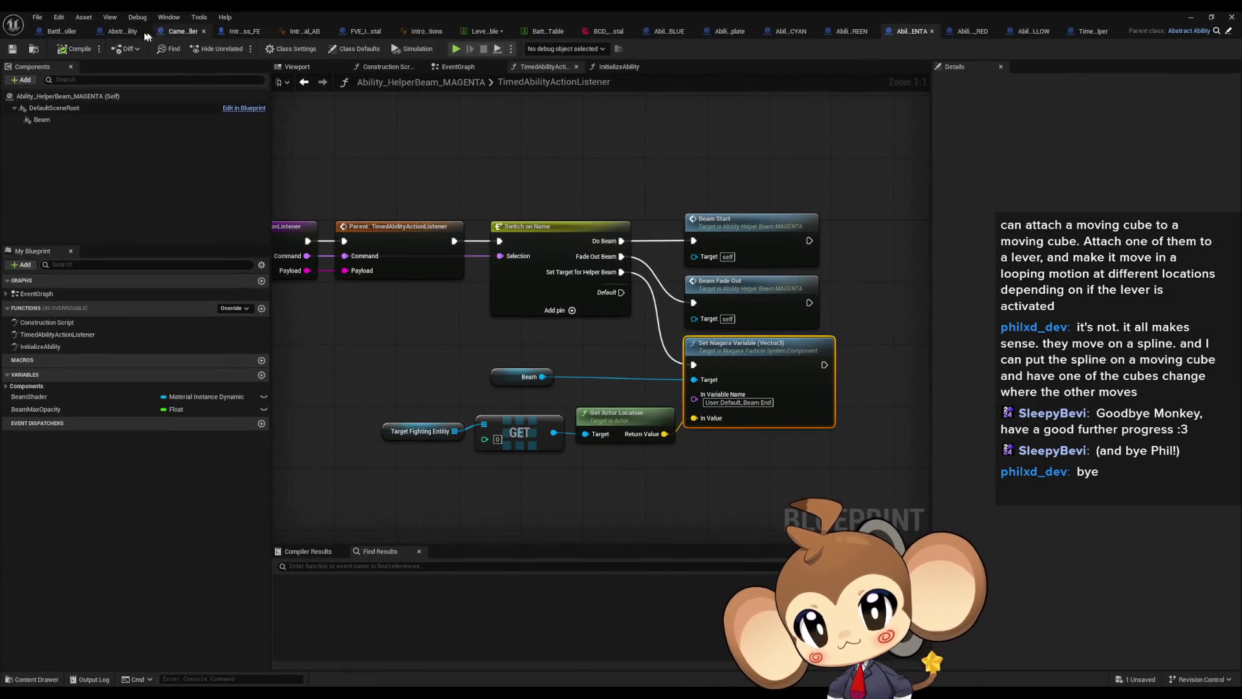
- In StartActionTimer, connect the For Each Loop body directly to SpawnActor, bypassing the Branch
click(152, 35)
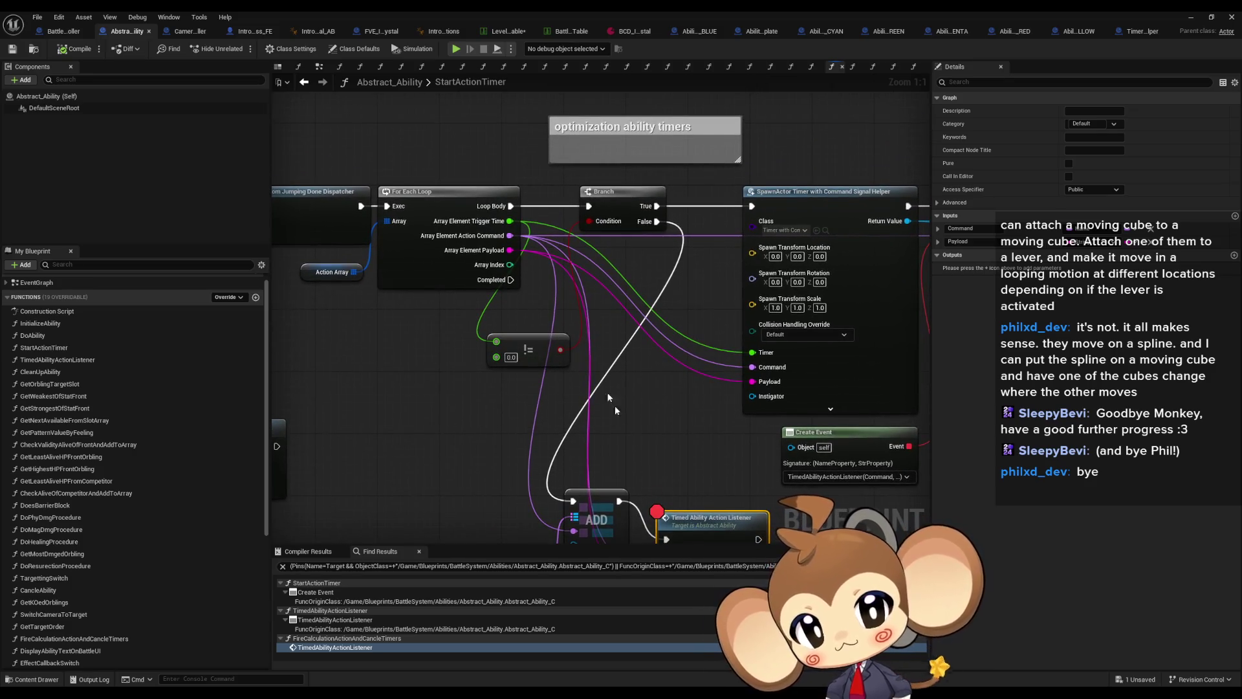
mouse_move(511, 206)
mouse_down()
mouse_move(744, 207)
mouse_move(867, 223)
mouse_move(752, 207)
mouse_up()
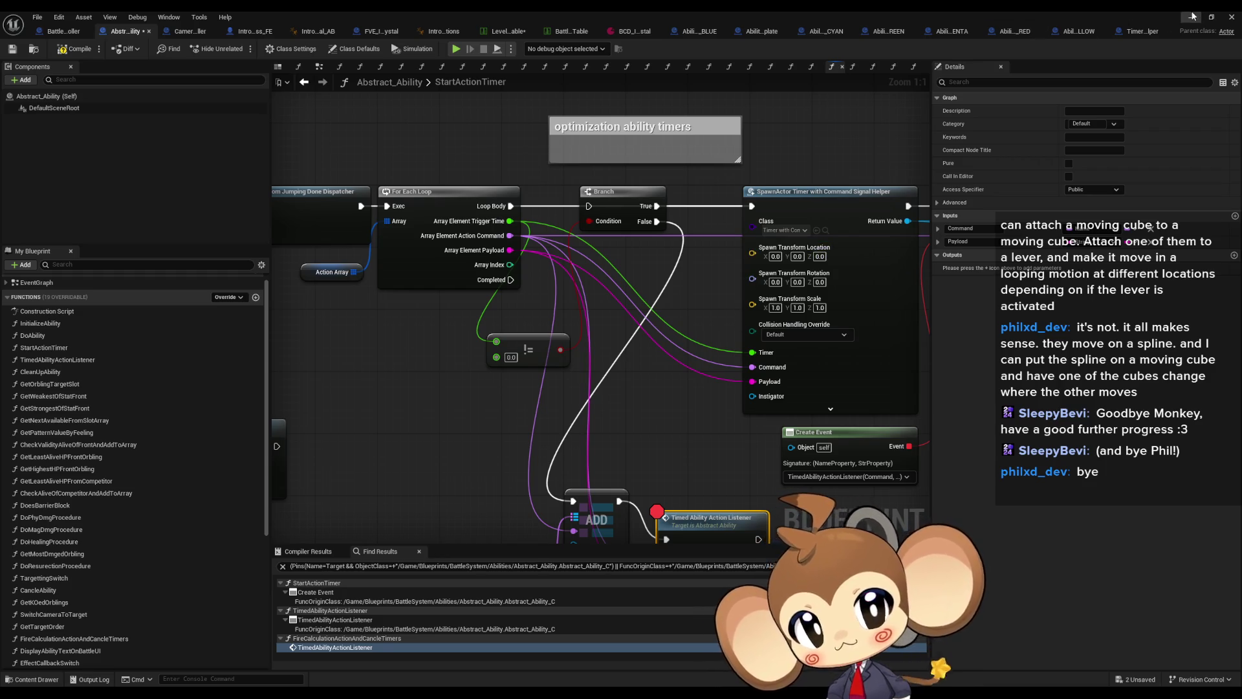
click(1191, 17)
- Play-test the change twice in the level, then bring back the Abstract_Ability Blueprint
key(alt+p)
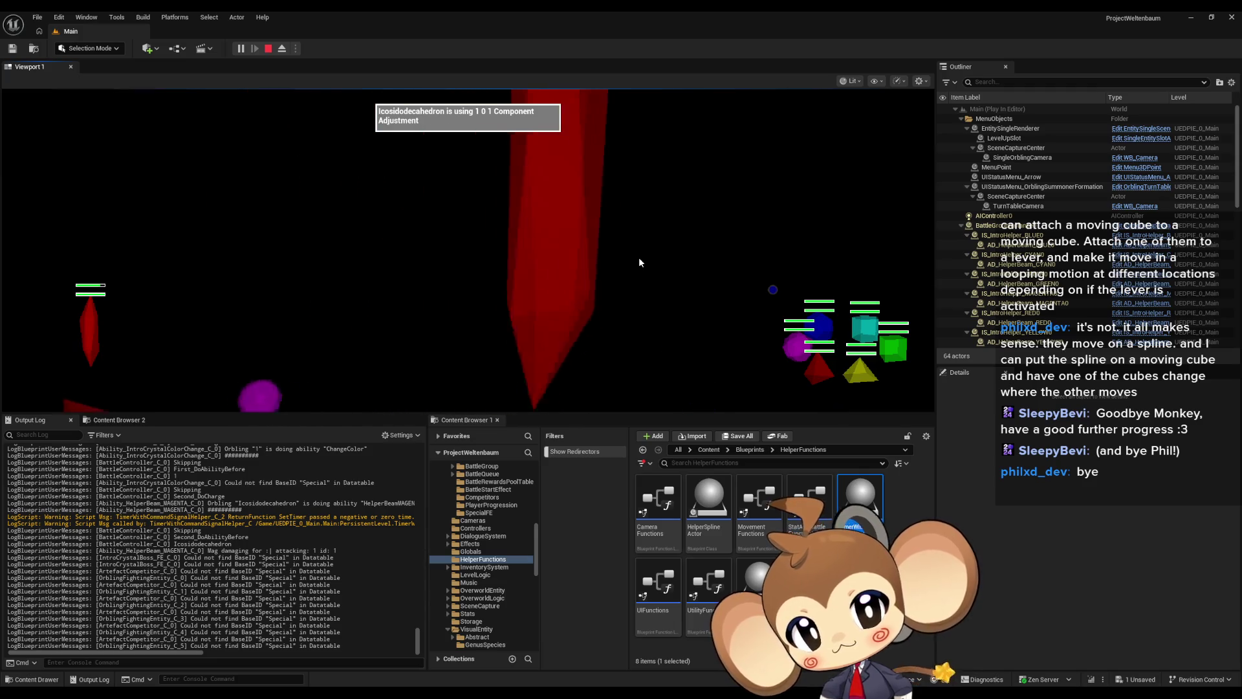
click(268, 48)
click(240, 48)
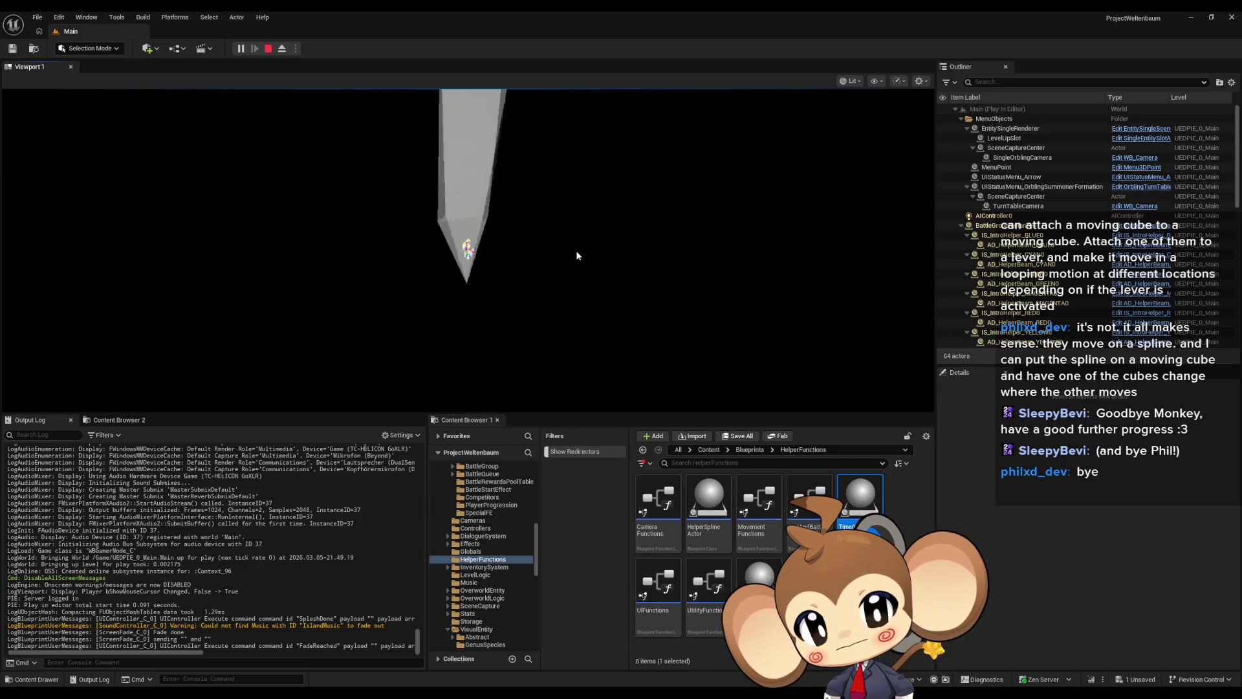
click(268, 49)
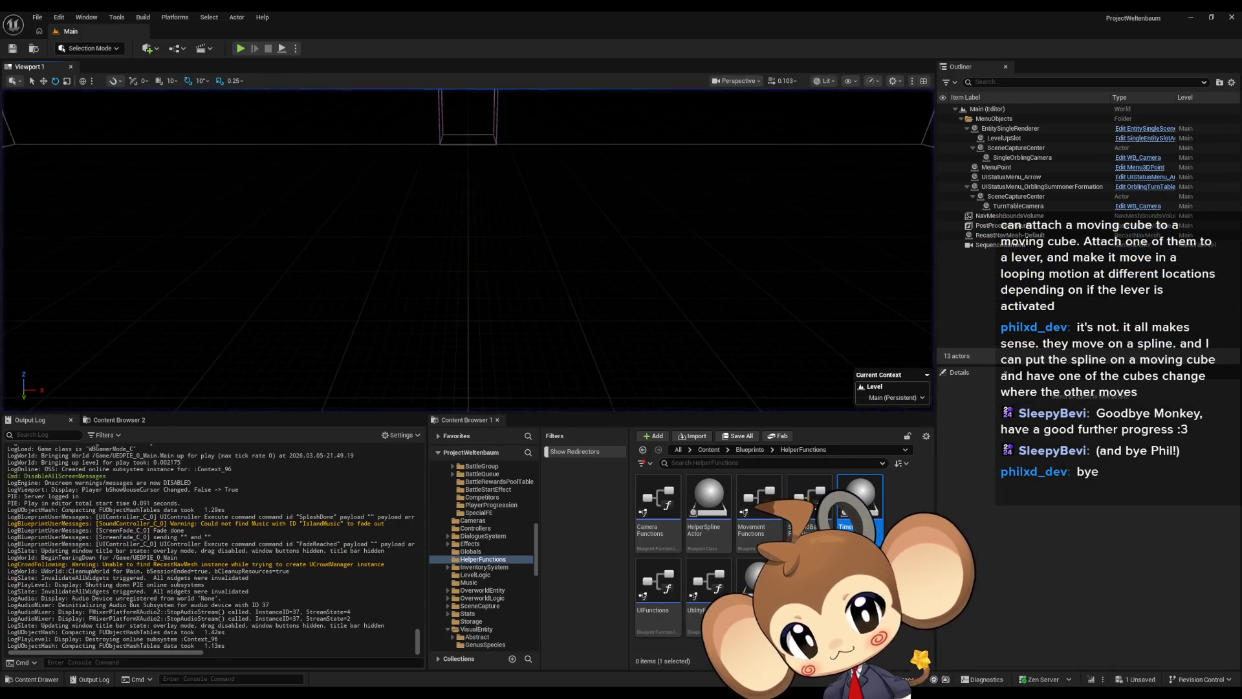
click(557, 658)
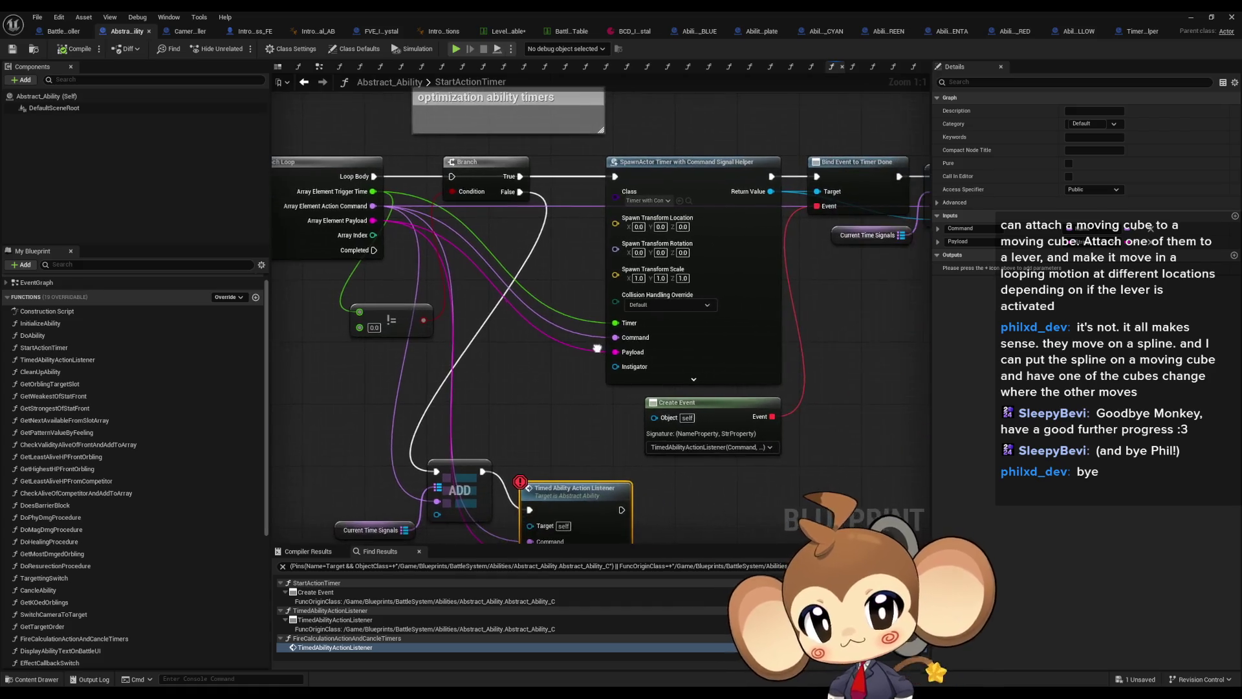
- Pan the StartActionTimer graph to review the Branch, Create Event, Bind Event and ADD nodes
mouse_move(482, 176)
mouse_down()
mouse_move(484, 208)
mouse_move(541, 286)
mouse_move(412, 493)
mouse_move(391, 499)
mouse_move(450, 326)
mouse_move(650, 368)
mouse_move(622, 299)
mouse_up()
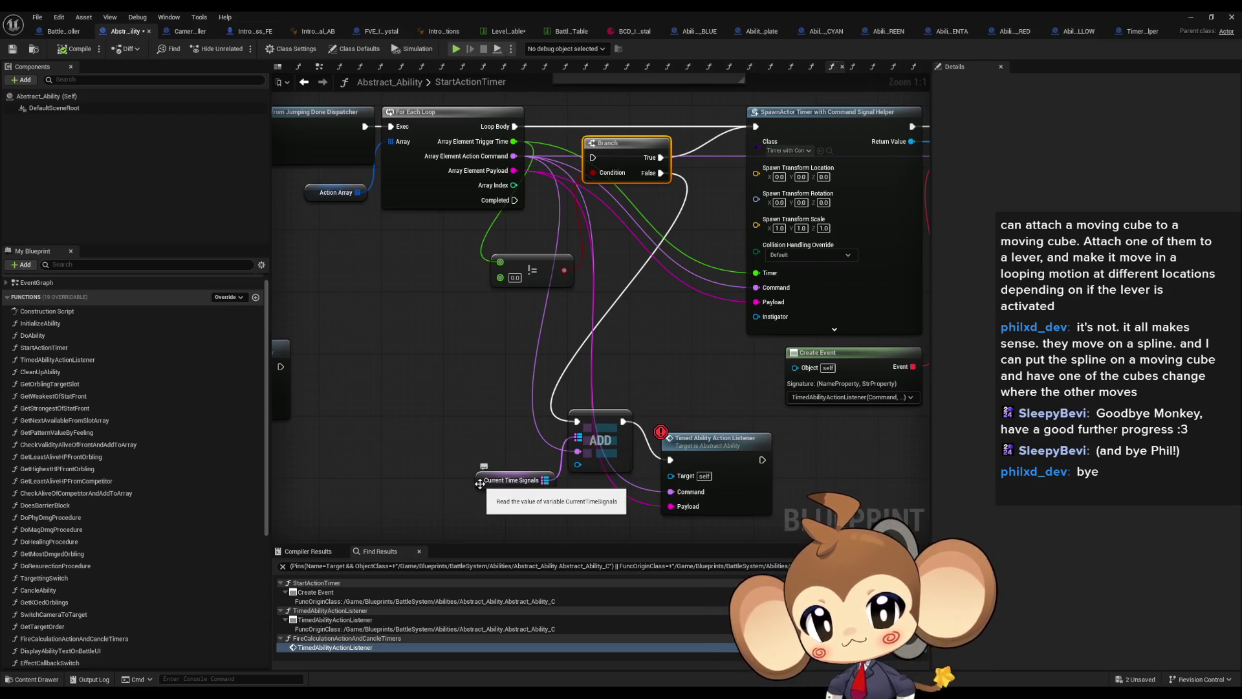
mouse_move(479, 484)
mouse_down()
mouse_move(607, 388)
mouse_move(365, 490)
mouse_move(379, 381)
mouse_move(302, 385)
mouse_up()
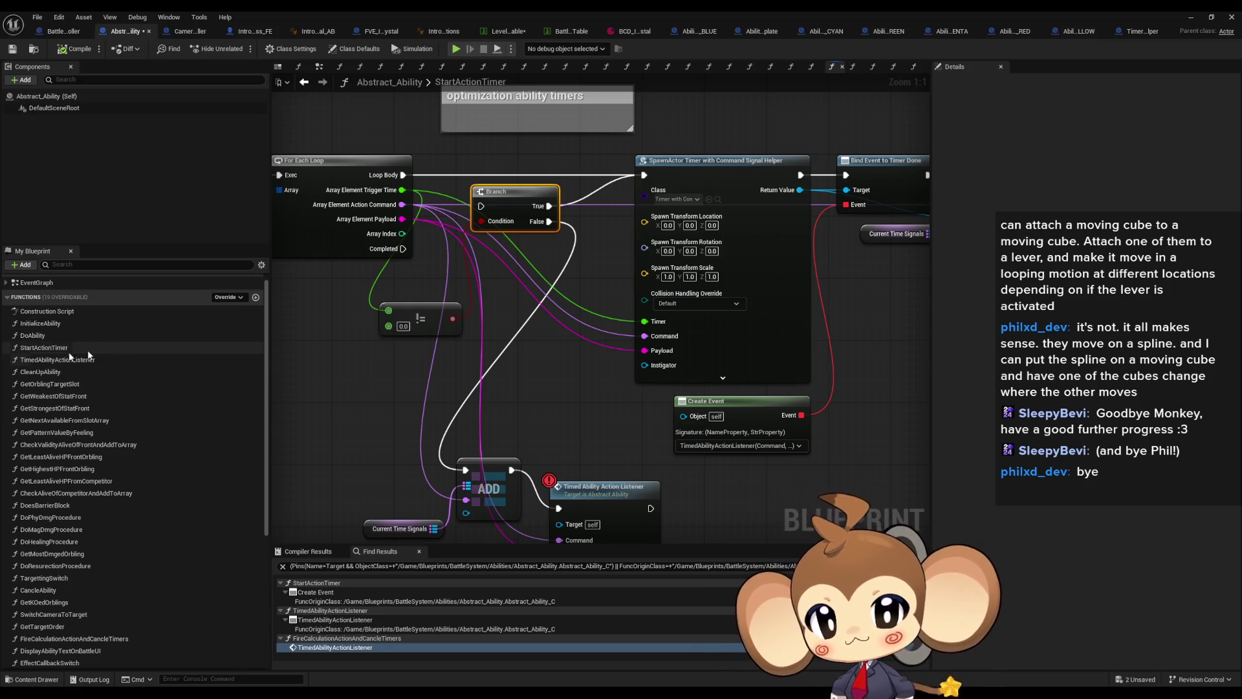
mouse_move(570, 229)
mouse_down()
mouse_move(322, 262)
mouse_move(510, 258)
mouse_up()
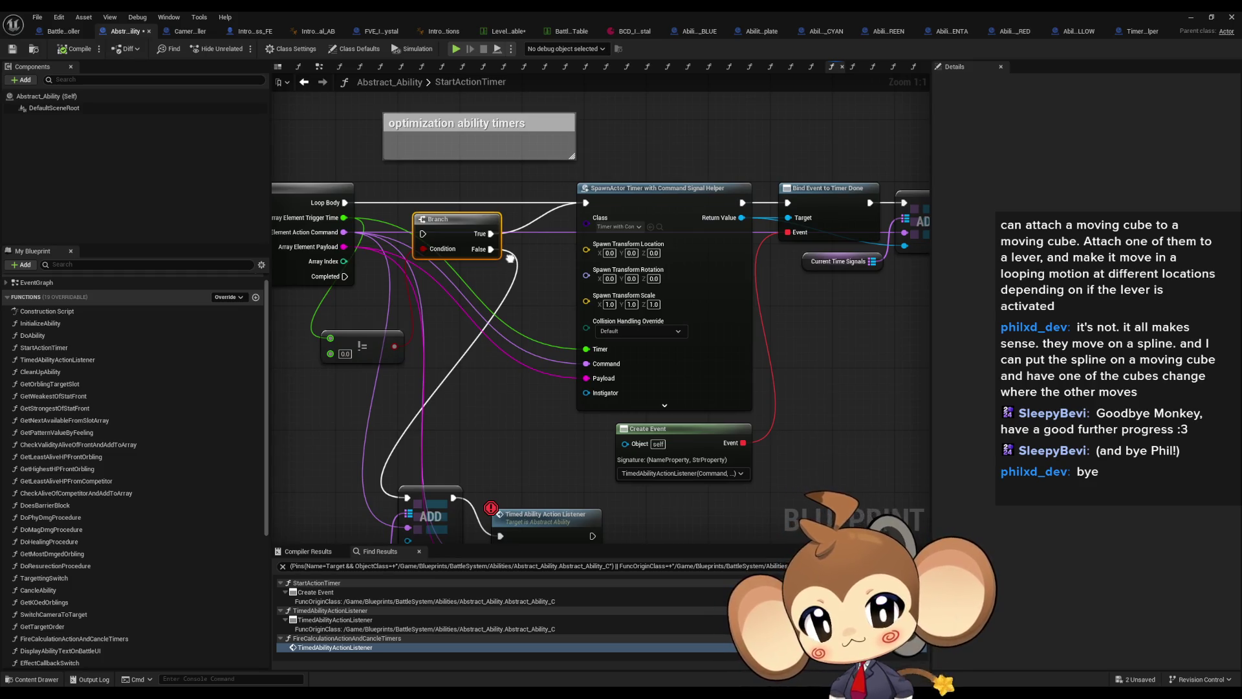
- Look through the TimedAbilityActionListener and StartActionTimer function graphs
click(74, 361)
double_click(74, 361)
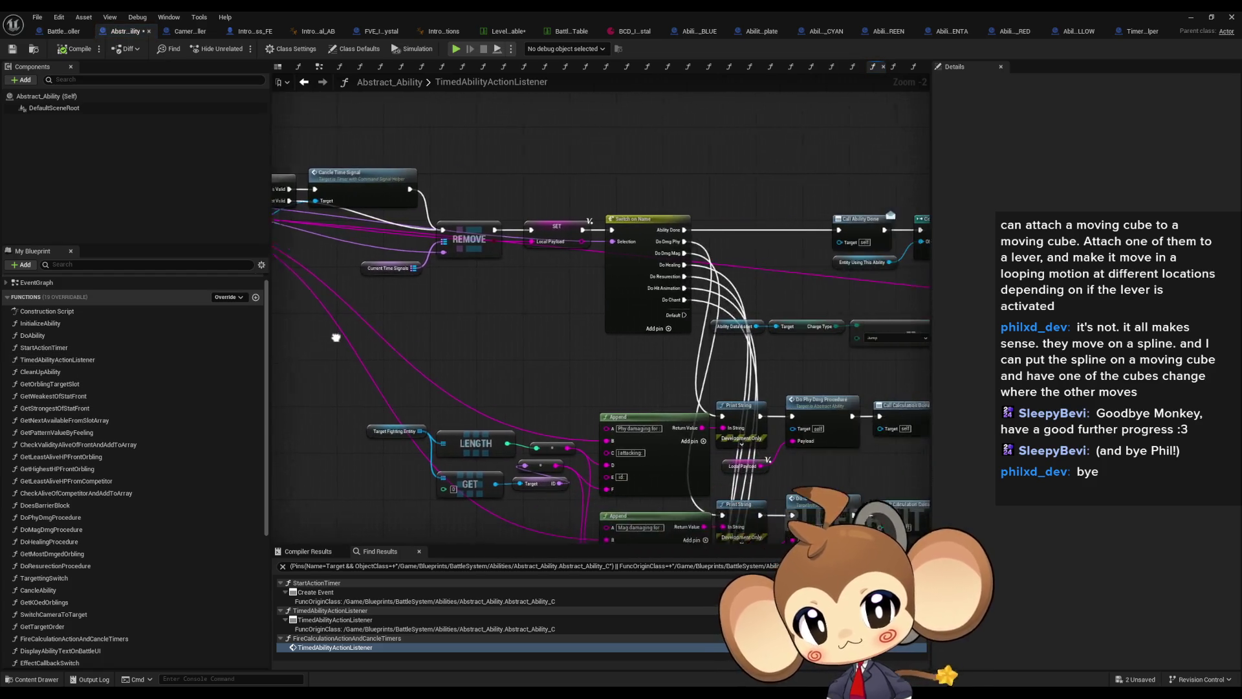
mouse_move(296, 336)
mouse_down()
mouse_move(168, 65)
mouse_move(123, 4)
mouse_up()
drag(388, 259, 535, 521)
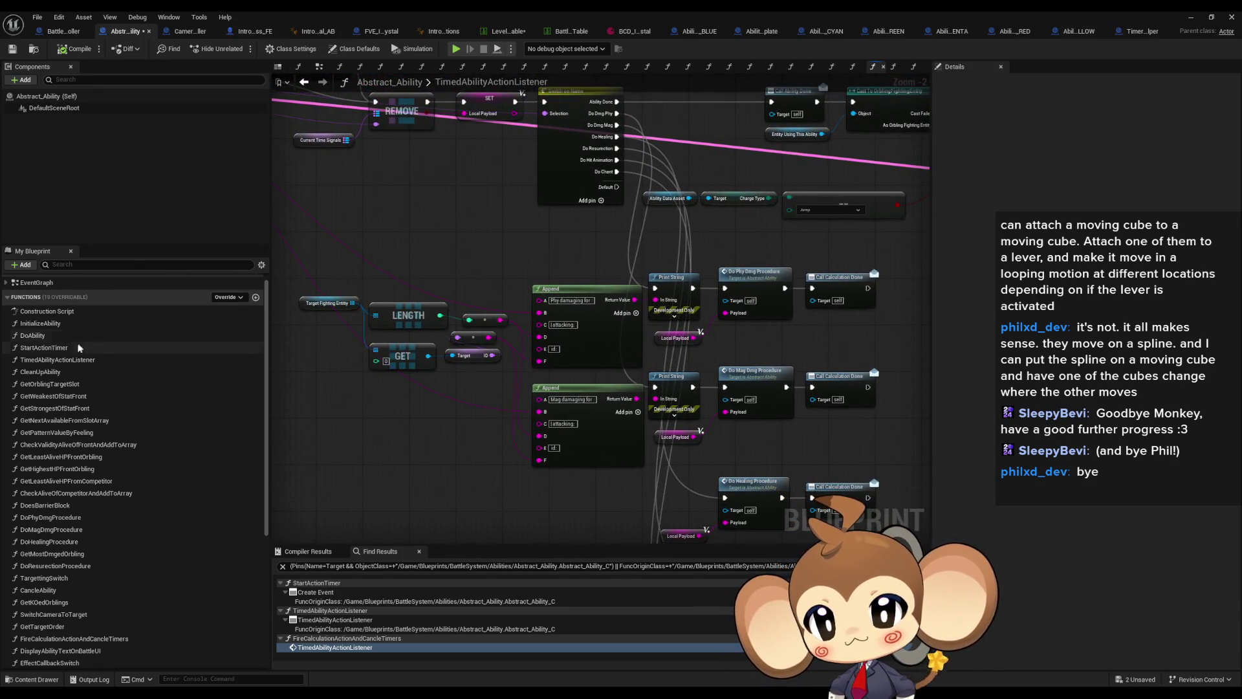
double_click(46, 348)
mouse_move(523, 316)
mouse_down()
mouse_move(566, 300)
mouse_move(605, 329)
mouse_up()
double_click(57, 359)
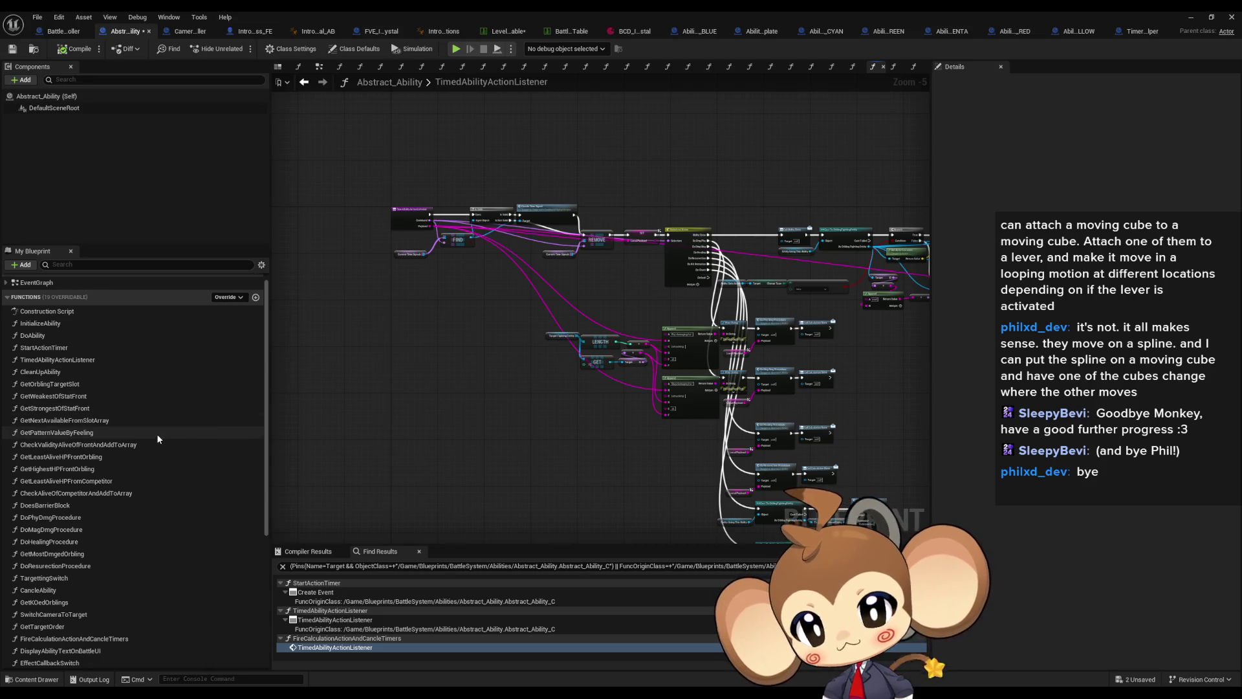
- Open TargettingSwitch and inspect its Switch on AbilityTargetTypeEnum and Set Actor Transform nodes
double_click(44, 578)
mouse_move(534, 337)
mouse_down()
mouse_move(599, 363)
mouse_move(586, 366)
mouse_up()
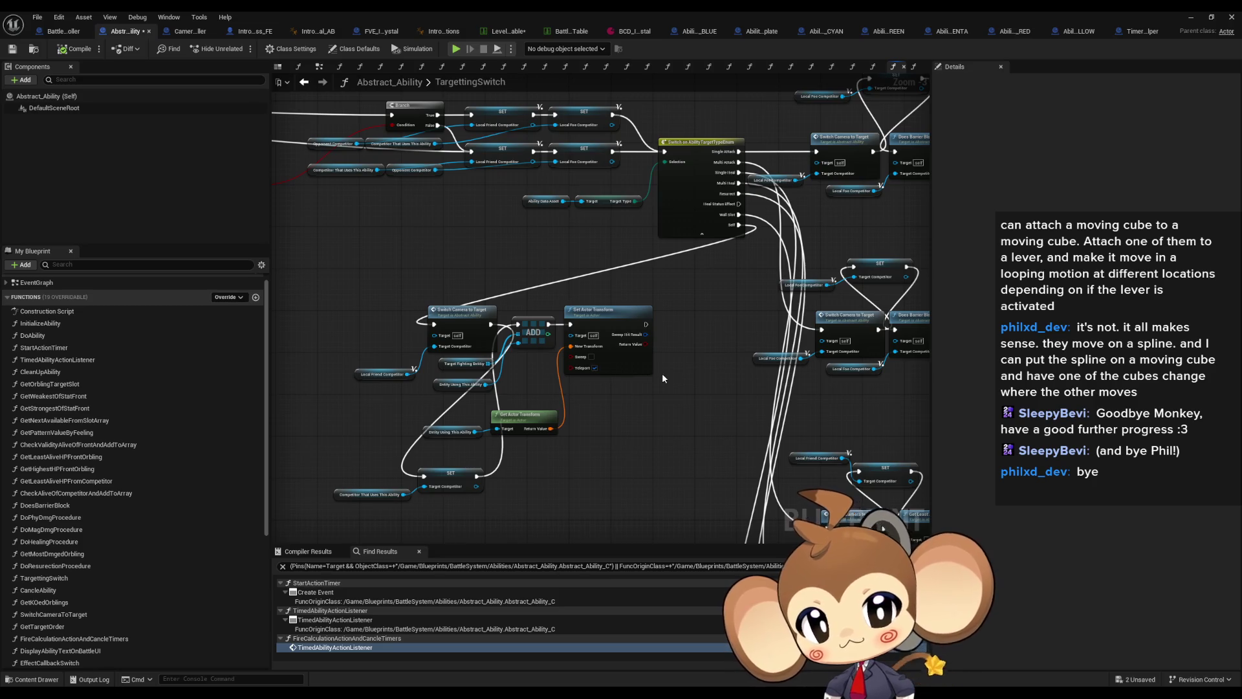
scroll(570, 444, up, 2)
scroll(580, 438, up, 1)
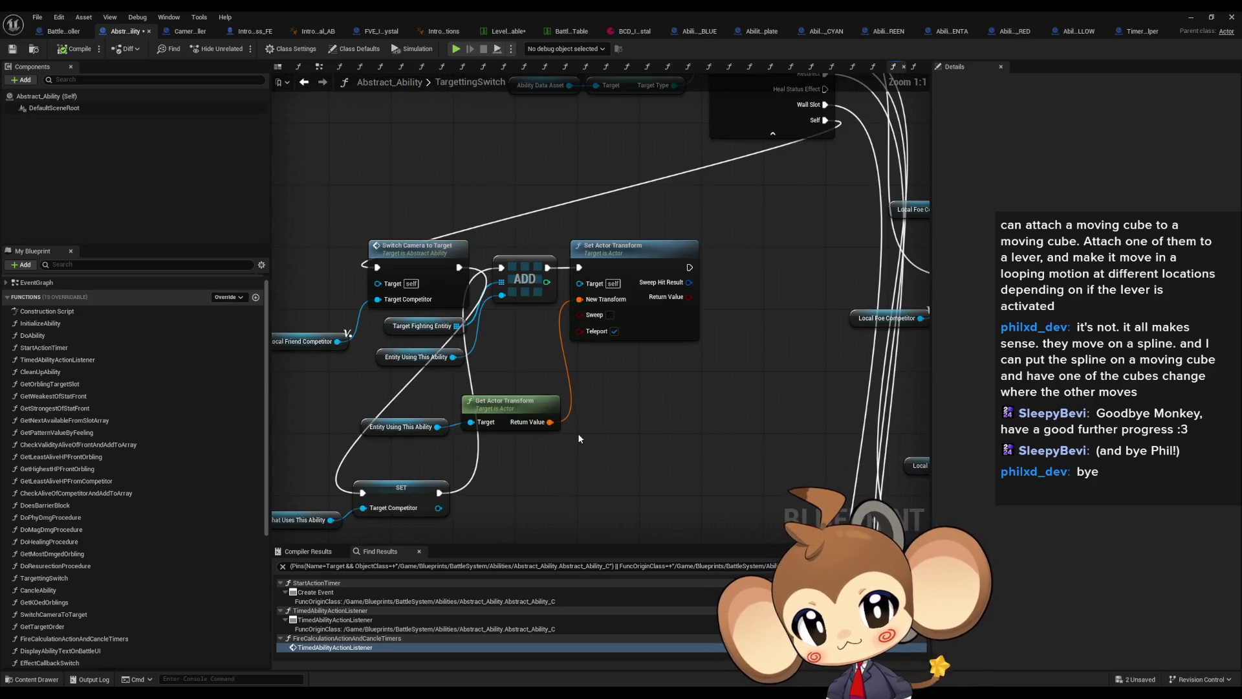
drag(579, 439, 500, 487)
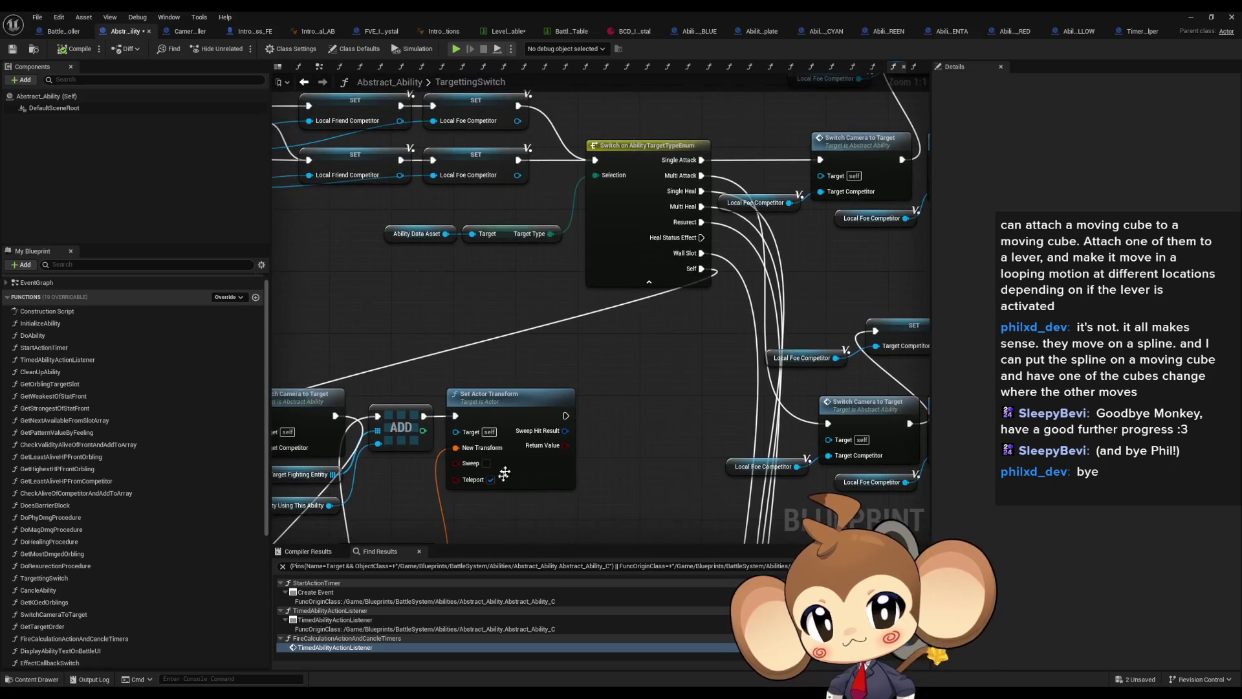
drag(587, 404, 789, 326)
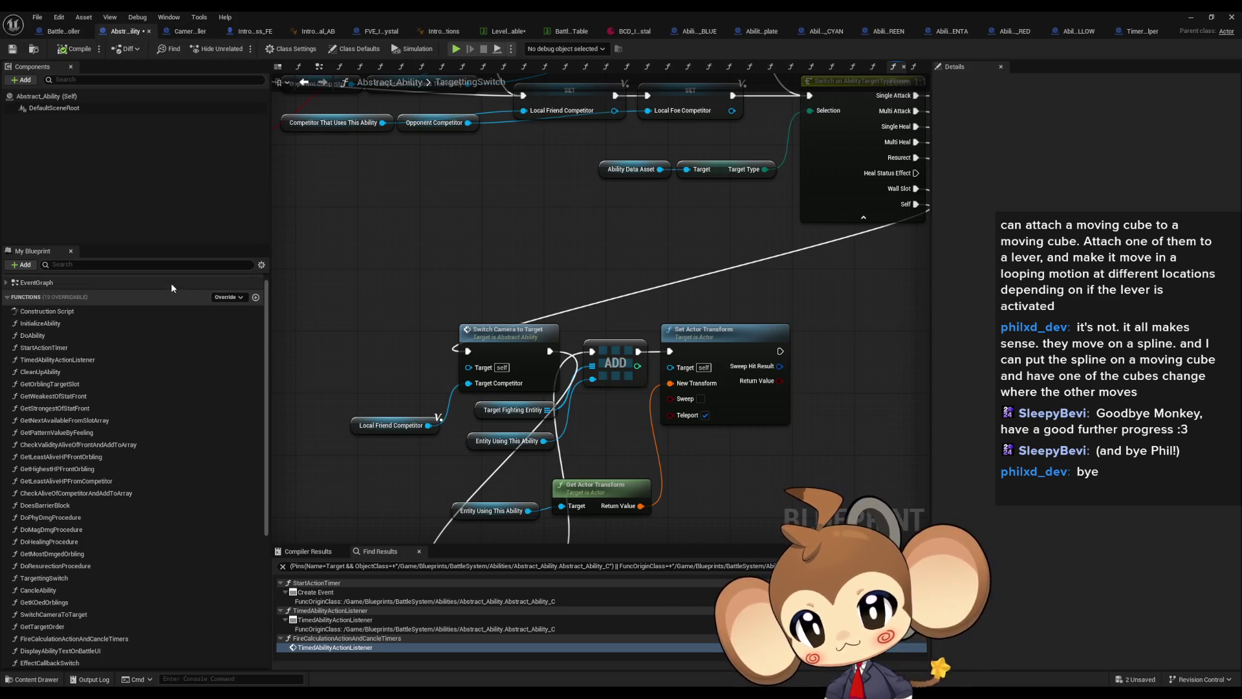
click(370, 565)
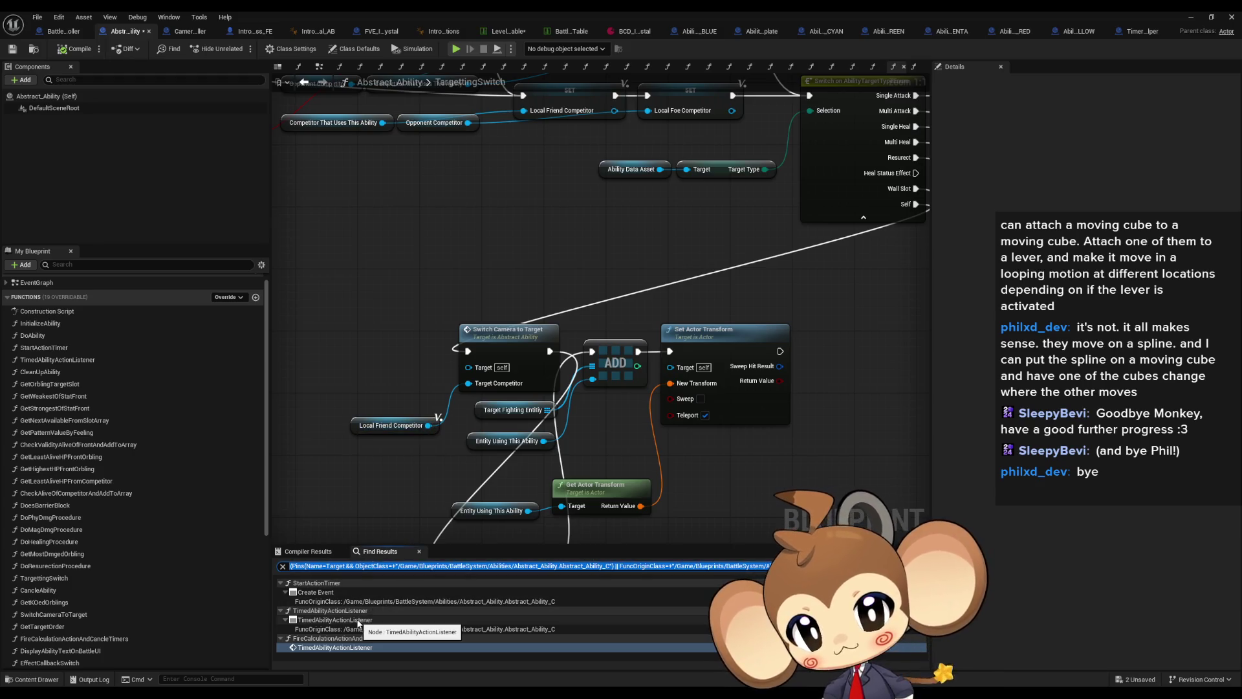
- Search Find Results for 'timer' and jump to the Create Event and Set Timer by Event nodes
text(timer)
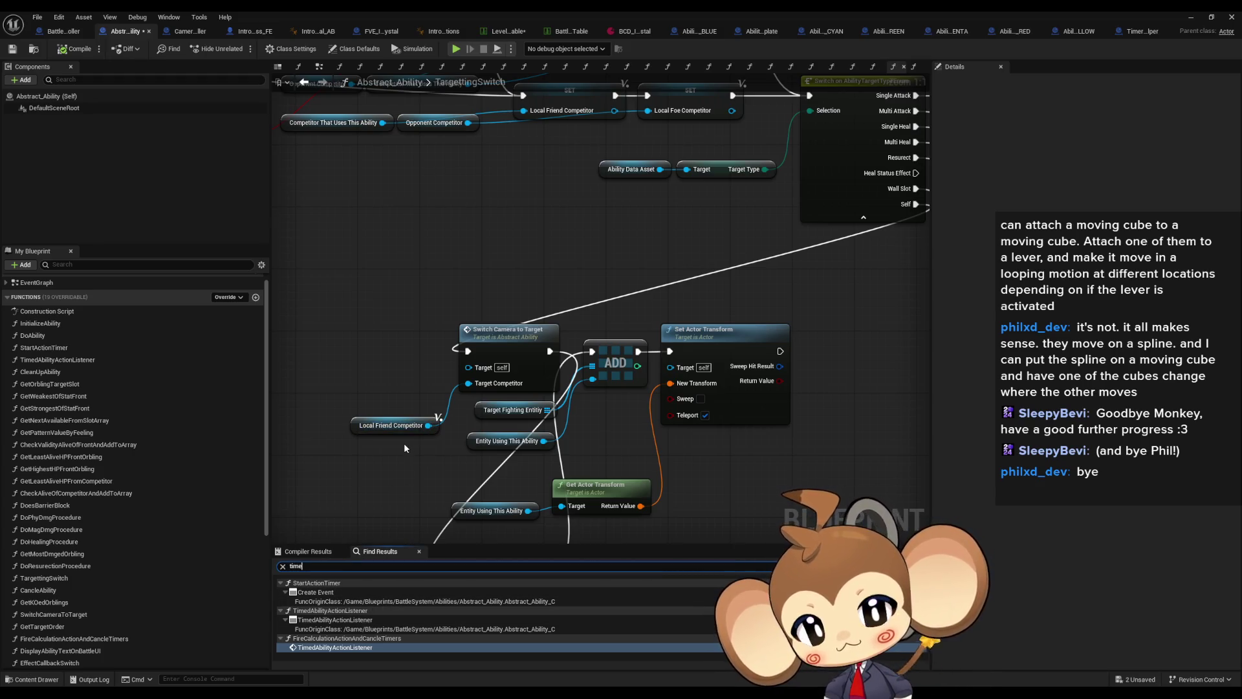
key(Return)
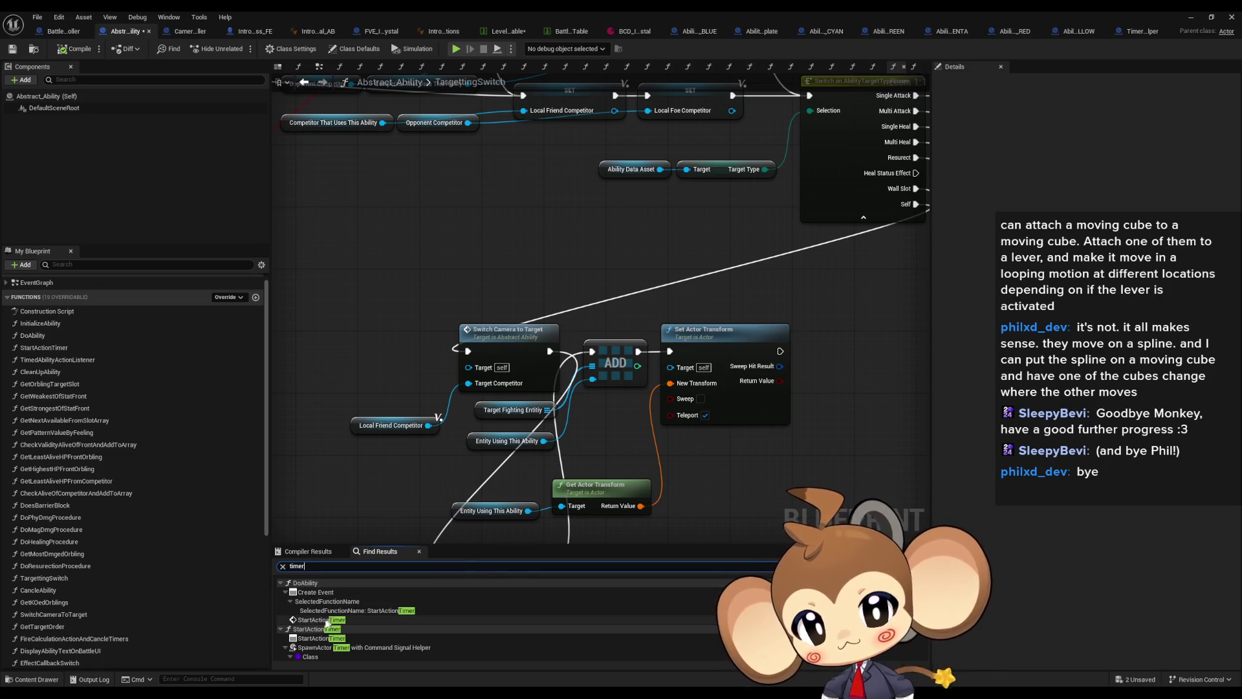
click(349, 593)
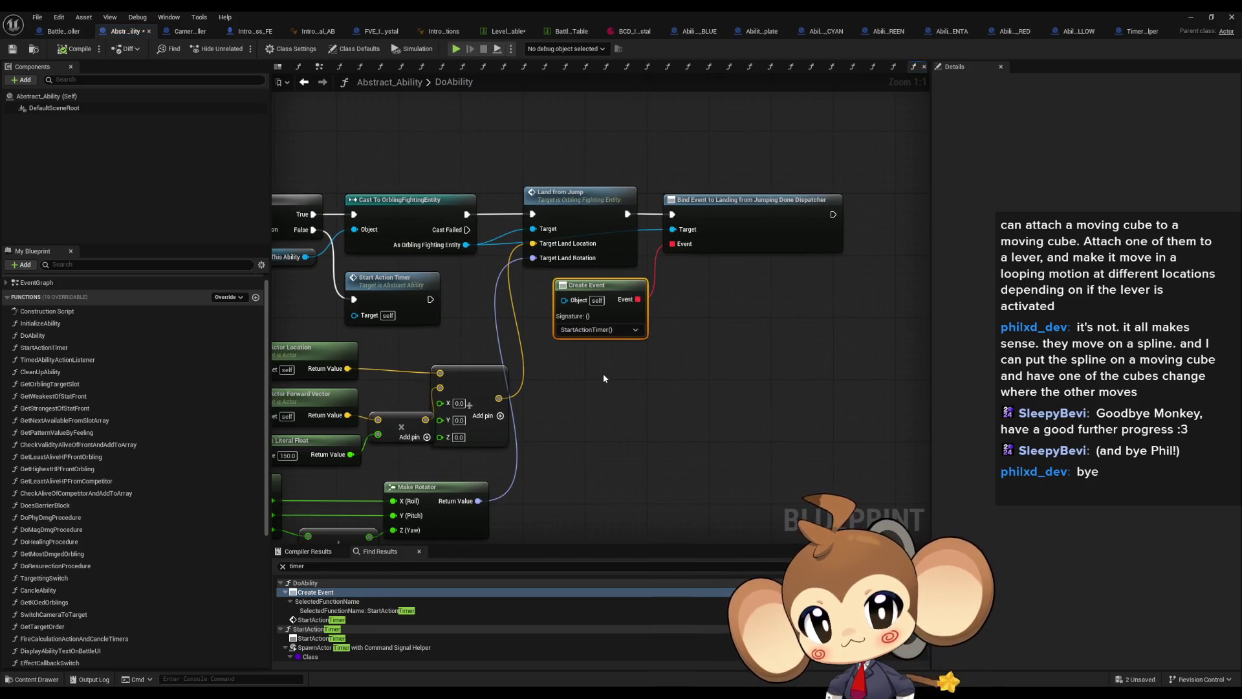
scroll(397, 628, down, 5)
text(set)
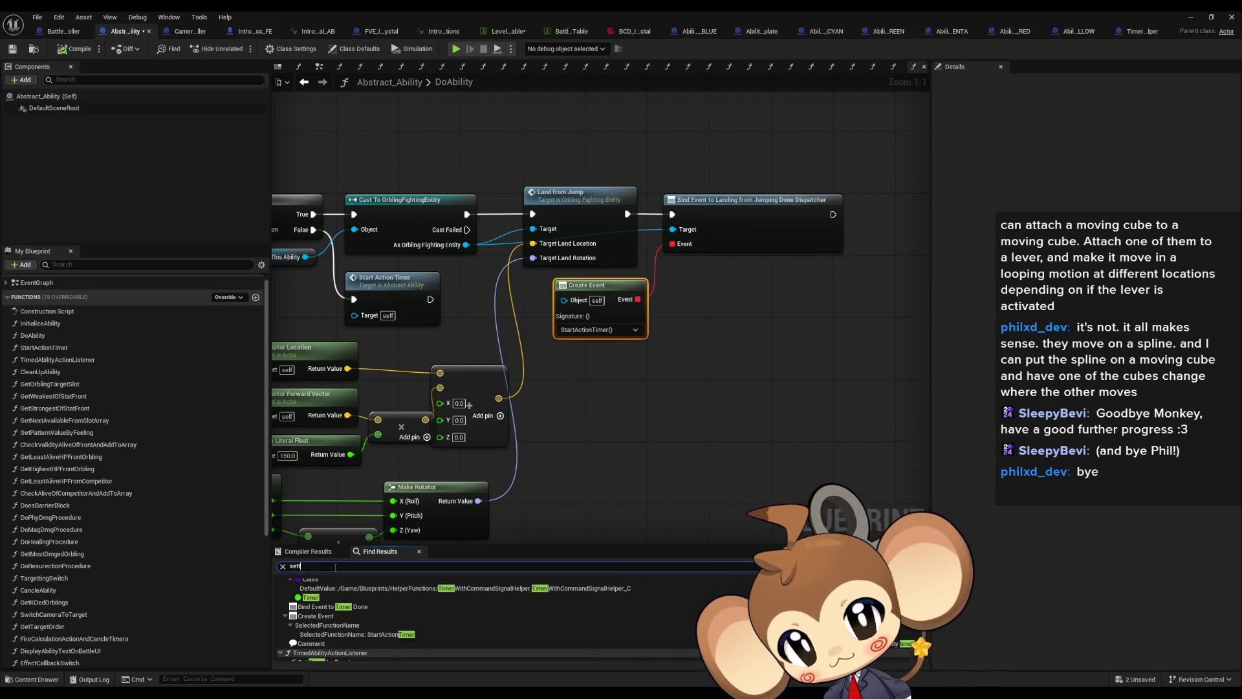
text(e)
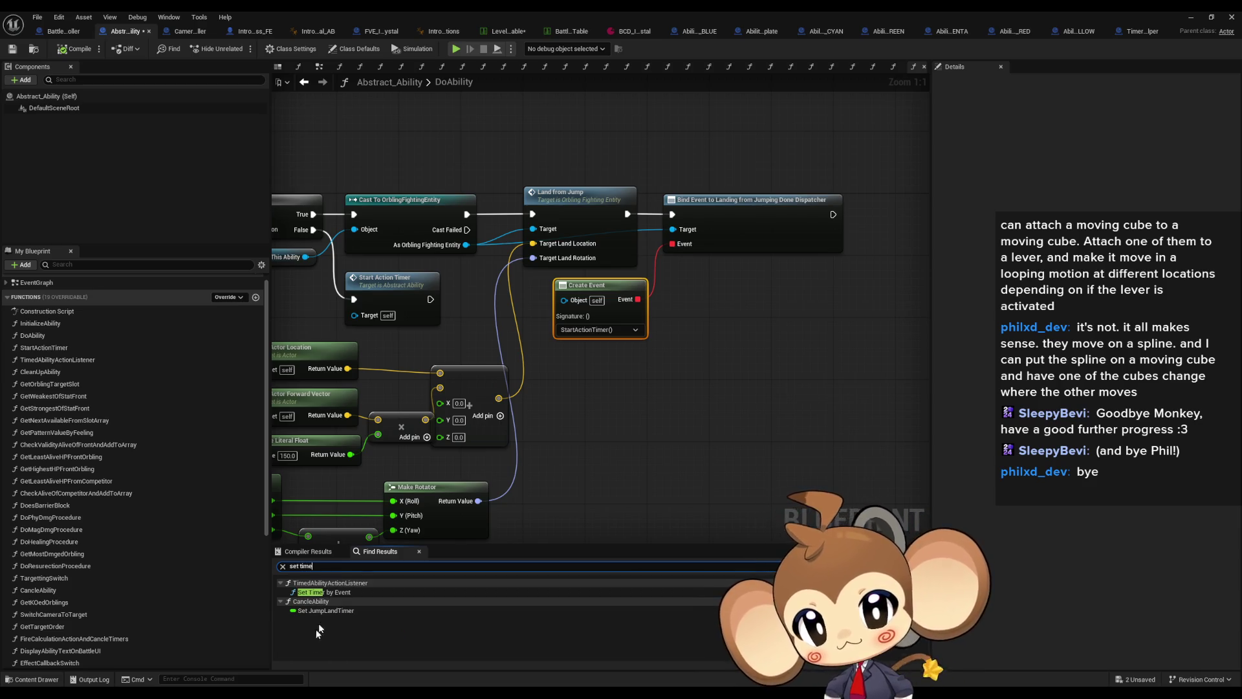
click(327, 593)
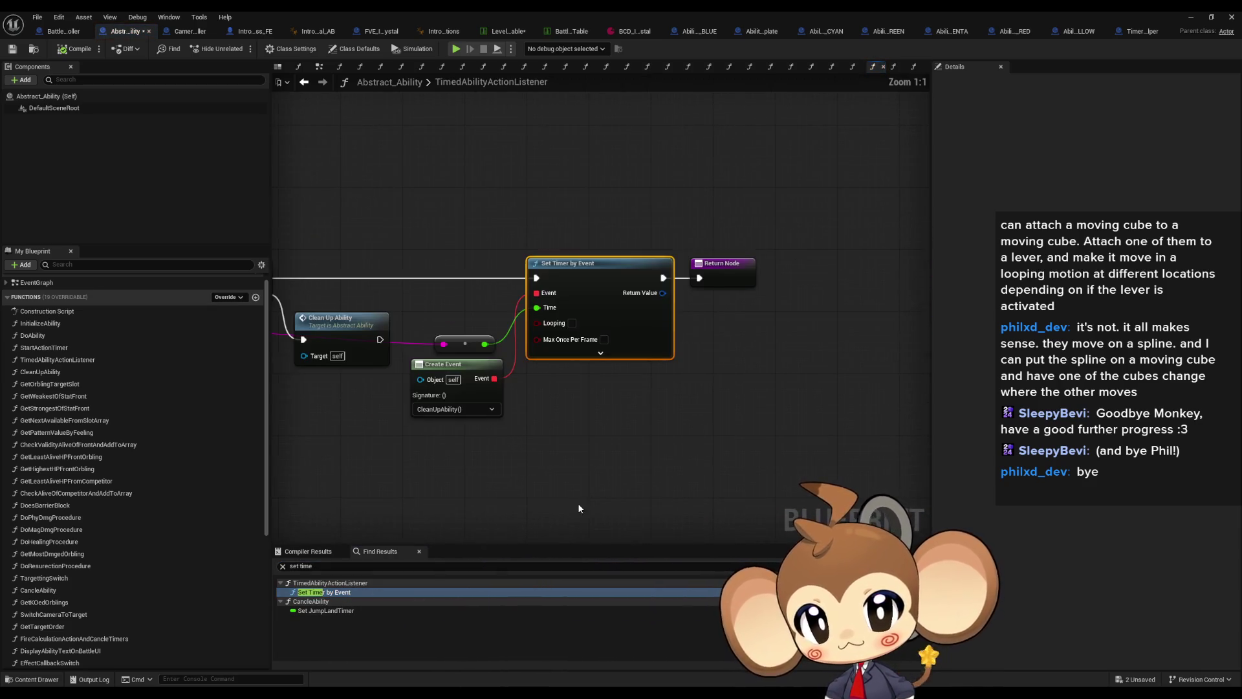
- Inspect the Branch, Switch on Name, REMOVE and SET nodes around the timer
drag(574, 430, 688, 446)
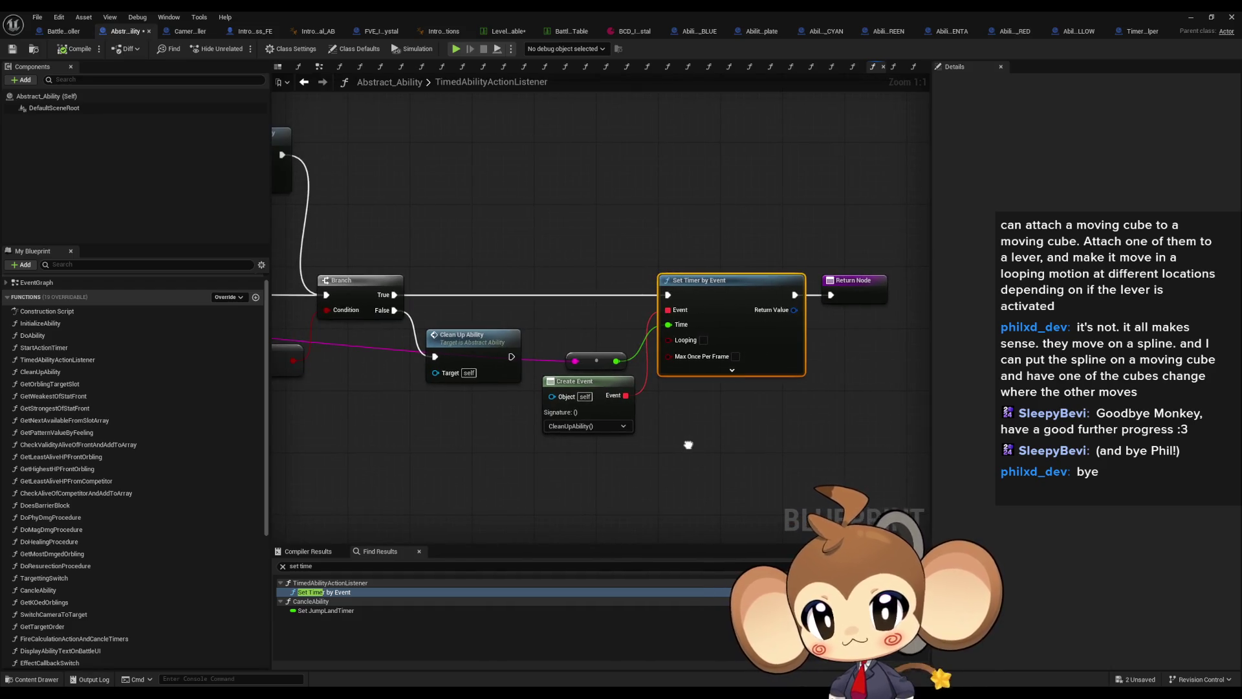
scroll(688, 445, down, 4)
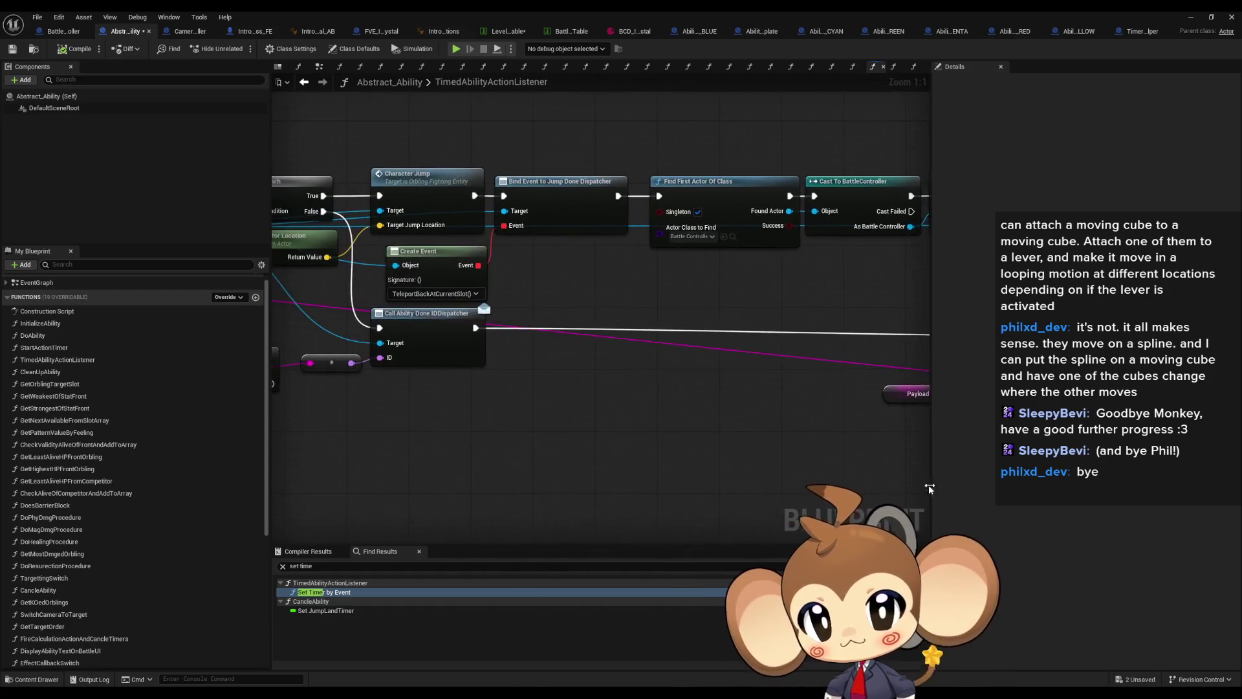
drag(513, 481, 855, 411)
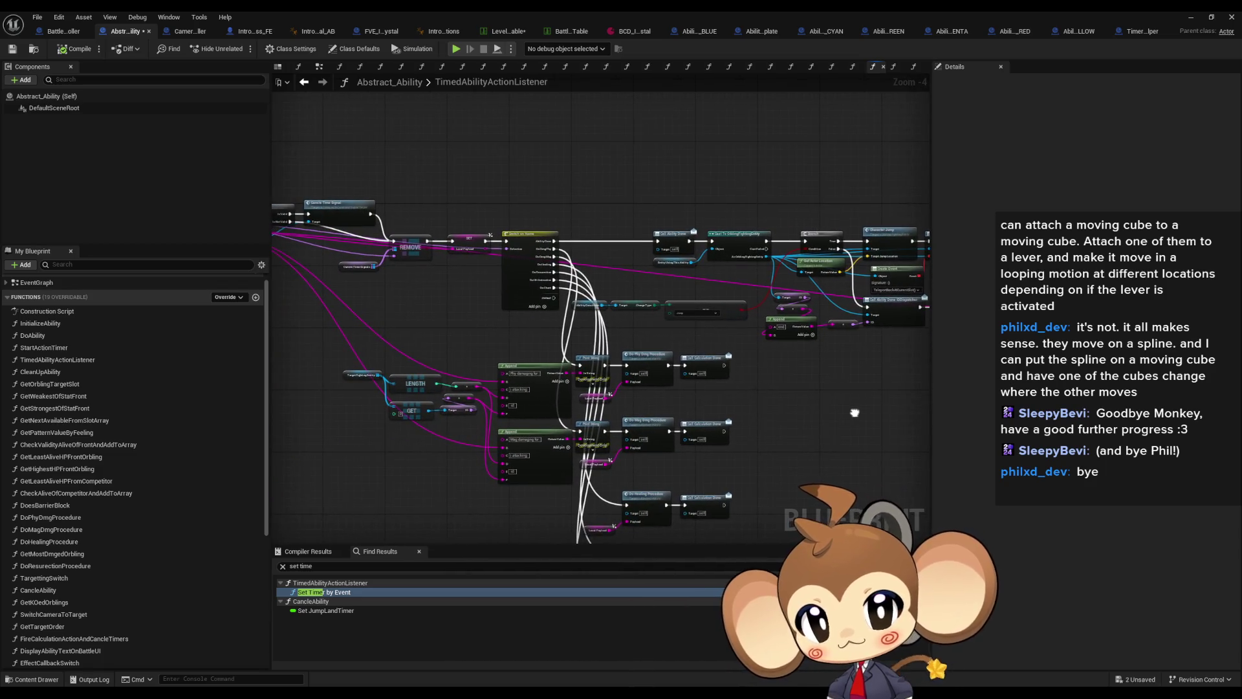
scroll(569, 353, up, 4)
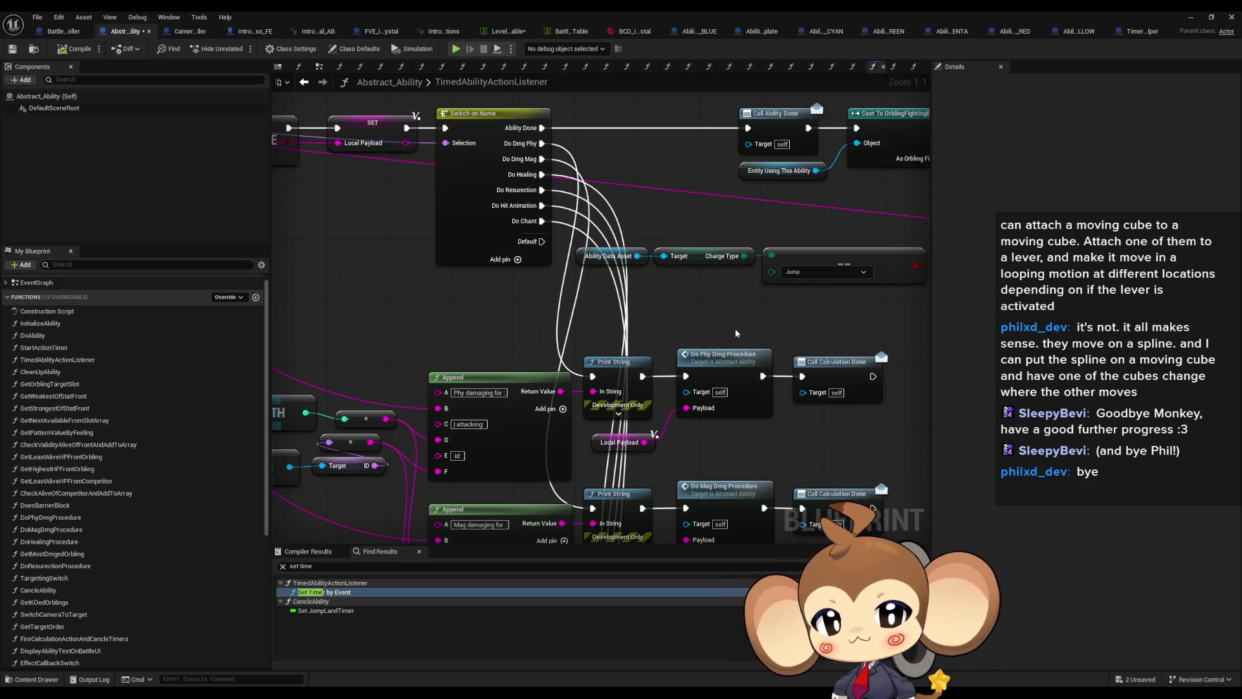
scroll(735, 329, down, 8)
scroll(673, 293, up, 6)
mouse_move(687, 300)
mouse_down()
mouse_move(569, 265)
mouse_move(517, 188)
mouse_up()
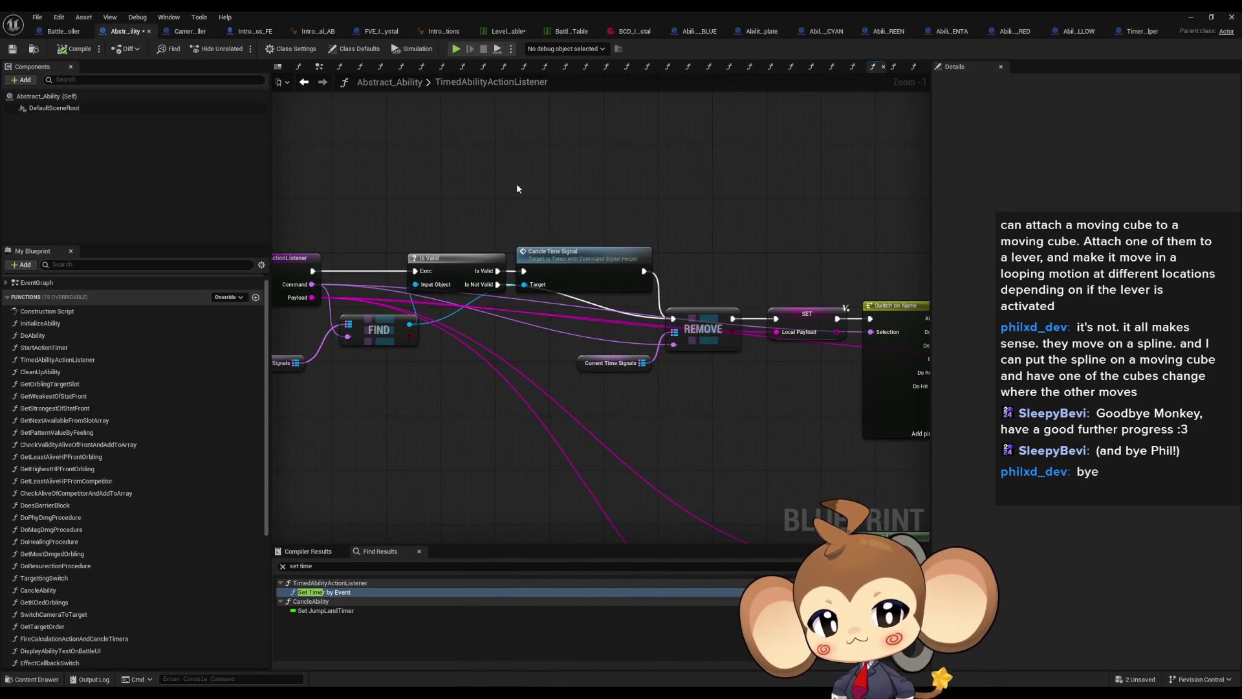
scroll(57, 352, up, 1)
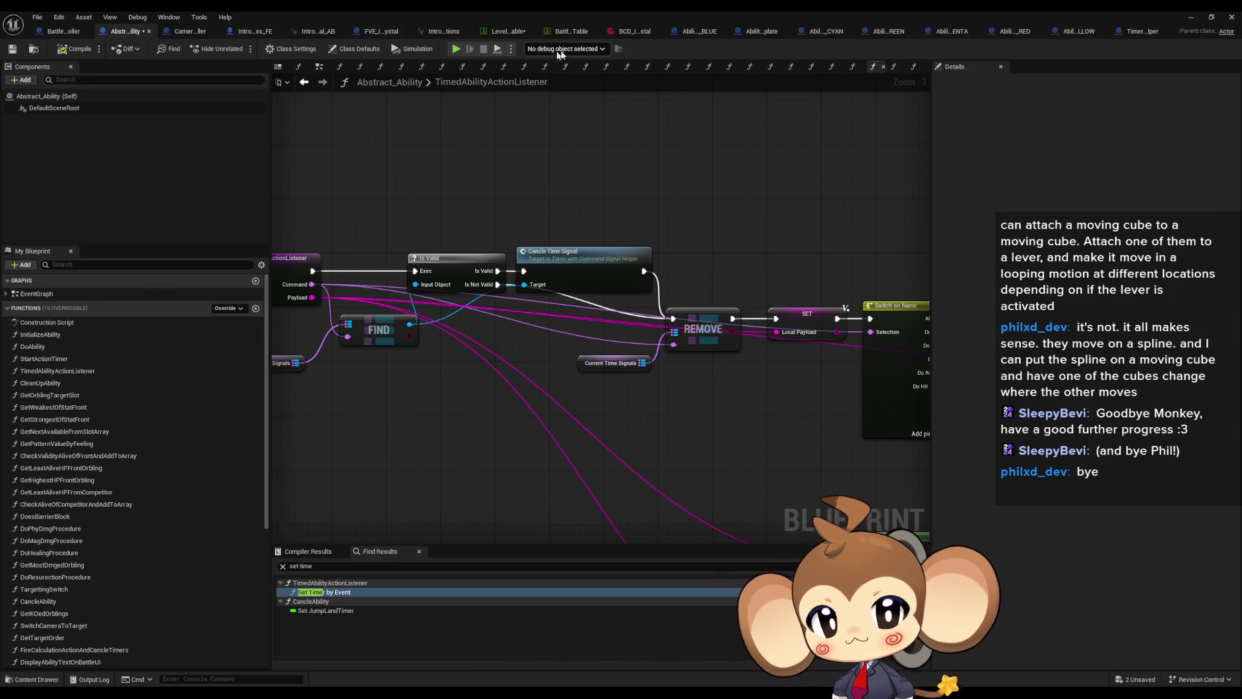
- Open the HelperBeam_BLUE ability and centre its TimedAbilityActionListener graph nodes
click(698, 33)
drag(790, 141, 845, 189)
drag(785, 130, 638, 241)
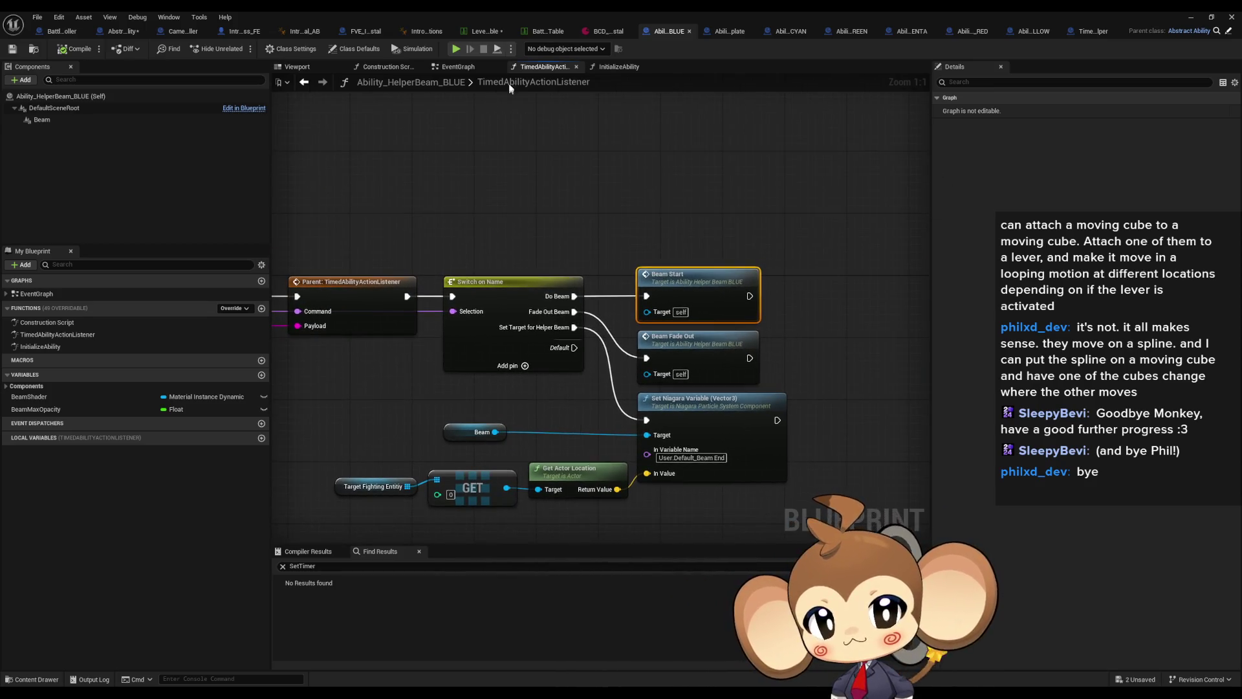
- Inspect the BLUE beam's Class Defaults, then switch to the HelperBeam_MAGENTA Blueprint tab
click(347, 52)
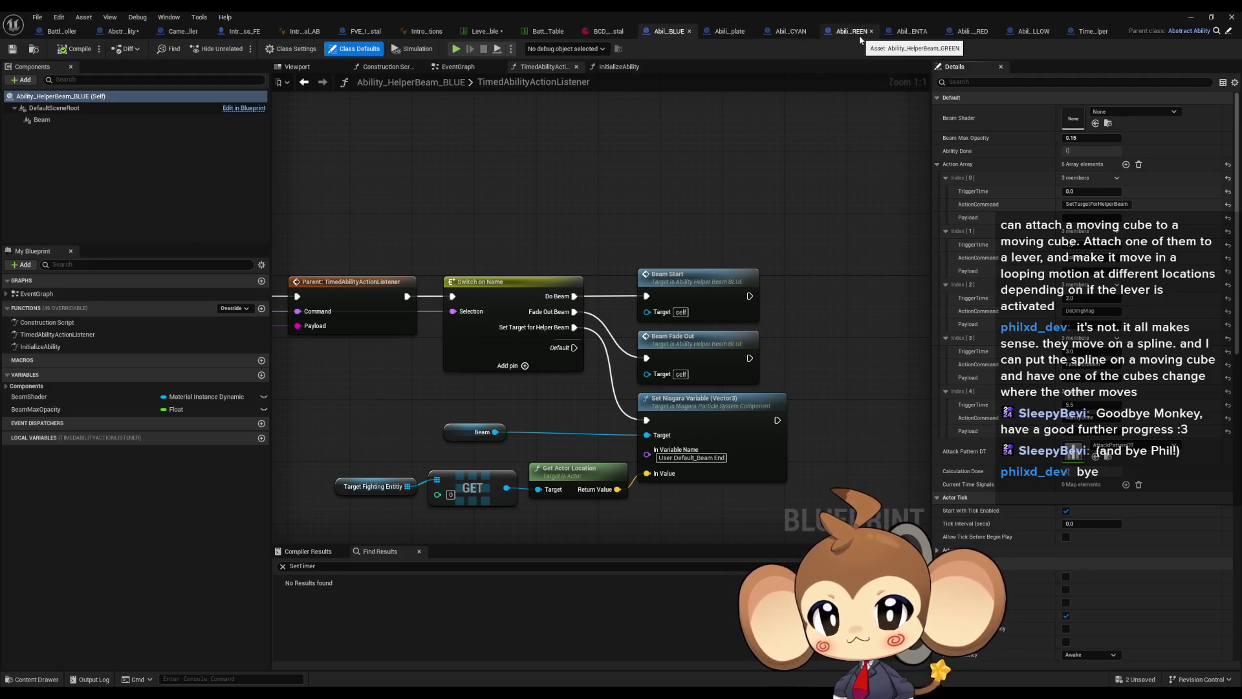
click(911, 34)
click(660, 172)
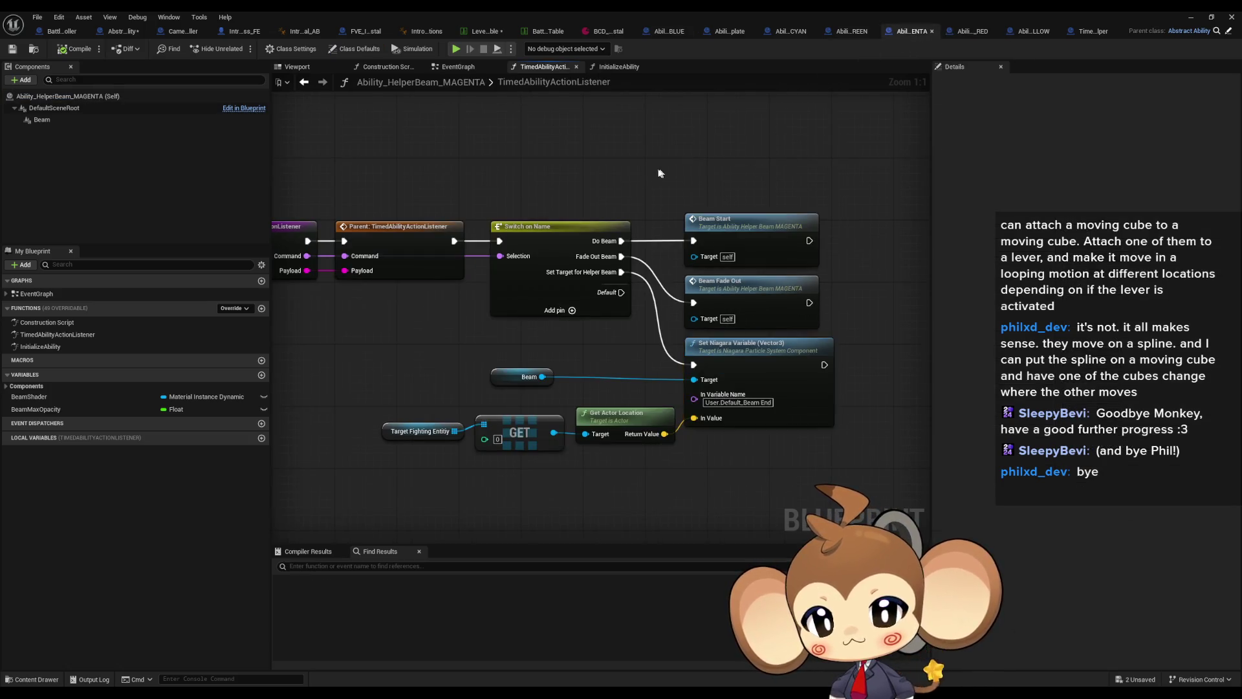
- Add a breakpoint on the Parent: TimedAbilityActionListener node and start Play-in-Editor
drag(660, 172, 797, 195)
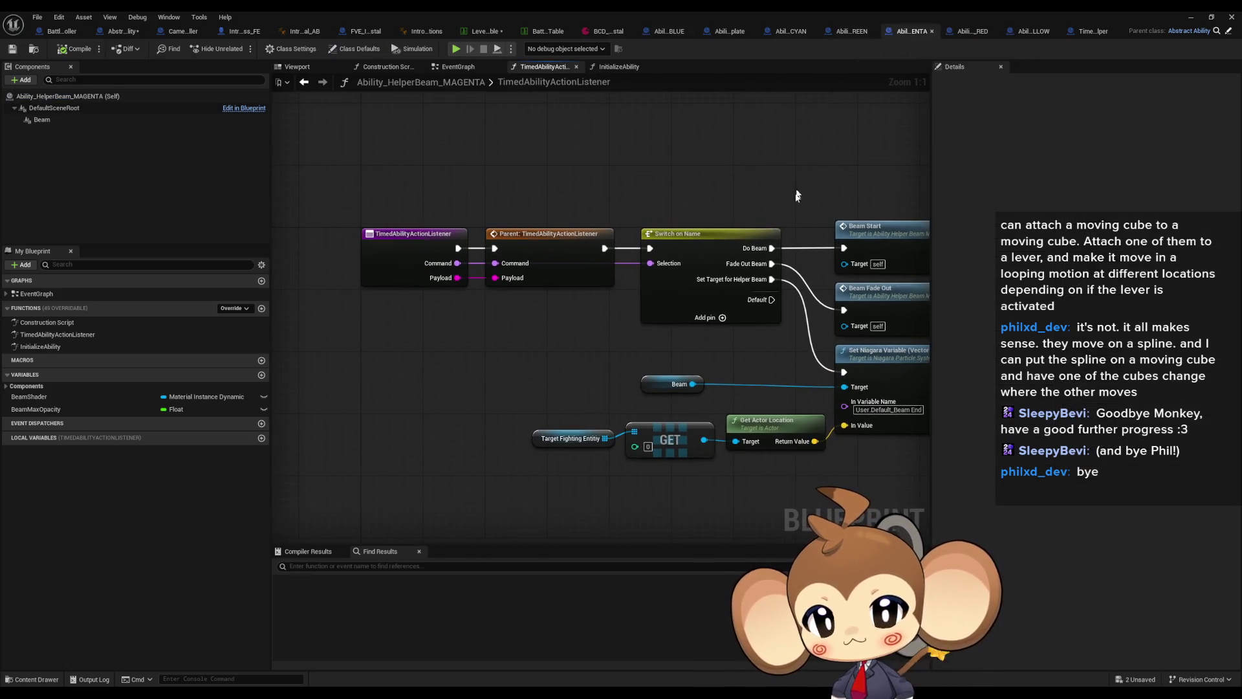
right_click(555, 235)
click(601, 468)
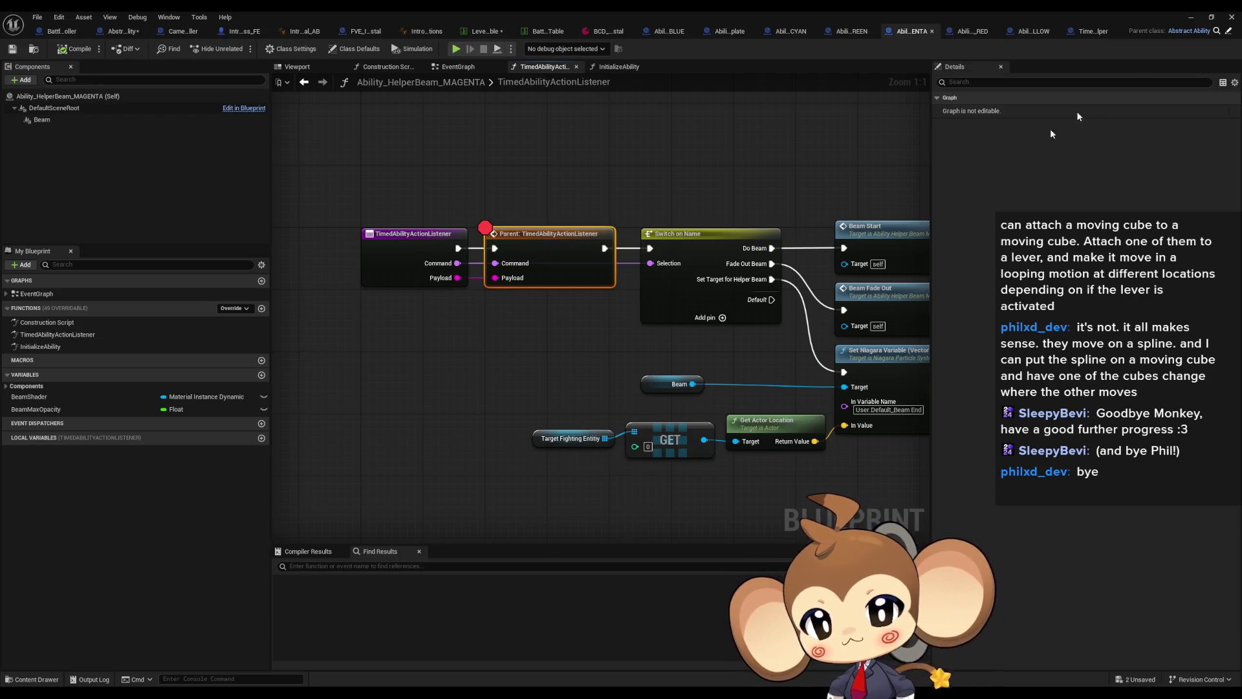
click(1184, 16)
click(243, 49)
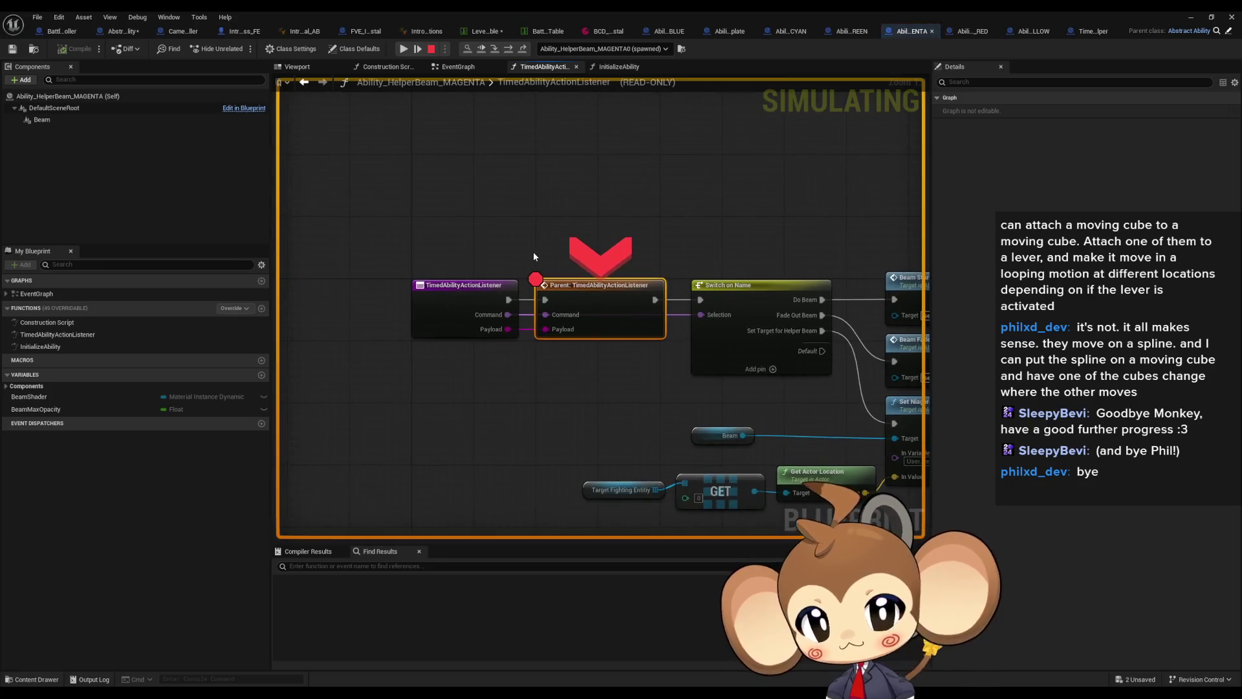
- Step through Switch on Name and Beam Start into the BeamStart timeline
mouse_move(524, 315)
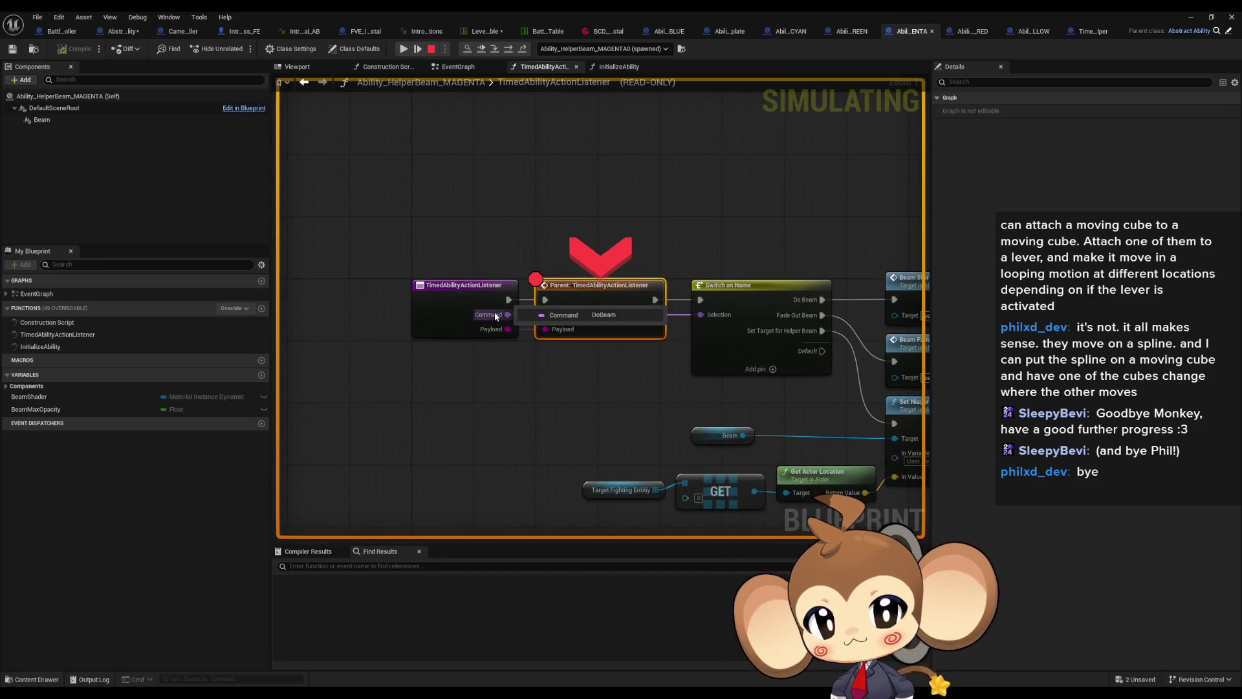
click(510, 50)
click(511, 50)
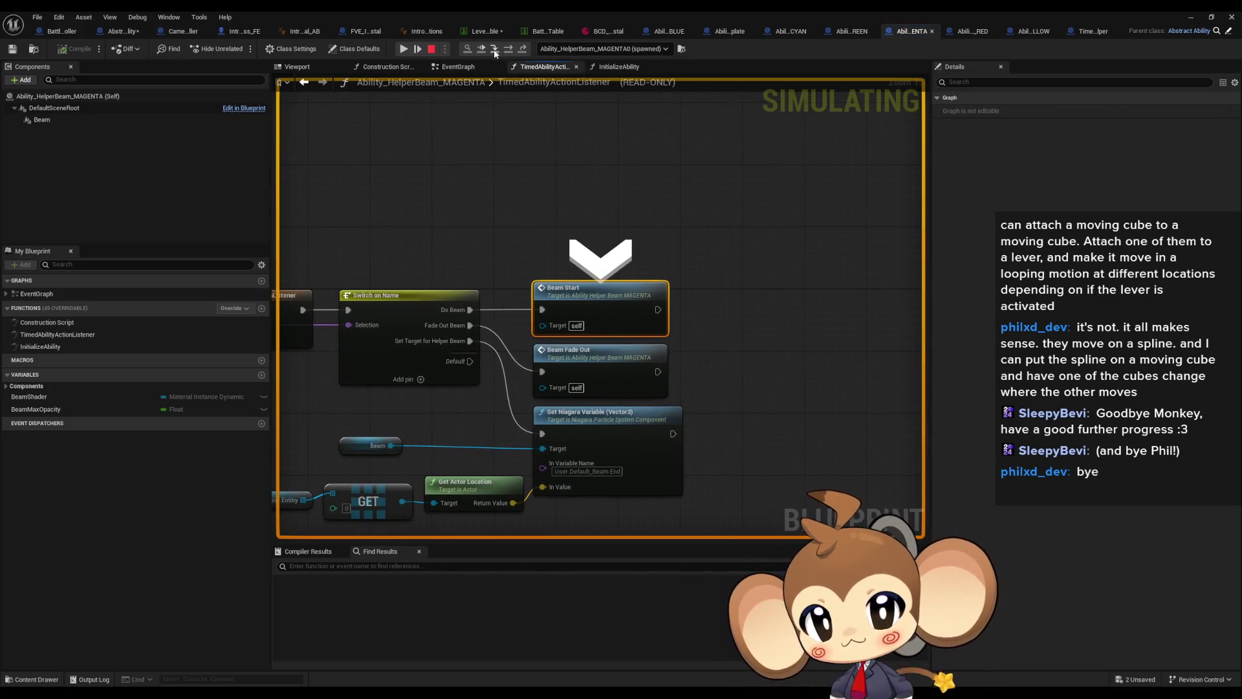
click(496, 51)
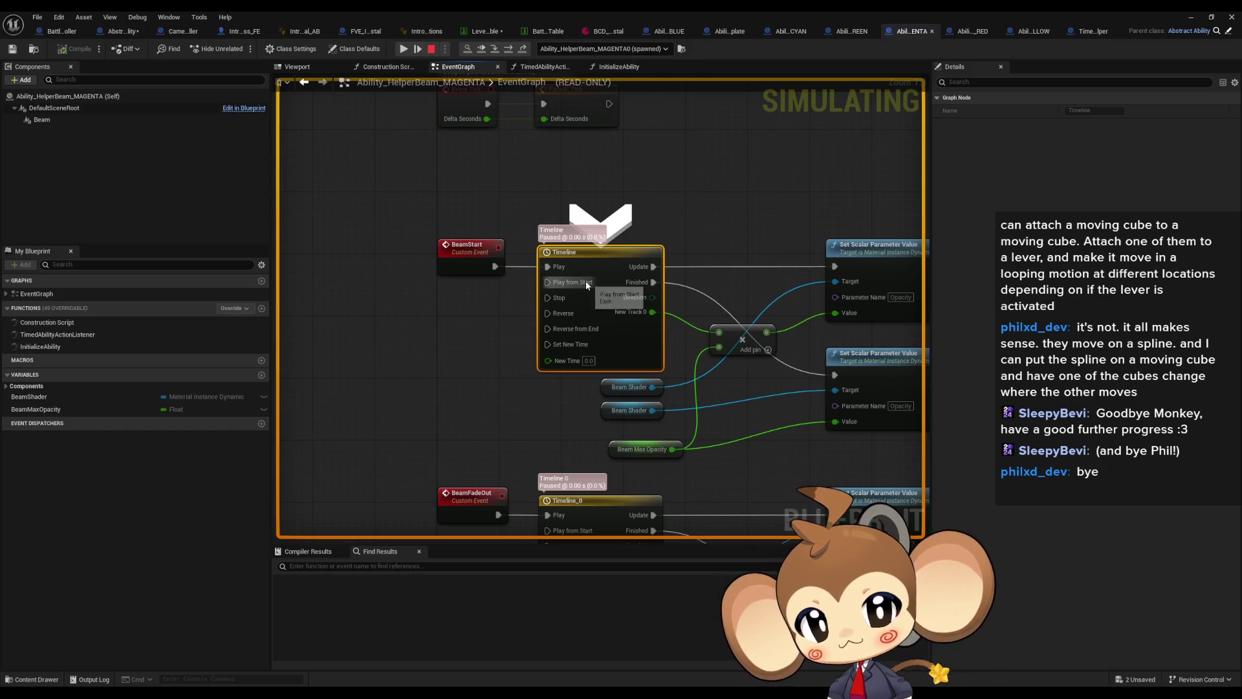
- Resume the game and remove the breakpoint from the Parent: TimedAbilityActionListener call
double_click(567, 10)
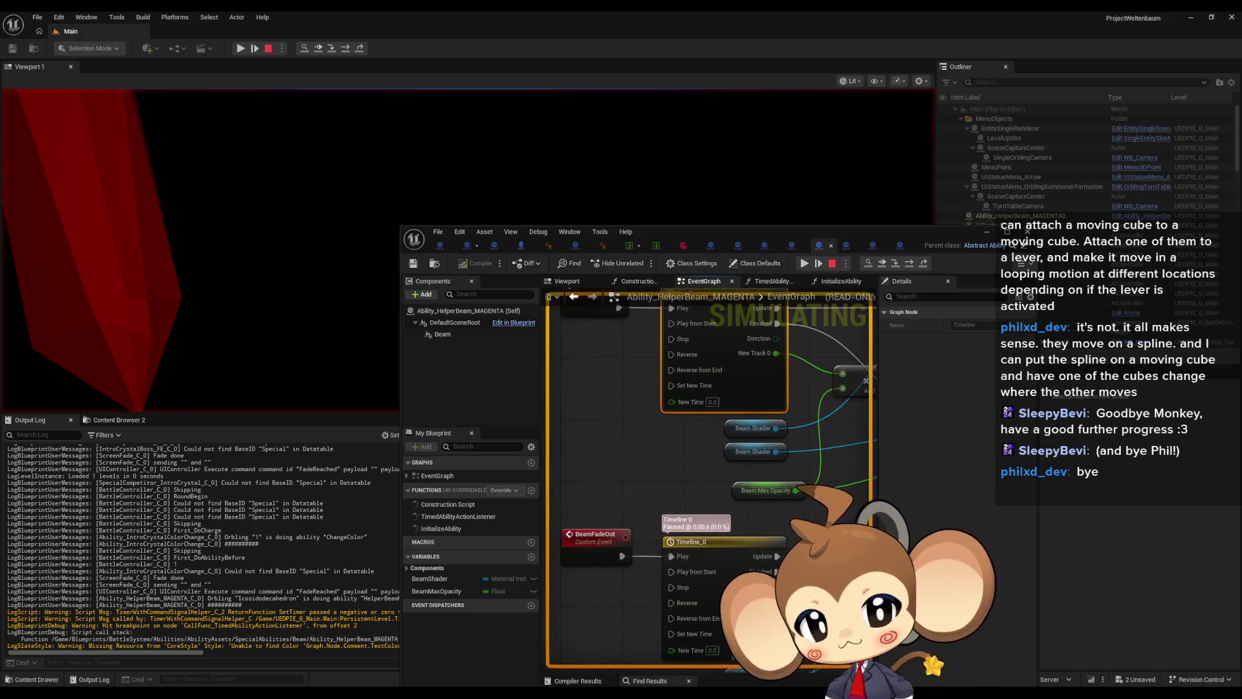
click(804, 264)
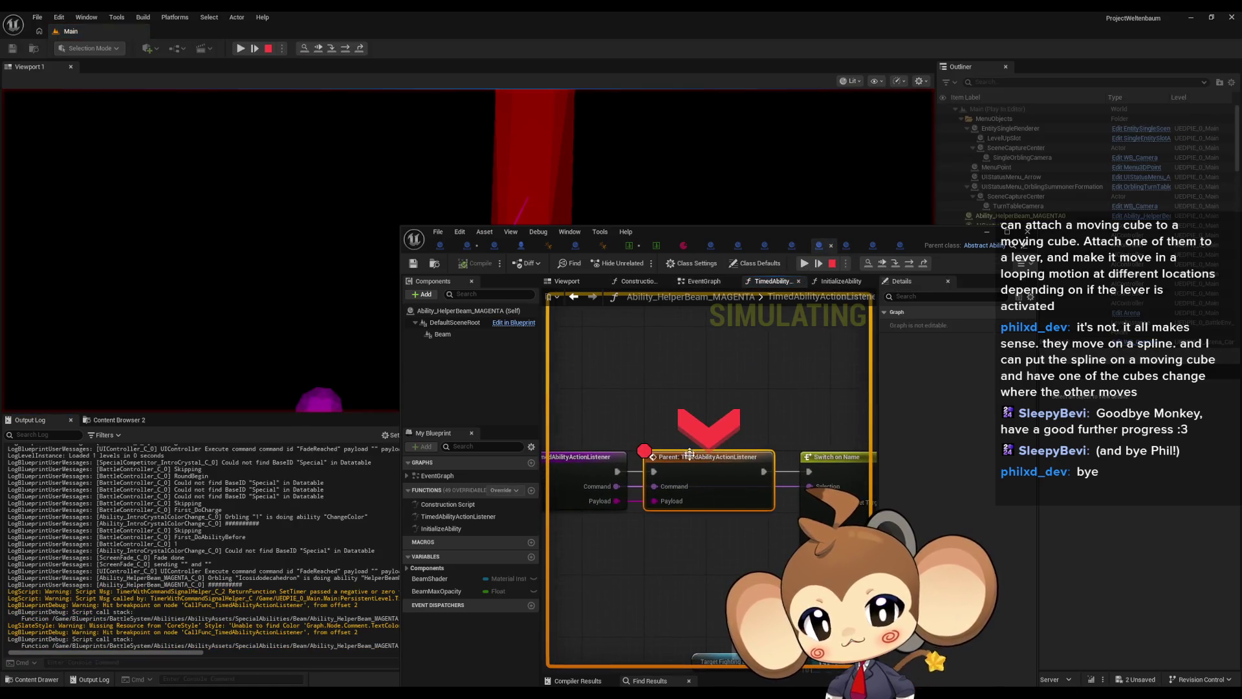
right_click(692, 475)
click(738, 568)
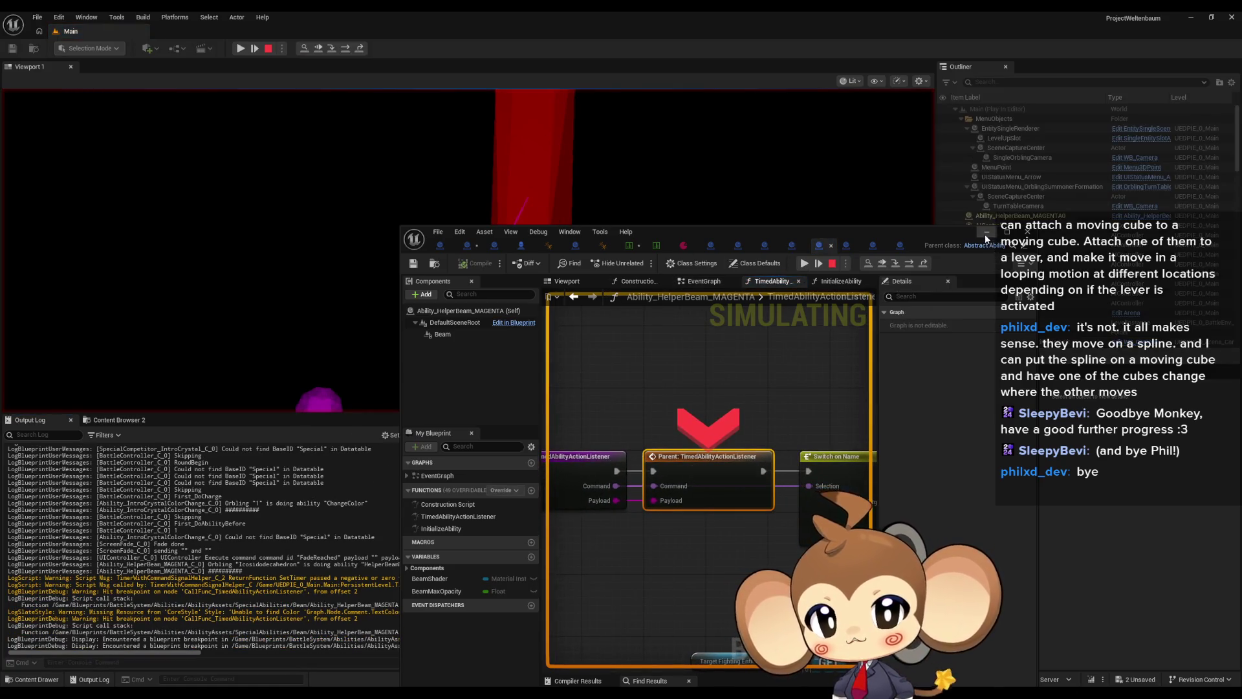